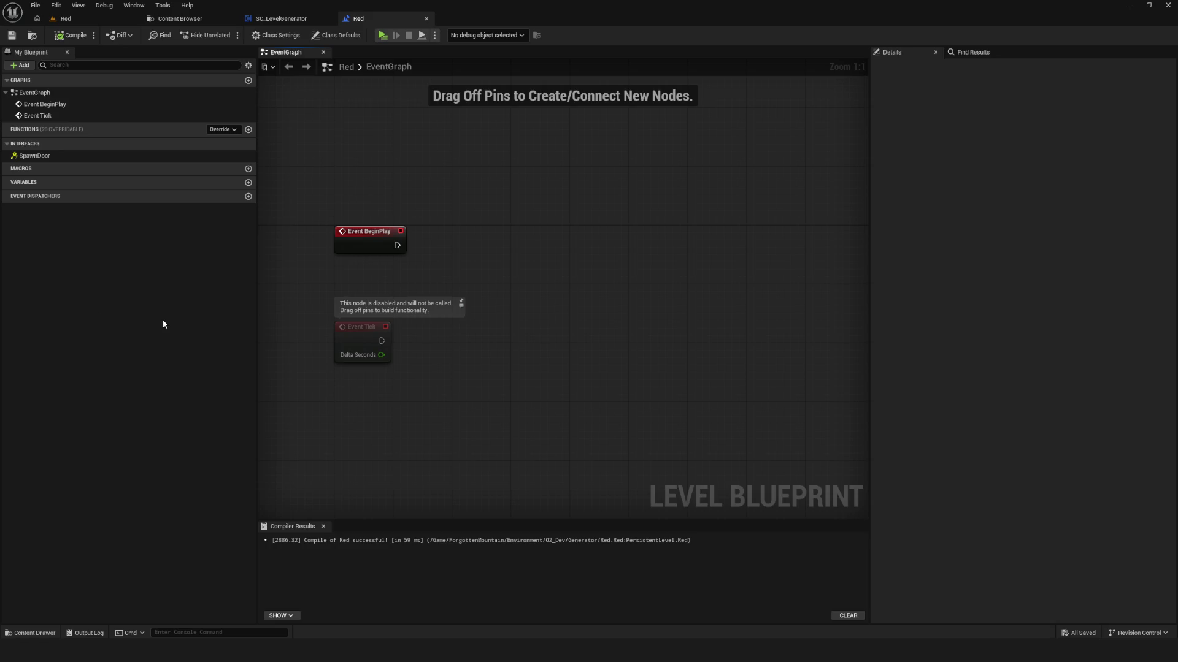
- Add a Get Object node from the action list, then delete it as the wrong node
right_click(599, 289)
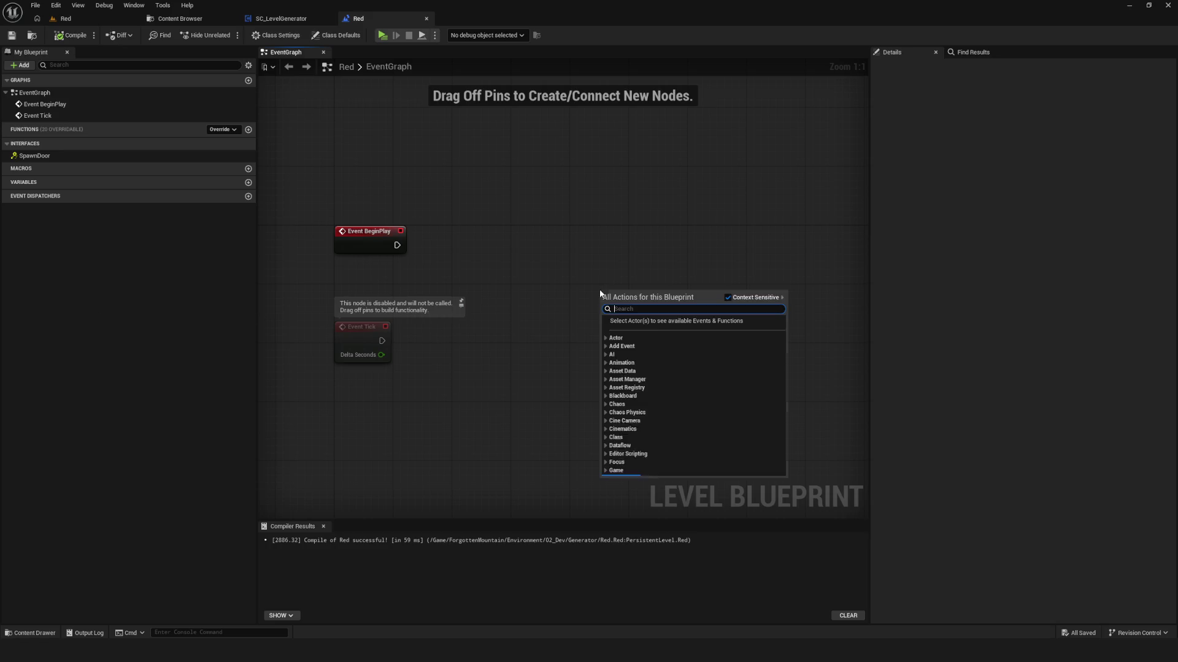
text(get)
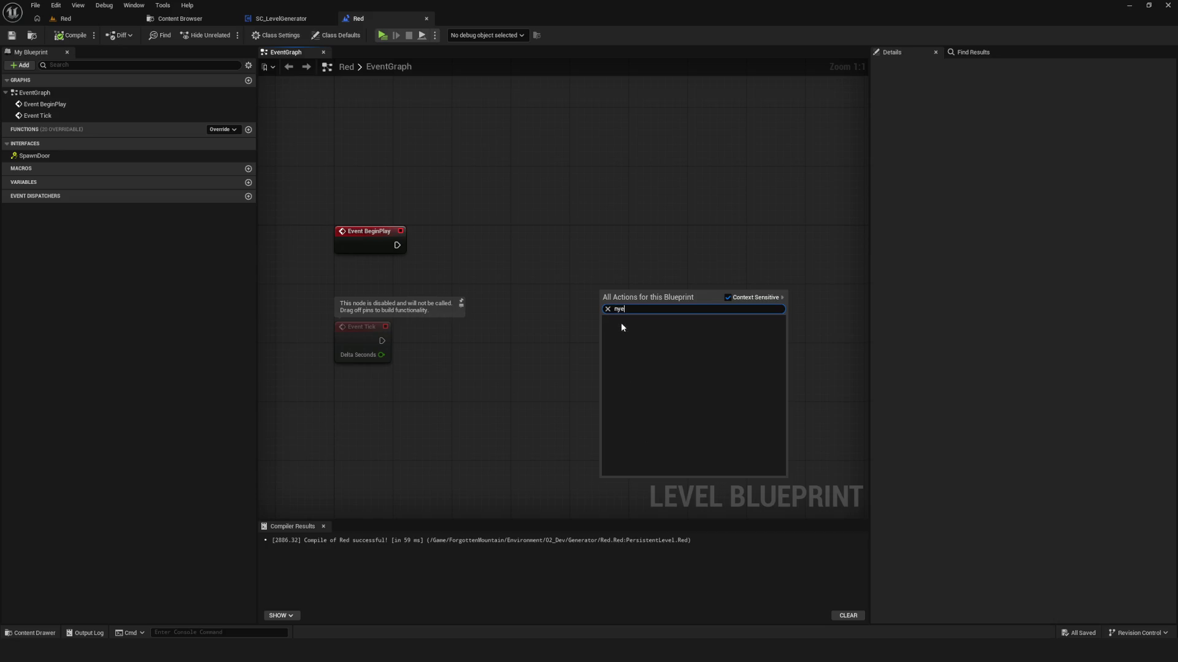
text( object)
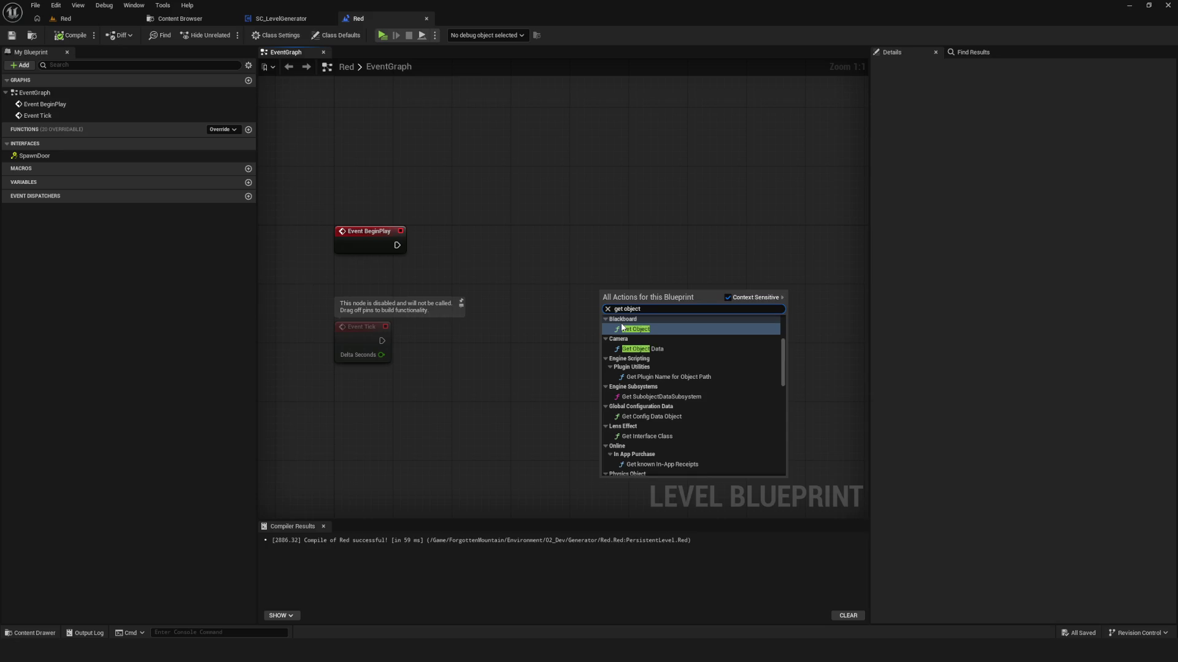
scroll(680, 384, up, 3)
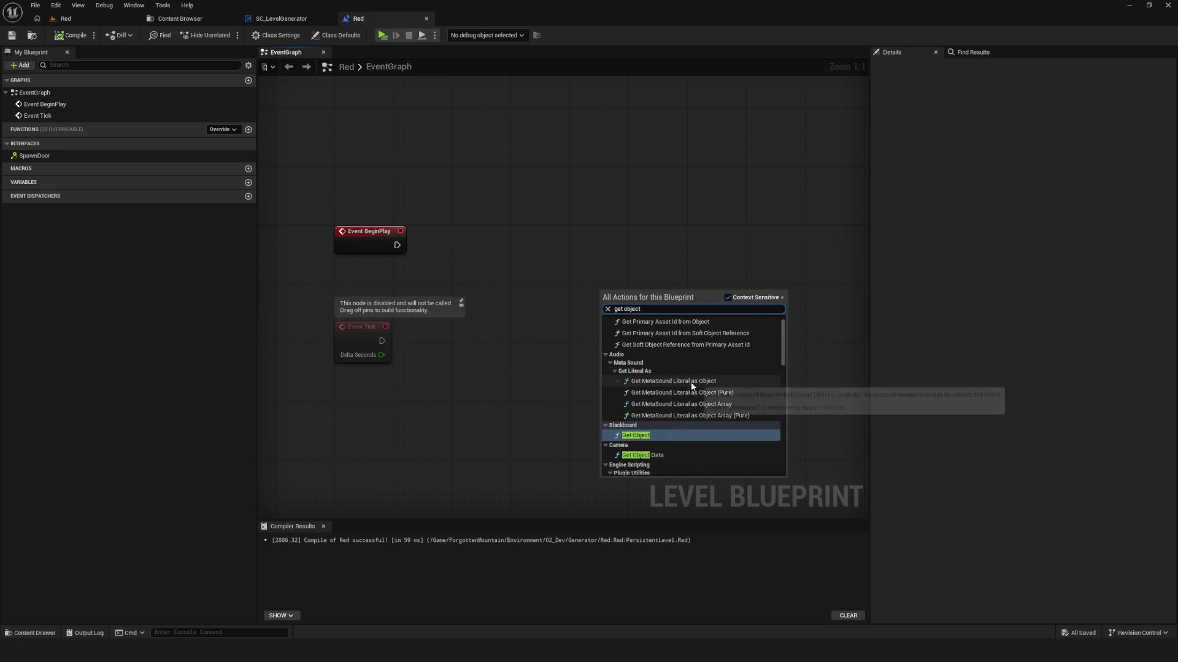
scroll(692, 385, down, 2)
click(649, 376)
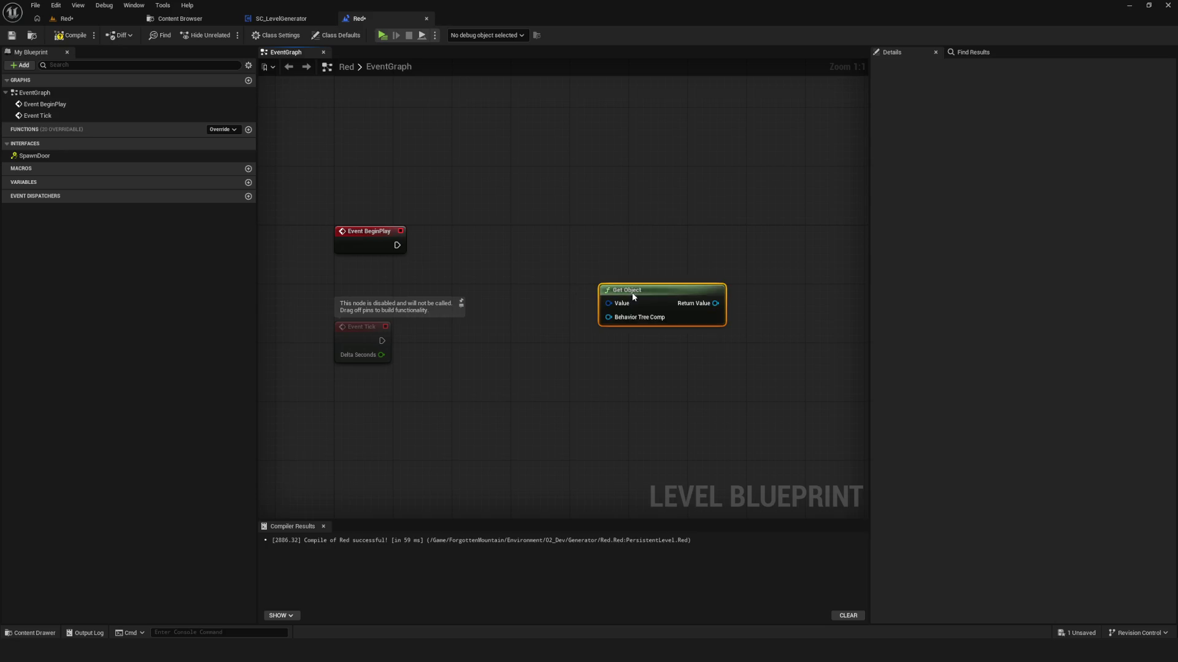
drag(649, 293, 563, 287)
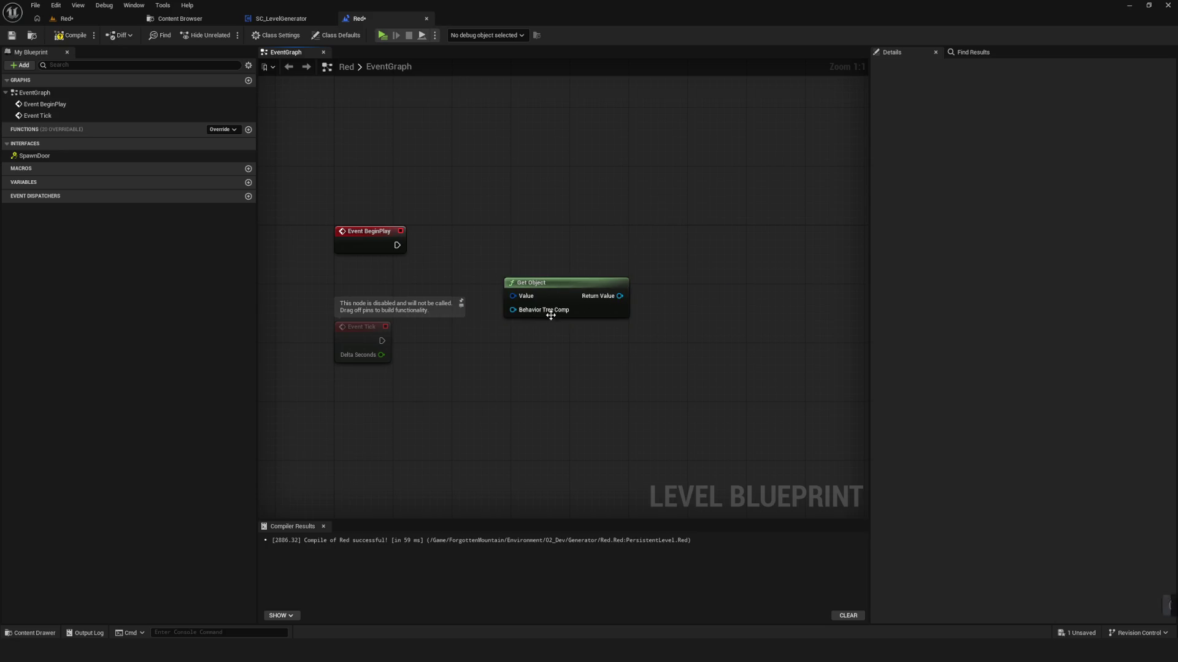
key(Delete)
- Search 'get object name' and add a Get Object Name node to the Red level graph
right_click(585, 354)
text(get o)
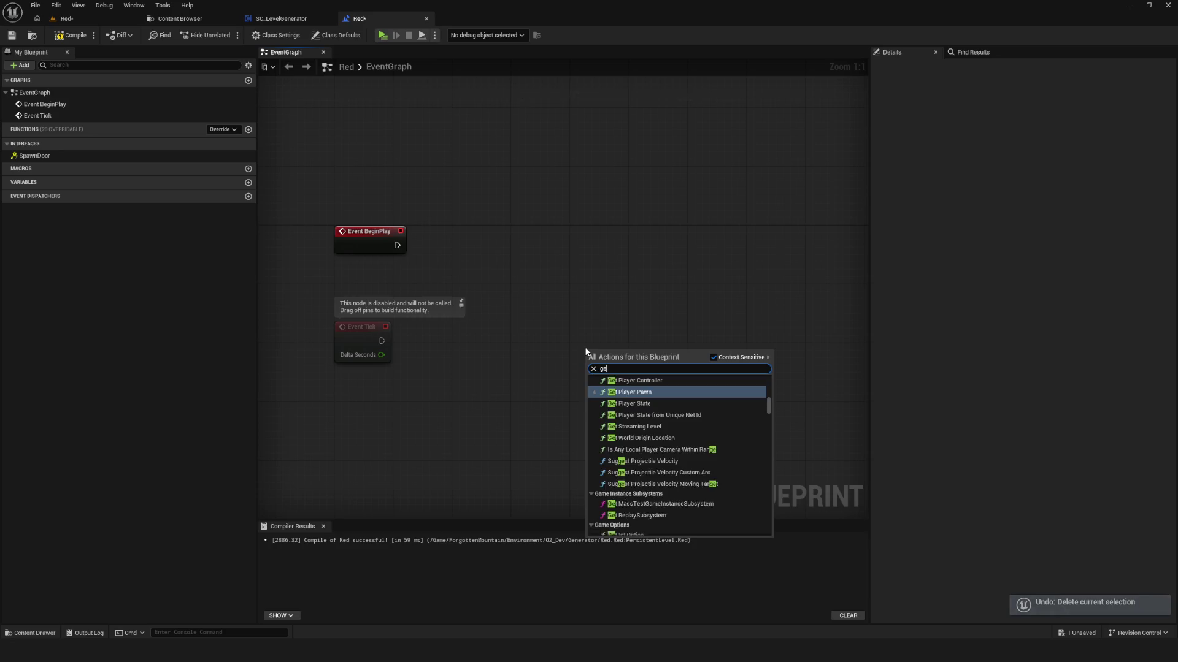
key(BackSpace)
text(name)
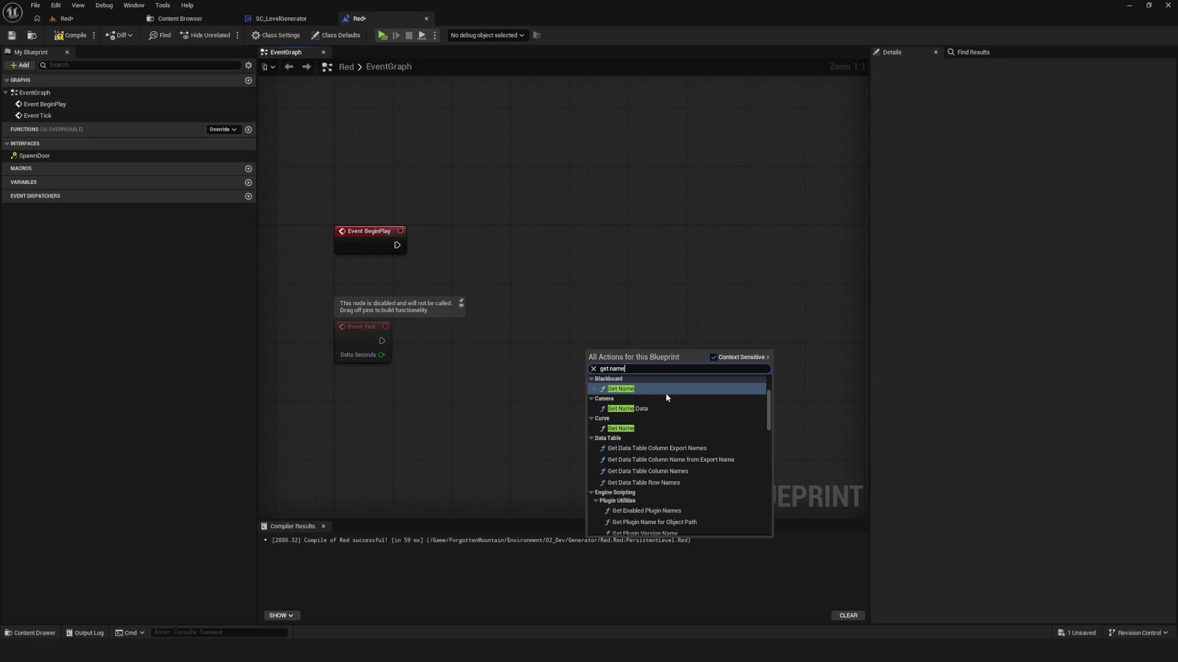
scroll(667, 396, up, 3)
scroll(666, 393, down, 3)
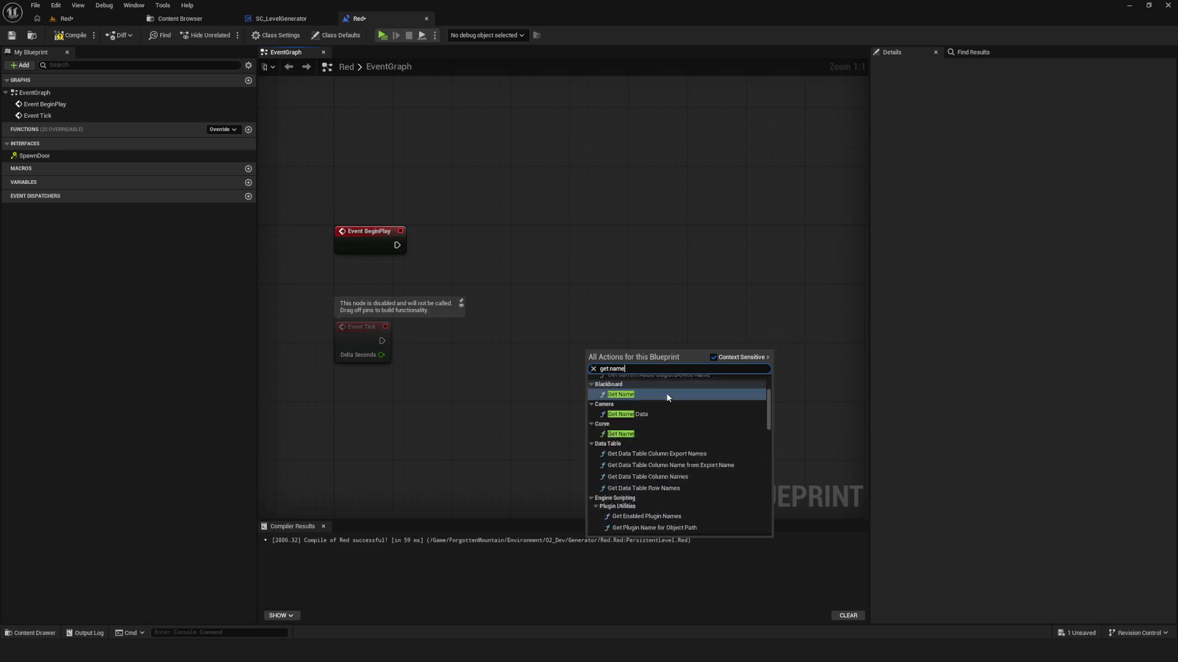
scroll(666, 393, up, 3)
key(ctrl+a)
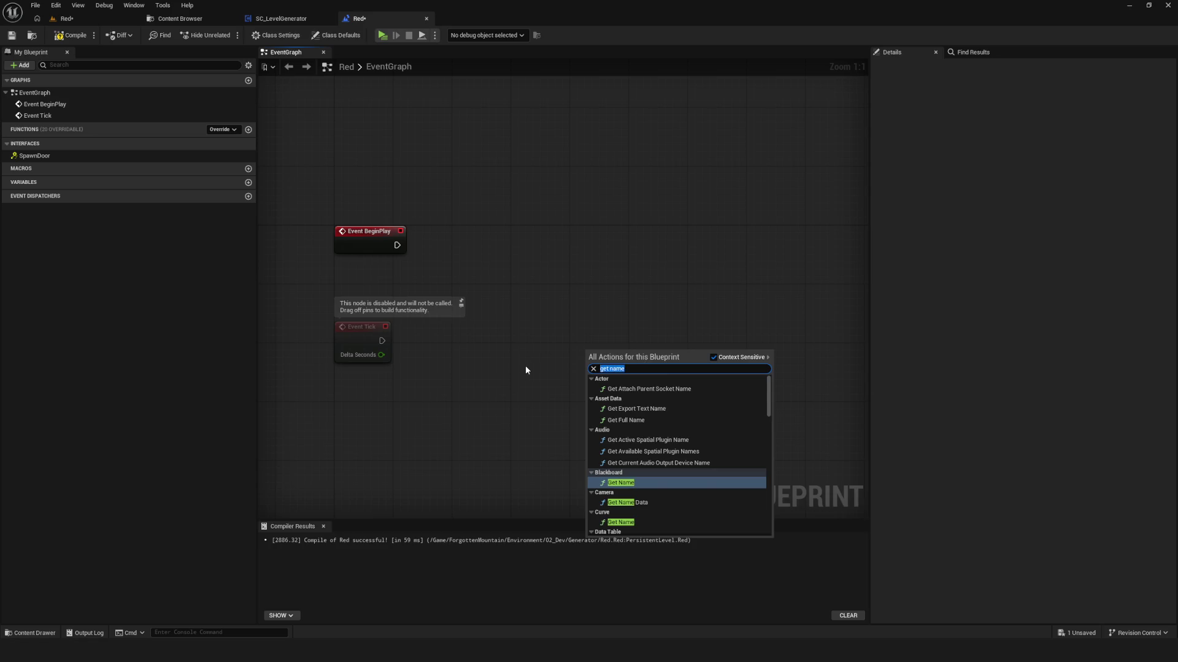
text(get object name)
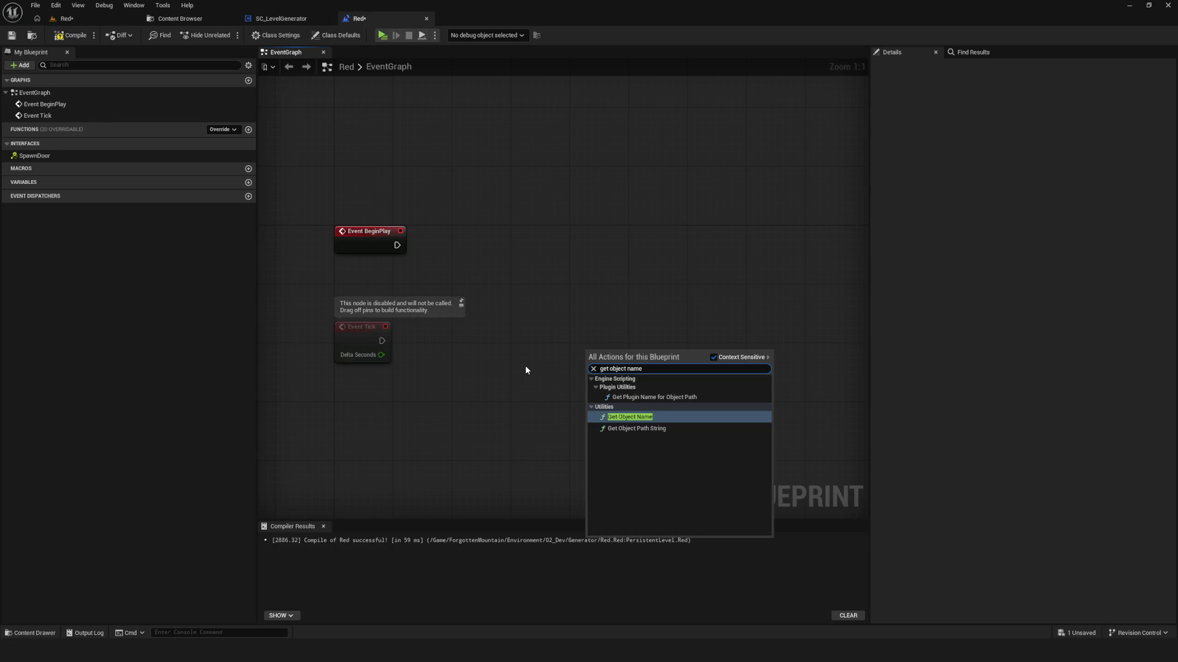
click(638, 417)
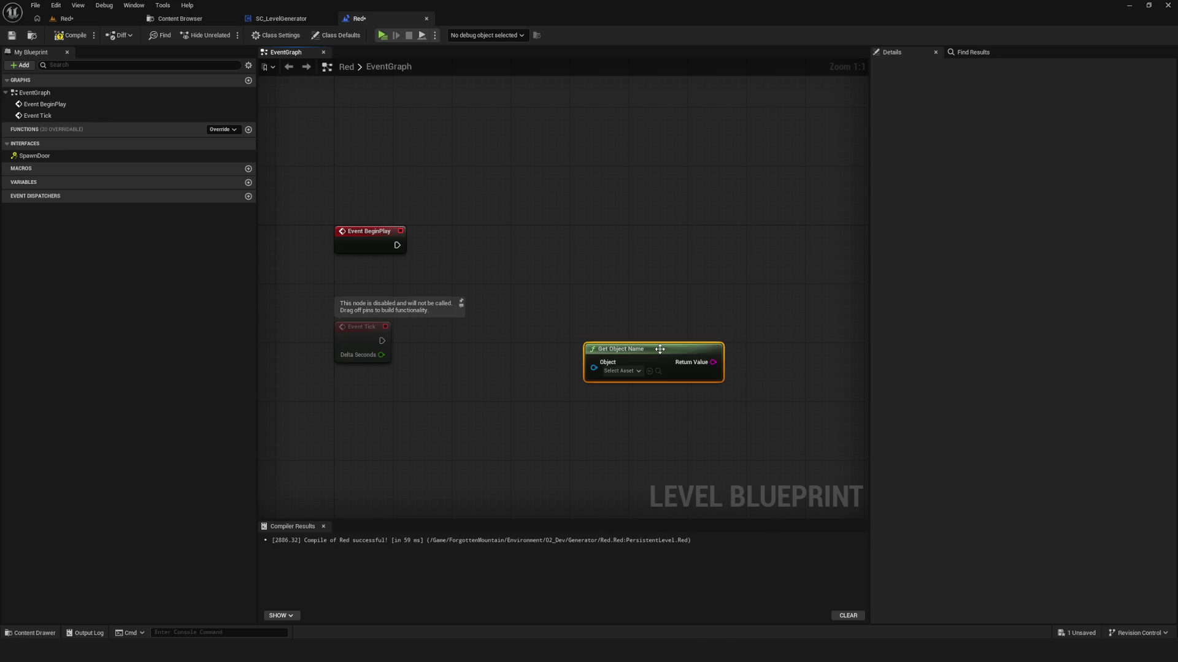
- Wire a Self node into Get Object Name's Object input and place it beside it
click(621, 371)
click(547, 370)
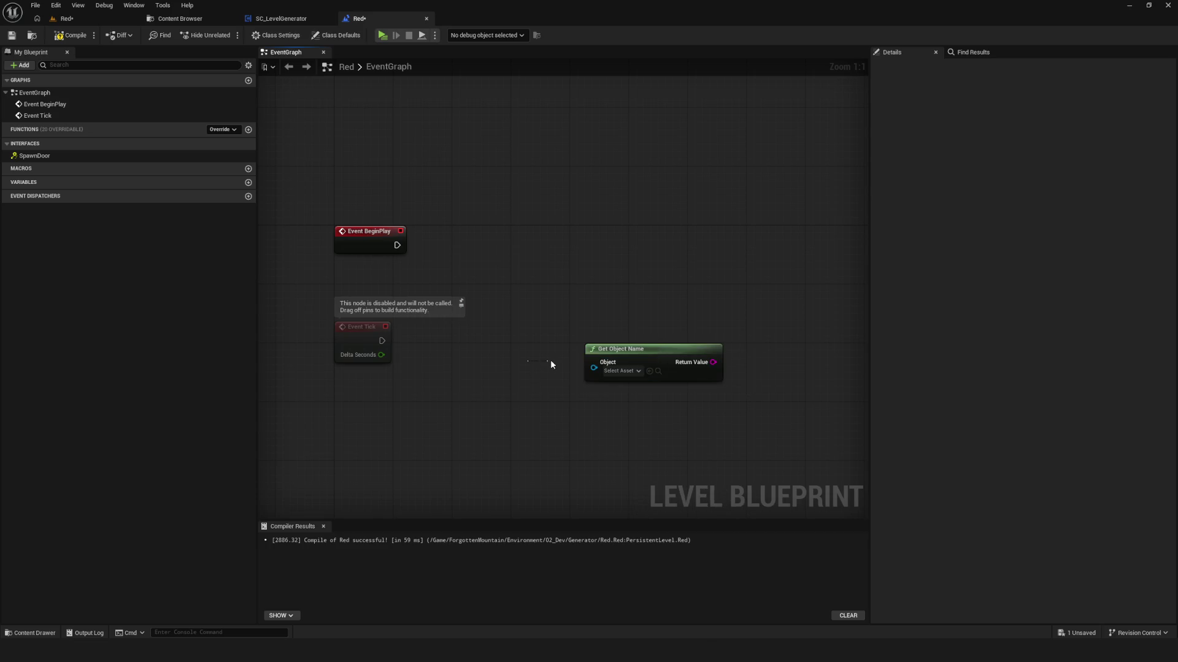
drag(593, 368, 526, 384)
text(self)
click(555, 430)
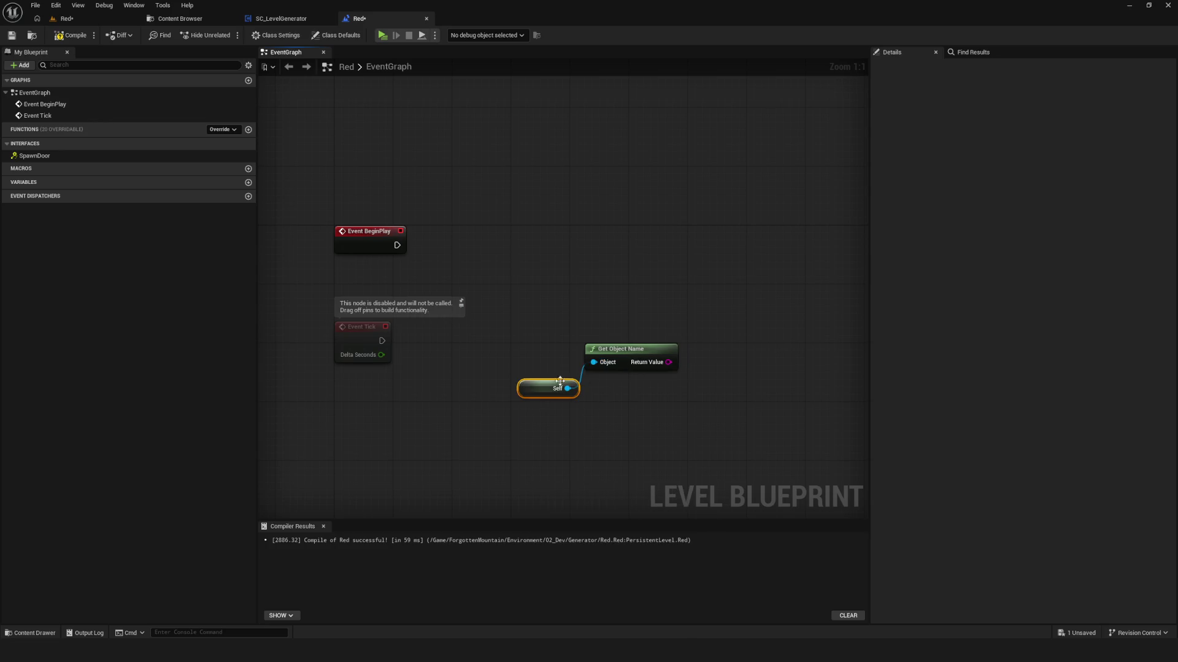
drag(569, 381, 562, 352)
- Add Print String after Event BeginPlay, feed it the object name, and compile
drag(398, 245, 720, 248)
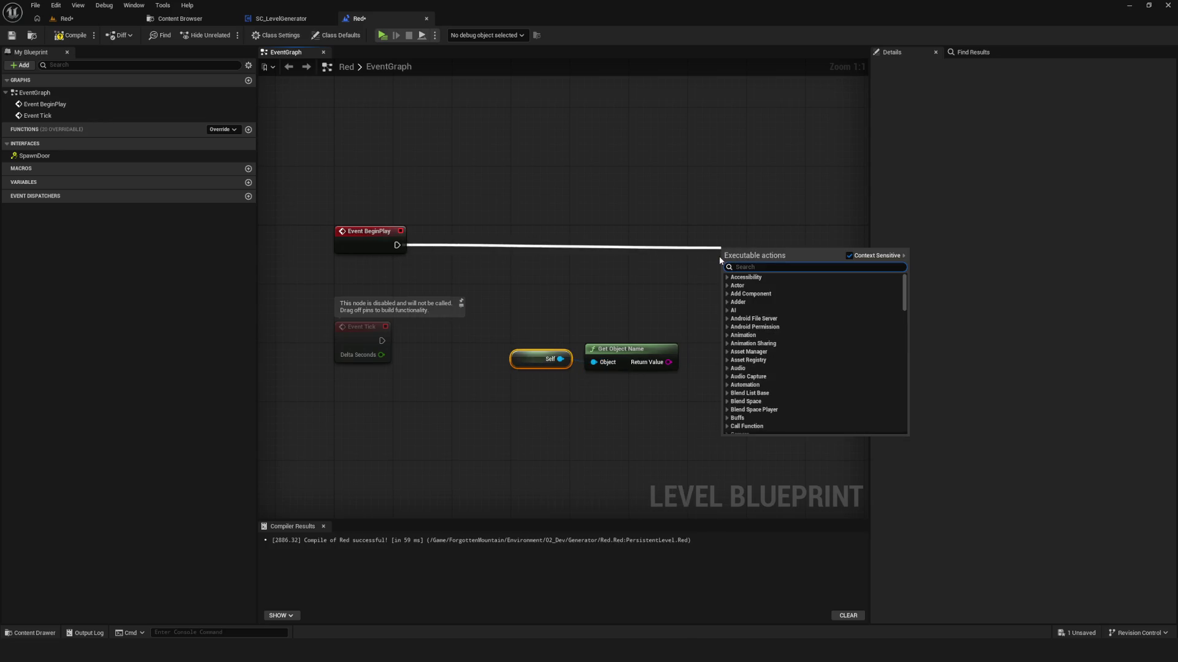
text(print)
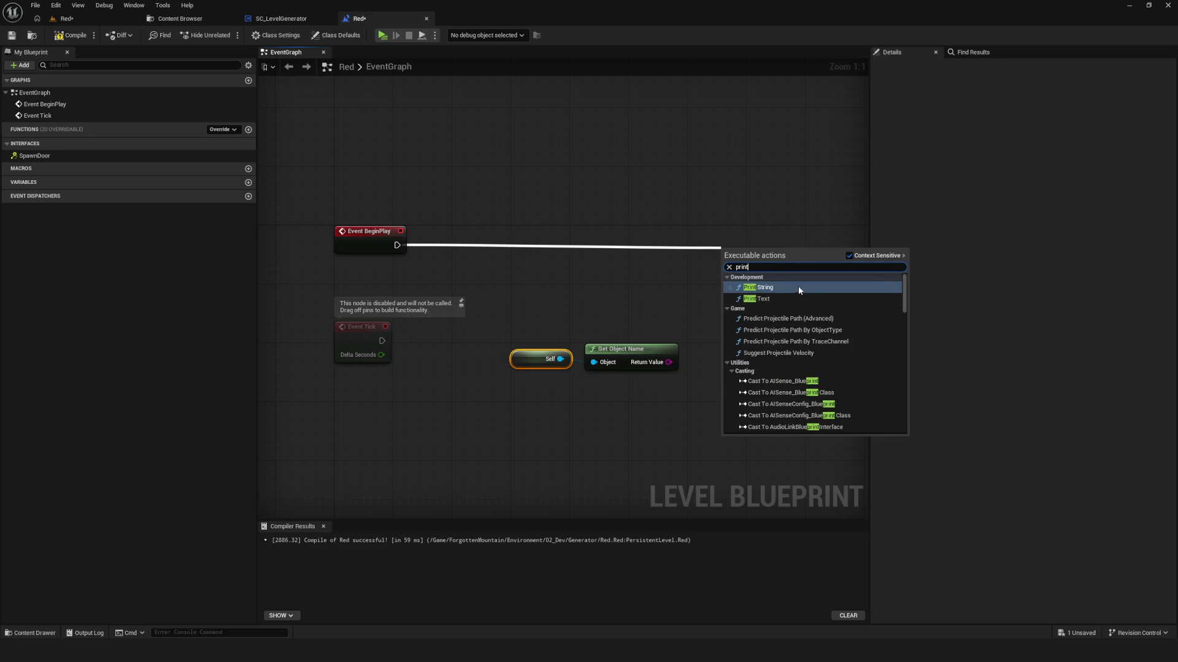
click(799, 291)
drag(668, 362, 748, 224)
click(11, 35)
- Play-test the game in Dev mode to check the printed name, then stop
click(395, 32)
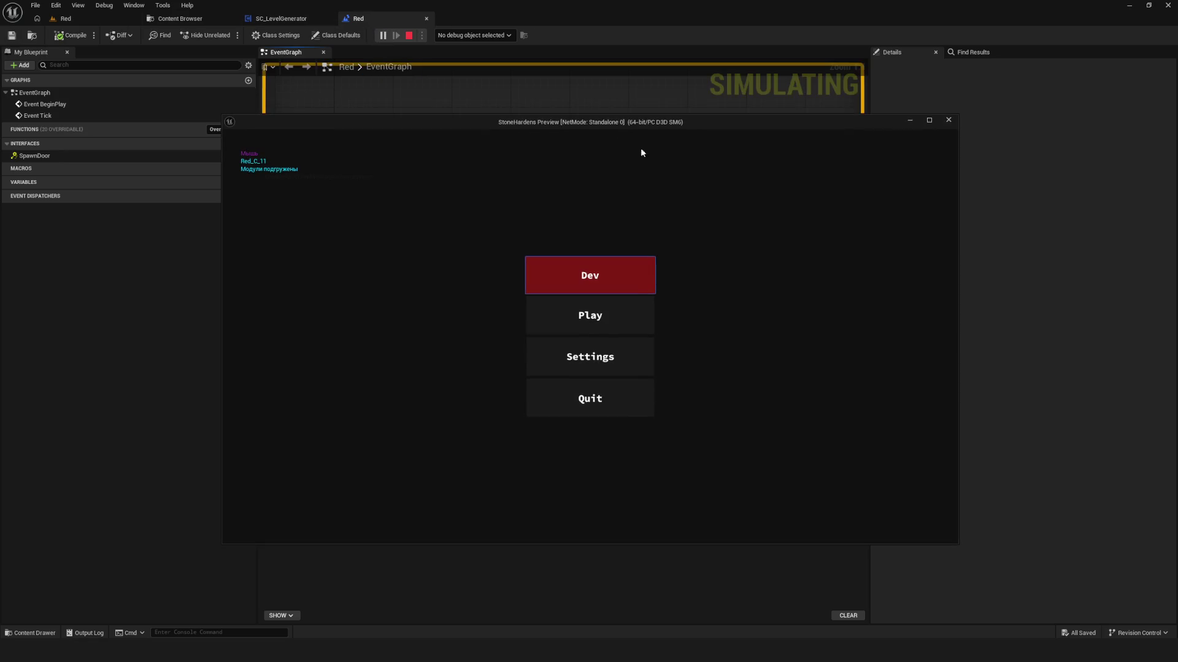
click(624, 269)
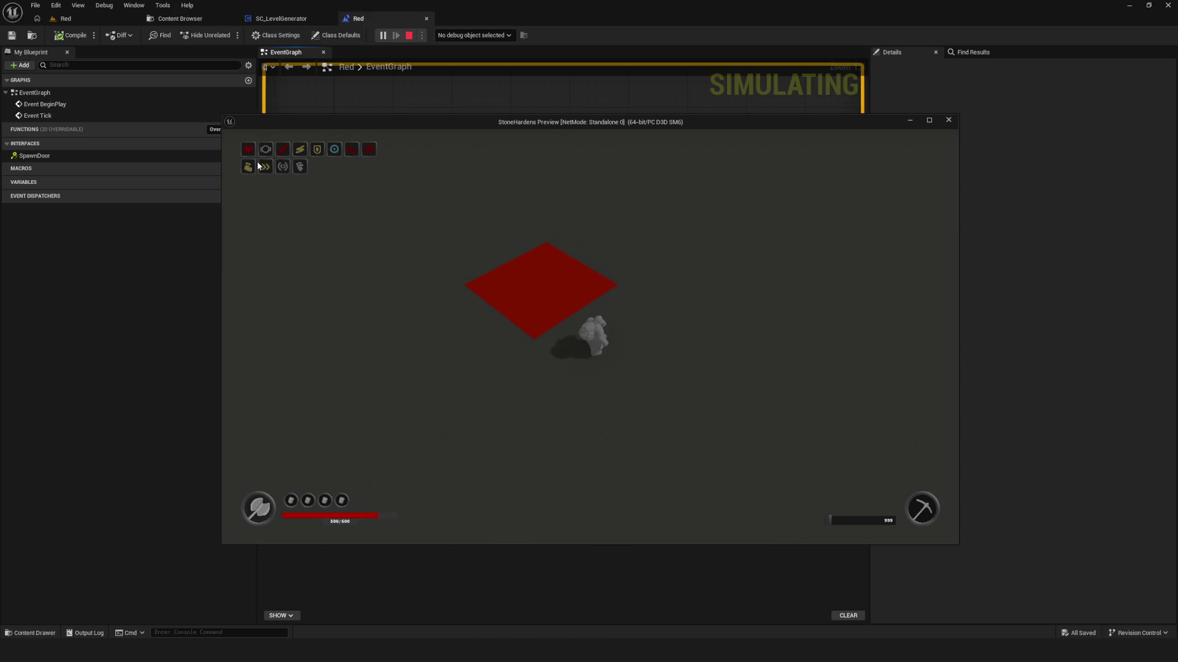
click(948, 121)
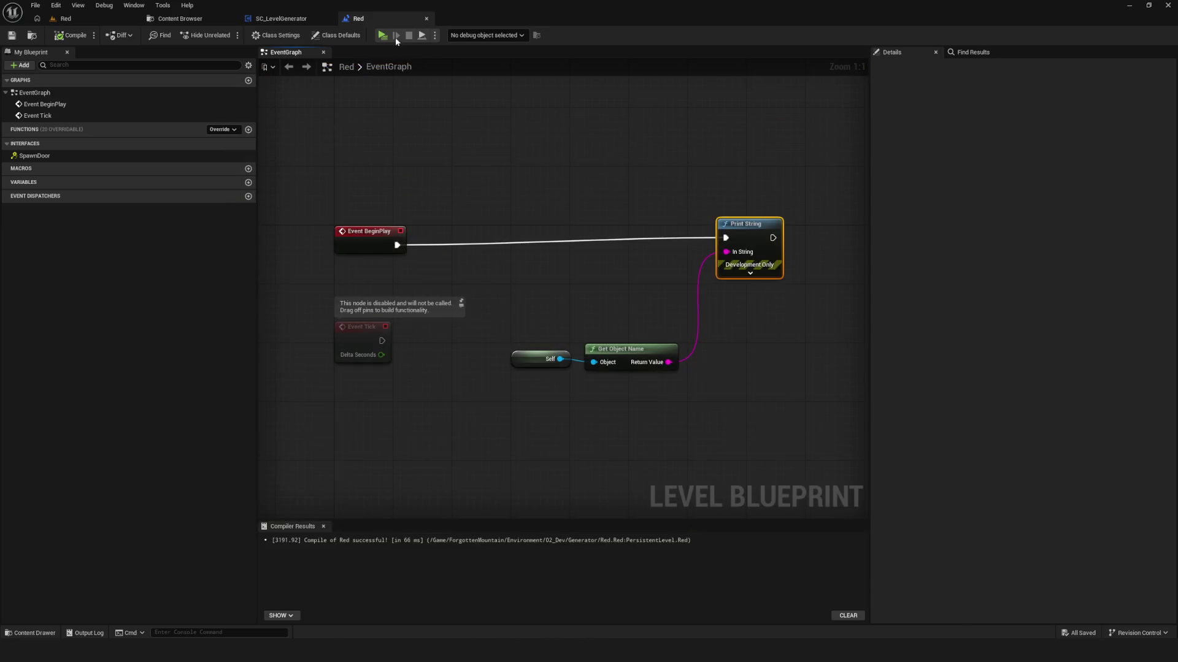
click(380, 35)
click(948, 121)
- Add a second Units element with UnitLocation X 2.0 in SC_LevelGenerator, then compile and save
click(281, 18)
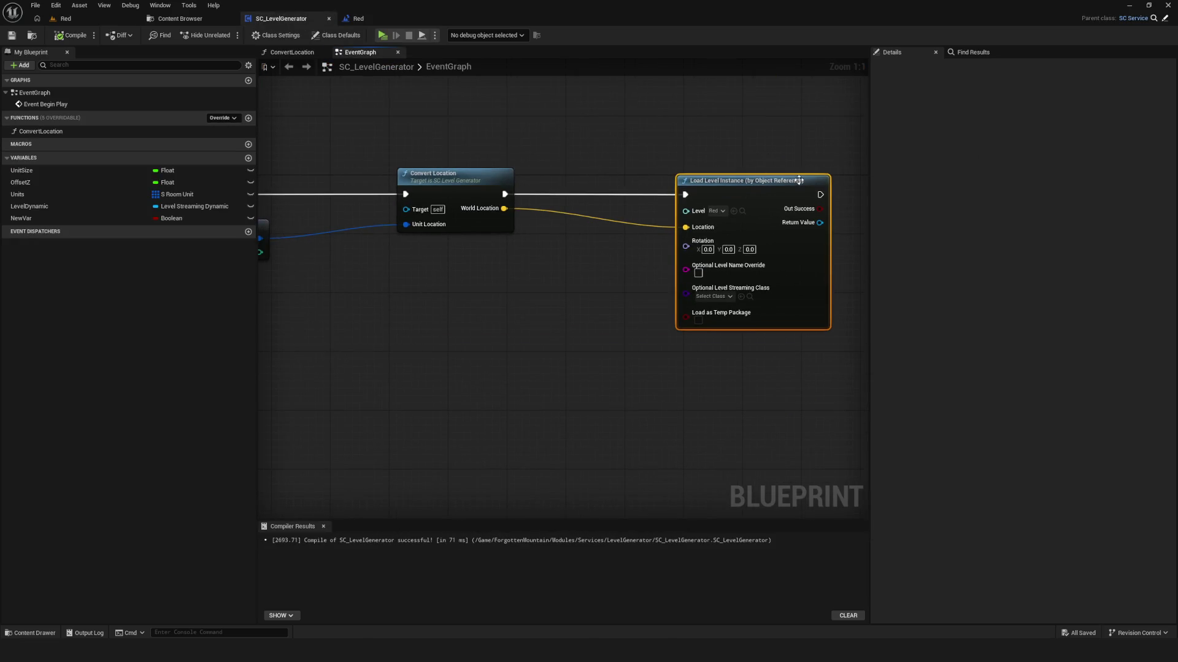
drag(334, 217, 730, 203)
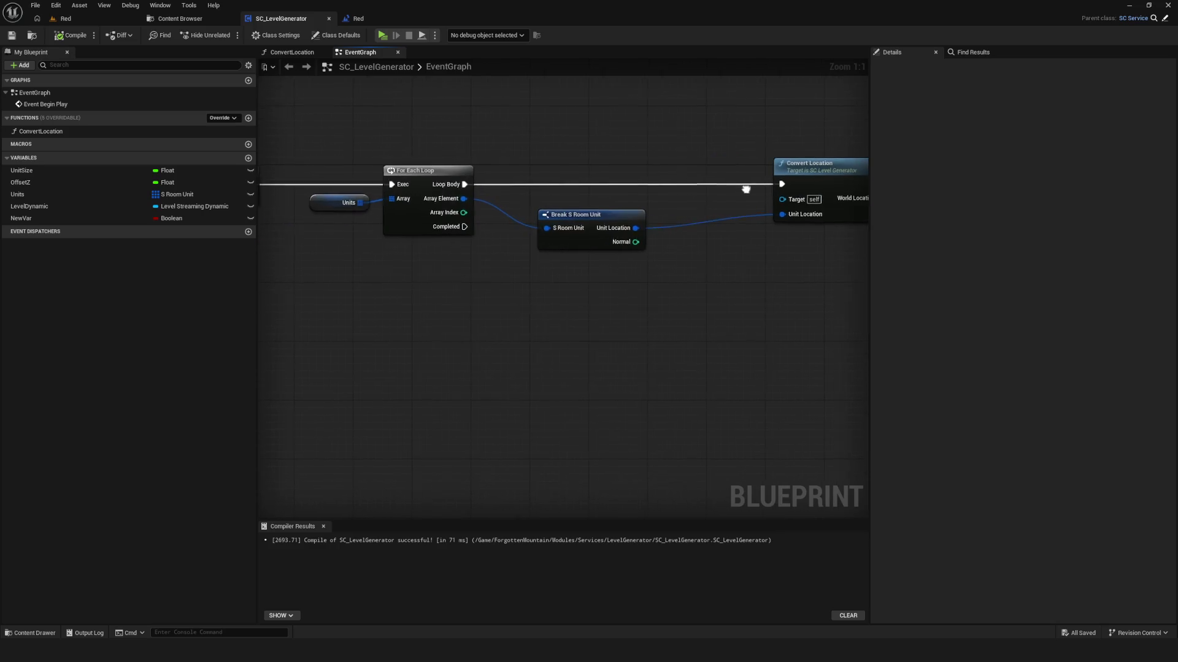
click(345, 205)
click(1066, 243)
click(1066, 243)
click(888, 256)
click(1032, 306)
text(2)
key(Return)
click(11, 35)
- Play-test again in Dev mode, then return to the Red level blueprint with all nodes in view
click(381, 35)
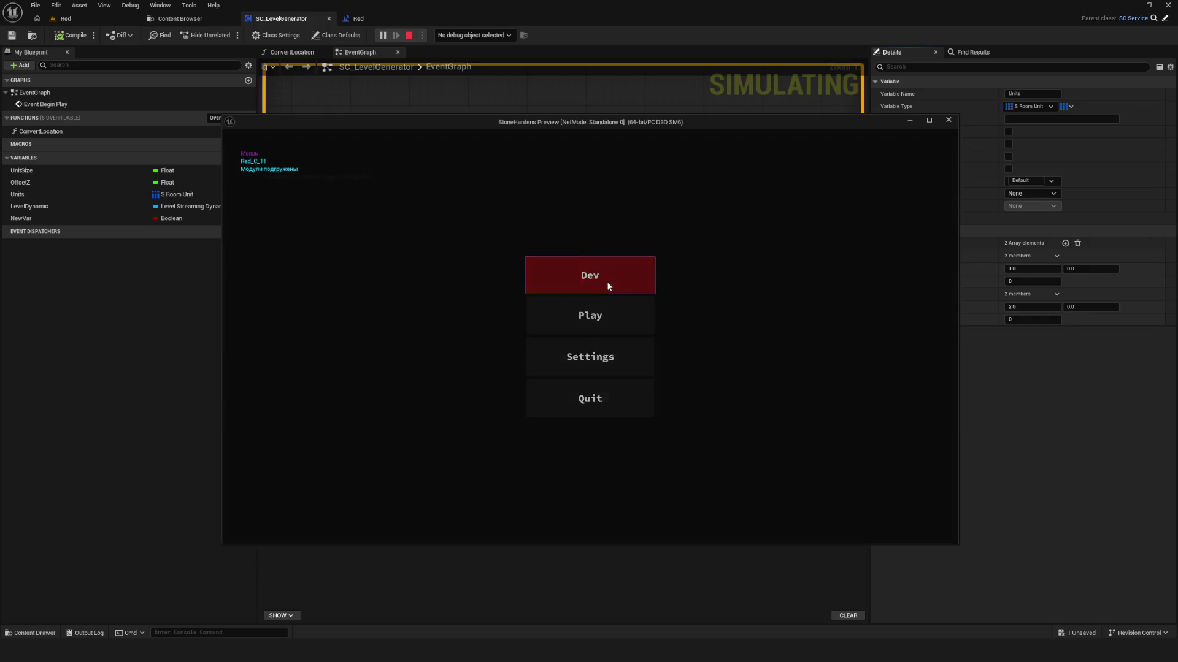
click(606, 281)
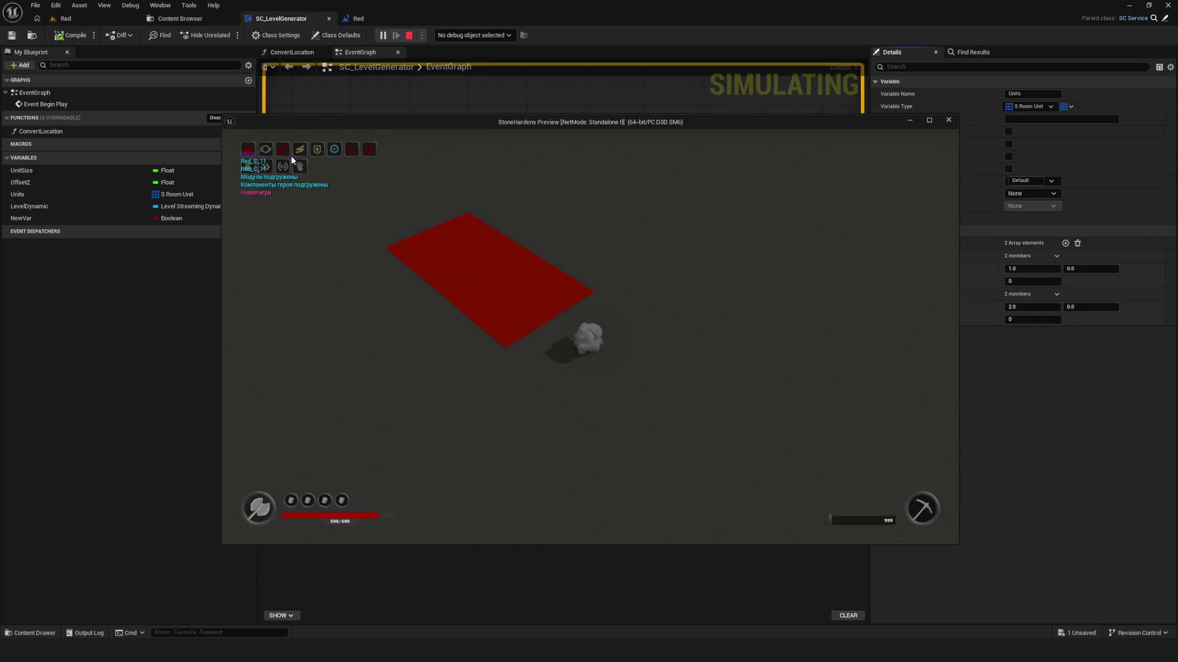
key(Escape)
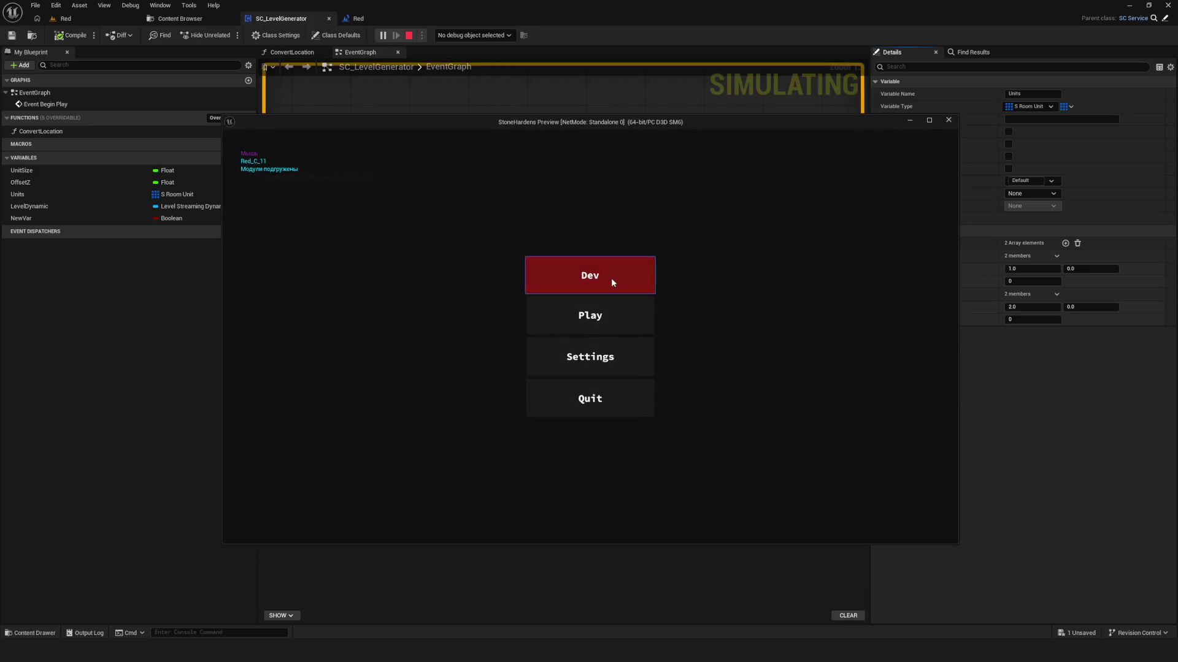
click(611, 278)
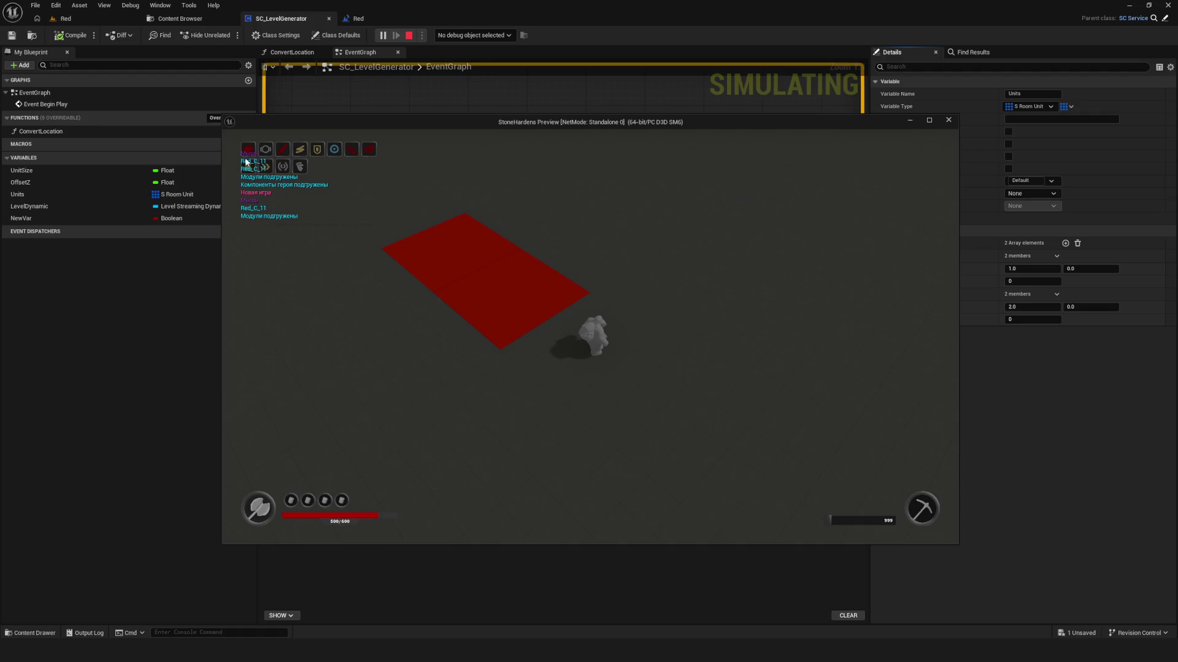
key(Escape)
drag(454, 130, 353, 156)
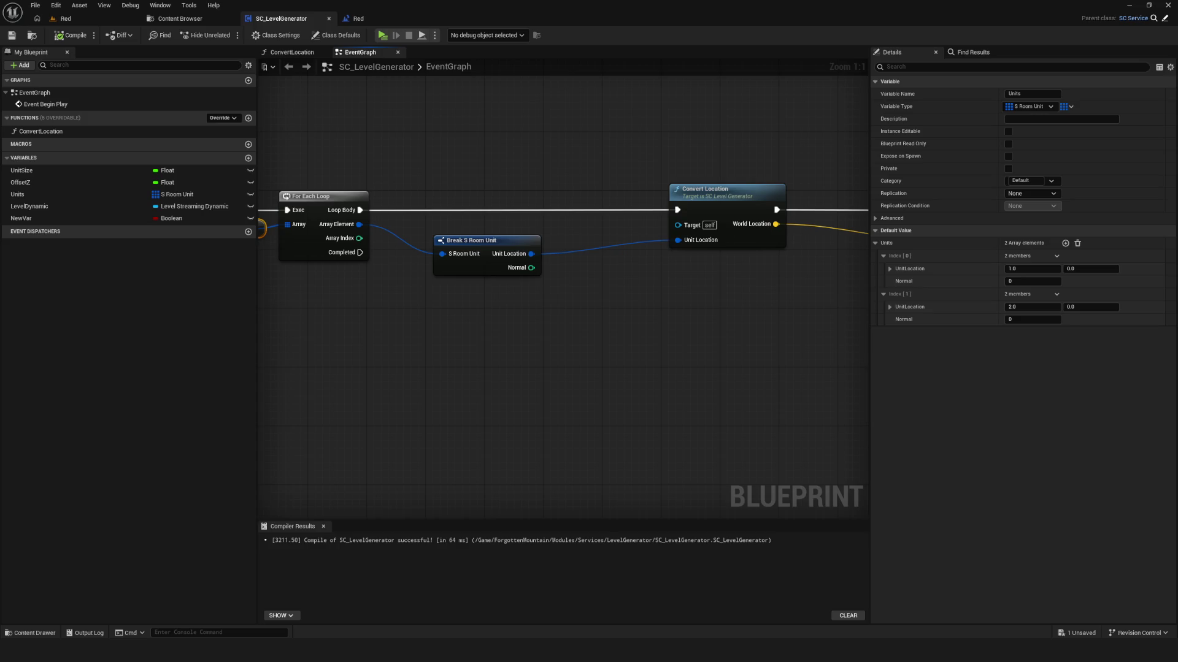
click(353, 20)
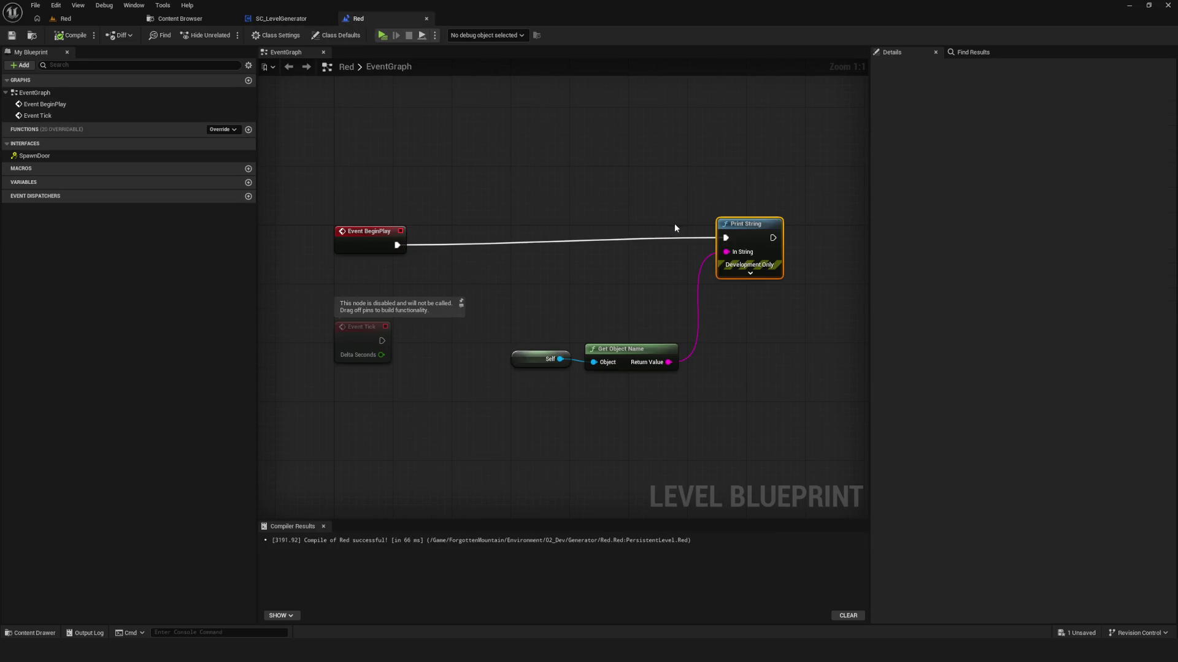
key(Home)
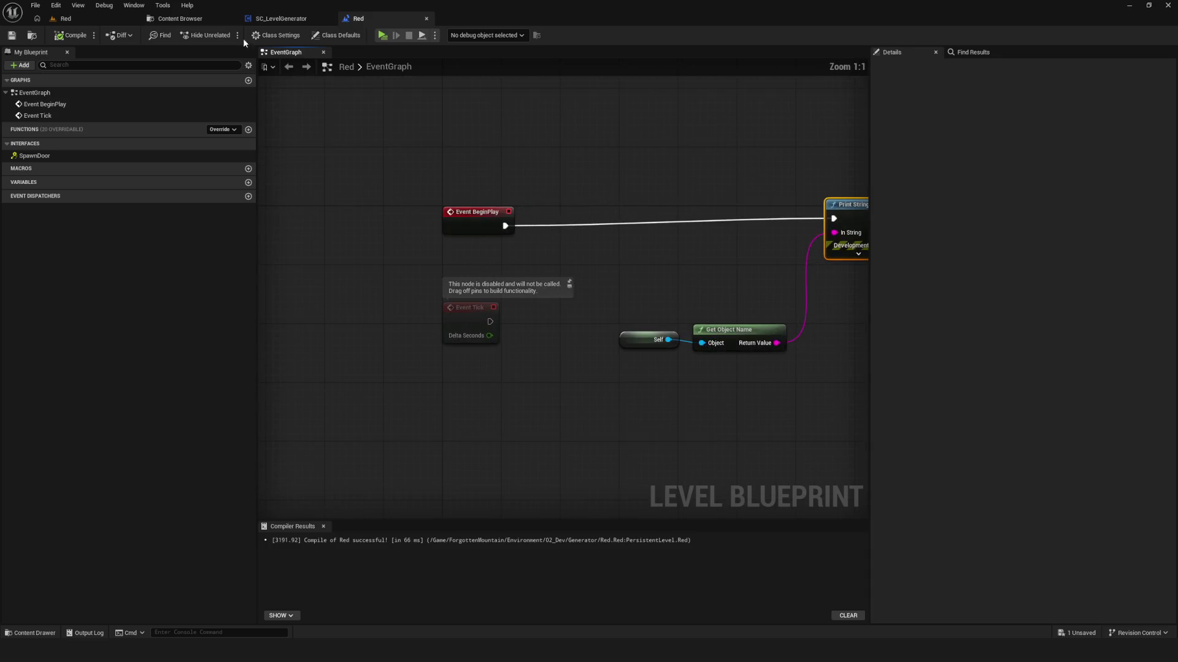
- Search 'get loaded' from Load Level Instance's Return Value and add Get Loaded Level
click(281, 19)
scroll(504, 294, down, 6)
scroll(711, 296, up, 7)
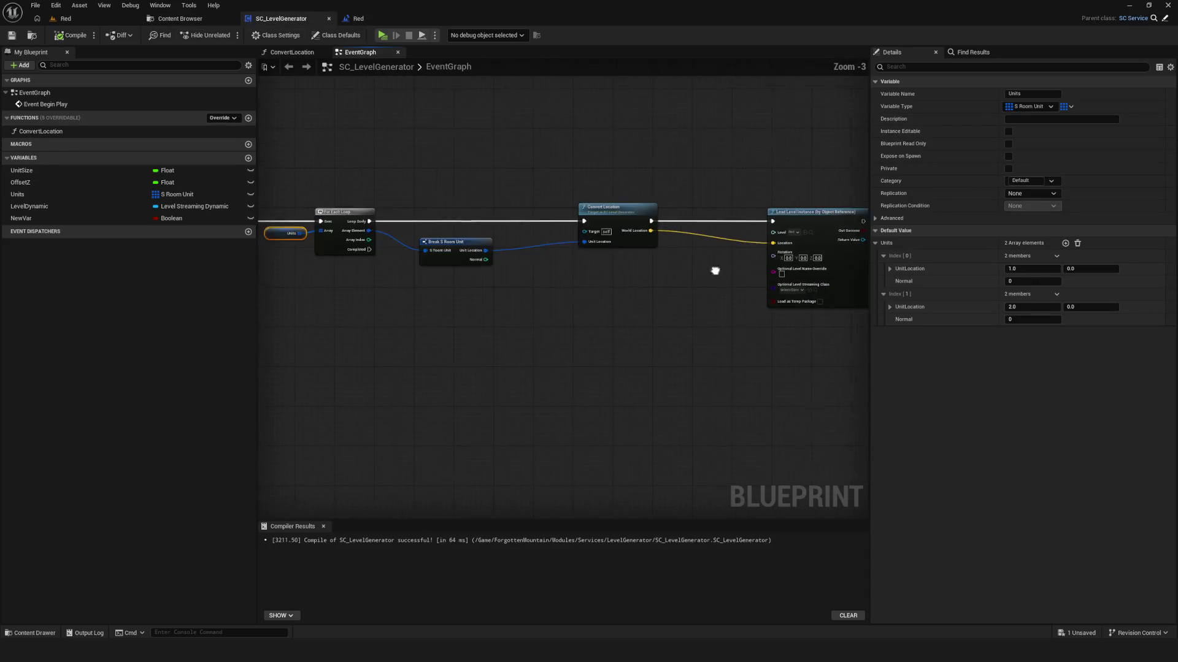
mouse_move(472, 203)
mouse_down()
mouse_move(539, 255)
mouse_move(535, 244)
mouse_up()
text(nye)
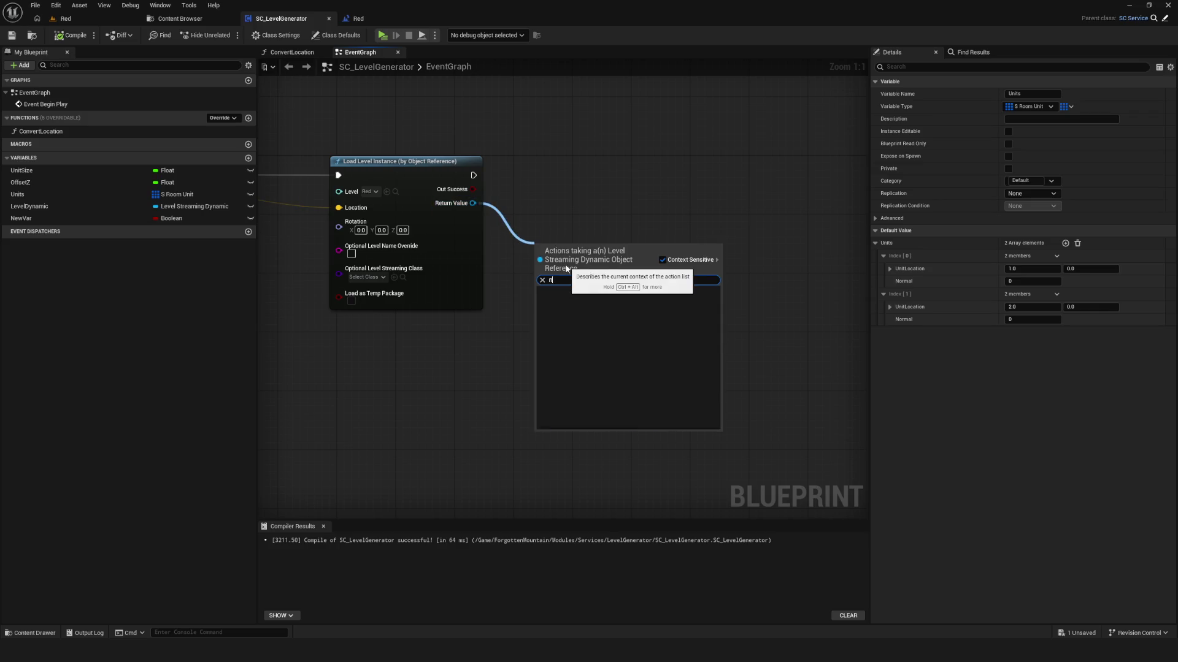
key(BackSpace)
text(пуе дщ)
key(BackSpace)
key(BackSpace)
key(BackSpace)
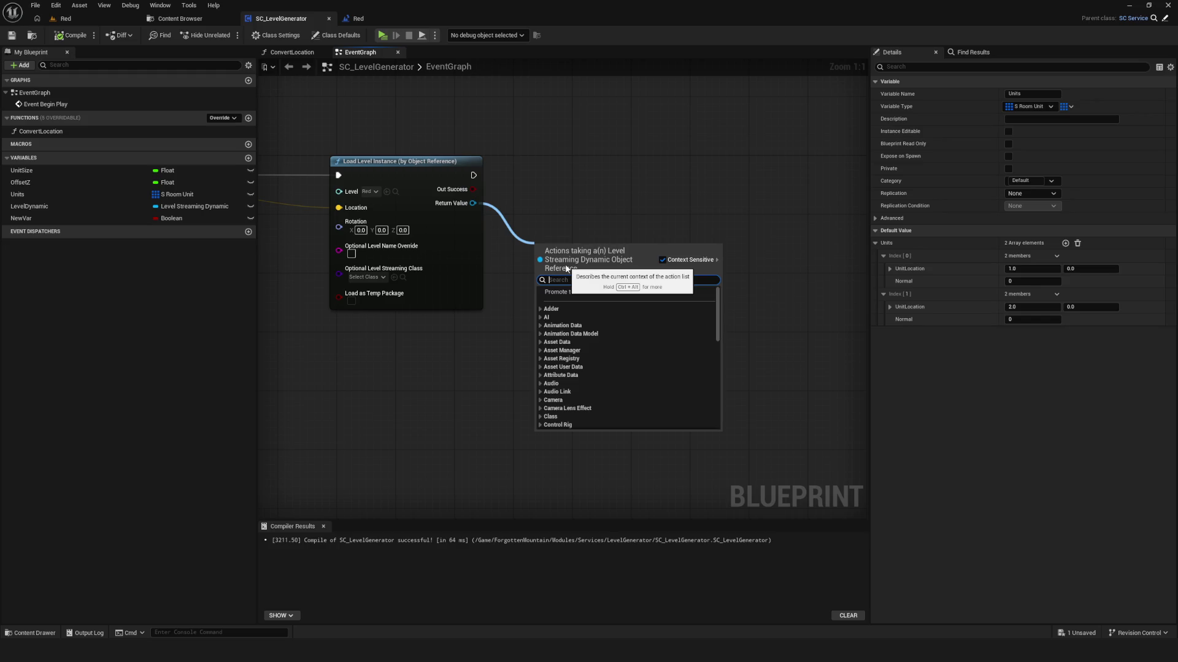
text(get loaded)
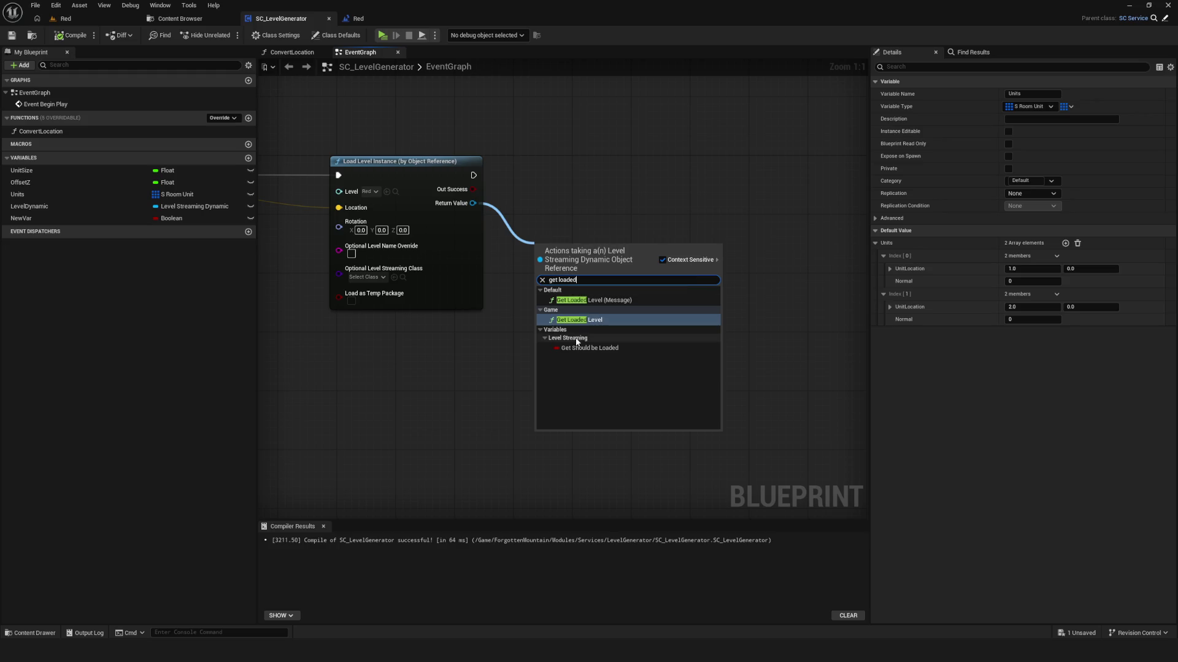
click(570, 319)
- Reposition Get Loaded Level and try 'get level' and 'sc' searches without adding anything
mouse_move(560, 245)
mouse_down()
mouse_move(576, 274)
mouse_move(491, 285)
mouse_move(626, 299)
mouse_up()
text(get level)
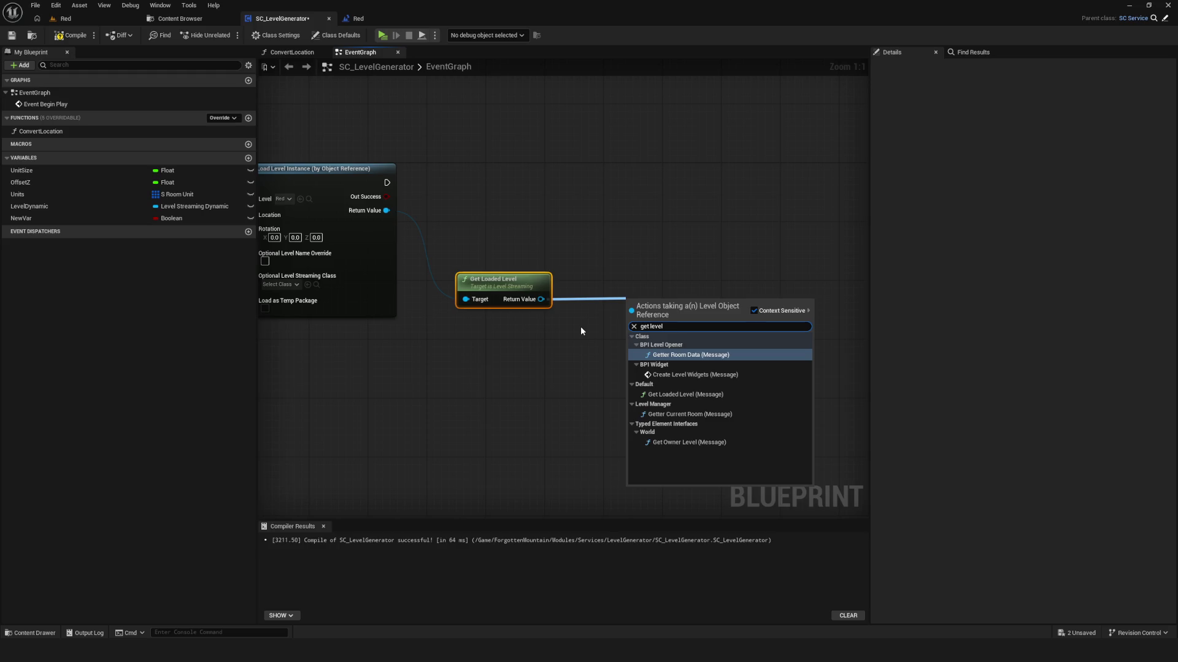
key(BackSpace)
key(BackSpace)
key(BackSpace)
key(BackSpace)
key(BackSpace)
text(sc)
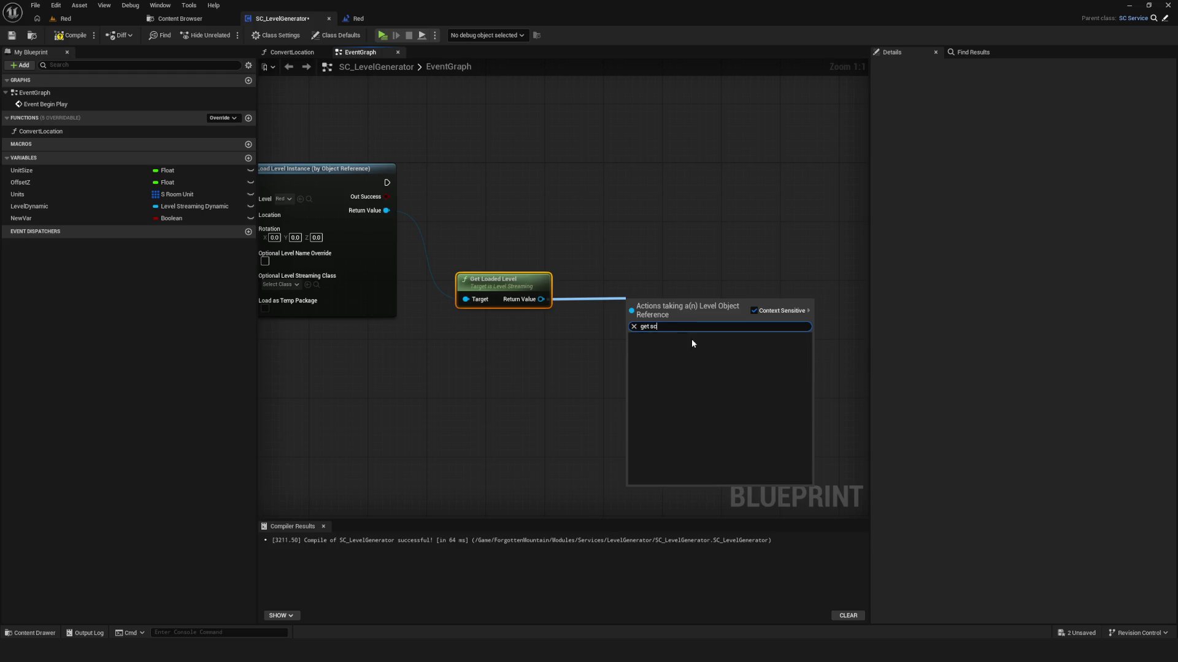
click(688, 246)
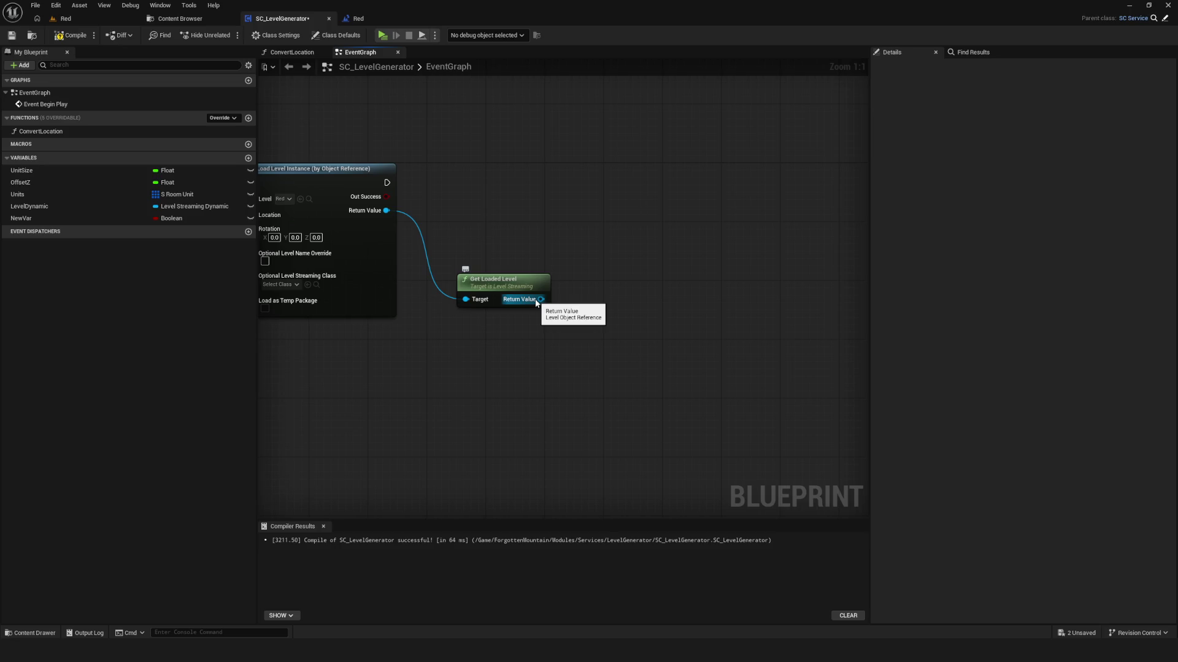
mouse_move(536, 302)
mouse_down()
mouse_move(679, 287)
mouse_move(637, 274)
mouse_up()
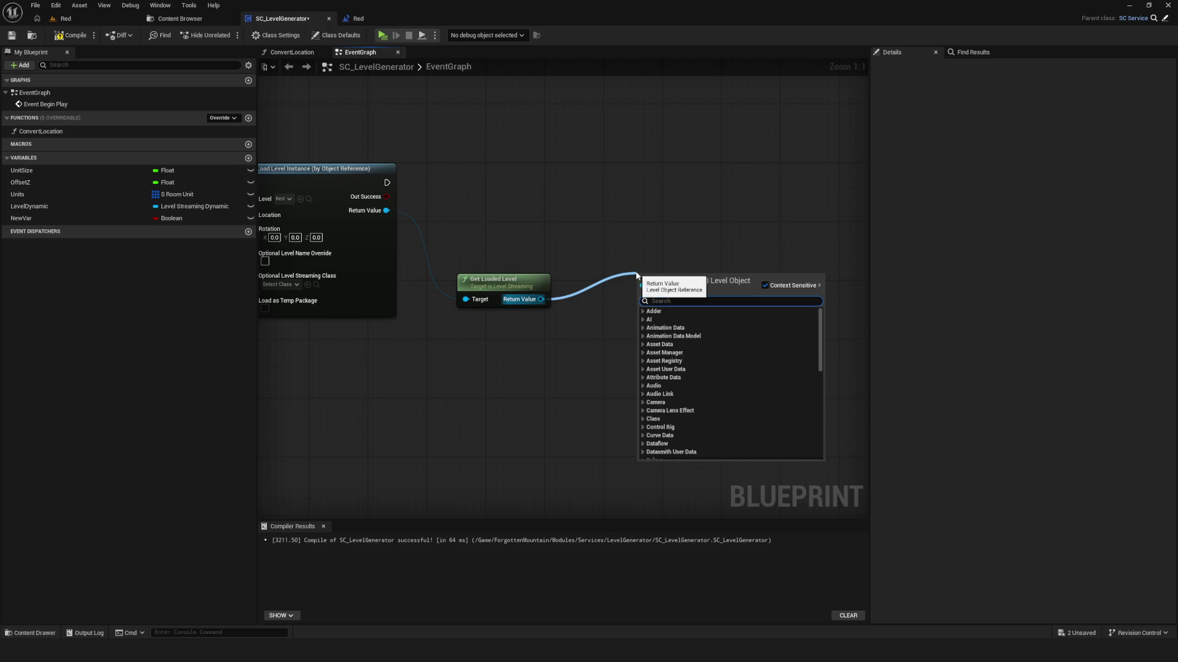
key(Escape)
- Add variable NewVar_0 and change its type from Boolean to Level Instance Object Reference
click(249, 158)
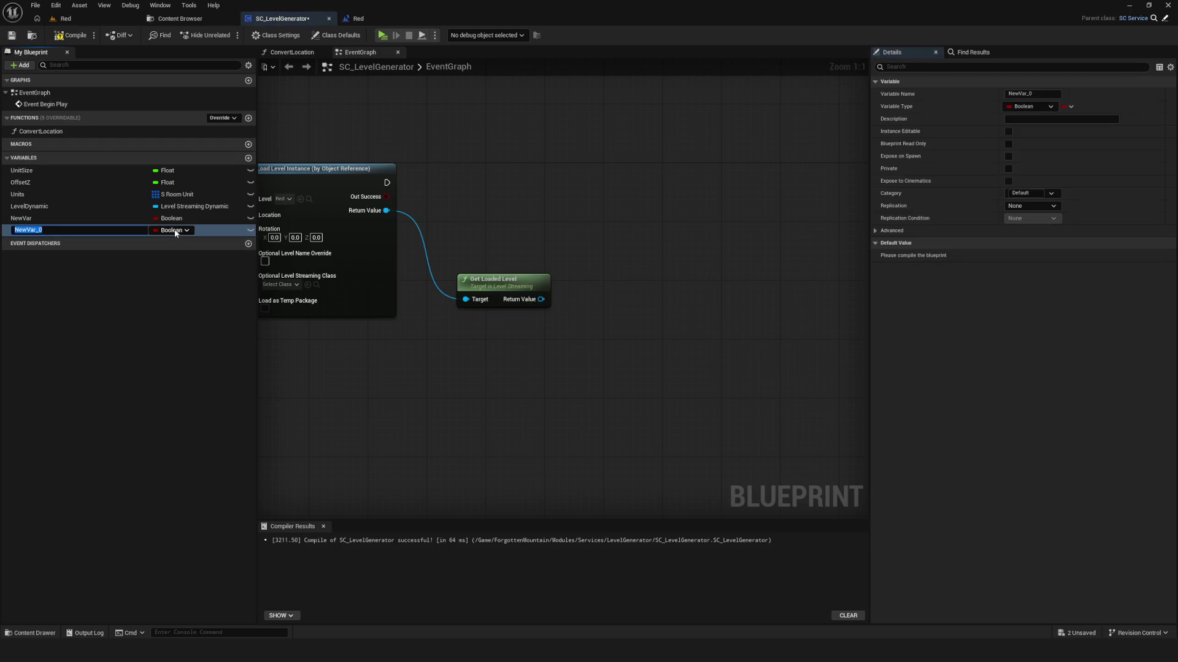
click(175, 231)
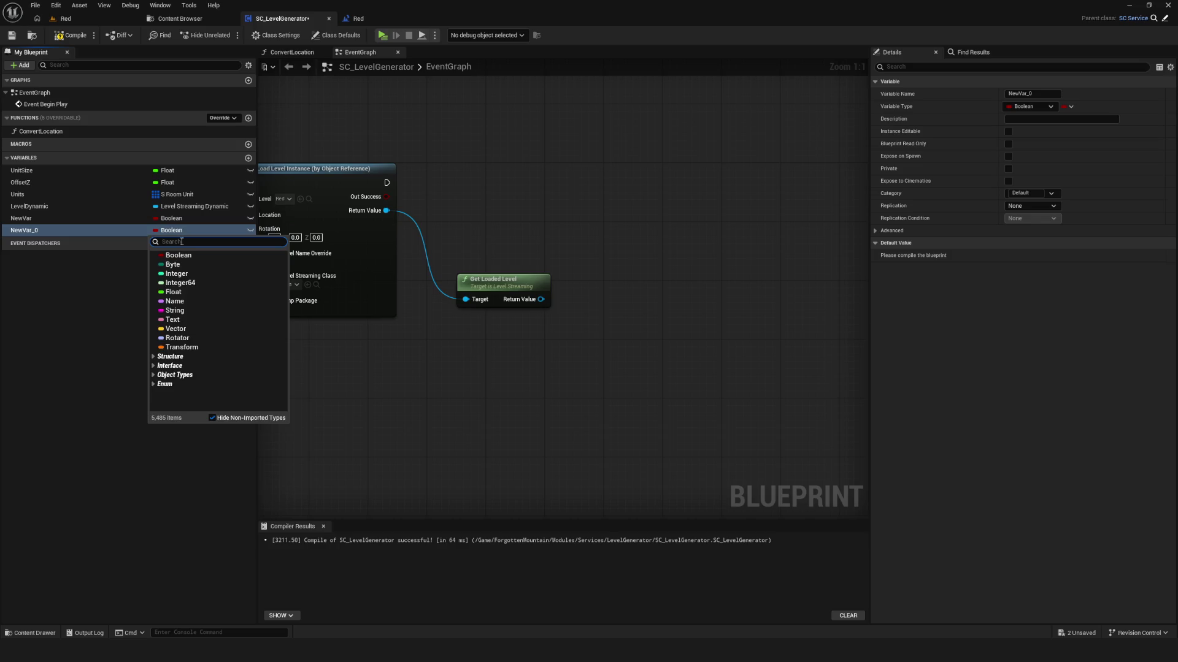
text(Level)
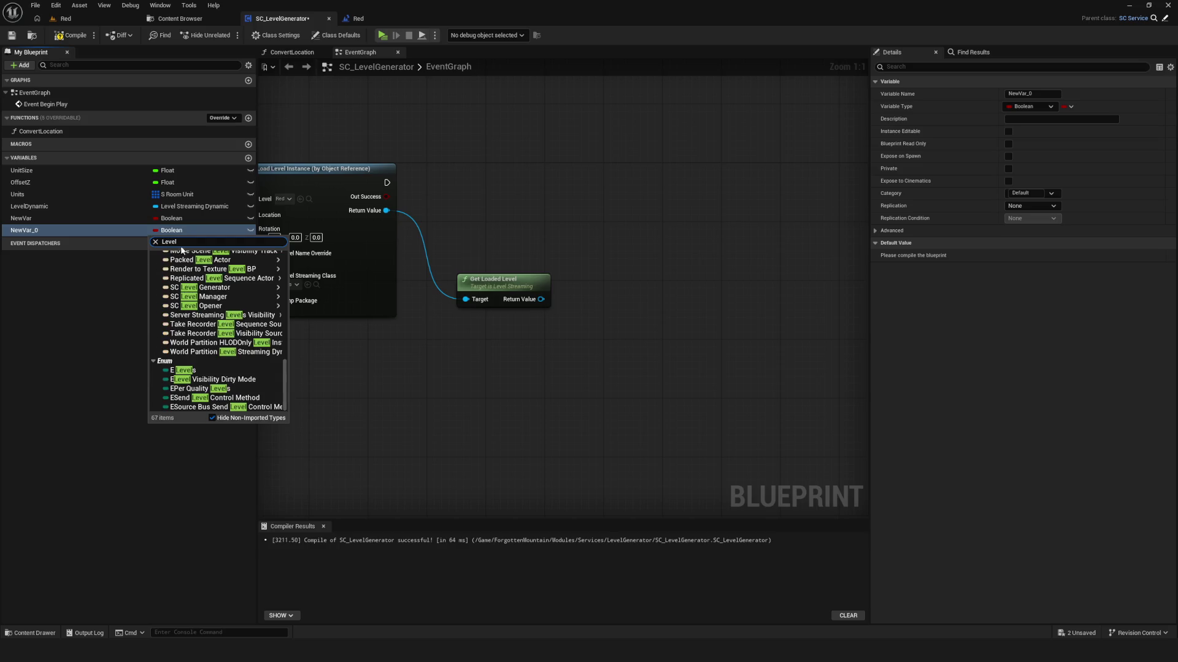
scroll(238, 342, up, 6)
scroll(238, 342, up, 5)
mouse_move(255, 341)
scroll(255, 341, up, 3)
scroll(255, 341, down, 5)
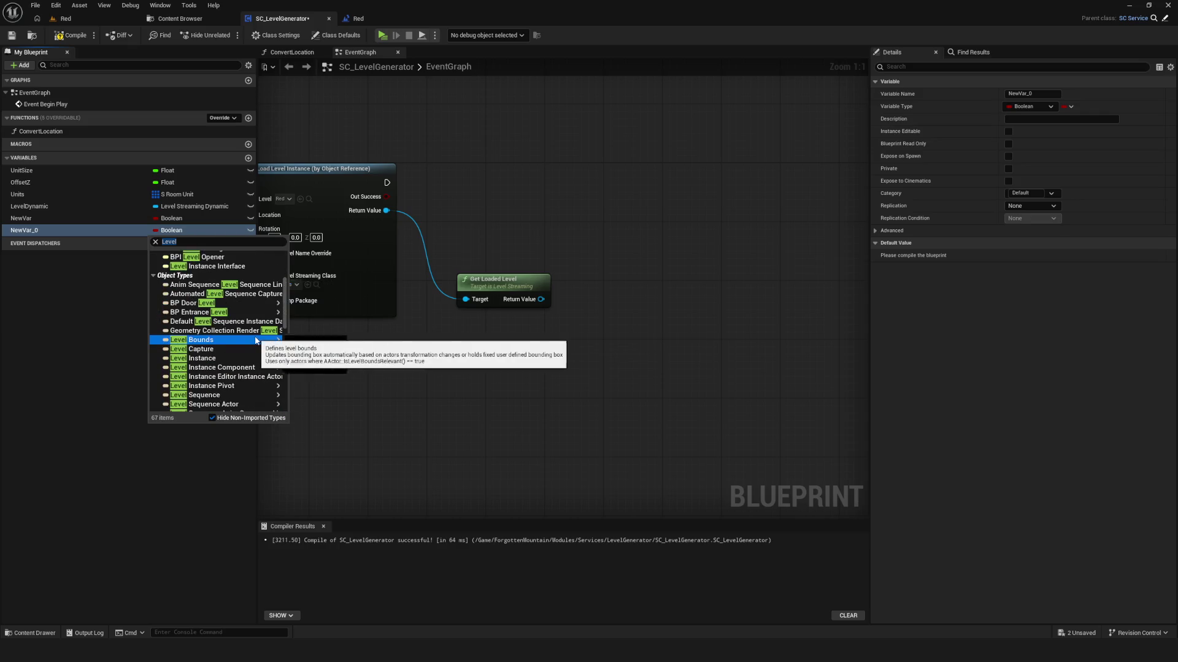
scroll(256, 341, down, 3)
mouse_move(203, 273)
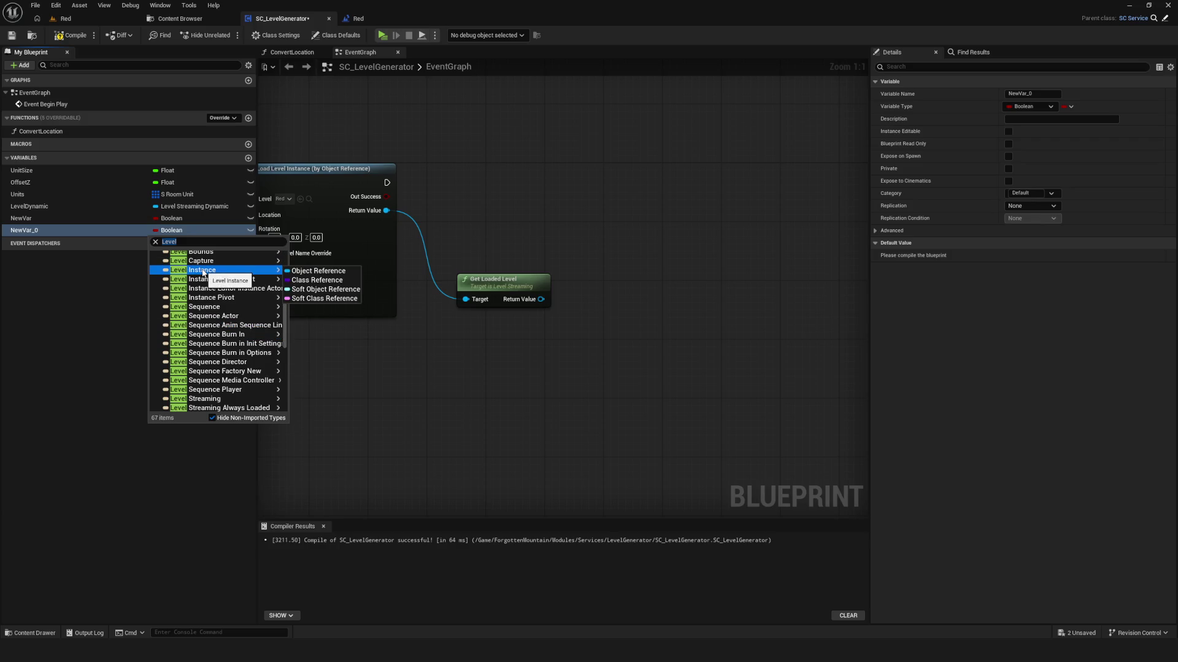
click(314, 270)
click(142, 270)
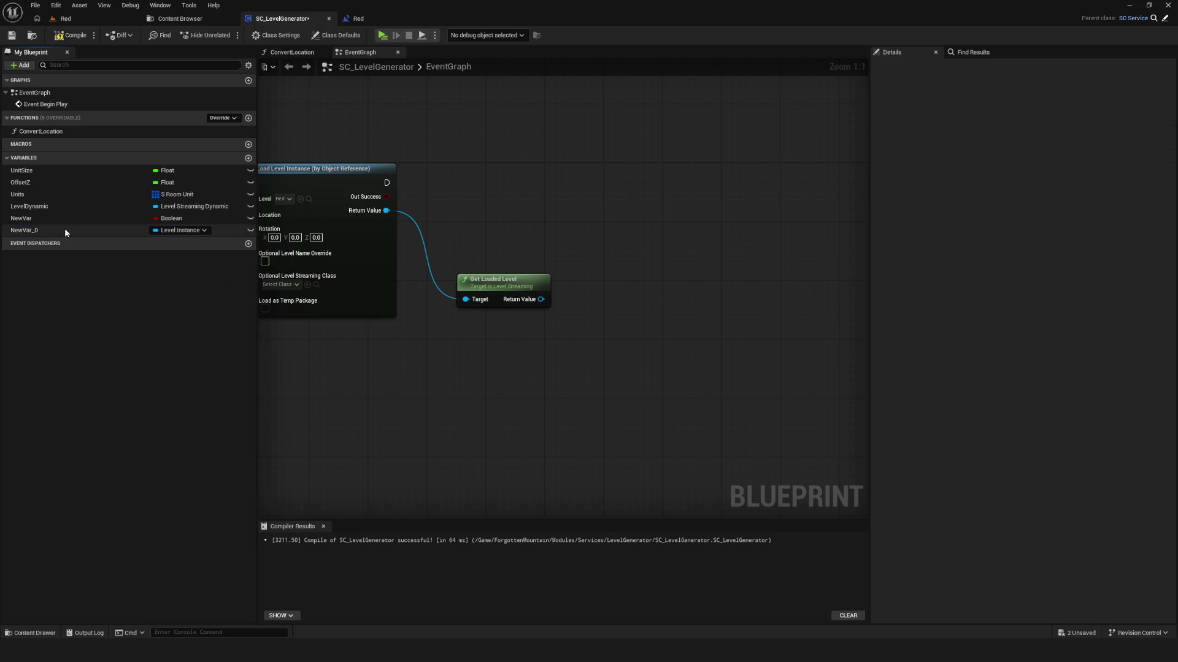
- Place a SET NewVar_0 node, fail to wire Return Value into it, and delete it
drag(65, 232, 560, 209)
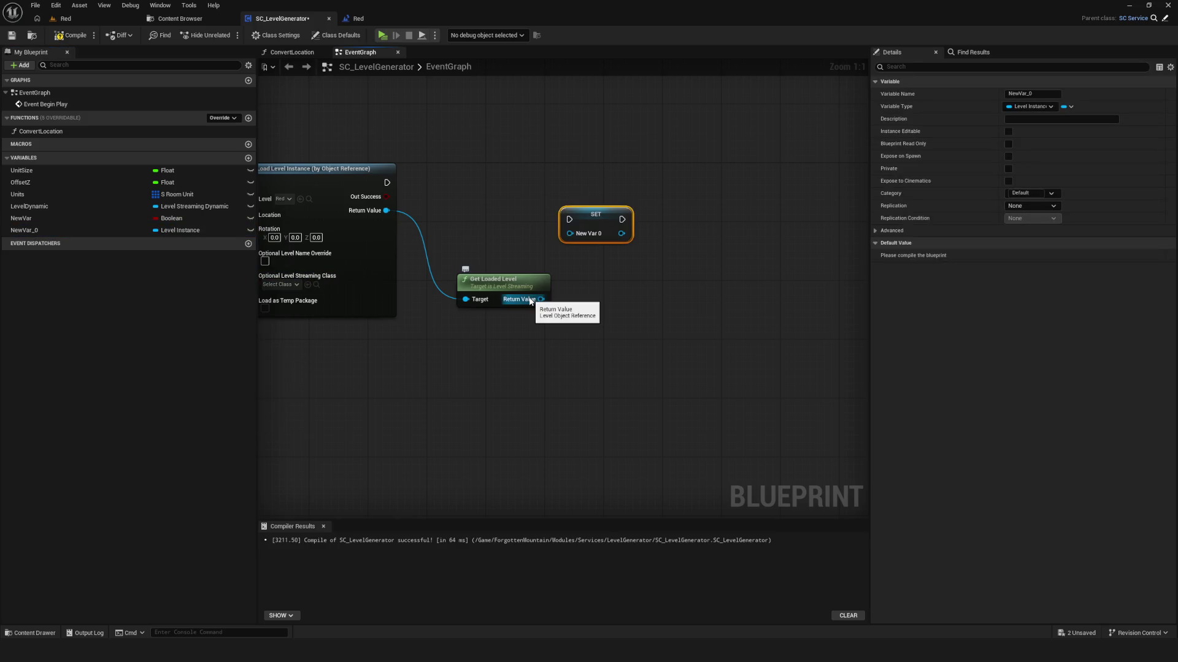
drag(530, 301, 564, 224)
click(552, 260)
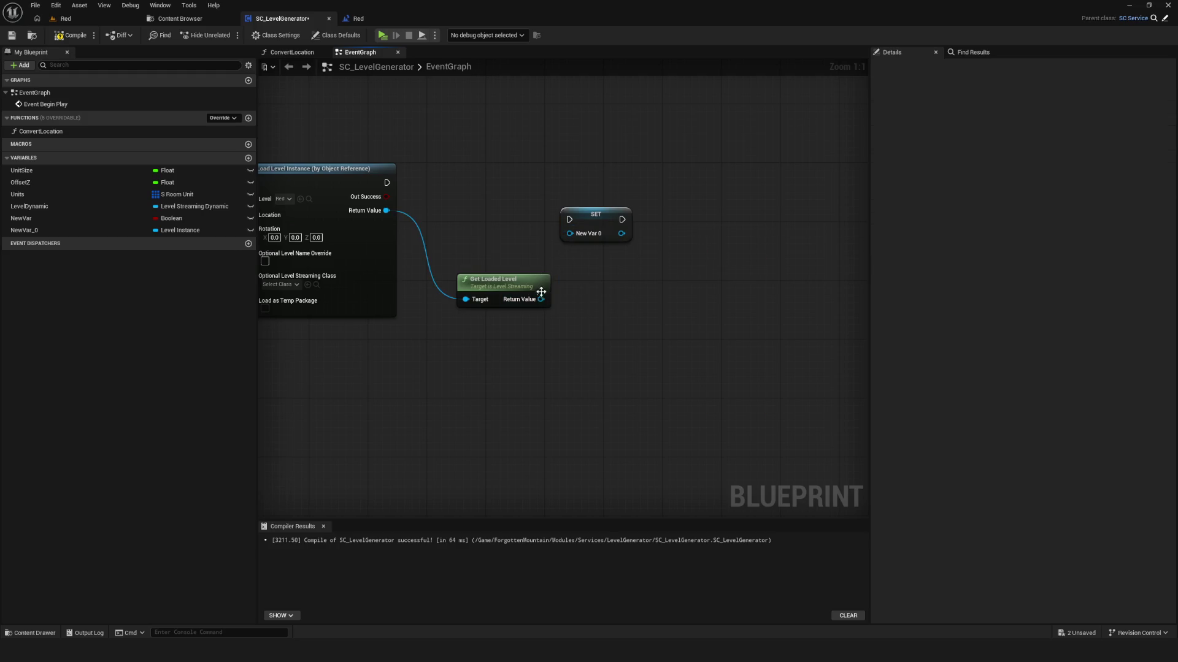
drag(540, 300, 569, 233)
click(517, 255)
drag(540, 300, 569, 233)
drag(545, 179, 618, 211)
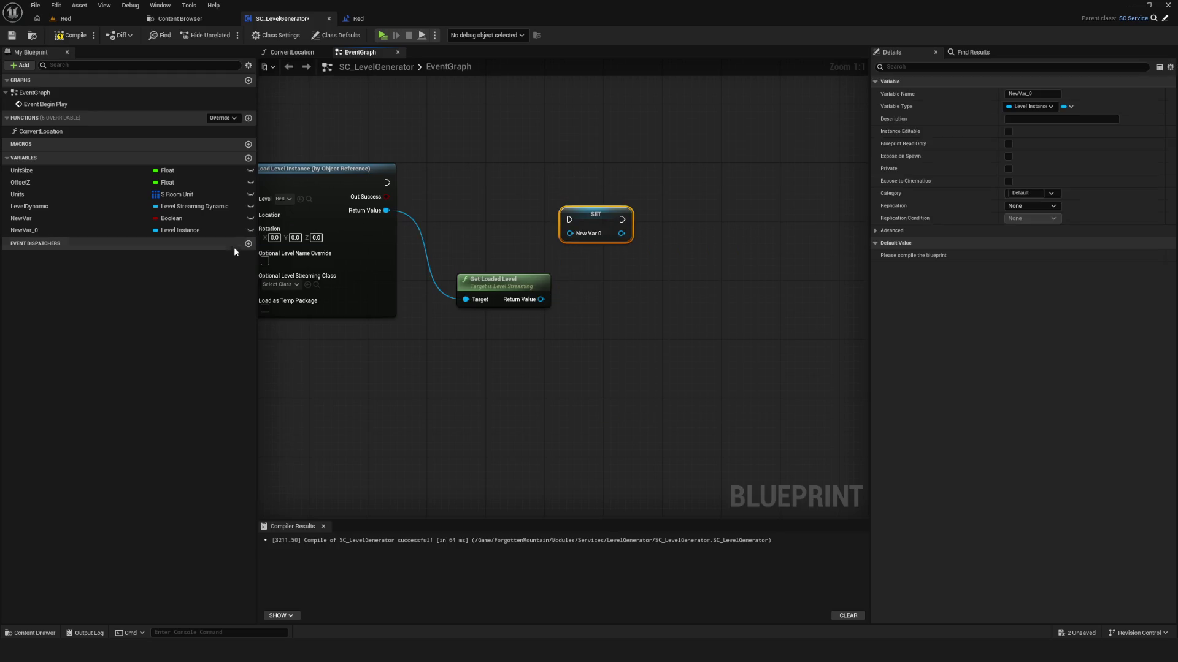
key(Delete)
- Browse Return Value's actions without adding any, then compile SC_LevelGenerator
drag(540, 299, 593, 258)
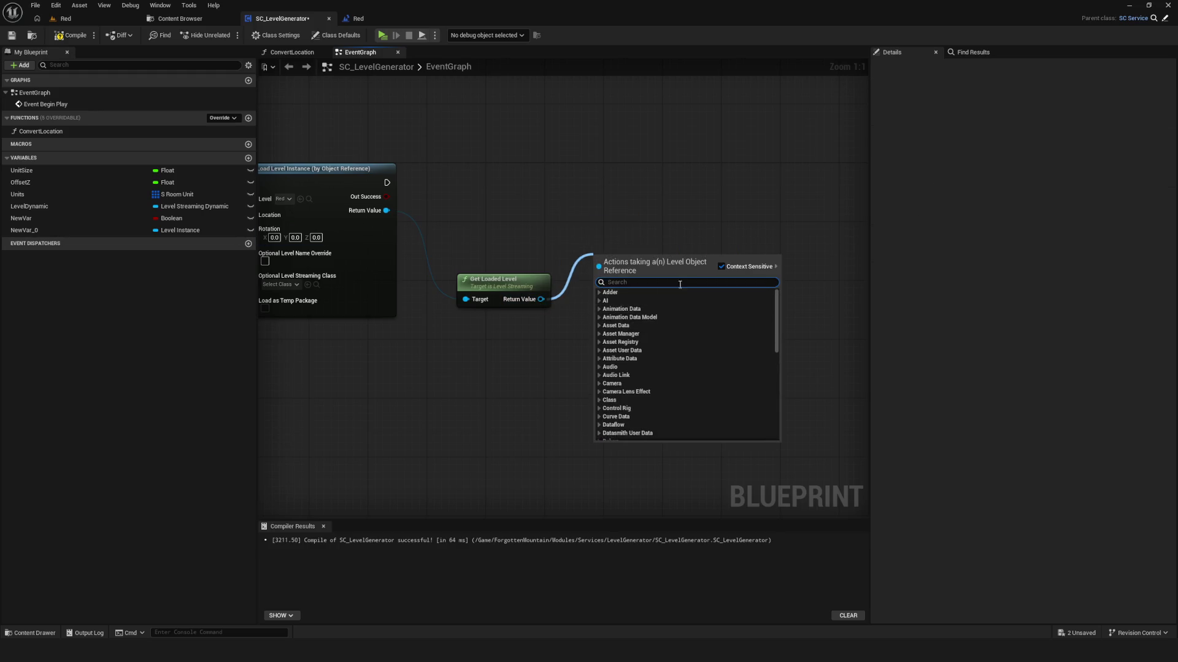
scroll(708, 326, down, 10)
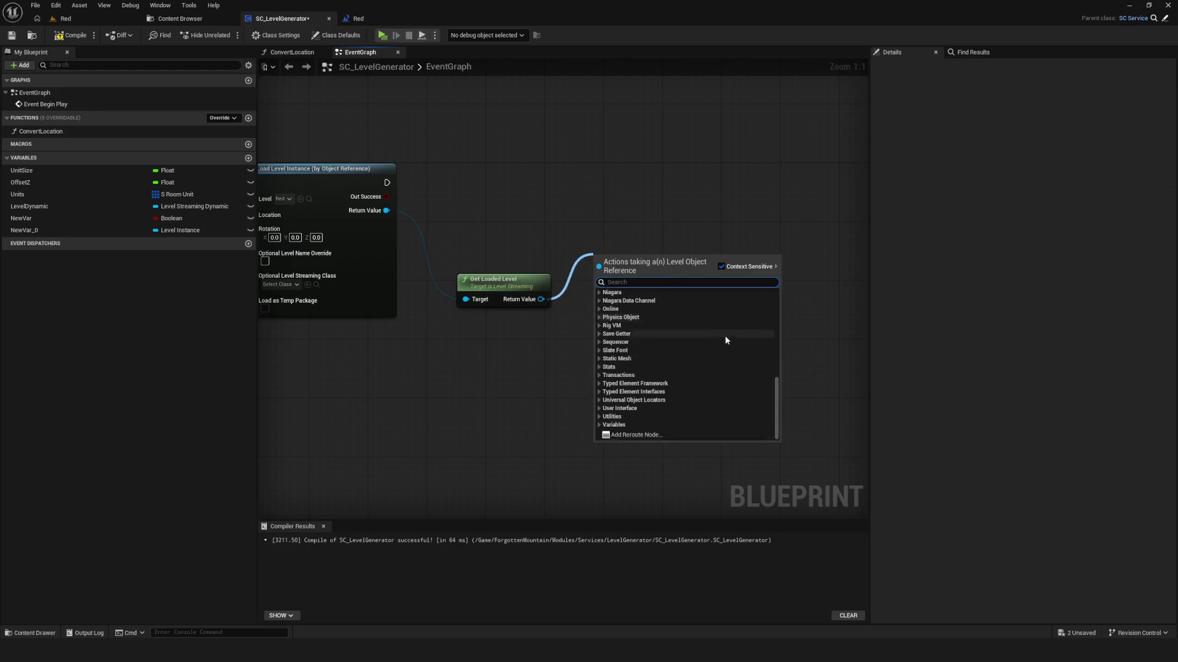
click(536, 359)
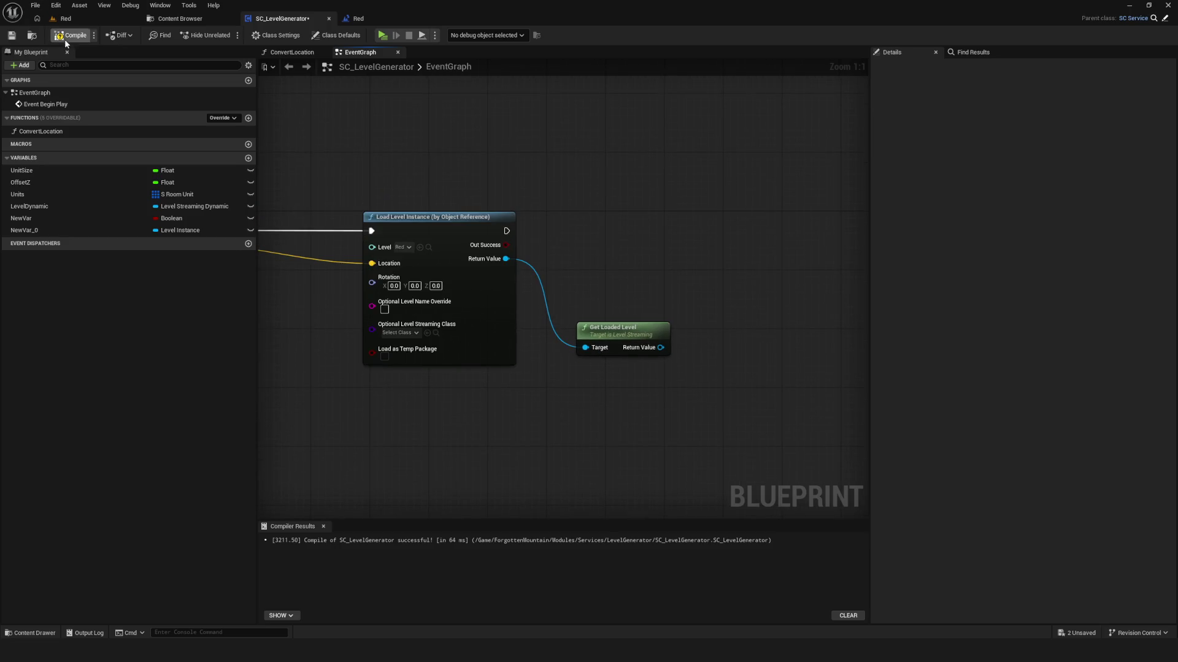
click(12, 35)
drag(730, 254, 712, 286)
click(638, 380)
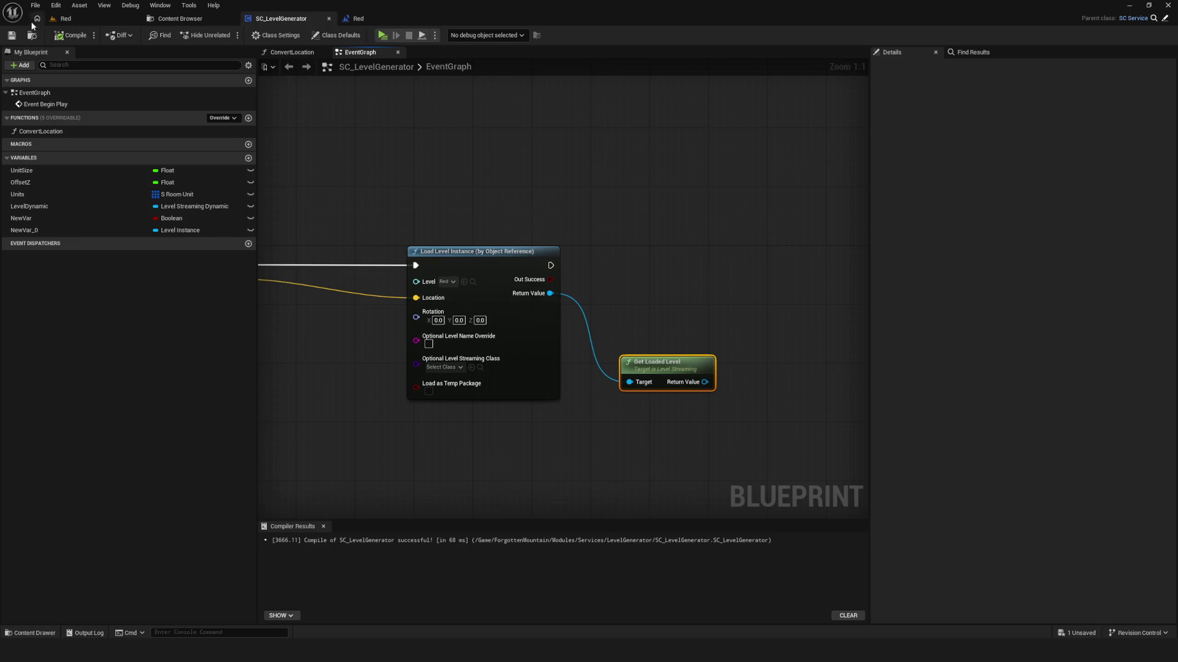
- Review Event BeginPlay in the Red level blueprint, save it, and go back to SC_LevelGenerator
click(362, 20)
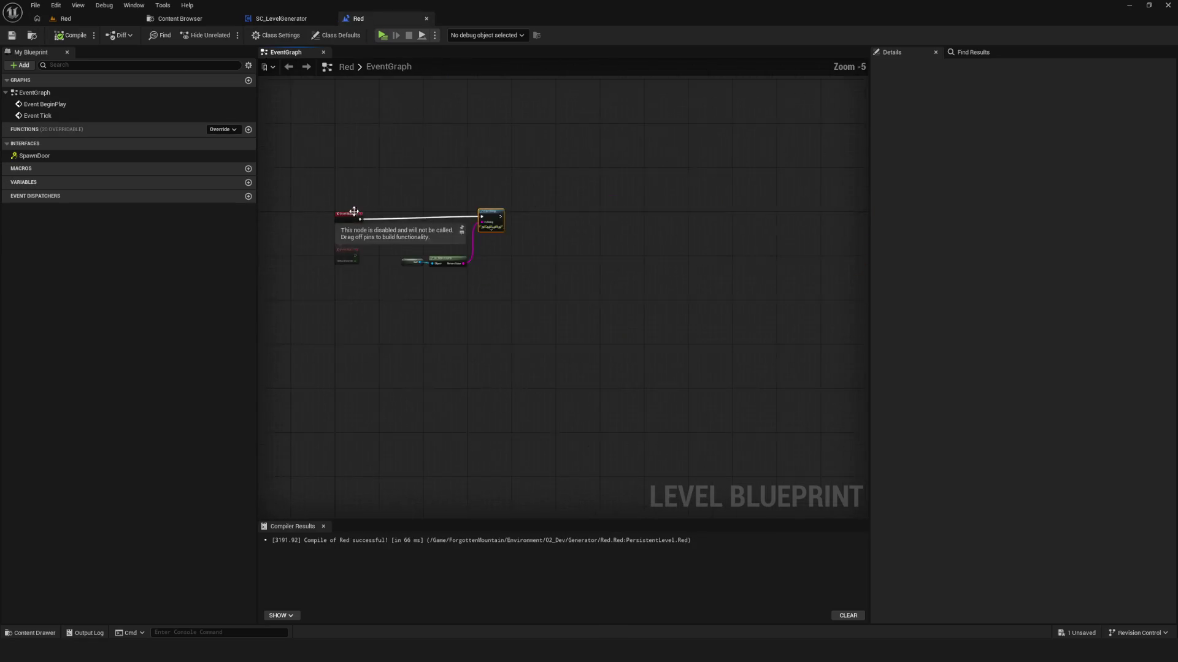
click(341, 231)
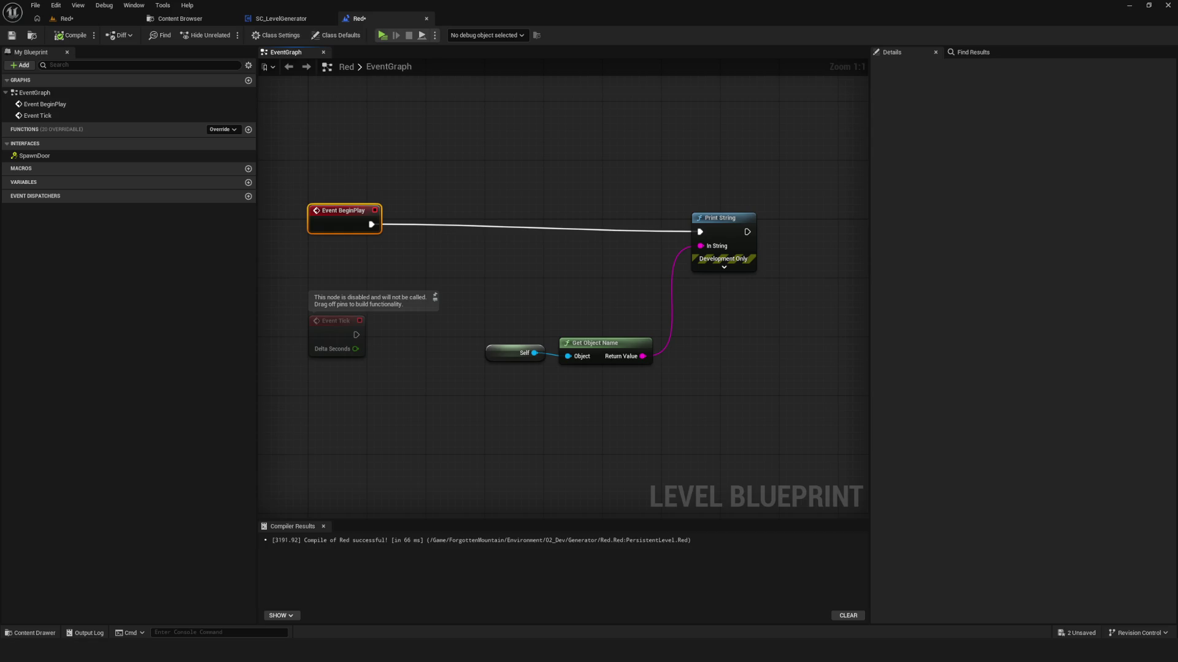
drag(563, 305, 531, 277)
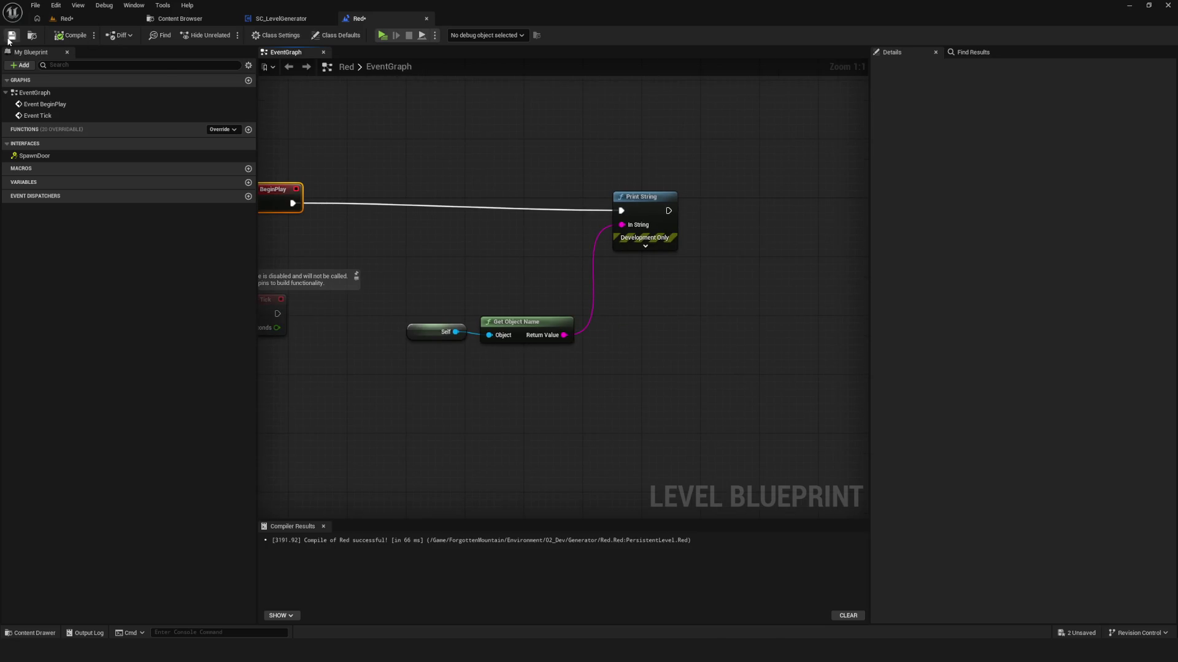
click(33, 37)
click(281, 19)
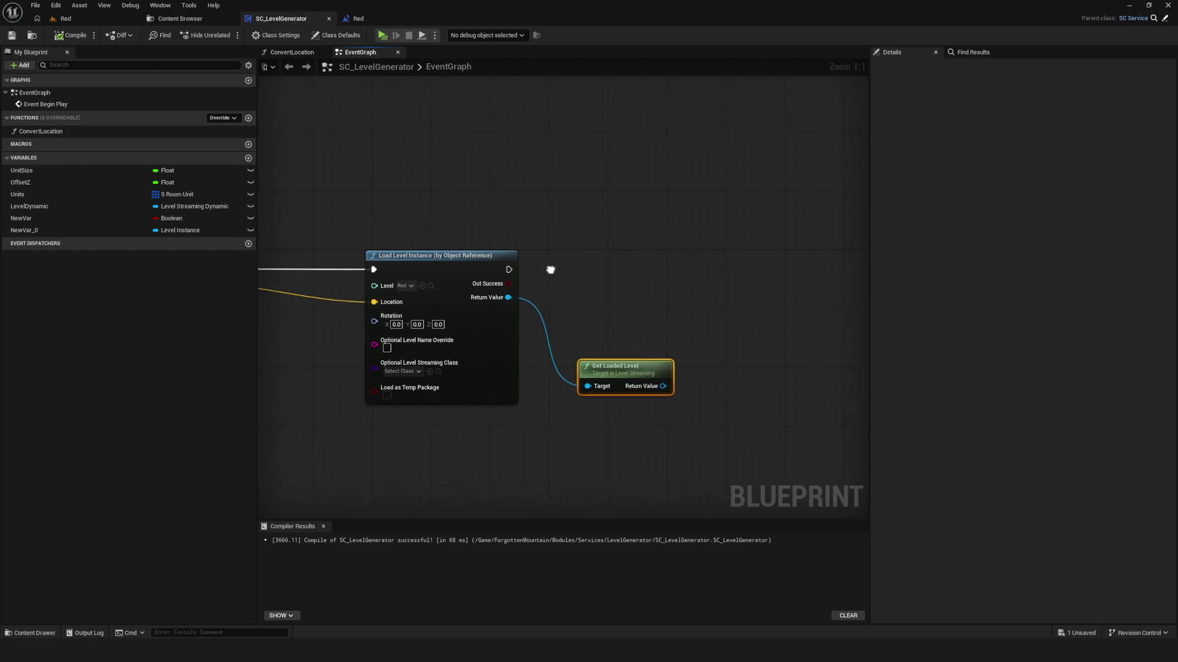
- Move the Get Loaded Level node up-left and save SC_LevelGenerator
mouse_move(613, 349)
mouse_down()
mouse_move(609, 260)
mouse_move(598, 263)
mouse_move(598, 297)
mouse_up()
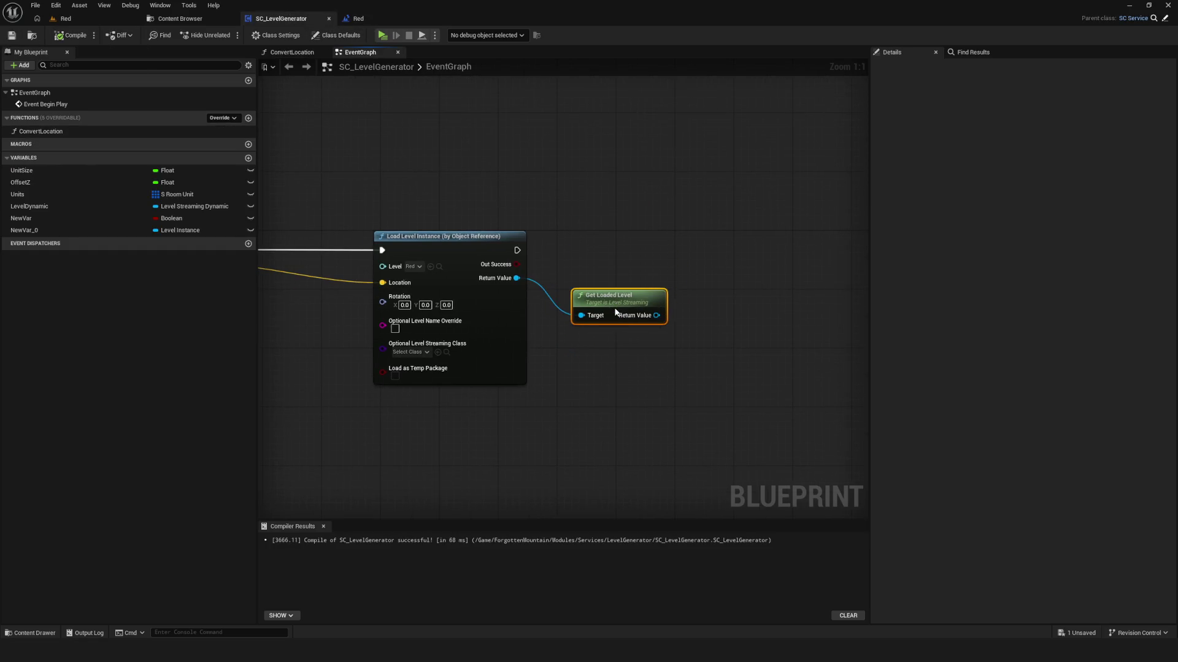
click(11, 35)
mouse_move(545, 267)
mouse_down()
mouse_move(575, 262)
mouse_move(626, 287)
mouse_move(673, 286)
mouse_move(696, 272)
mouse_move(644, 263)
mouse_move(557, 282)
mouse_move(597, 279)
mouse_move(613, 224)
mouse_move(594, 248)
mouse_up()
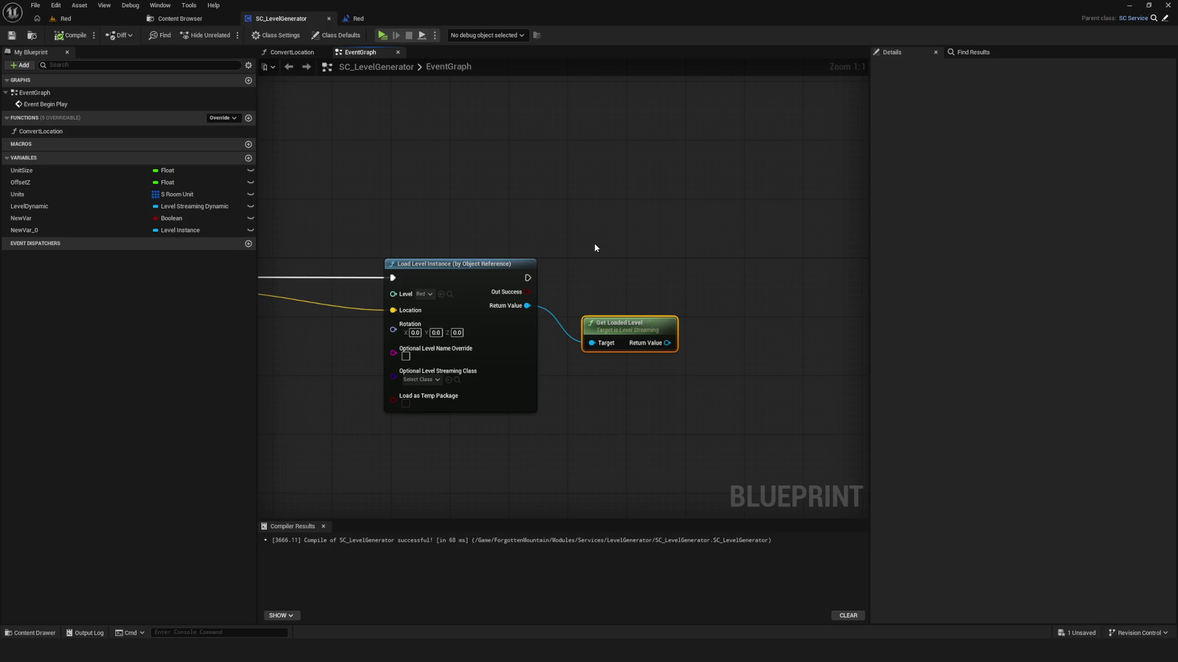
mouse_move(303, 278)
mouse_down()
mouse_move(564, 261)
mouse_move(412, 283)
mouse_up()
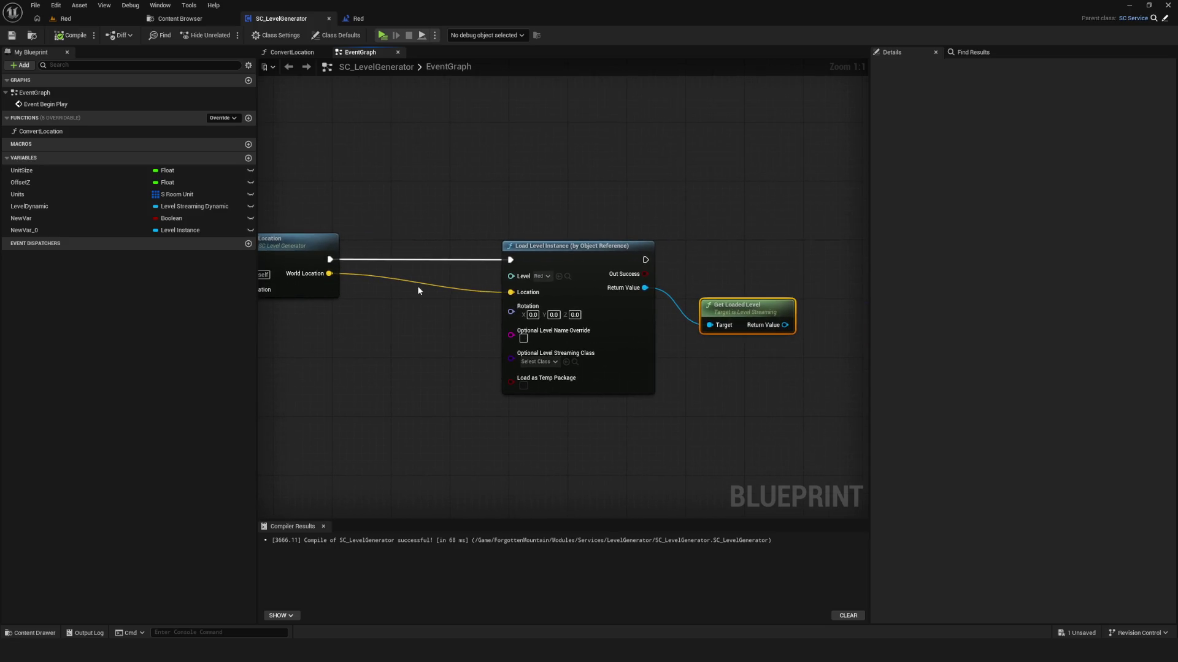
click(9, 38)
drag(458, 226, 382, 219)
- Delete the Get Loaded Level node and save the blueprint without it
mouse_move(604, 210)
mouse_down()
mouse_move(715, 397)
mouse_move(634, 212)
mouse_move(700, 408)
mouse_move(681, 349)
mouse_up()
mouse_move(626, 185)
mouse_down()
mouse_move(690, 398)
mouse_move(656, 283)
mouse_move(672, 207)
mouse_move(634, 396)
mouse_up()
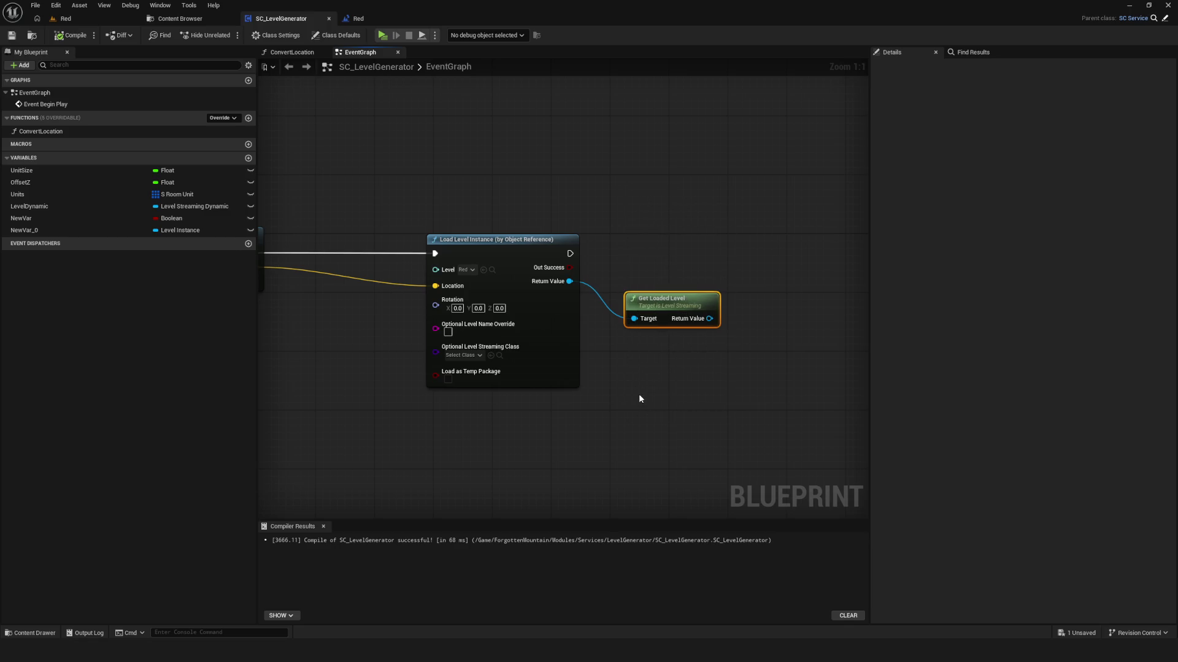
key(Delete)
click(12, 35)
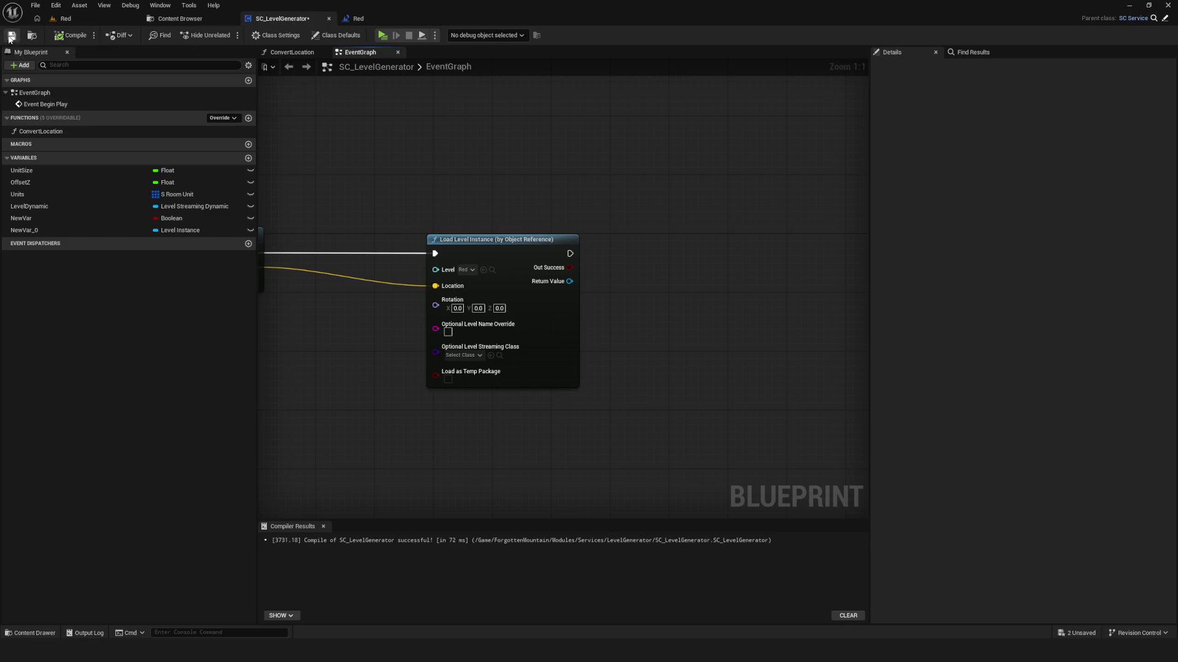
click(184, 18)
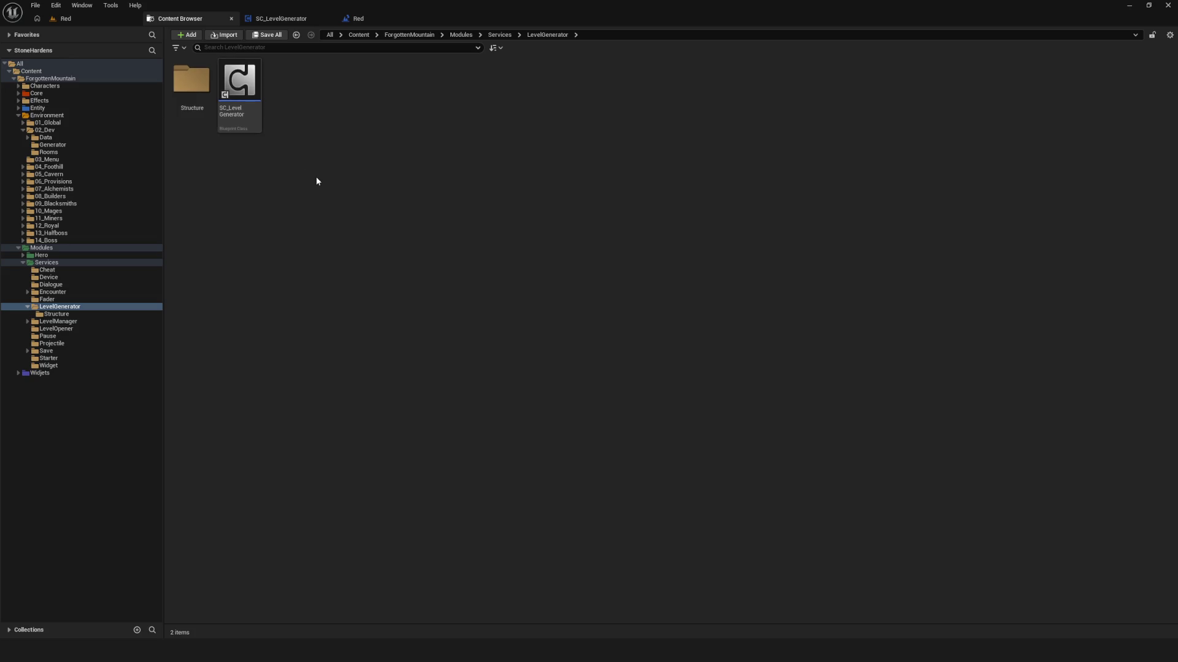
- Orbit the Red level viewport, then show the 06_Provisions Data folder in the Content Browser
click(83, 24)
mouse_move(490, 252)
mouse_down()
mouse_move(489, 233)
mouse_move(552, 221)
mouse_move(589, 245)
mouse_move(527, 264)
mouse_move(567, 256)
mouse_up()
click(179, 19)
click(23, 181)
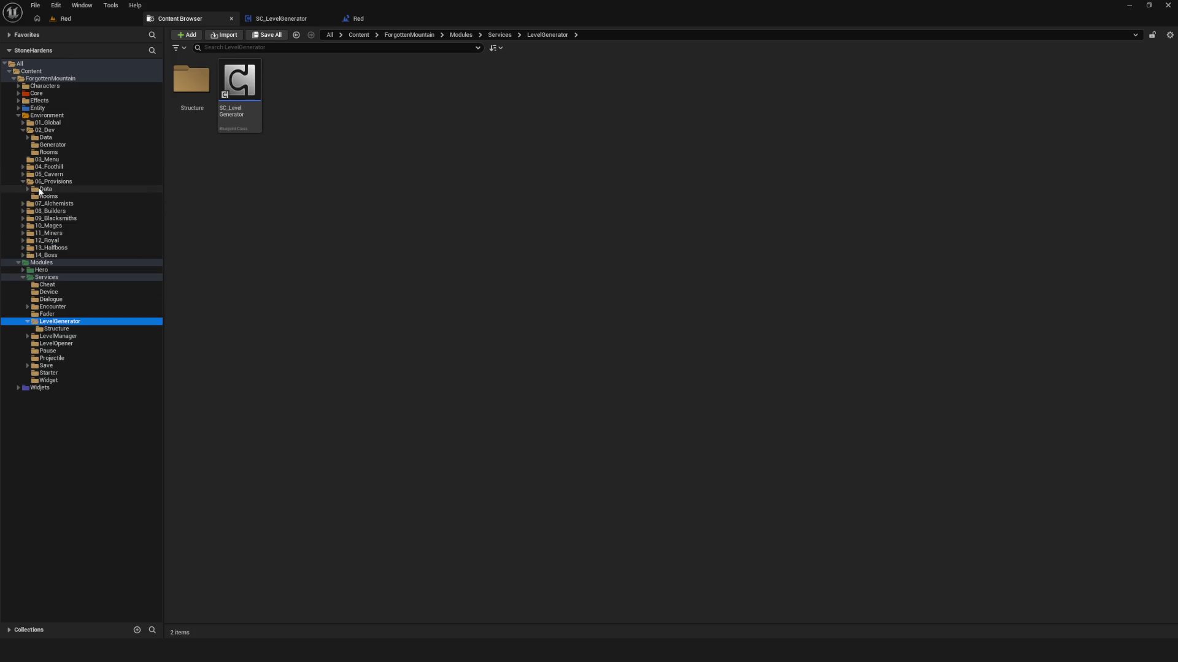
click(46, 189)
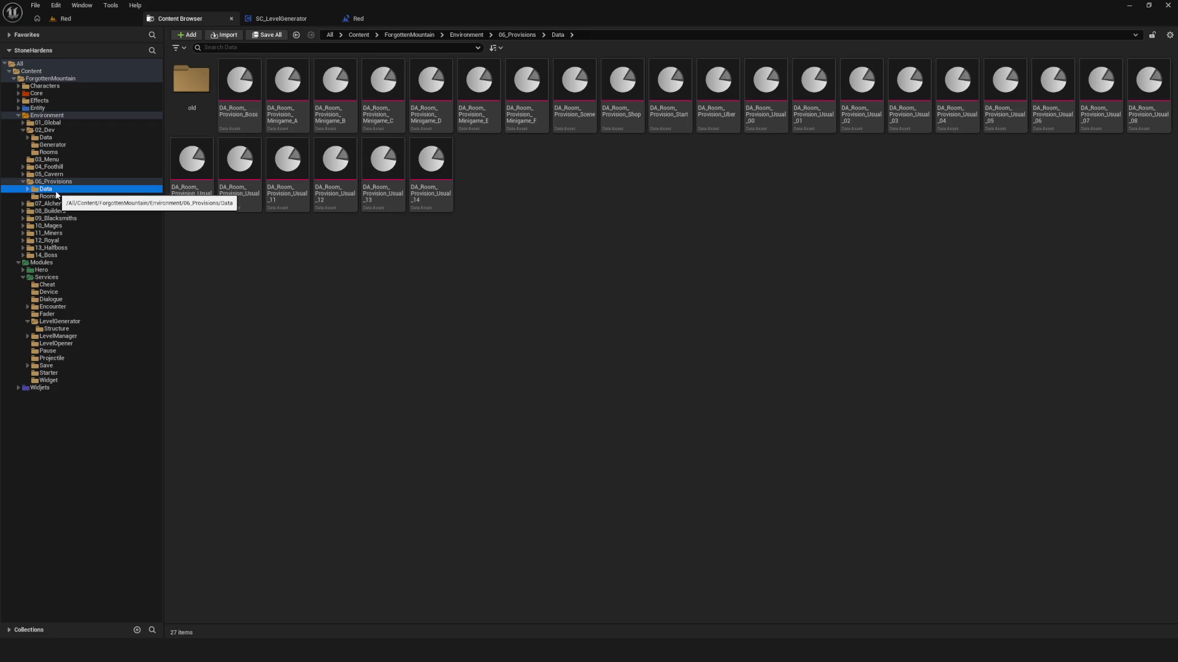
- Open DA_Room_Provision_Boss and inspect its Room and Room Location entries
double_click(240, 92)
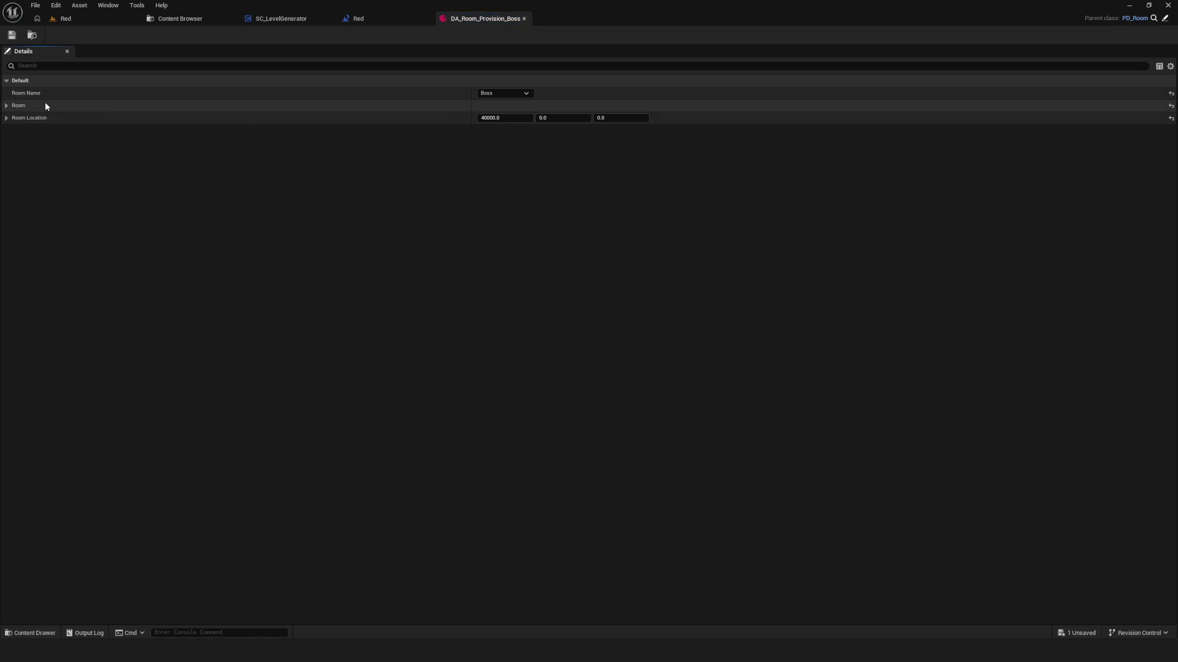
click(7, 107)
click(7, 106)
click(6, 118)
click(6, 117)
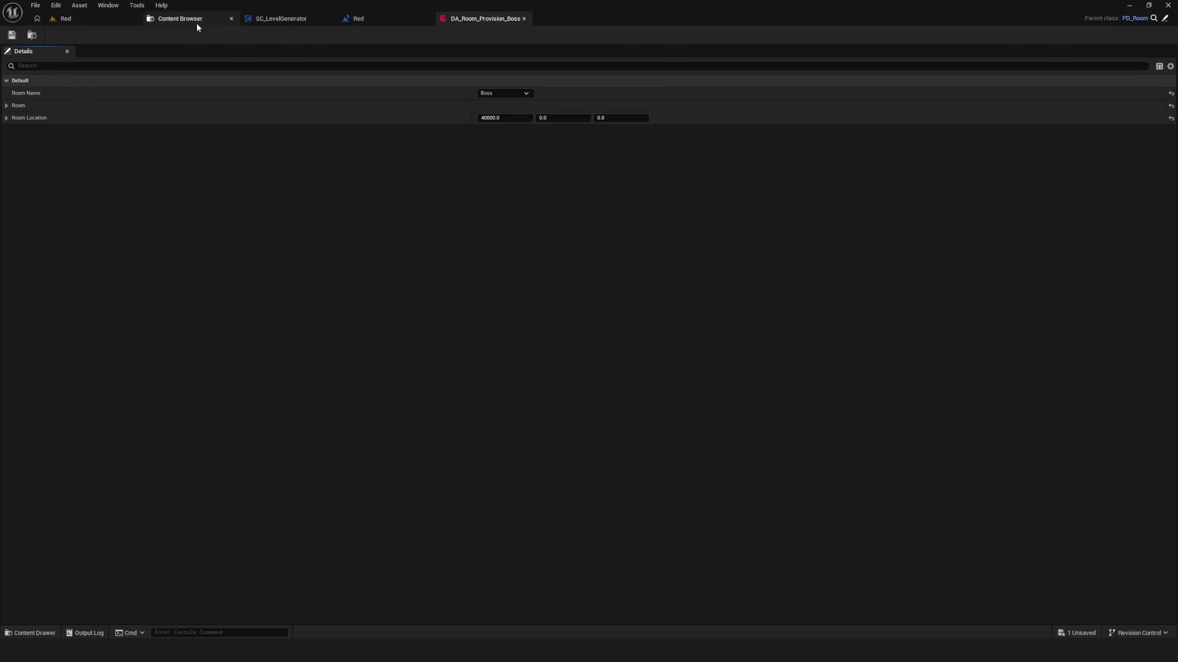
- Browse Environment > 02_Dev > Generator in the Content Browser and select the Green level
click(196, 25)
click(24, 182)
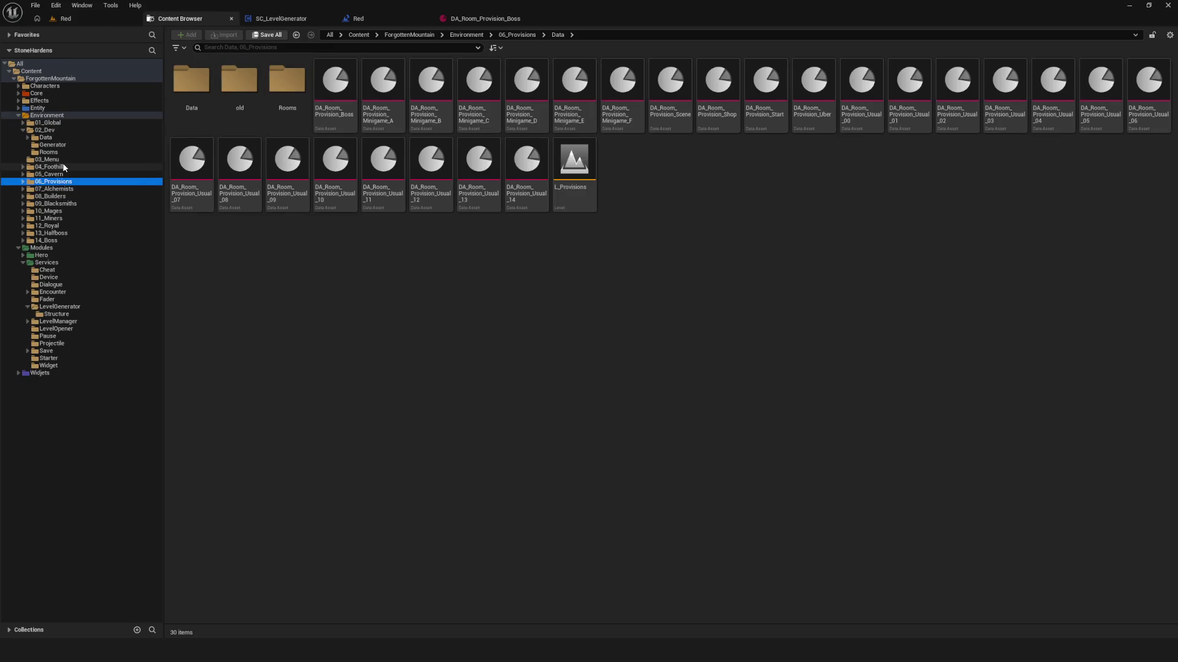
click(55, 123)
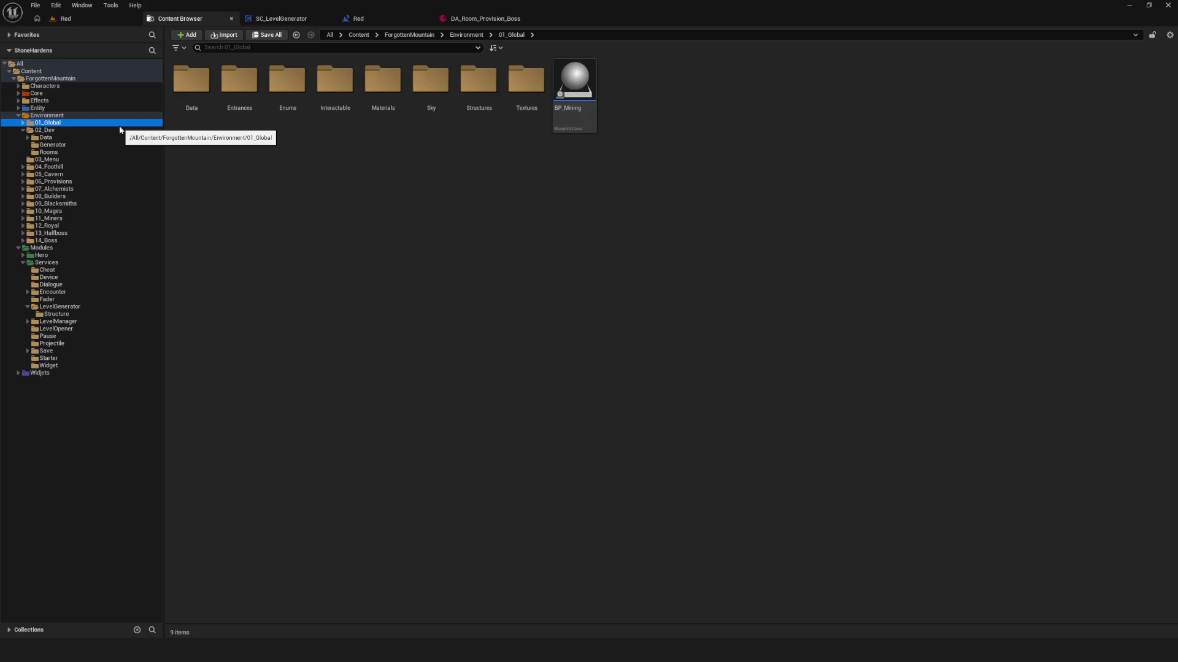
click(22, 130)
click(75, 117)
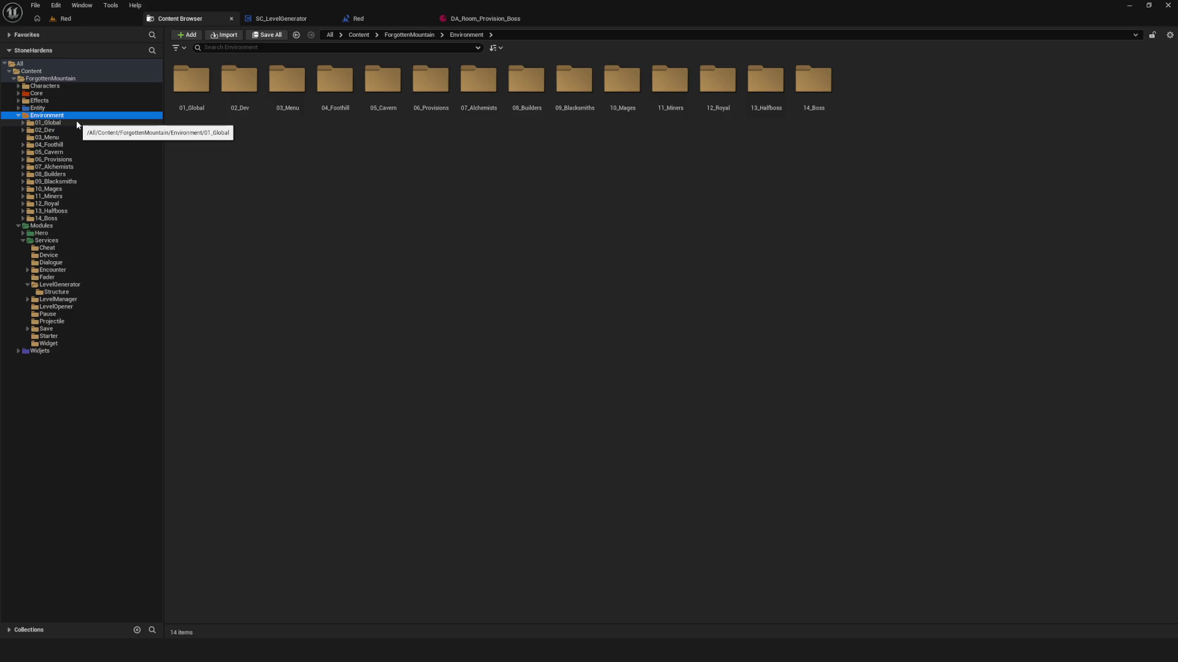
click(119, 123)
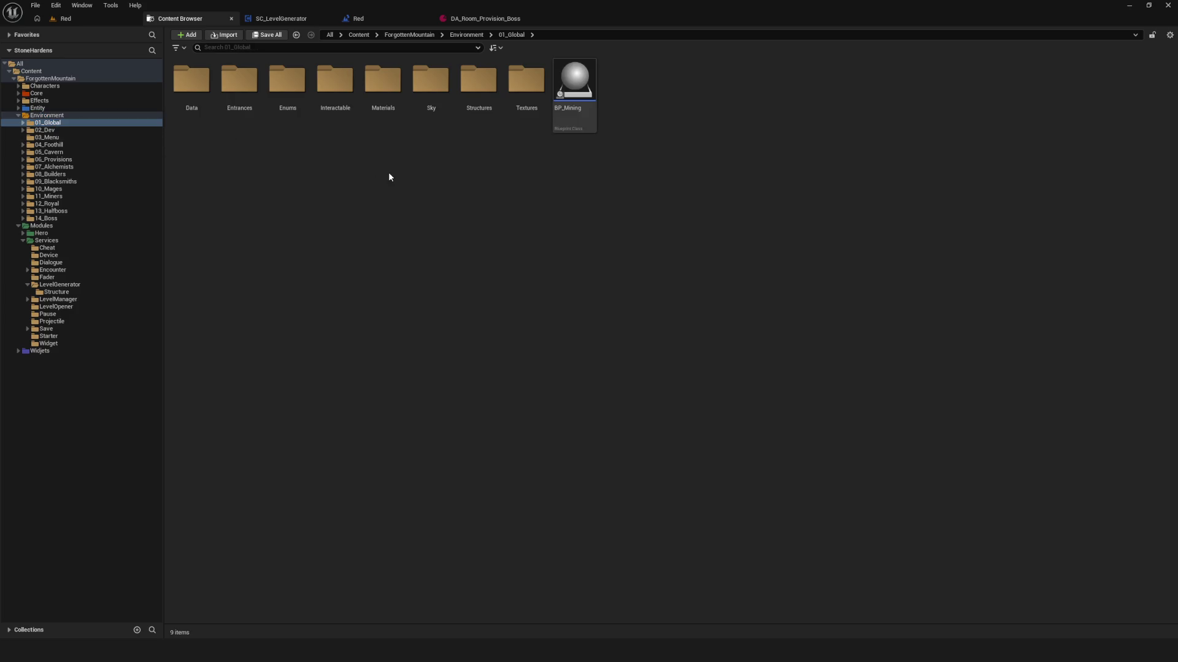
double_click(64, 130)
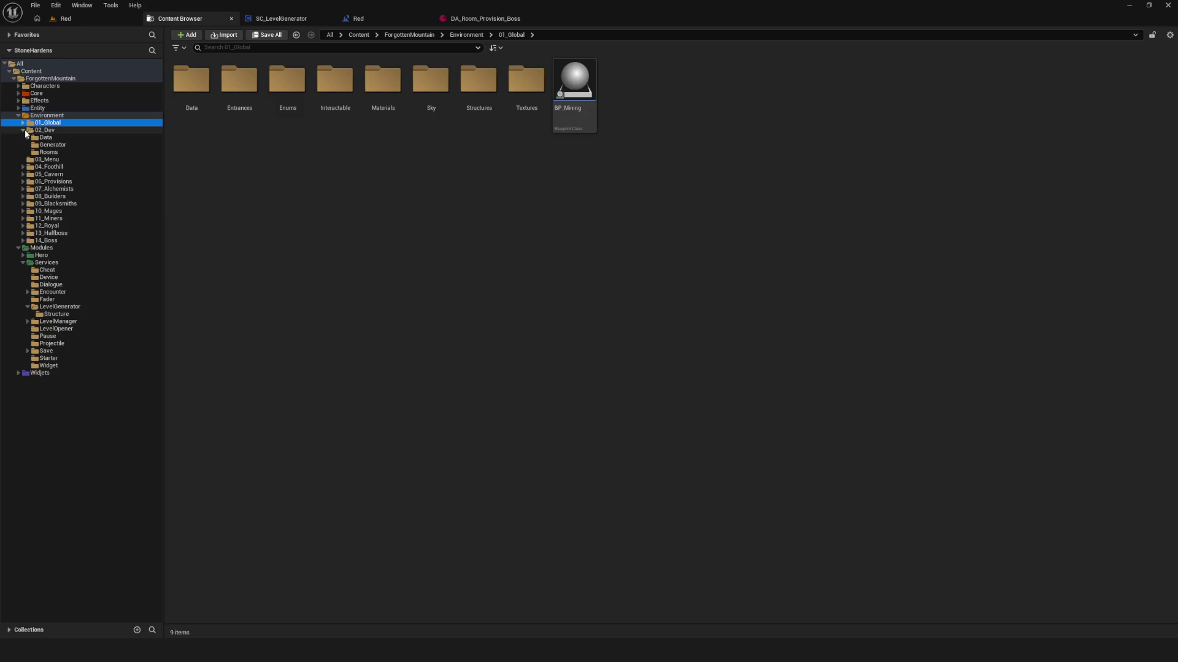
click(53, 145)
click(239, 86)
click(480, 161)
- Force-delete the Green level from Generator and return to Red's level blueprint graph
click(240, 89)
key(Delete)
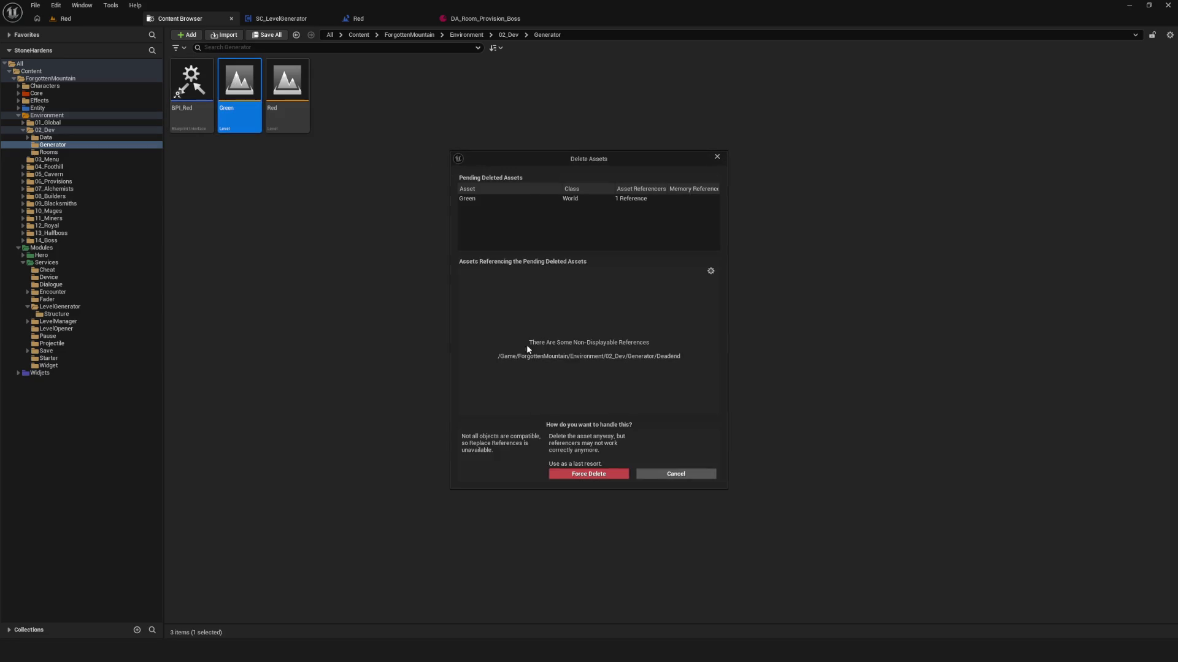
click(605, 476)
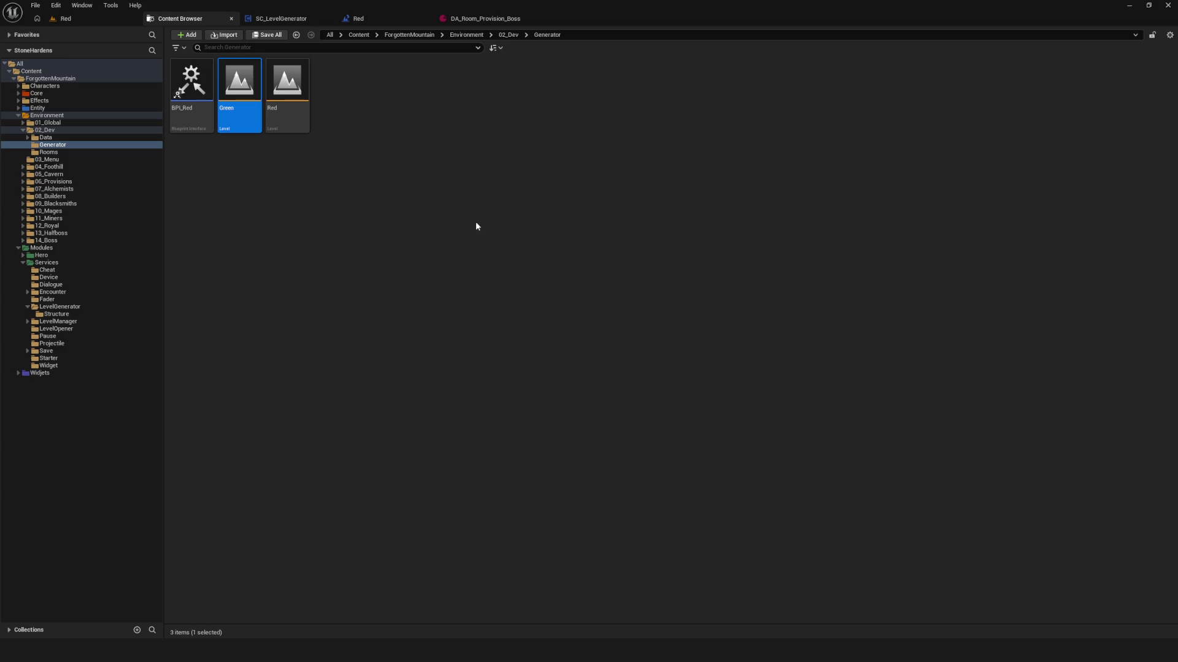
click(191, 86)
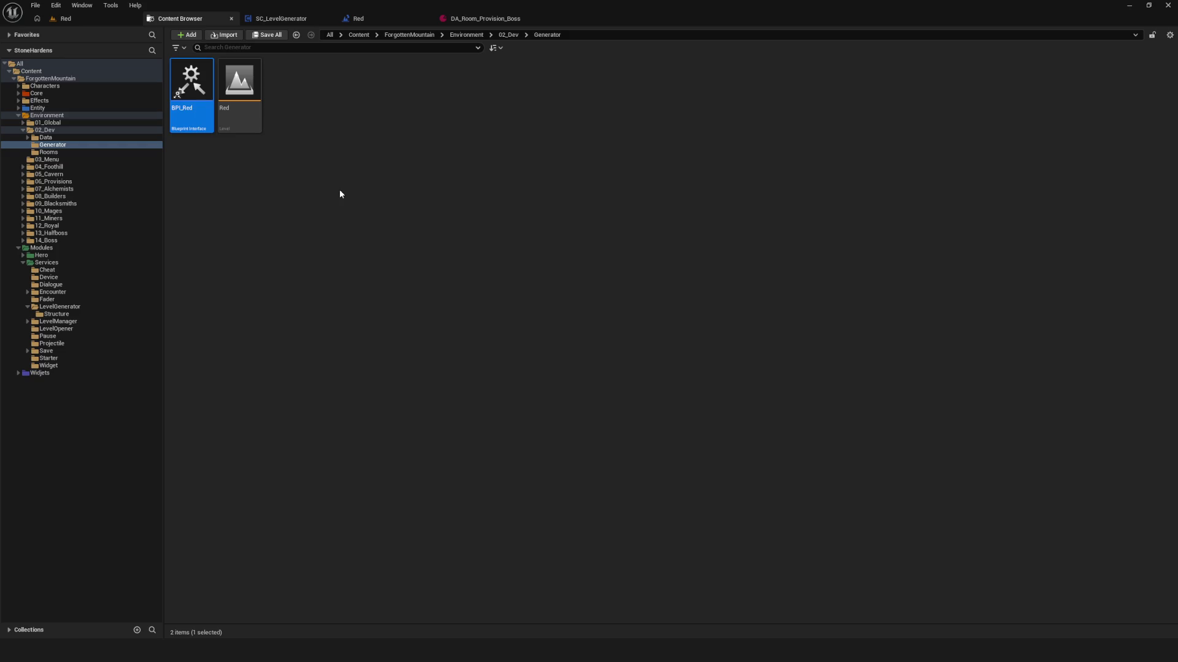
click(424, 149)
click(376, 19)
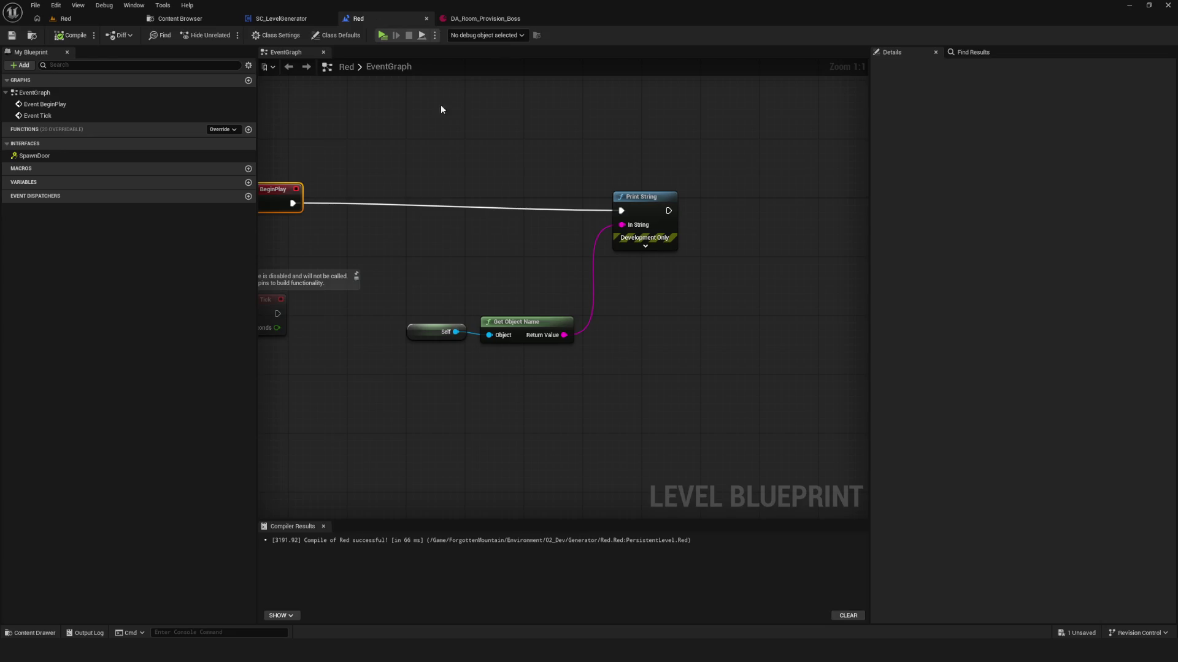
- Reopen Red's level blueprint and box-select the Print String, Get Object Name and Self nodes
click(189, 22)
click(128, 18)
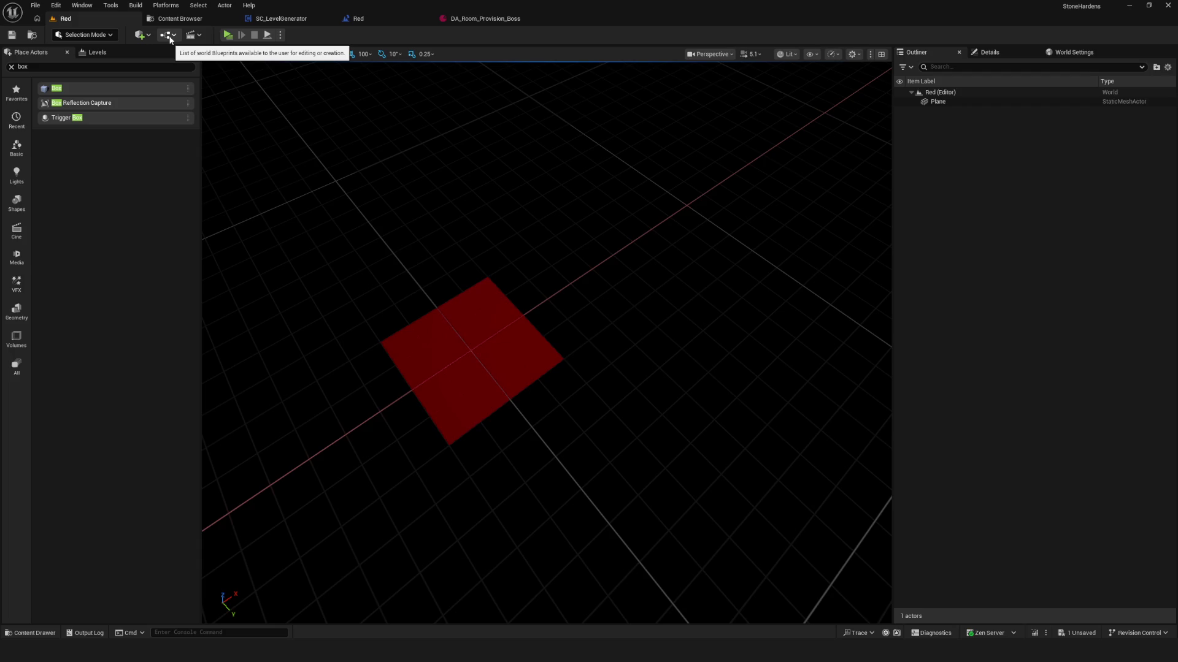
click(169, 37)
click(245, 100)
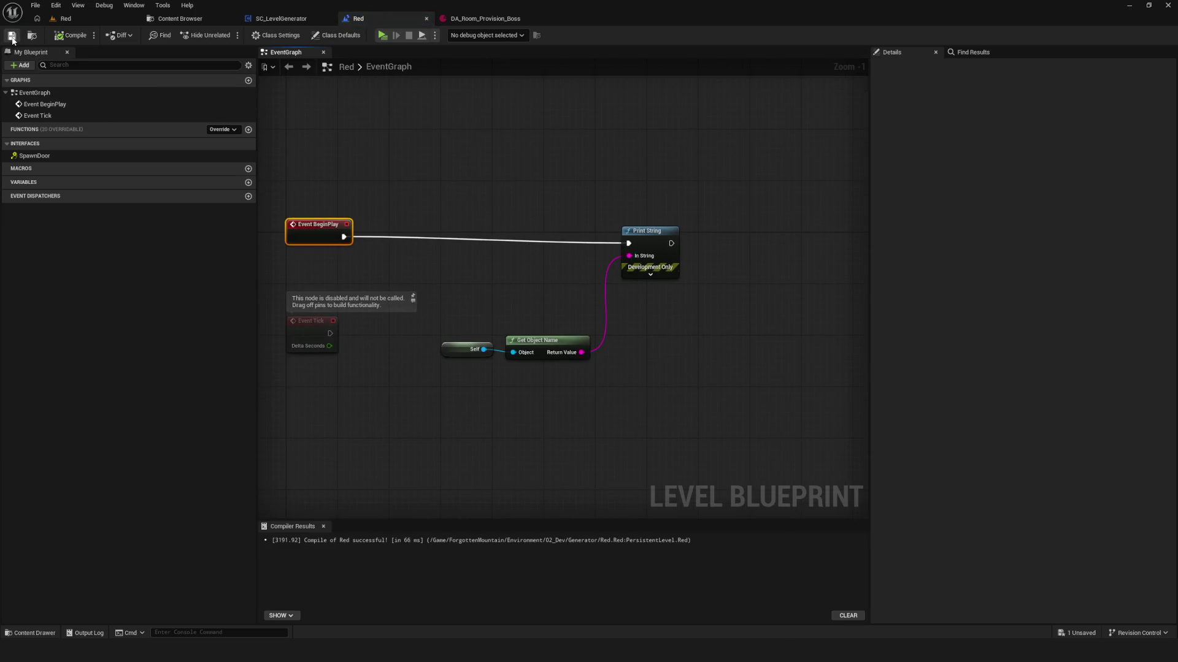
drag(417, 170, 487, 164)
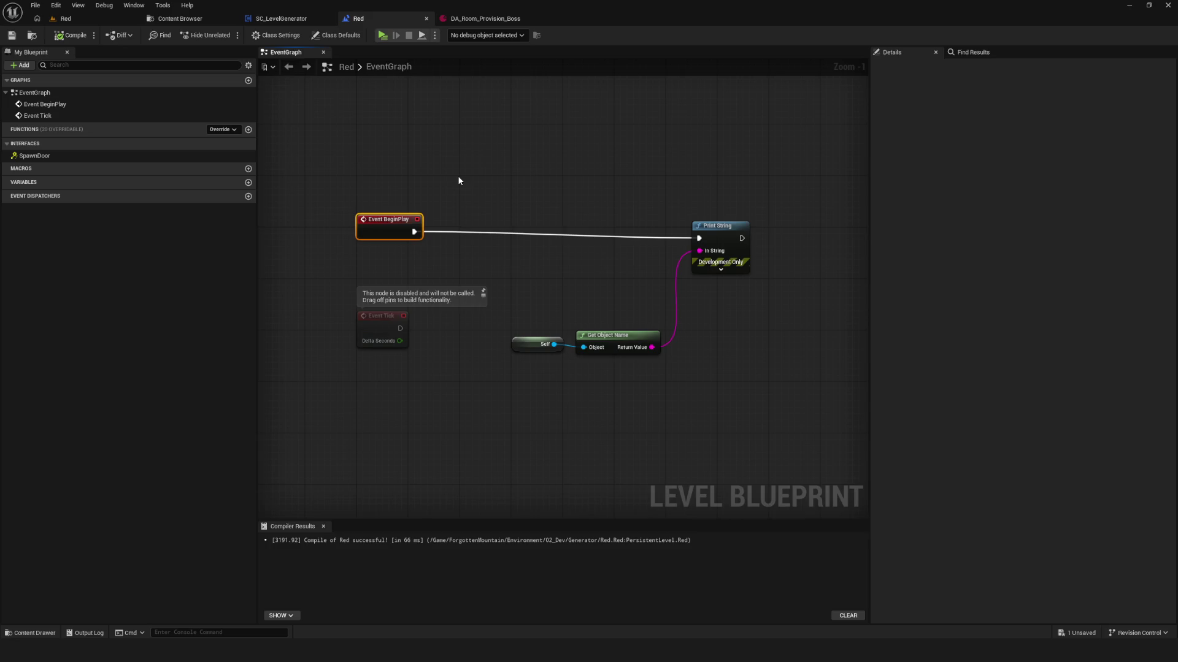
mouse_move(520, 133)
mouse_down()
mouse_move(635, 136)
mouse_move(814, 431)
mouse_up()
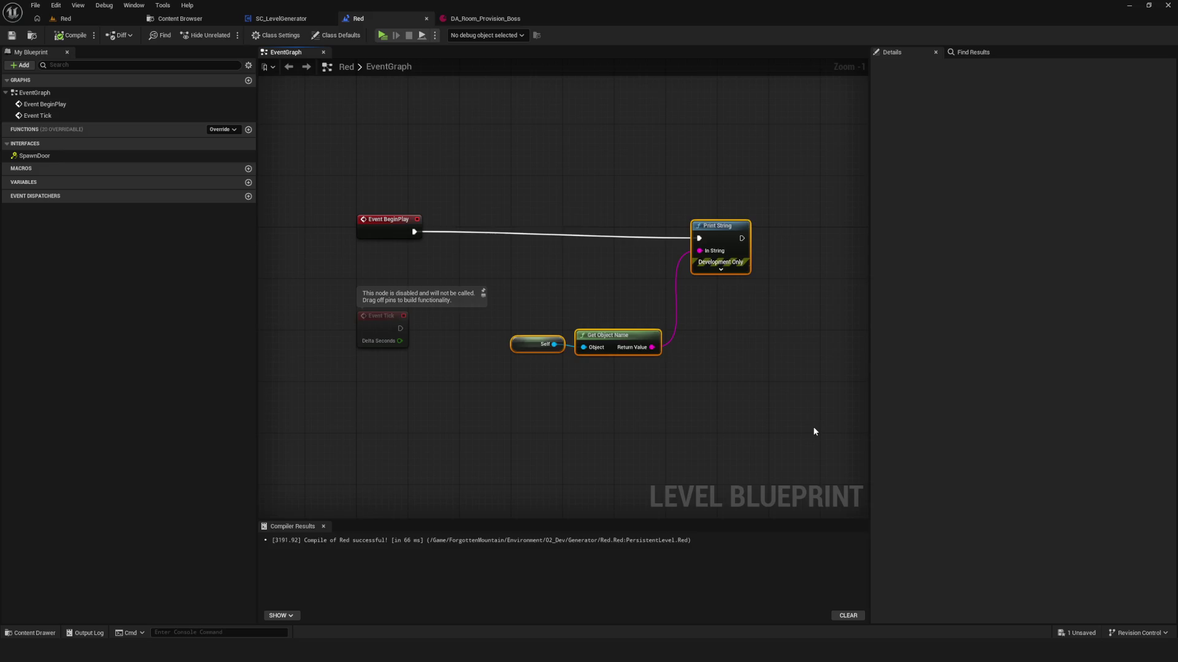
- Delete the selected nodes, remove the SpawnDoor interface, then compile and save the blueprint
key(Delete)
click(276, 35)
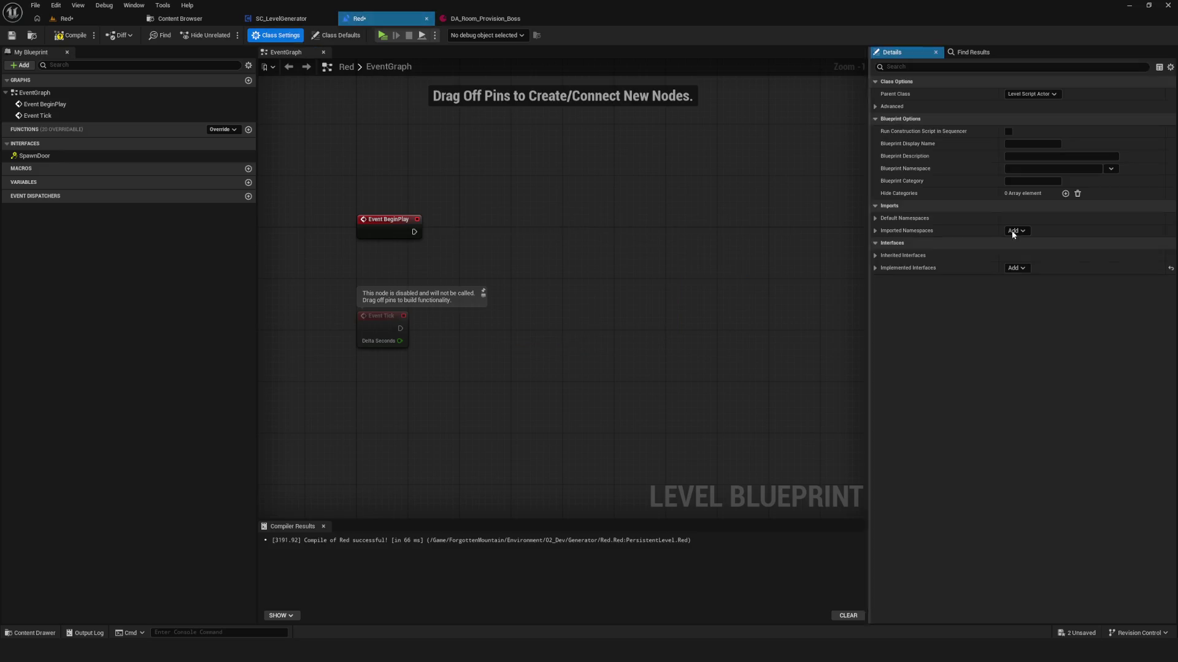
click(1028, 270)
click(1170, 268)
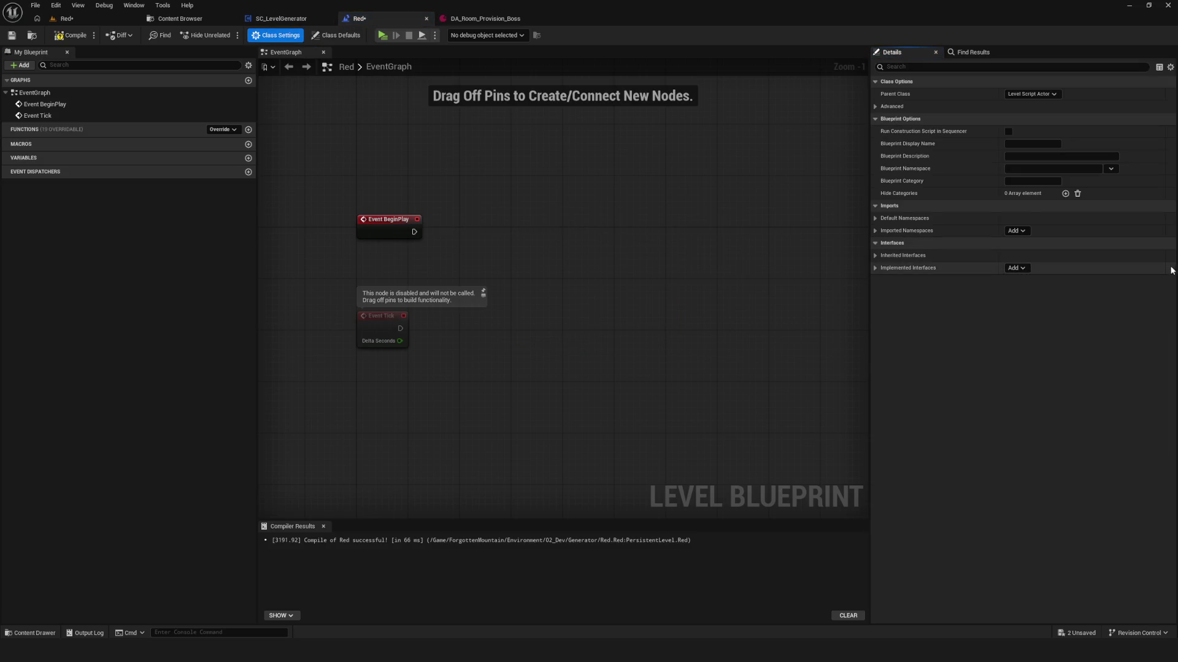
click(72, 35)
click(11, 36)
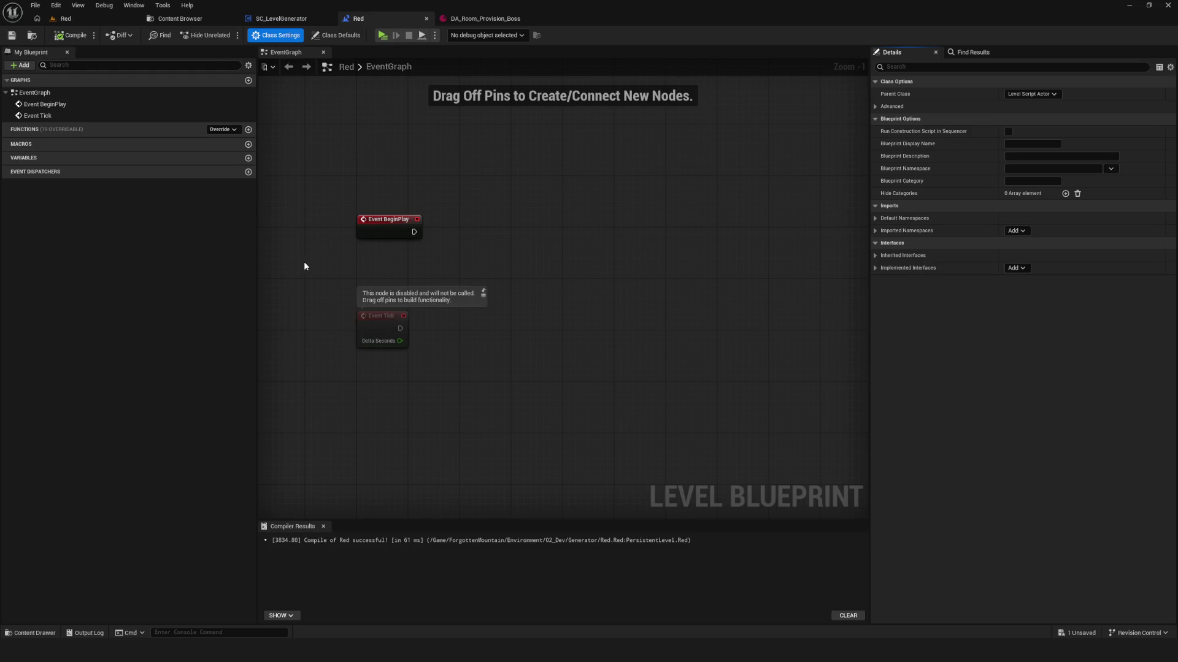
- Delete both remaining event nodes and close Red's level blueprint editor
drag(446, 180, 498, 146)
drag(344, 138, 546, 374)
key(Delete)
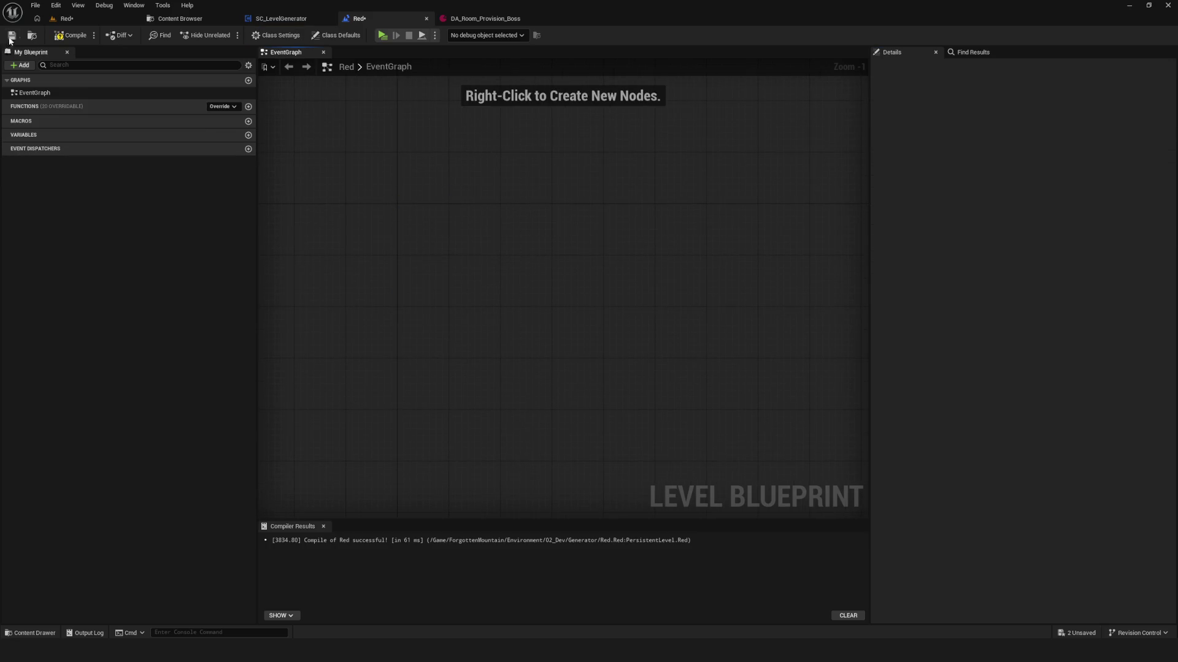
click(426, 18)
- Go back to the Content Browser and select the Red level asset in Generator
click(174, 19)
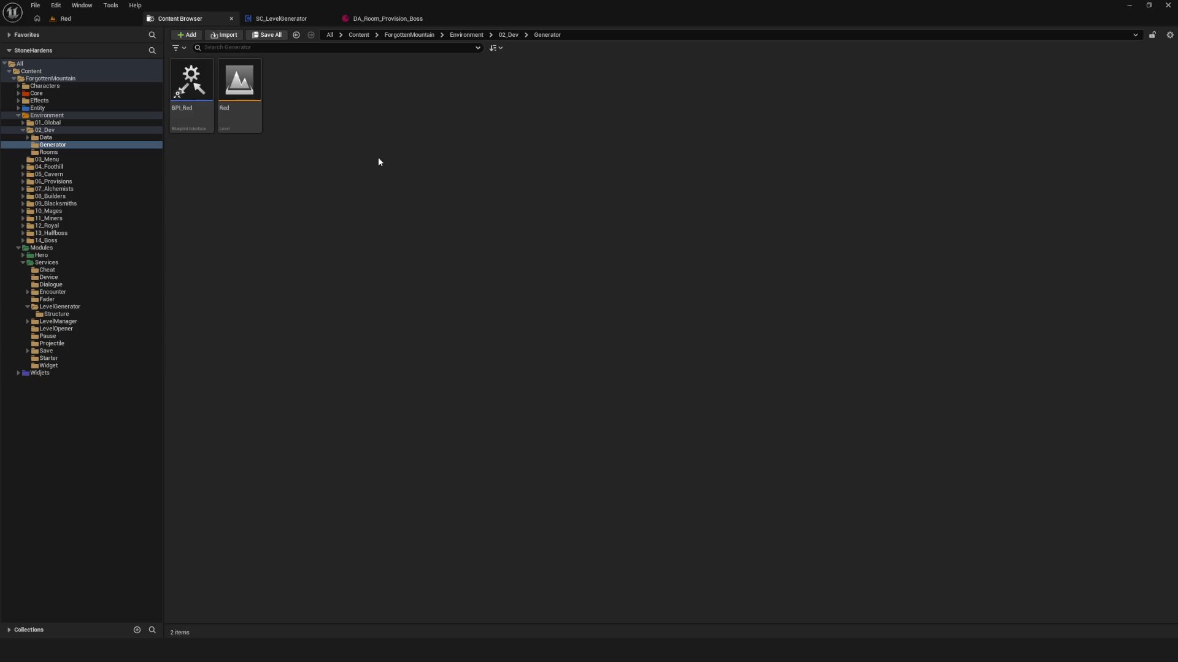
click(239, 92)
click(281, 118)
click(226, 96)
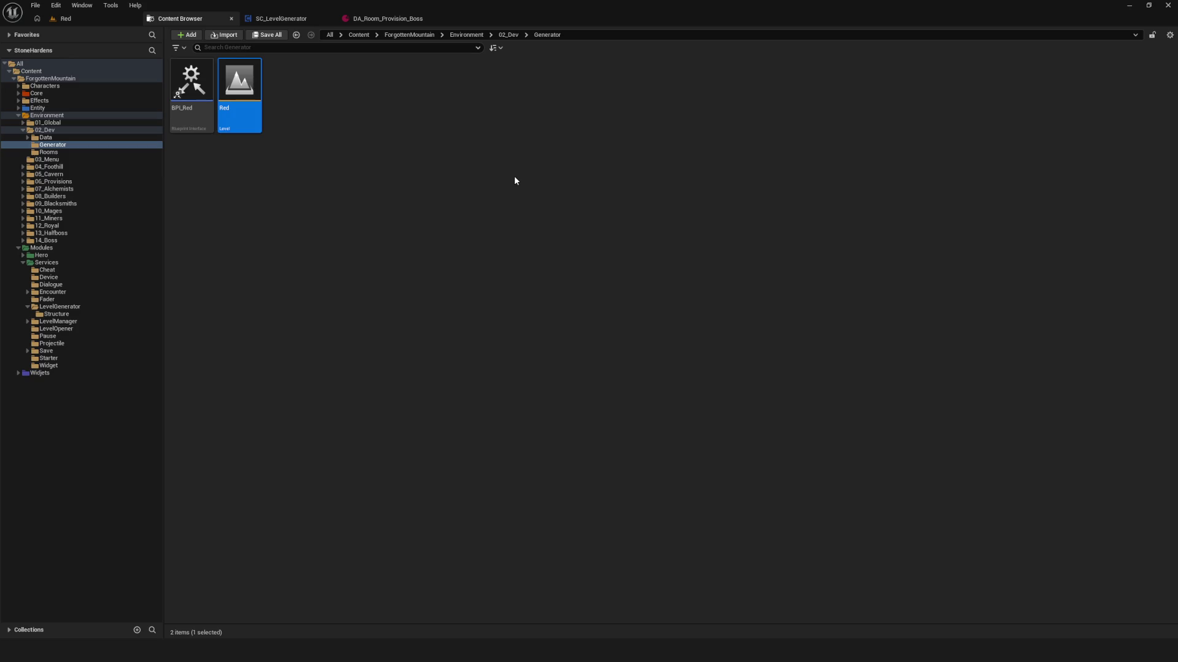
- Open the Red level, saving the pending BP_Gamemode changes, and select the red Plane
double_click(240, 83)
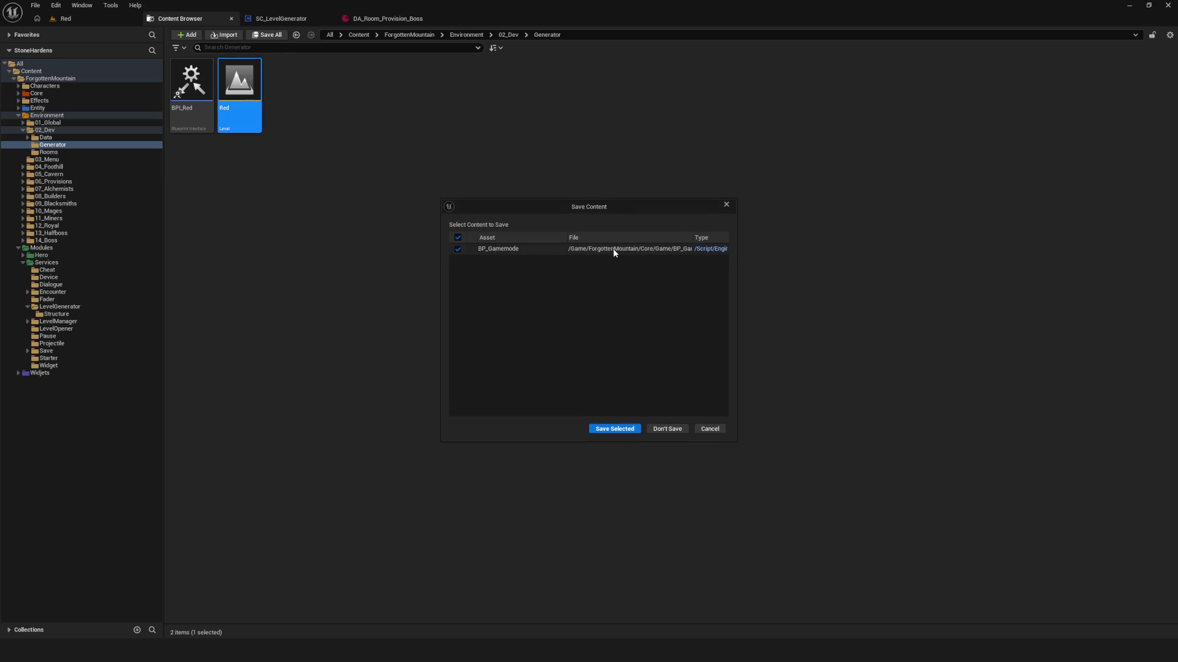
click(615, 430)
click(71, 18)
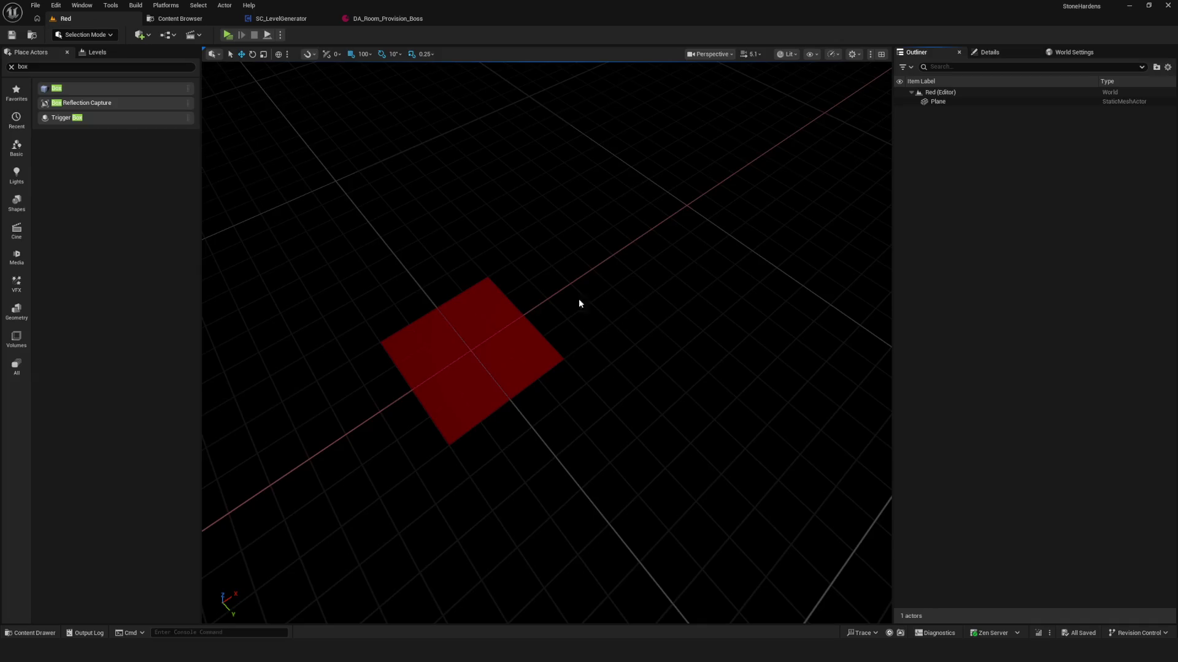
mouse_move(546, 344)
mouse_down()
mouse_move(545, 331)
mouse_move(534, 353)
mouse_up()
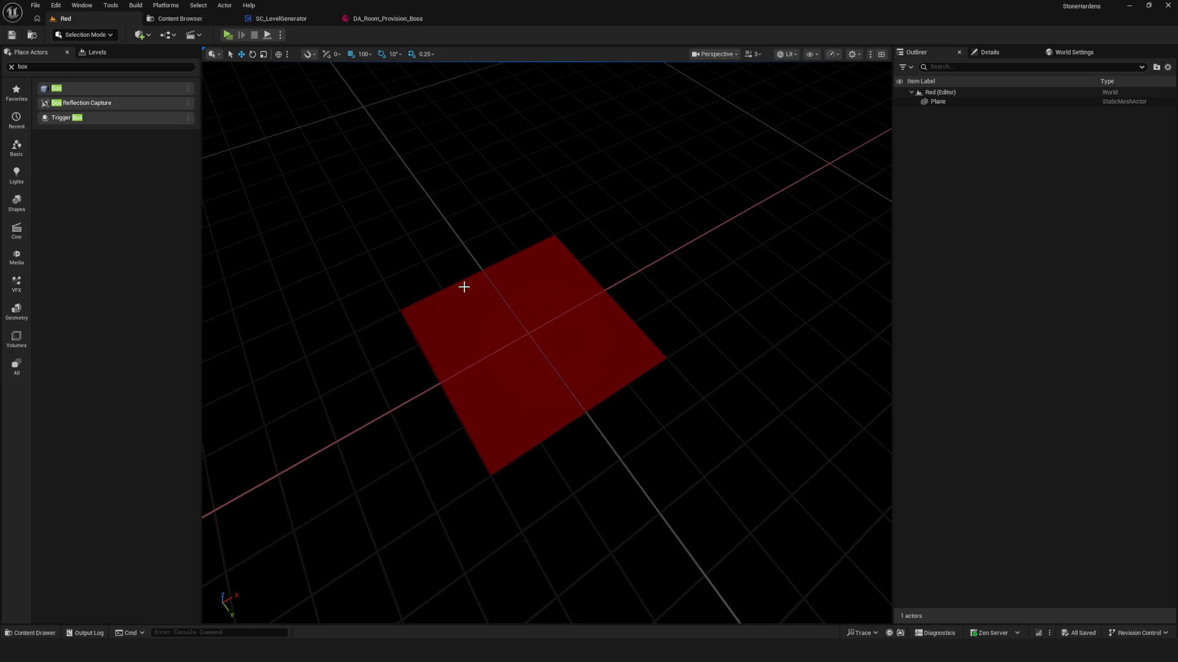
click(545, 292)
mouse_move(567, 273)
mouse_down()
mouse_move(555, 279)
mouse_move(549, 267)
mouse_up()
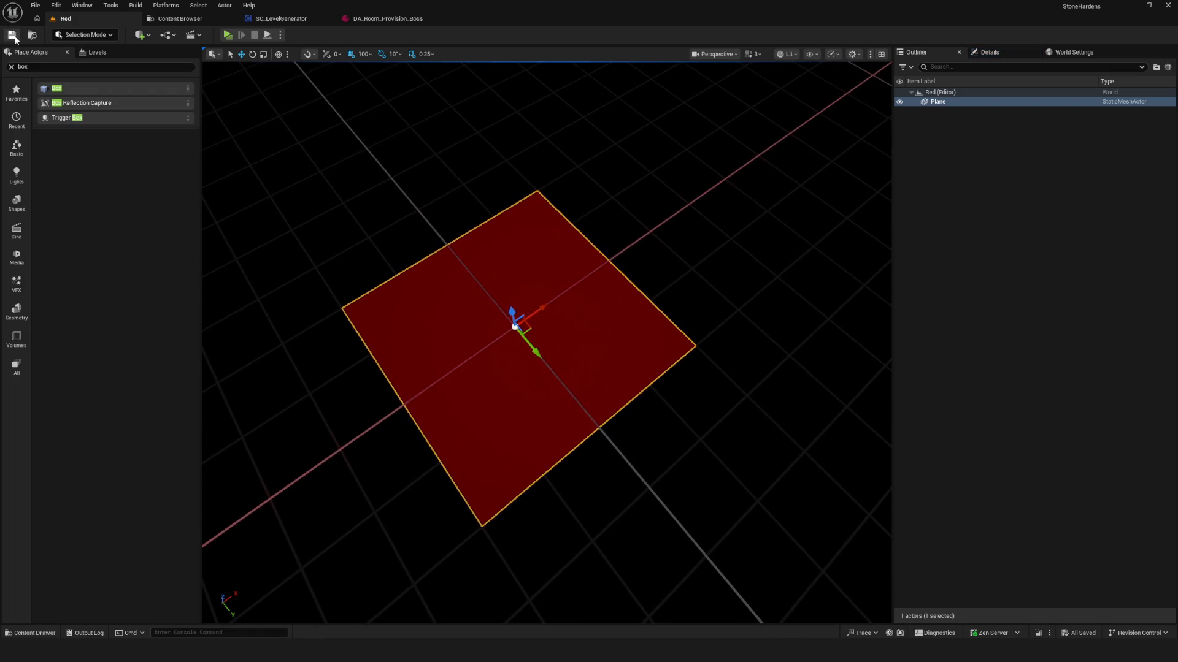
- Search the actor library for TEXT and place a Text Render Actor on the plane
click(46, 67)
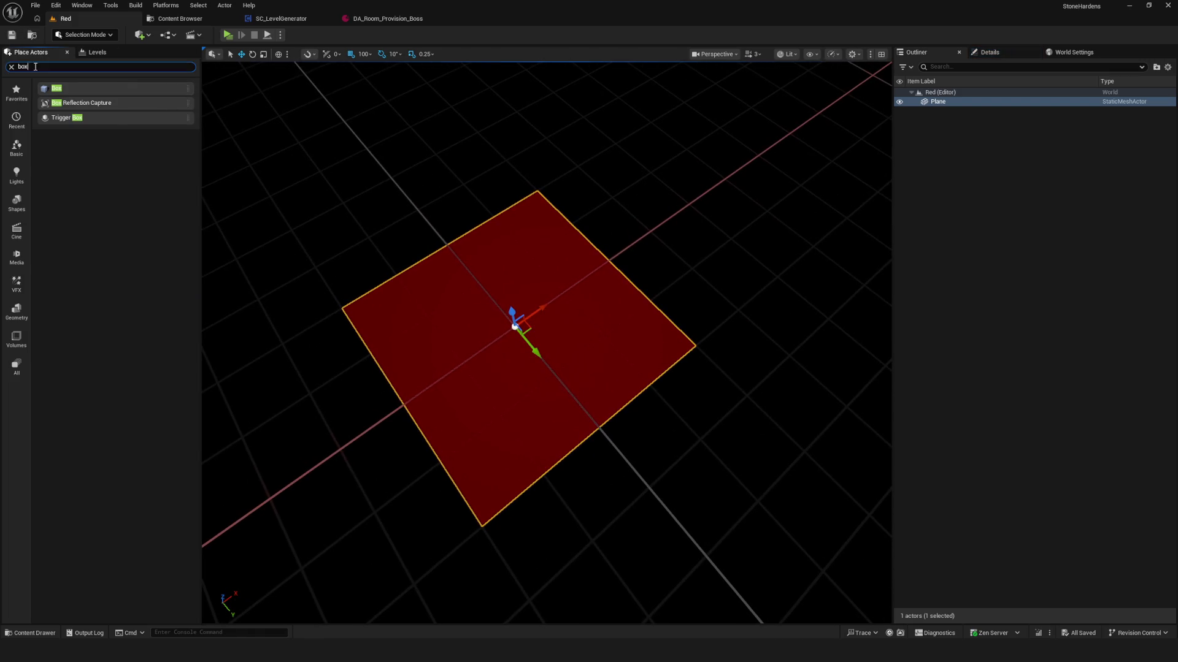
text(TeXT)
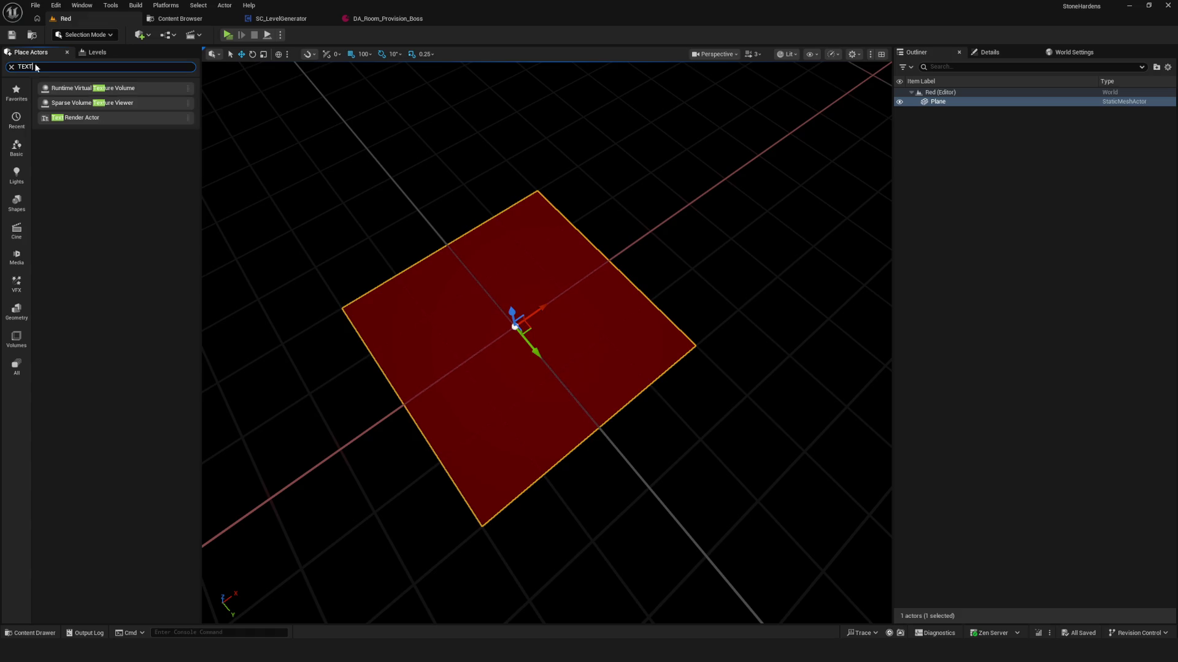
mouse_move(96, 123)
mouse_down()
mouse_move(492, 282)
mouse_move(555, 332)
mouse_up()
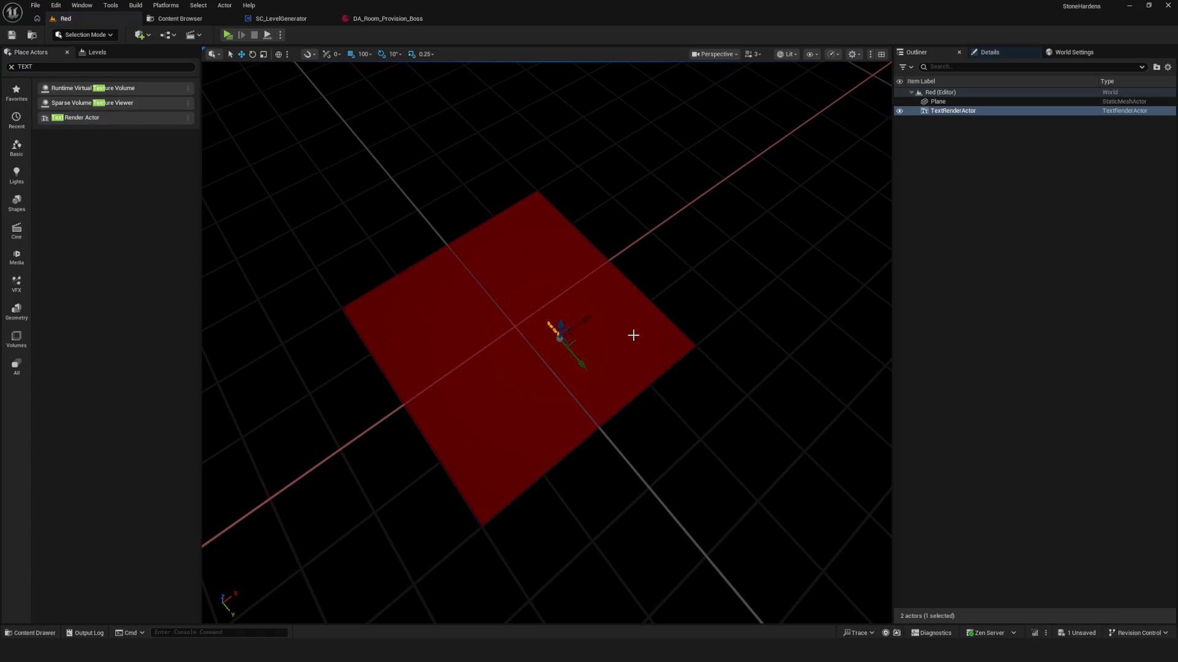
- Reset the Text Render Actor's location to the origin and view the plane from above
click(988, 53)
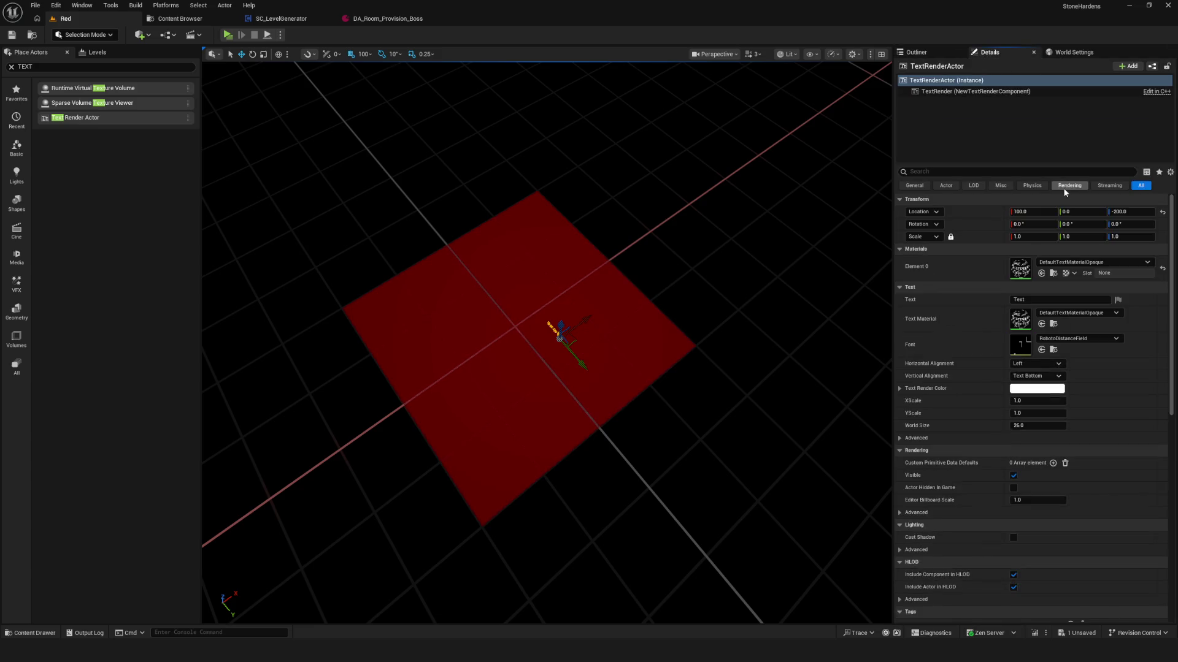
click(1161, 212)
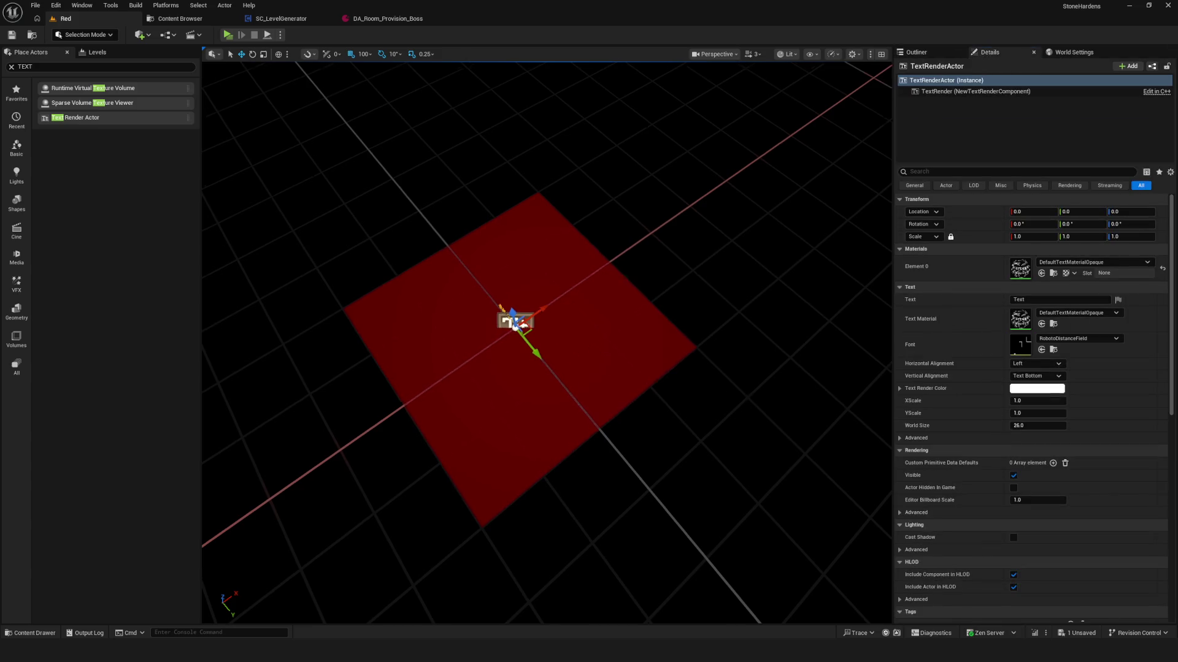
scroll(580, 347, up, 3)
scroll(580, 347, down, 5)
drag(580, 348, 513, 291)
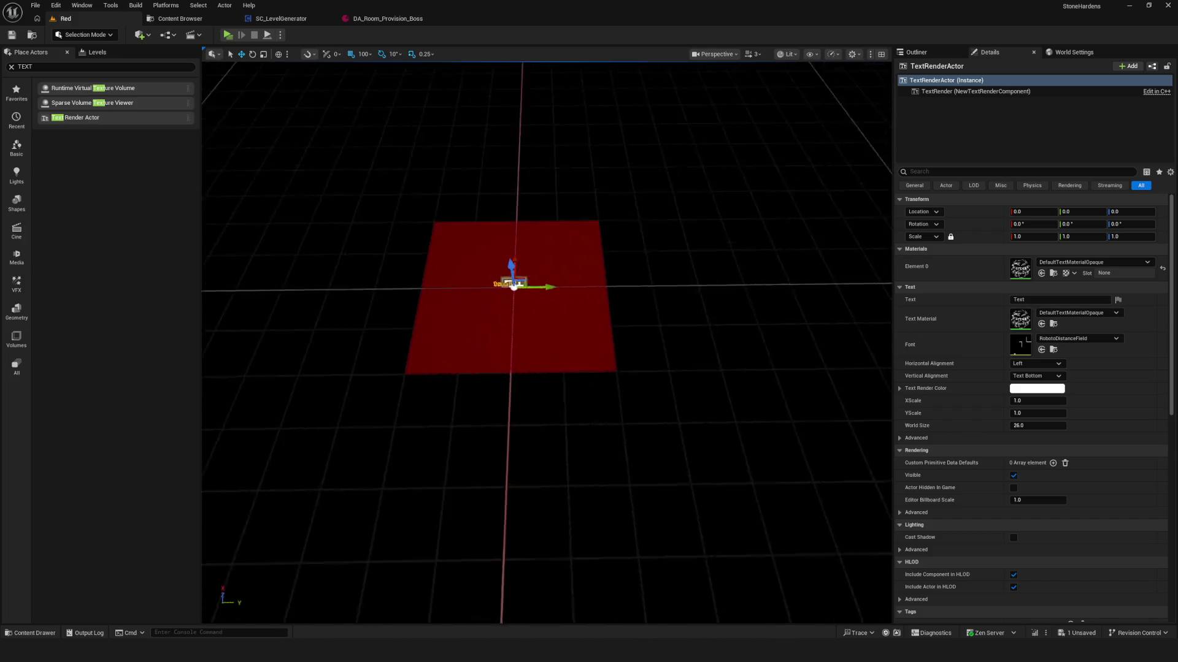
scroll(513, 292, up, 5)
drag(580, 281, 734, 321)
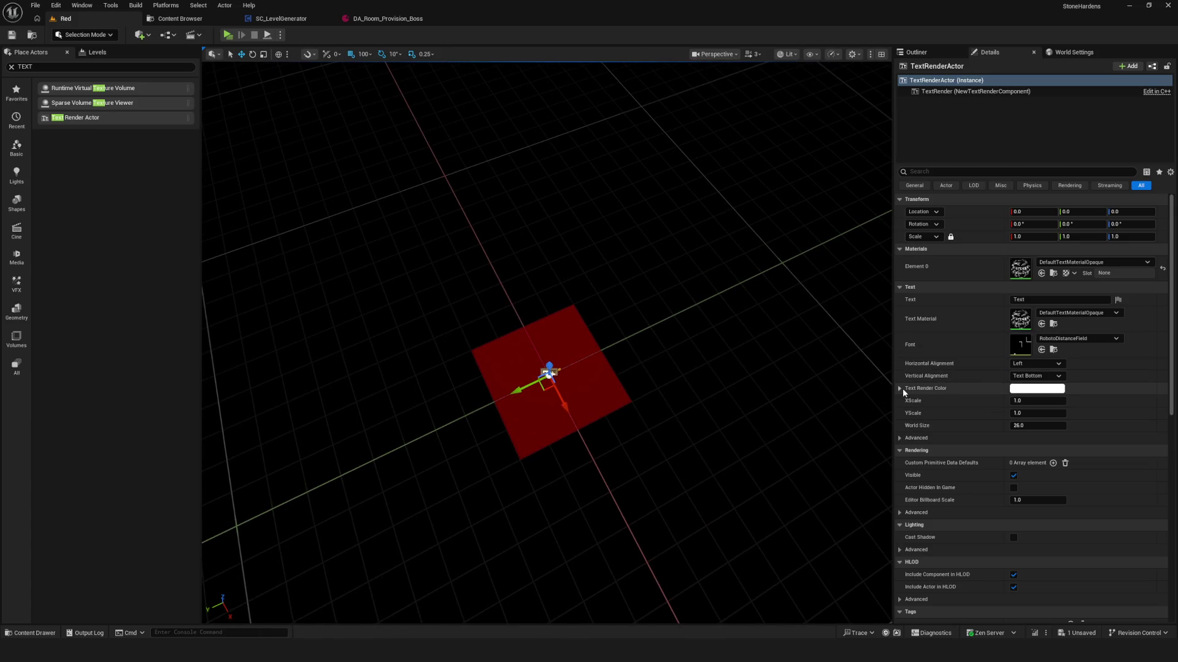
- Set the text's horizontal and vertical alignment to Center
click(1036, 363)
click(1030, 382)
mouse_move(554, 376)
mouse_down()
mouse_move(589, 342)
mouse_move(508, 400)
mouse_move(481, 311)
mouse_move(599, 366)
mouse_up()
scroll(599, 366, down, 5)
click(1054, 376)
click(1031, 393)
mouse_move(508, 366)
mouse_down()
mouse_move(528, 368)
mouse_move(490, 356)
mouse_up()
- Set the text's Y rotation to 90 so it lies flat, then frame it
click(1082, 223)
text(90)
key(Return)
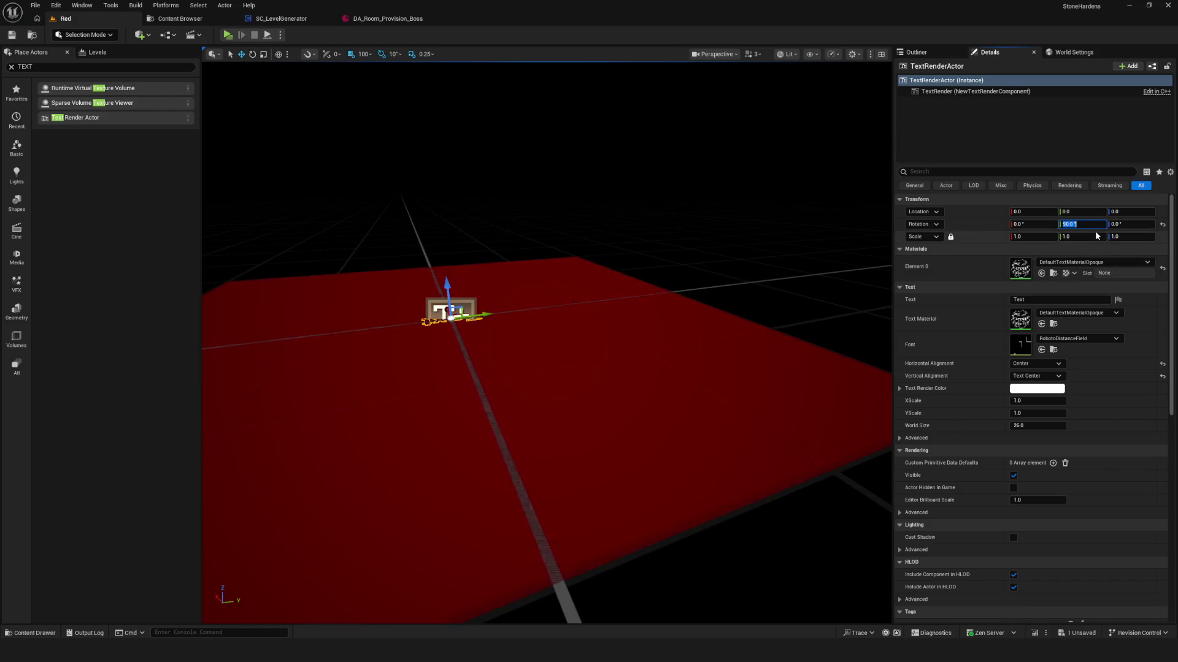
drag(657, 302, 564, 430)
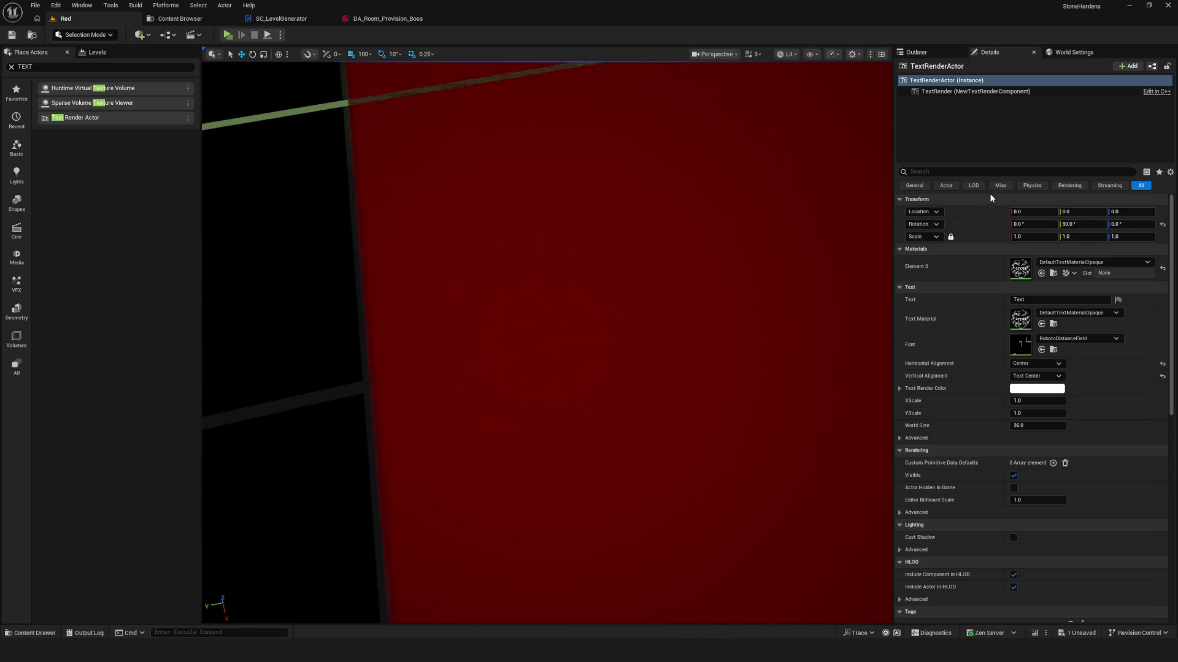
click(1131, 212)
text(1)
click(601, 292)
key(f)
scroll(668, 222, up, 10)
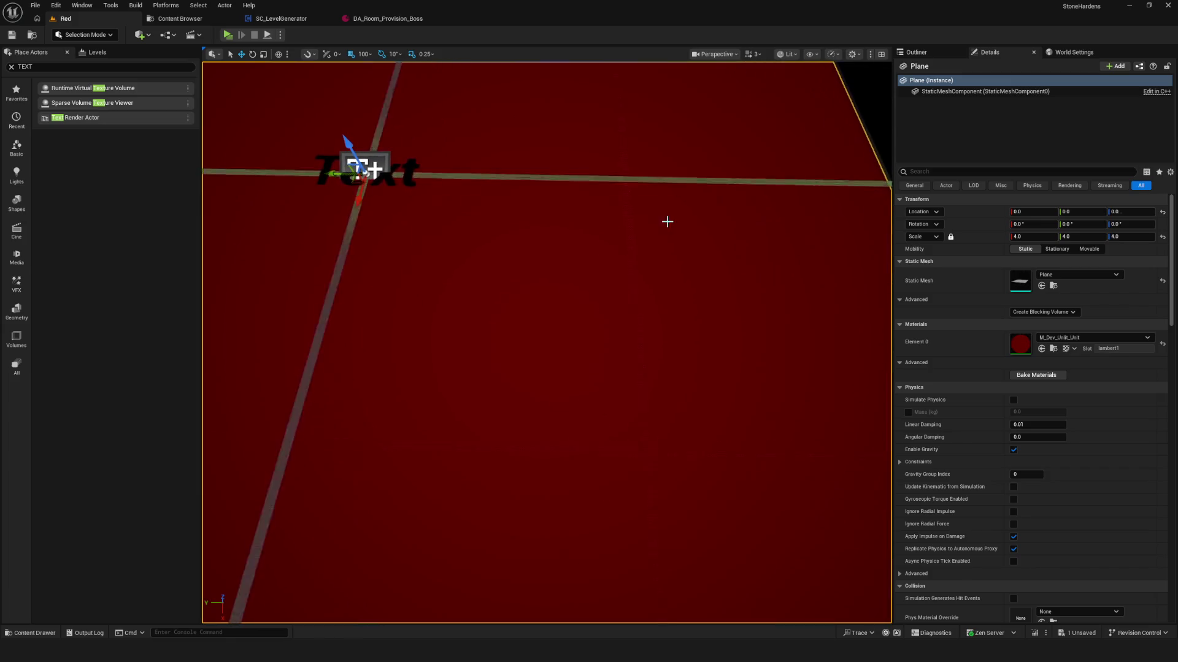
scroll(668, 221, up, 2)
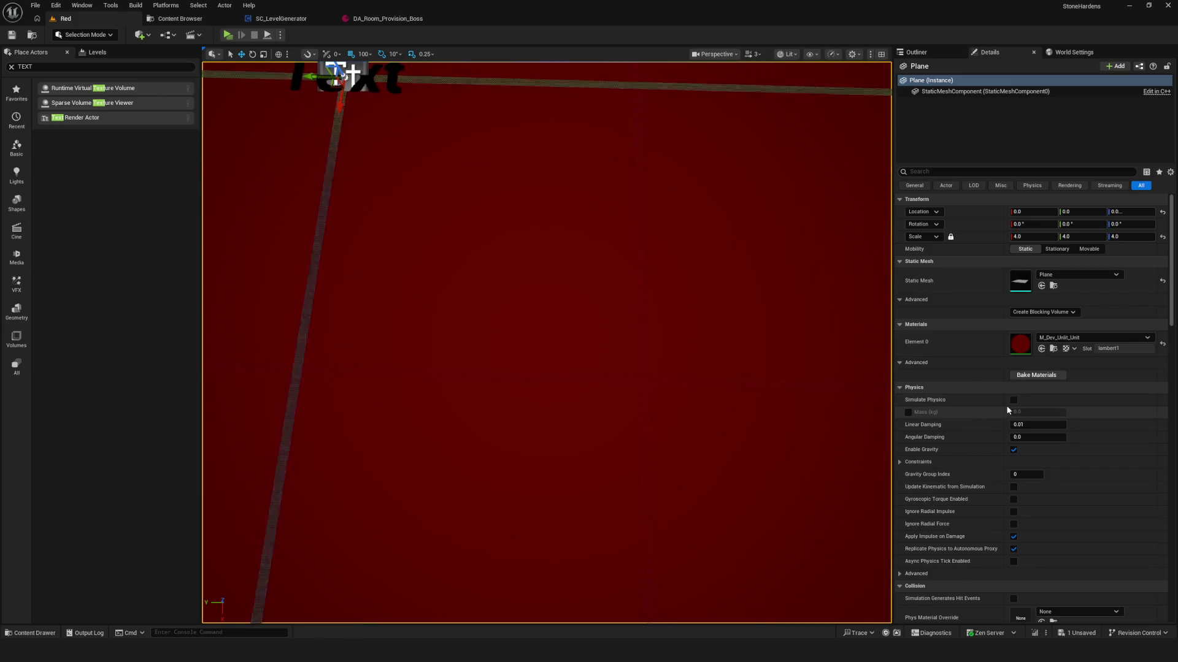
scroll(1006, 408, down, 3)
scroll(989, 398, up, 3)
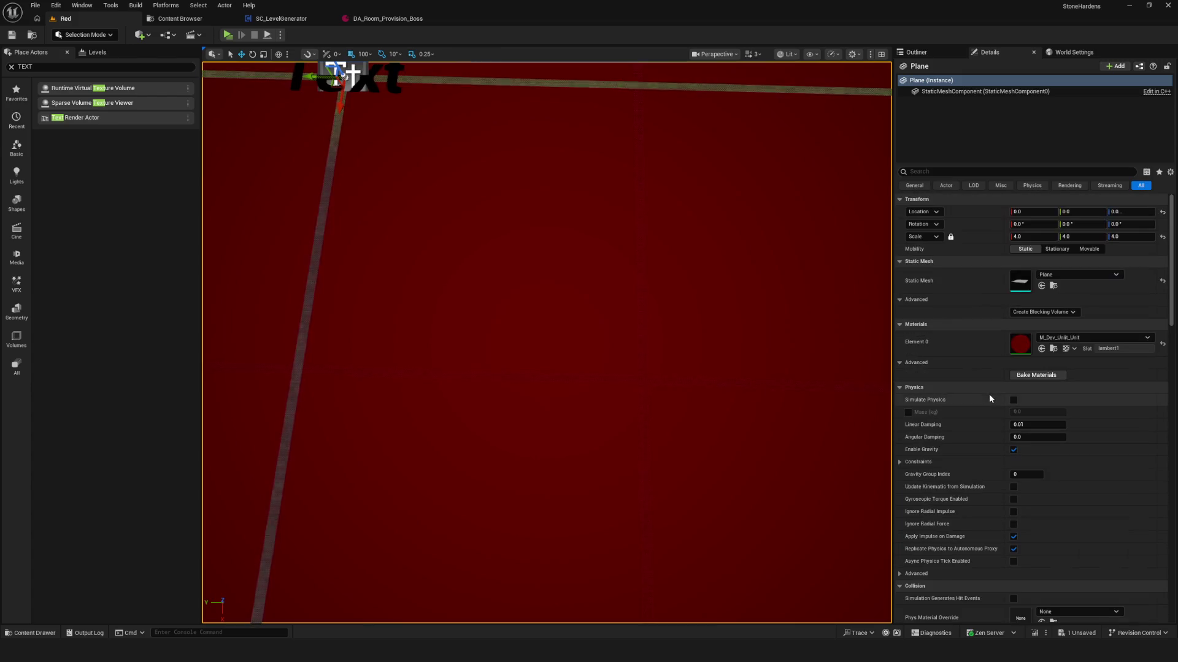
click(395, 88)
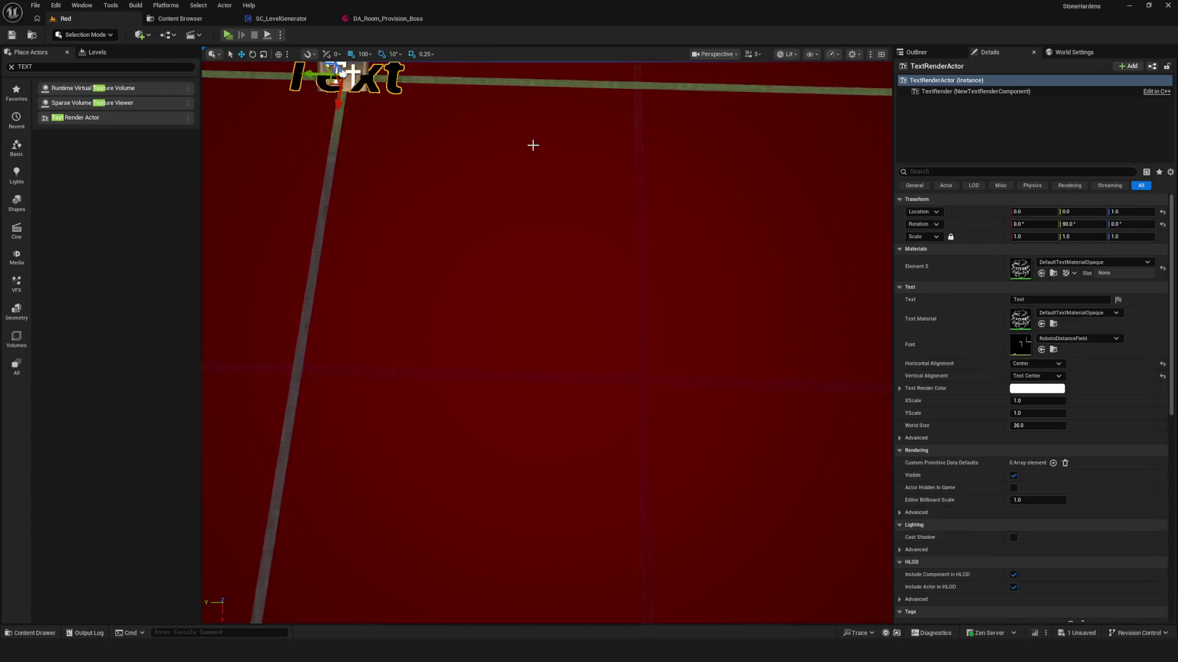
key(f)
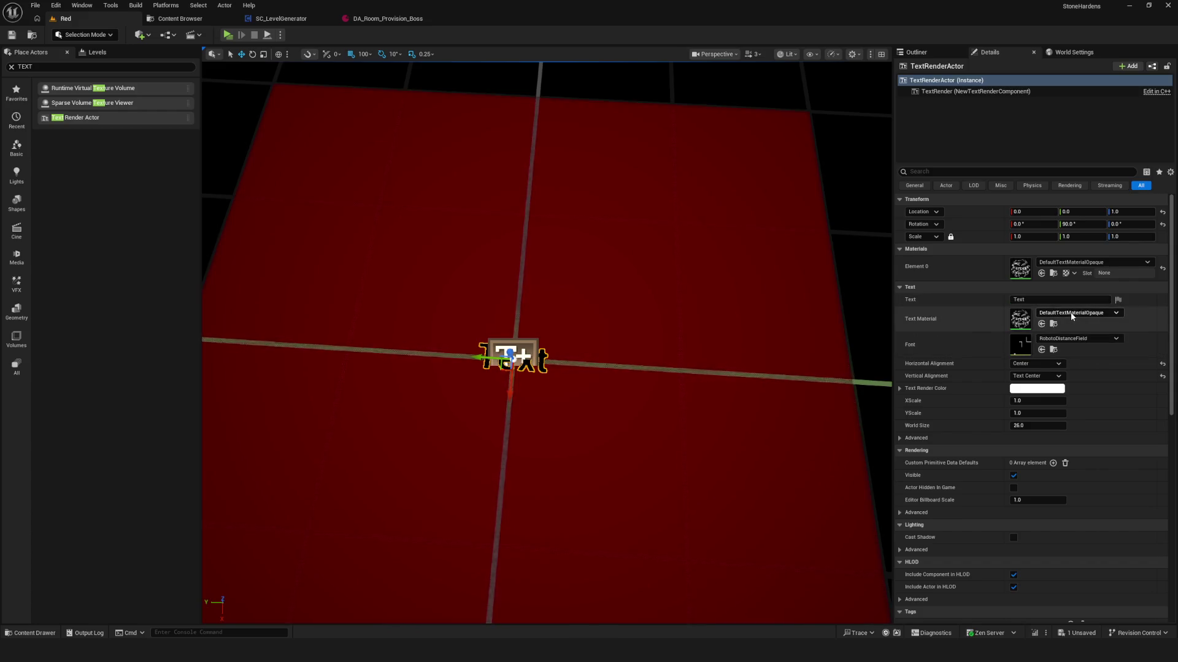
- Try M_Dev_Unlit as the text material, then undo it back to the default material
click(1098, 314)
key(Escape)
drag(584, 376, 607, 368)
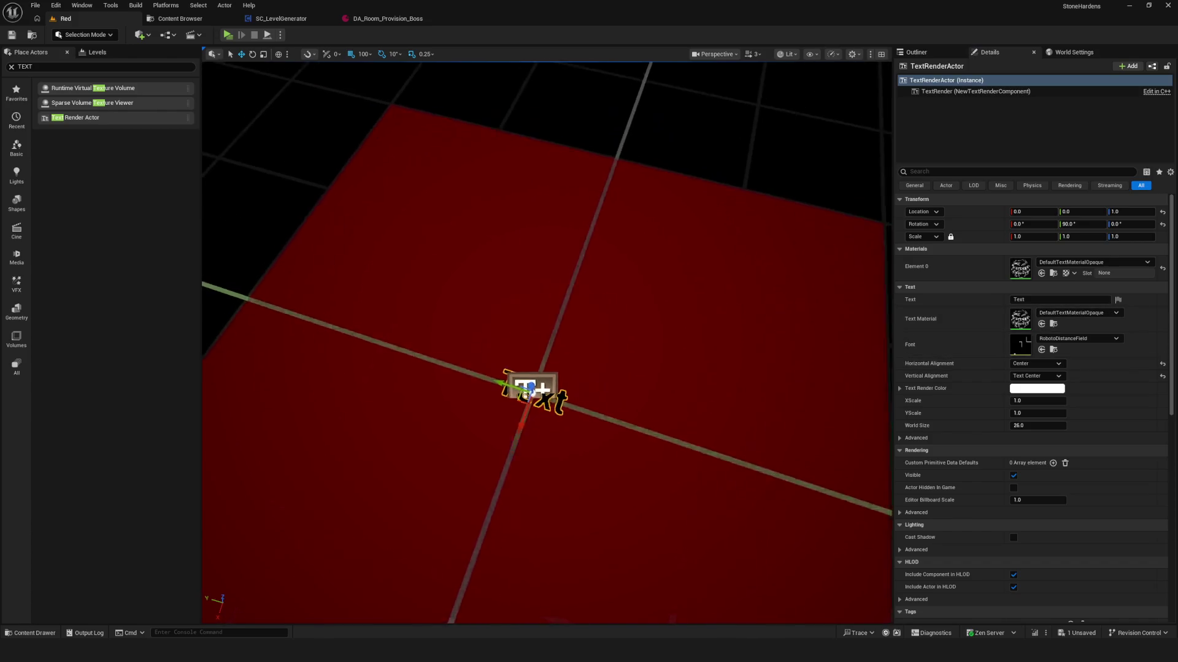
key(f)
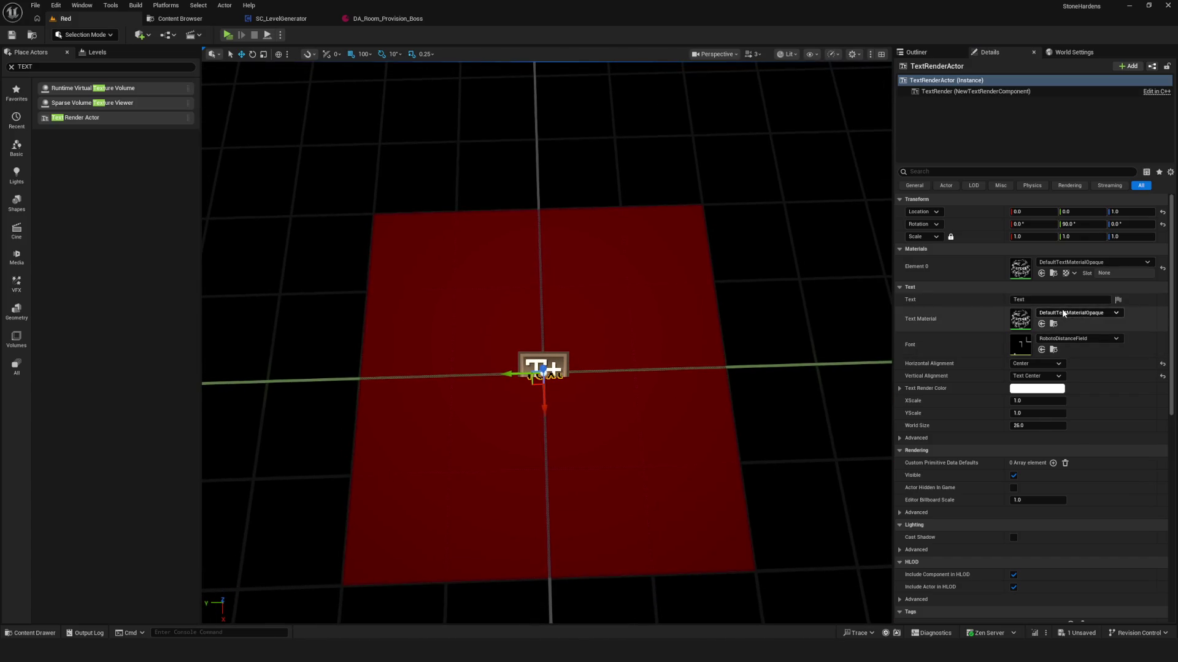
click(1063, 313)
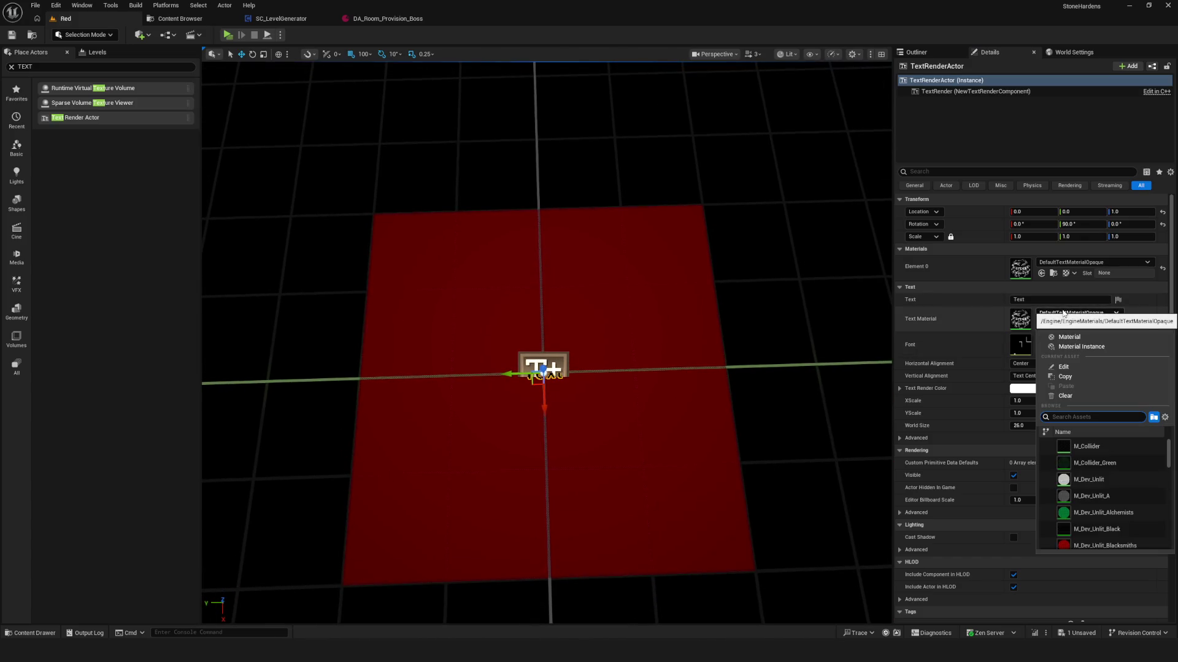
click(1090, 480)
scroll(558, 415, up, 3)
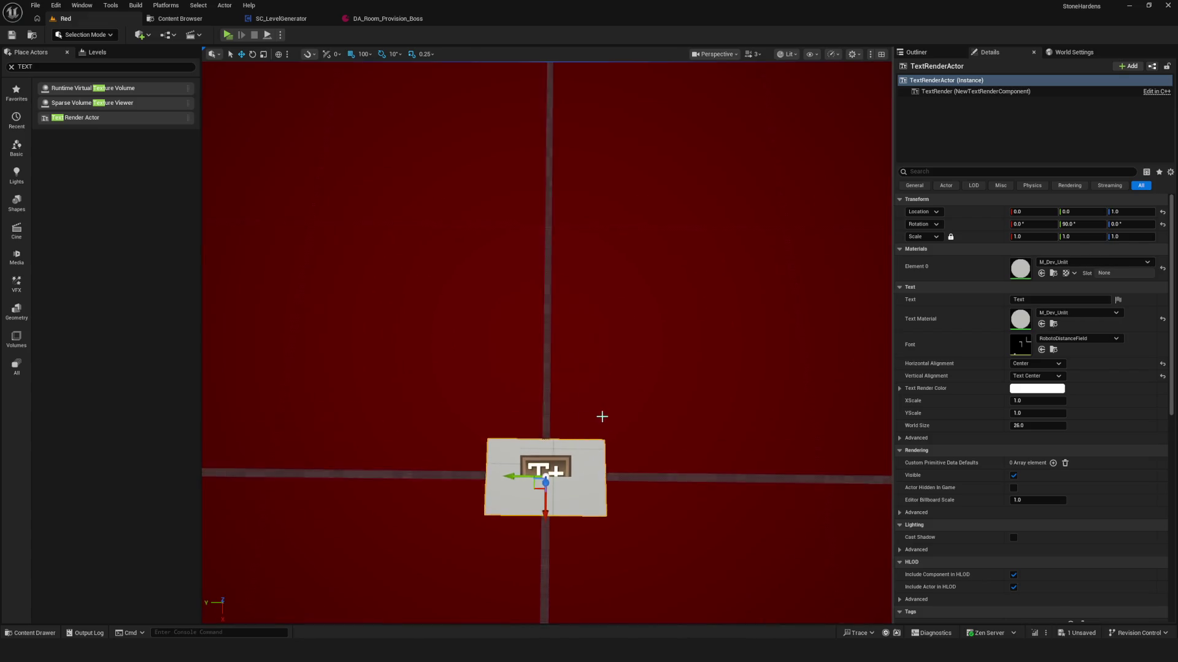
key(ctrl+z)
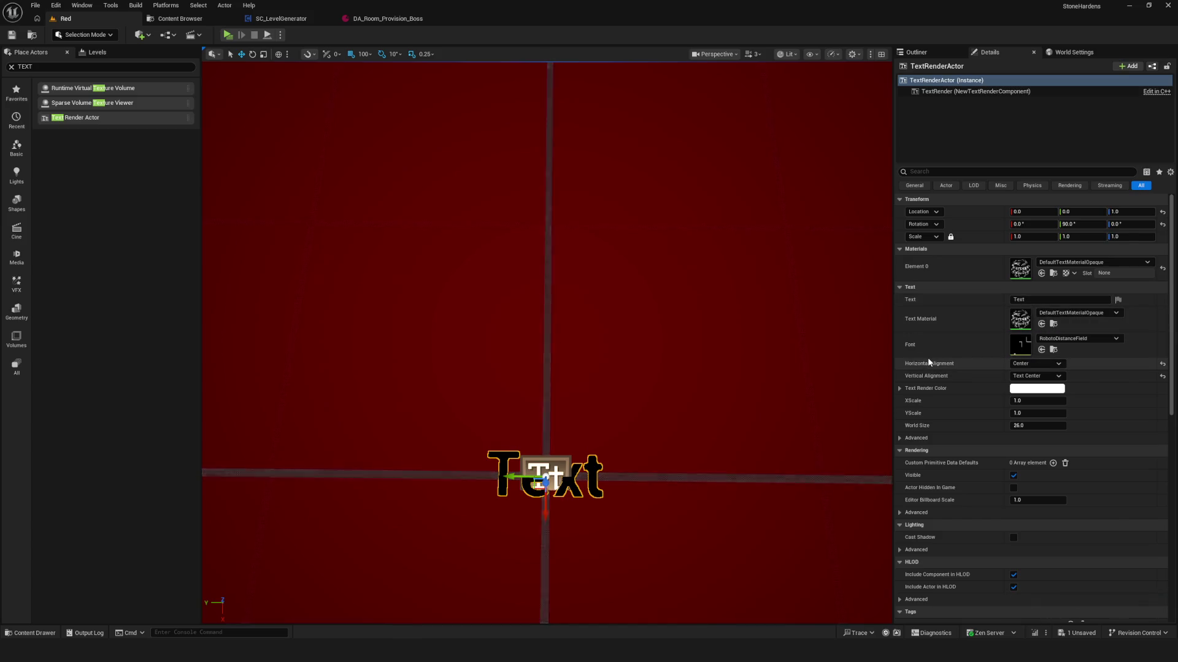
mouse_move(552, 466)
mouse_down()
mouse_move(539, 430)
mouse_move(558, 473)
mouse_move(555, 441)
mouse_up()
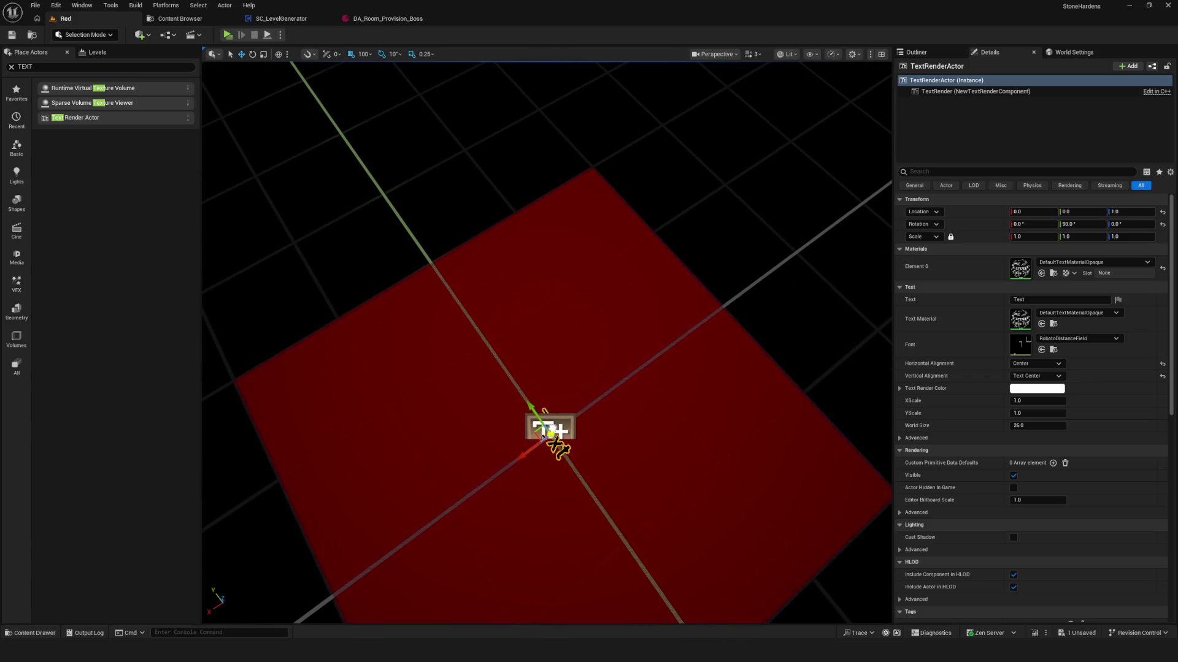
key(ctrl+z)
- Play-test the level, then rotate the text actor to -90° around the vertical axis
click(228, 34)
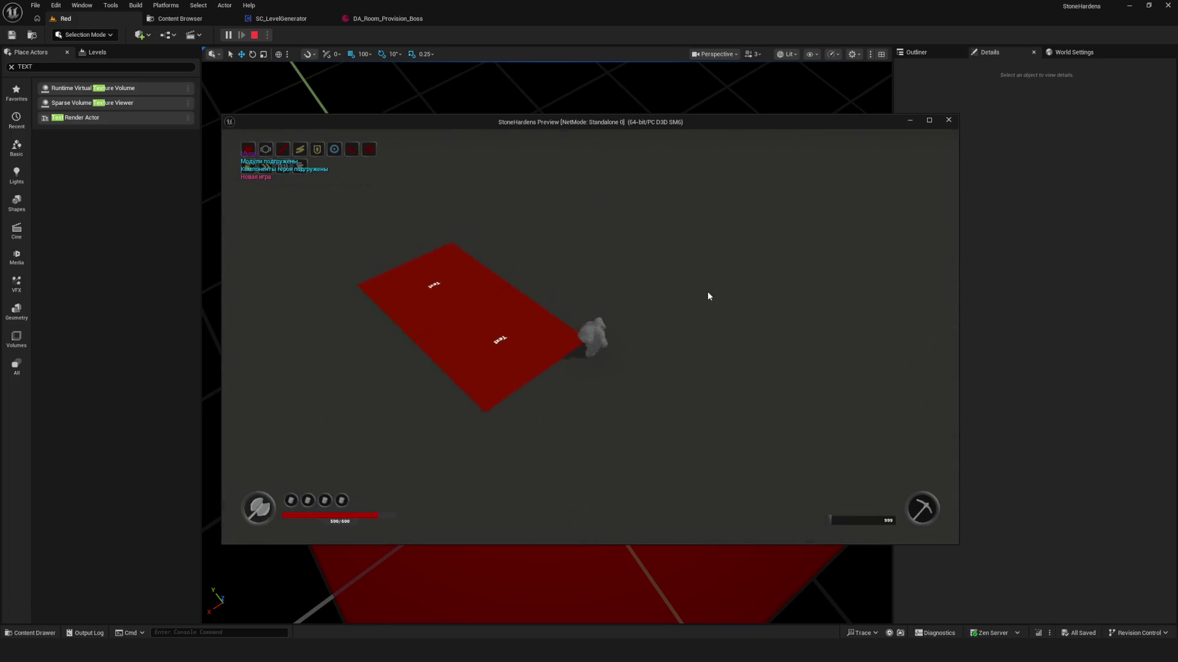
key(Escape)
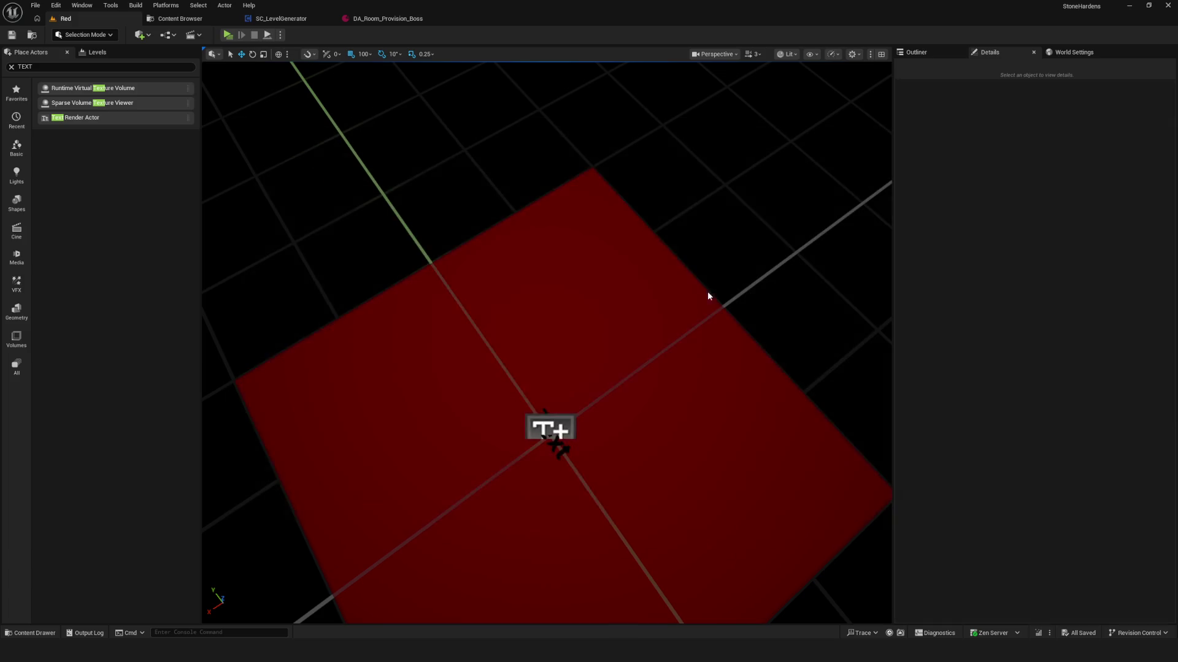
click(552, 433)
key(f)
drag(622, 354, 650, 307)
scroll(678, 386, up, 3)
key(e)
mouse_move(602, 421)
mouse_down()
mouse_move(558, 377)
mouse_move(574, 426)
mouse_move(623, 431)
mouse_move(613, 432)
mouse_up()
drag(739, 416, 858, 412)
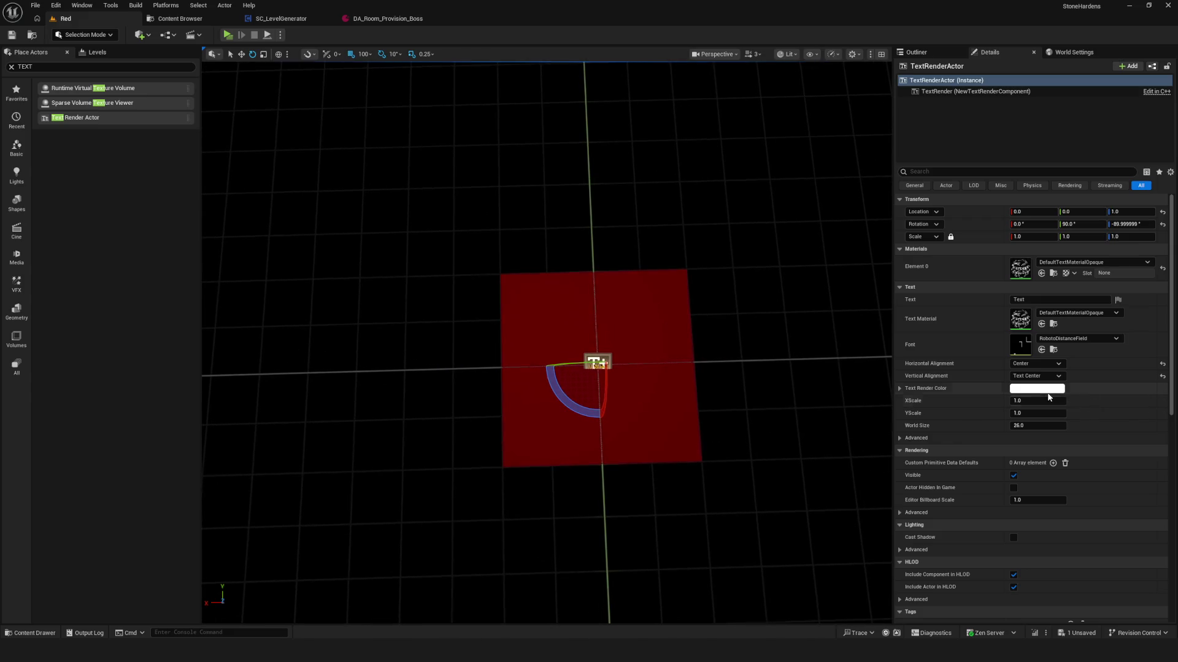
- Set the text's World Size to 40 and save the level
click(1039, 426)
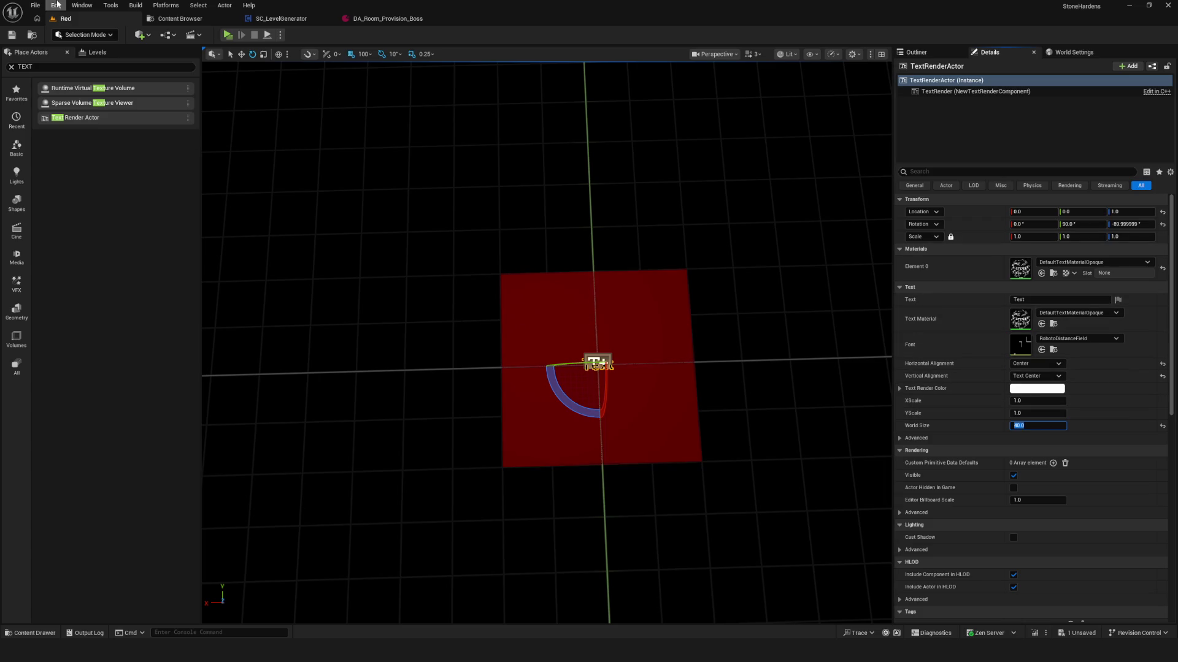
click(11, 36)
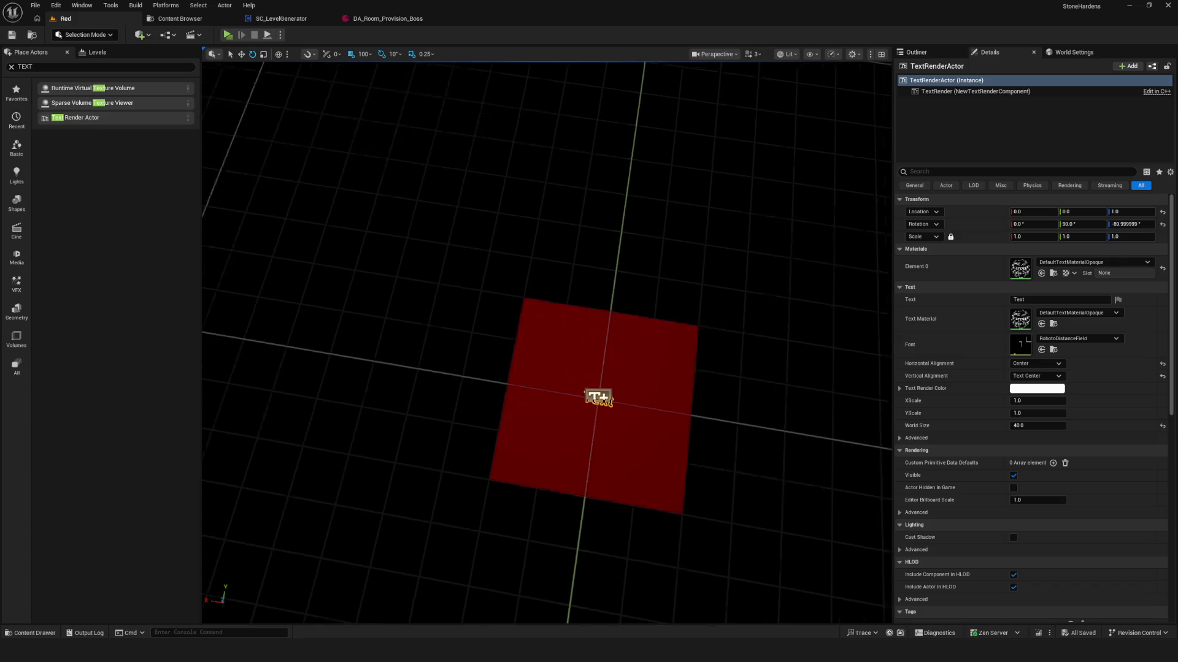
scroll(590, 377, down, 3)
scroll(591, 378, up, 4)
drag(590, 377, 619, 368)
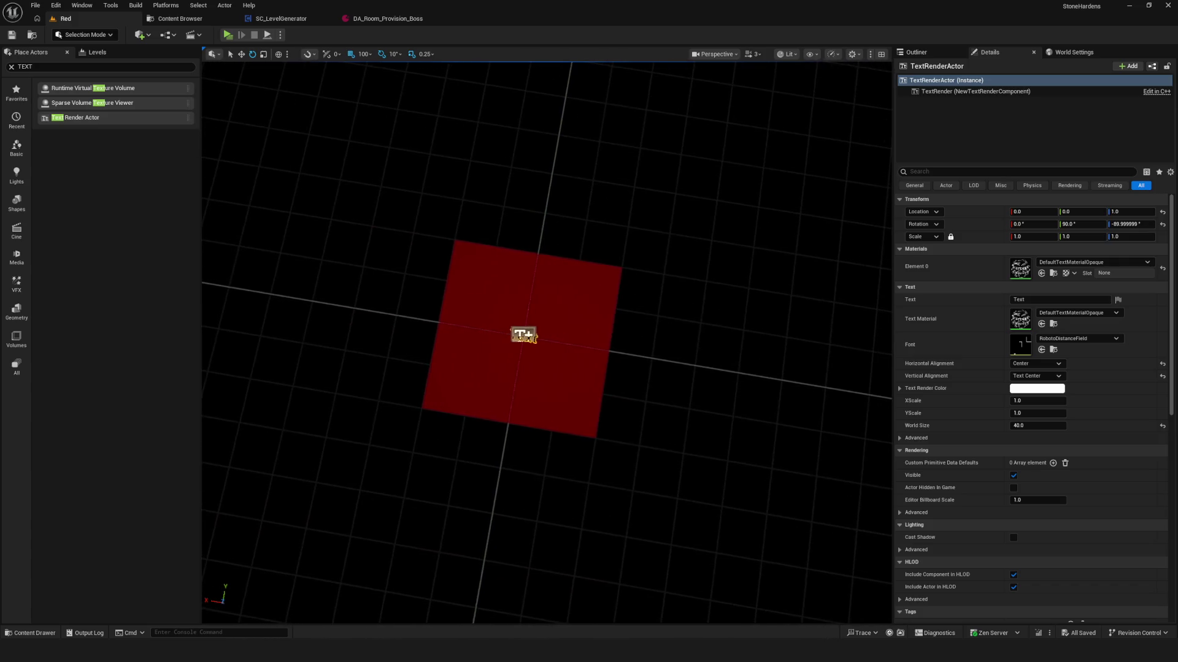
scroll(546, 342, up, 5)
scroll(546, 342, down, 2)
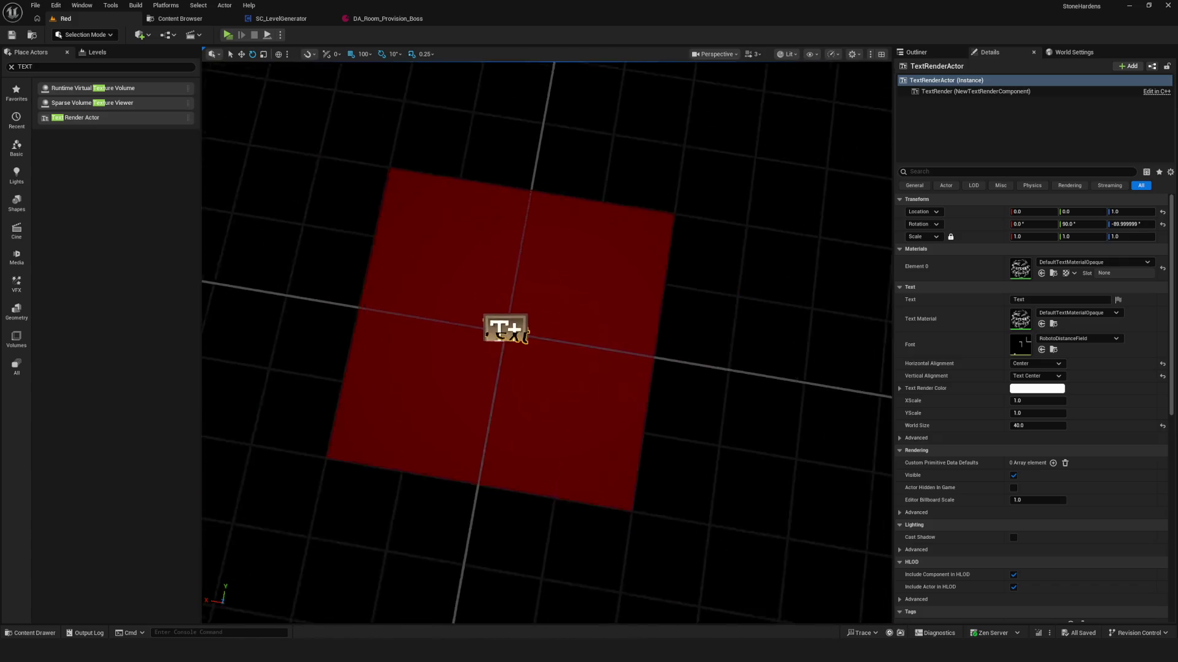
scroll(545, 342, up, 2)
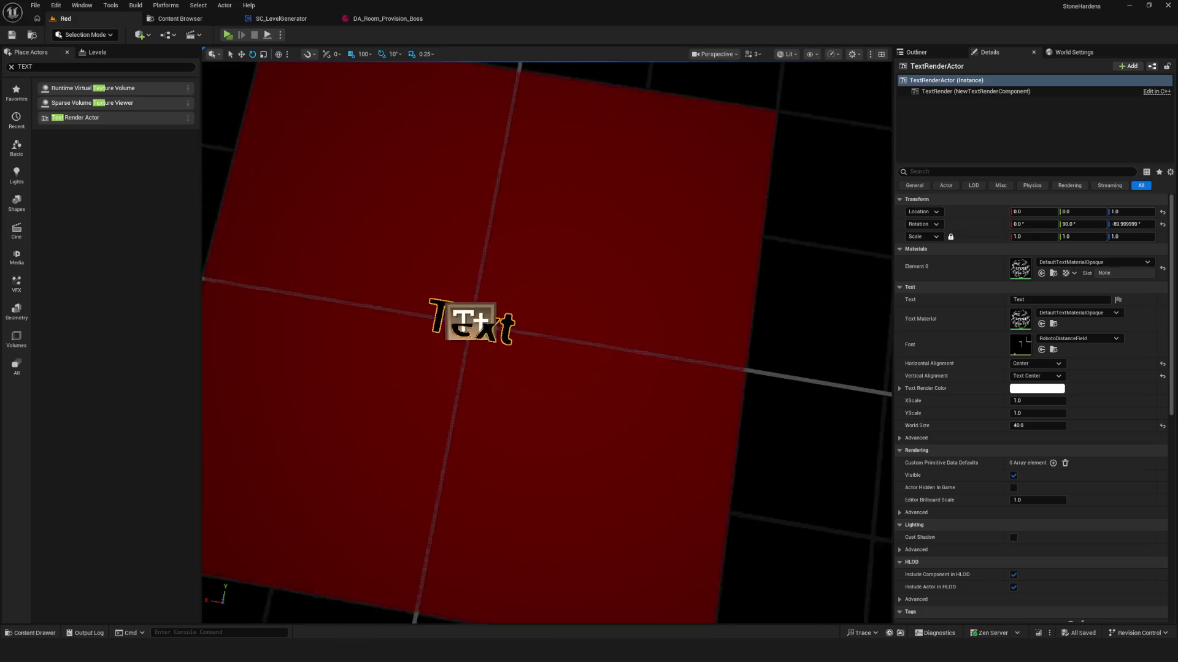
scroll(546, 342, down, 4)
scroll(546, 342, up, 3)
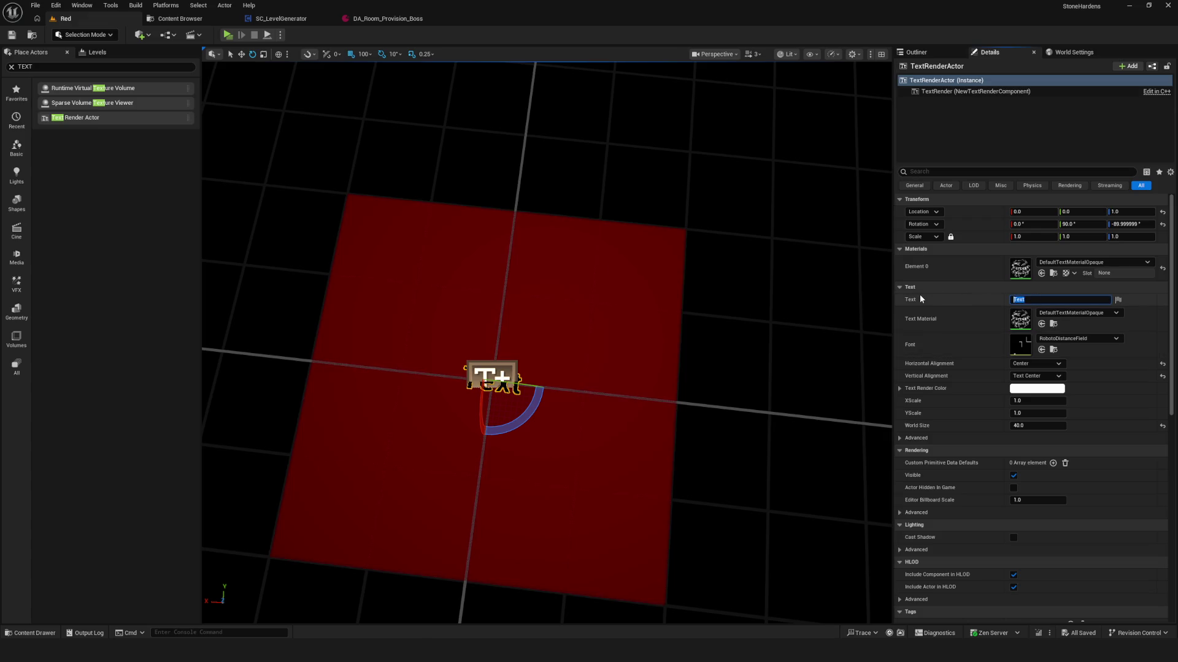
- Change the marker text to 01 and save the level
text(01)
key(Return)
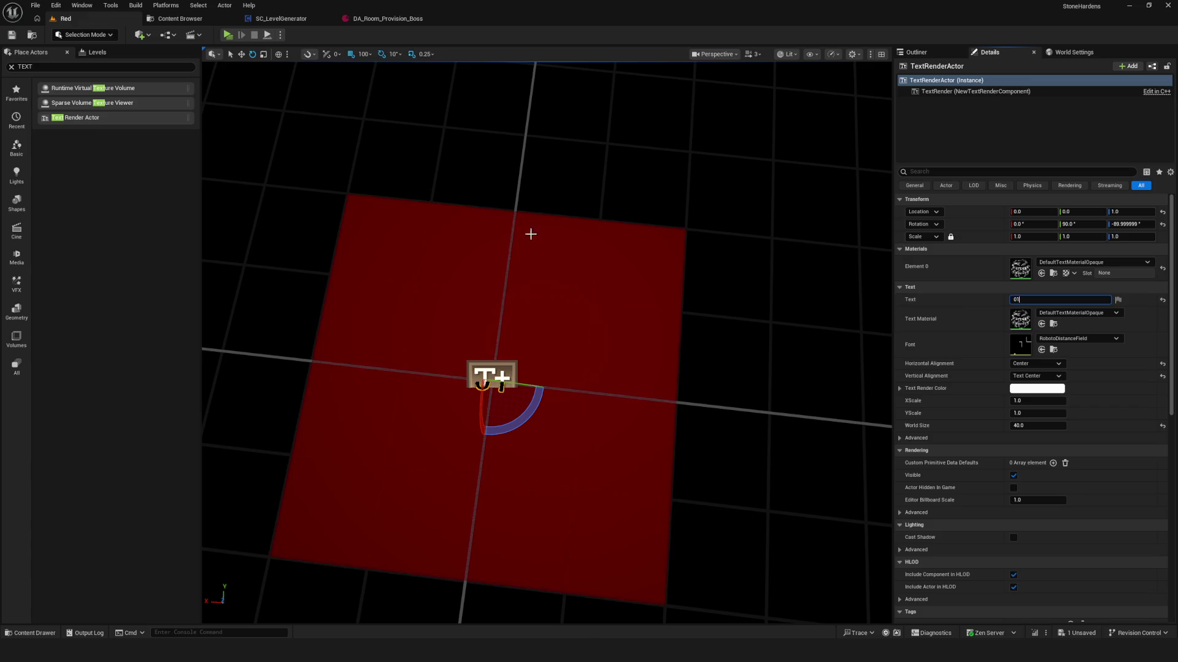
click(12, 35)
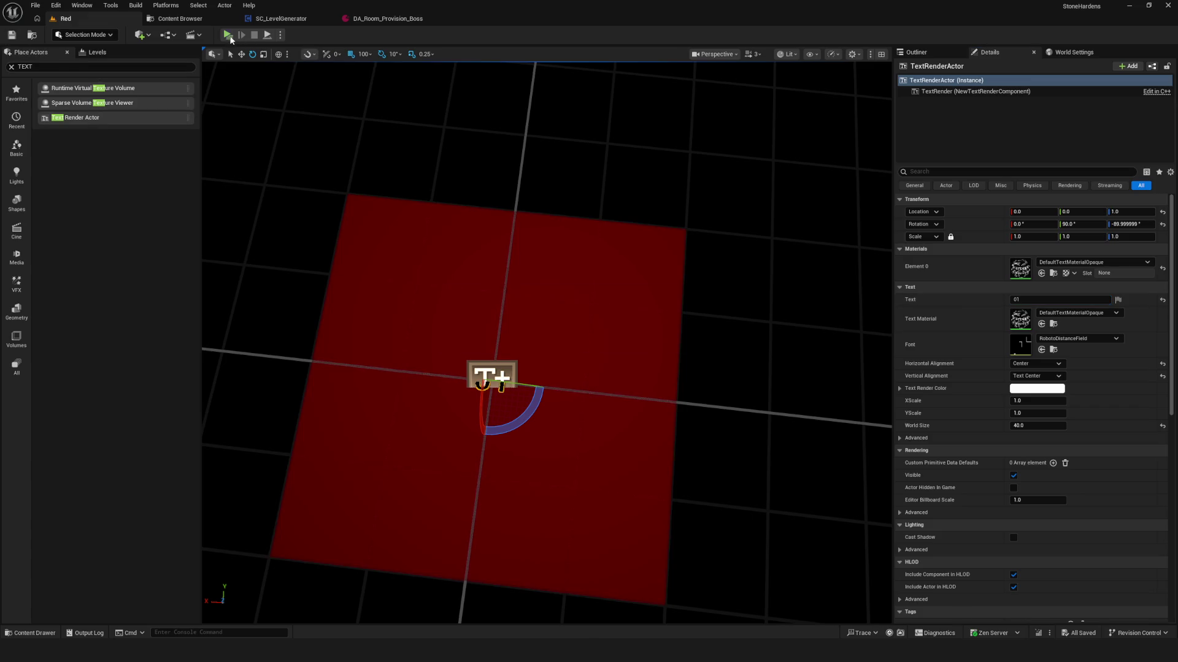
- Play-test the level, generating rooms and walking across the red floor to see the 01 labels
click(229, 36)
click(593, 264)
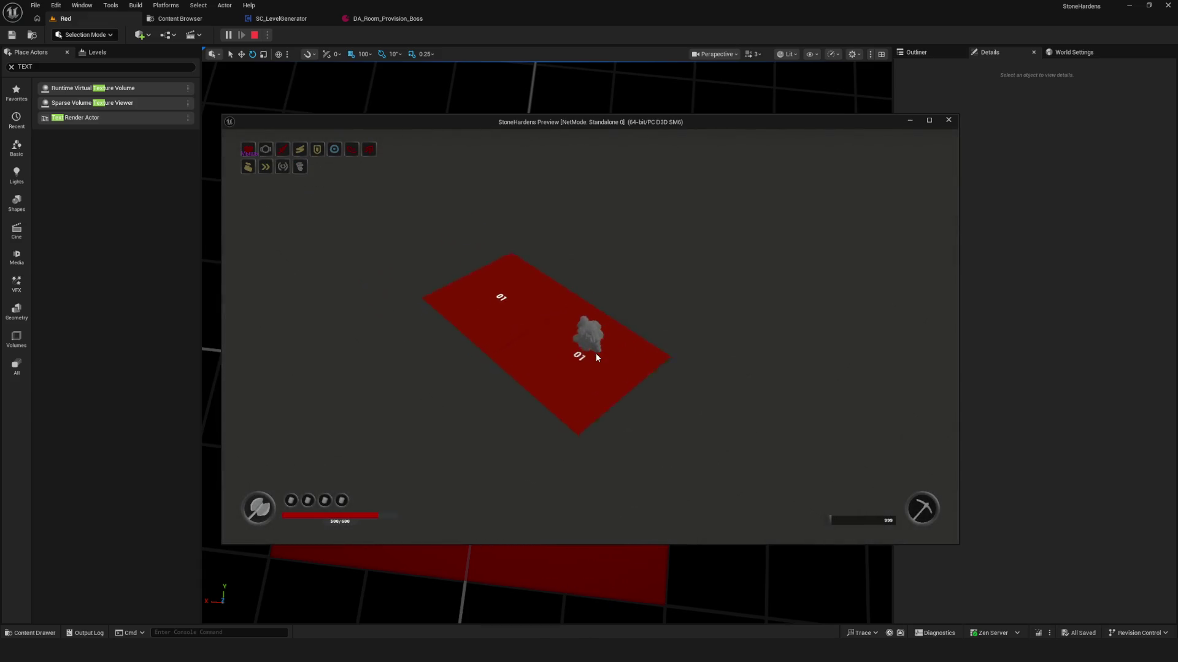
click(631, 360)
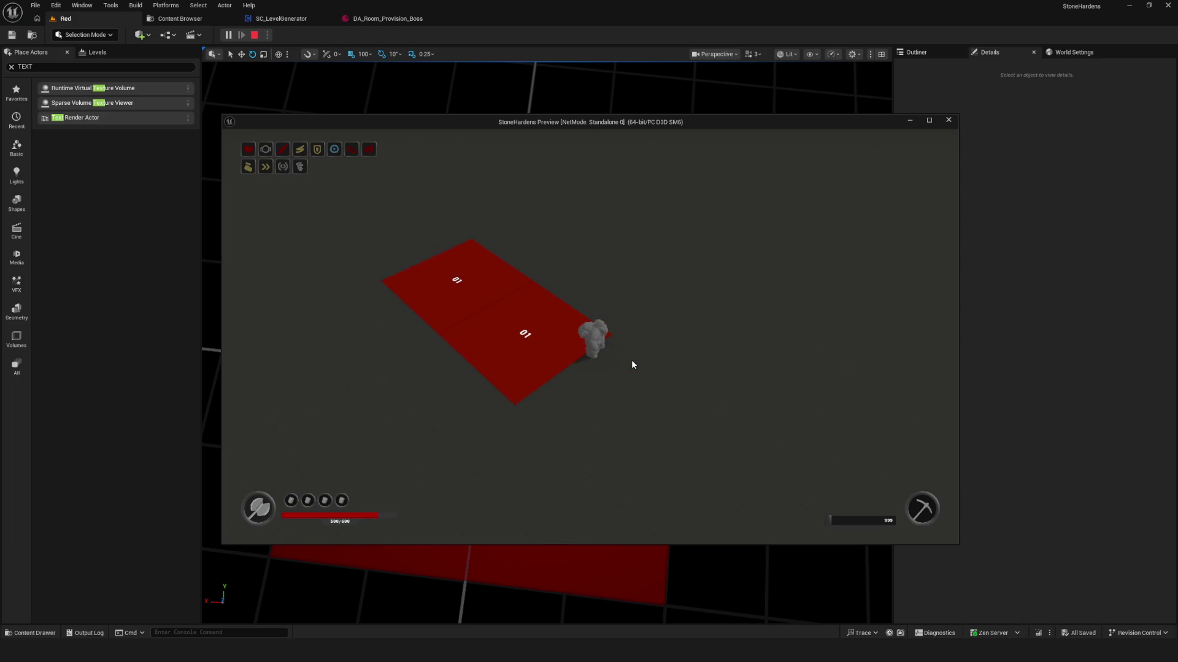
key(Escape)
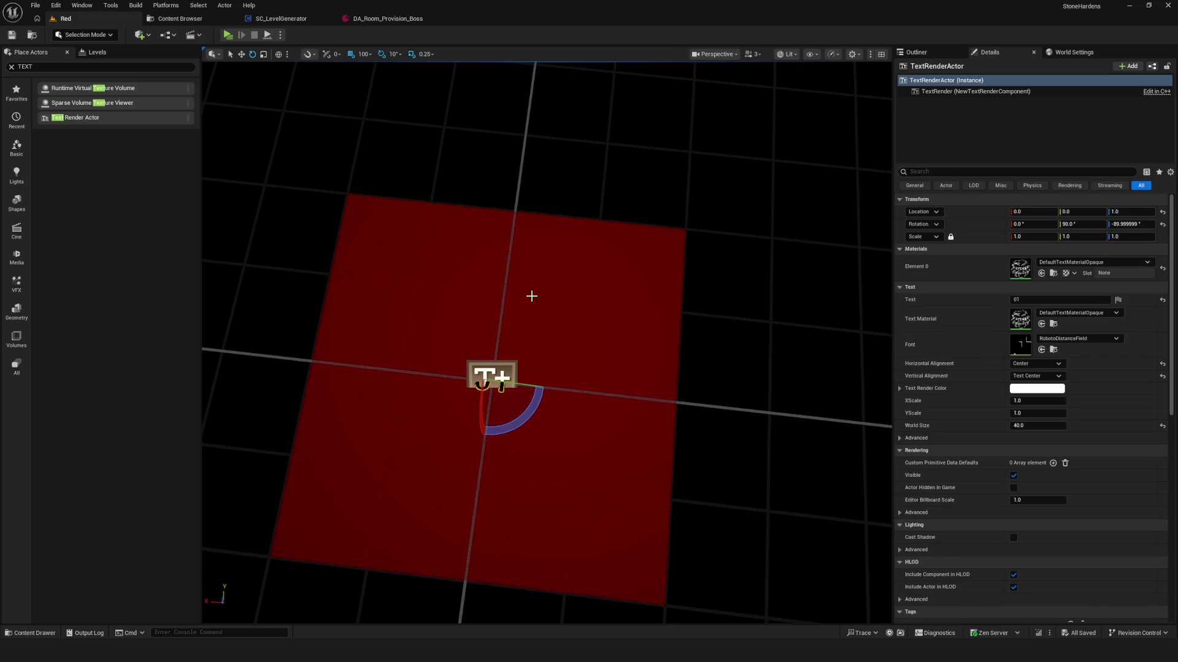
drag(425, 83, 413, 165)
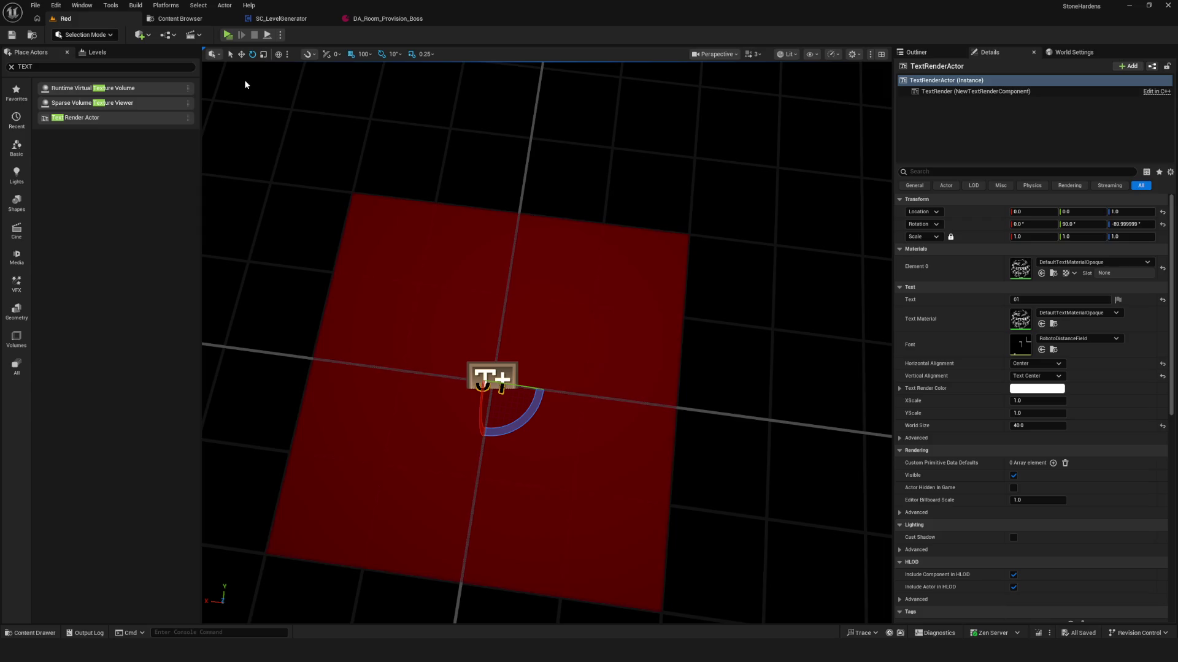
click(178, 18)
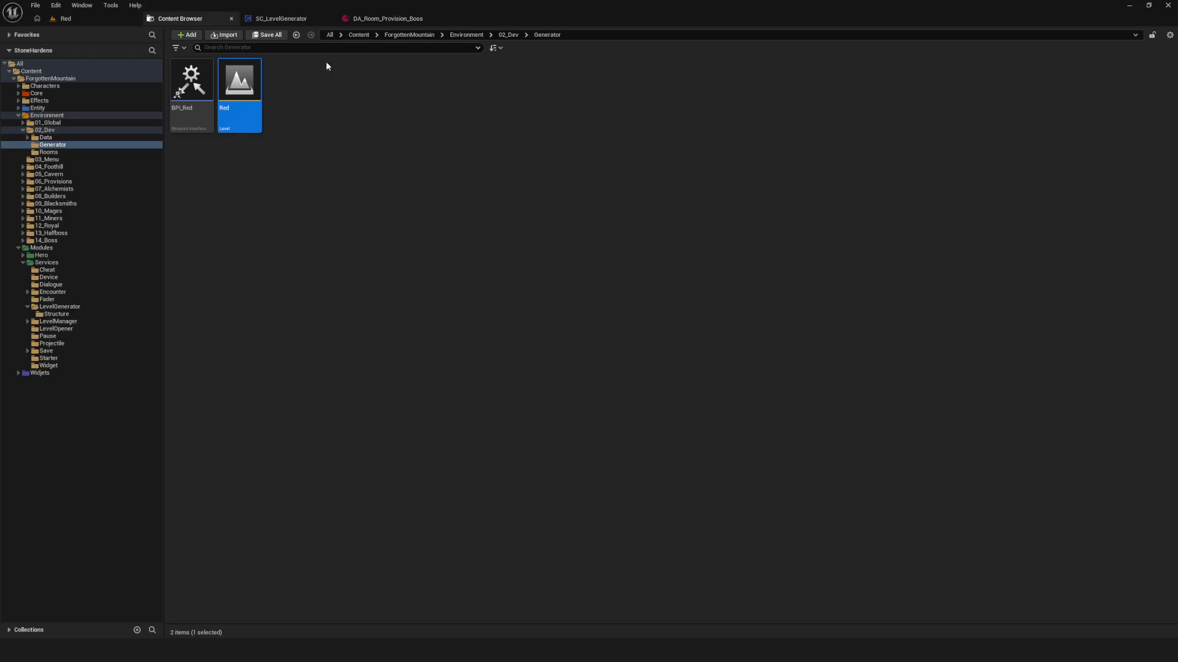
- Delete the BPI_Red asset from the Generator folder
key(Right)
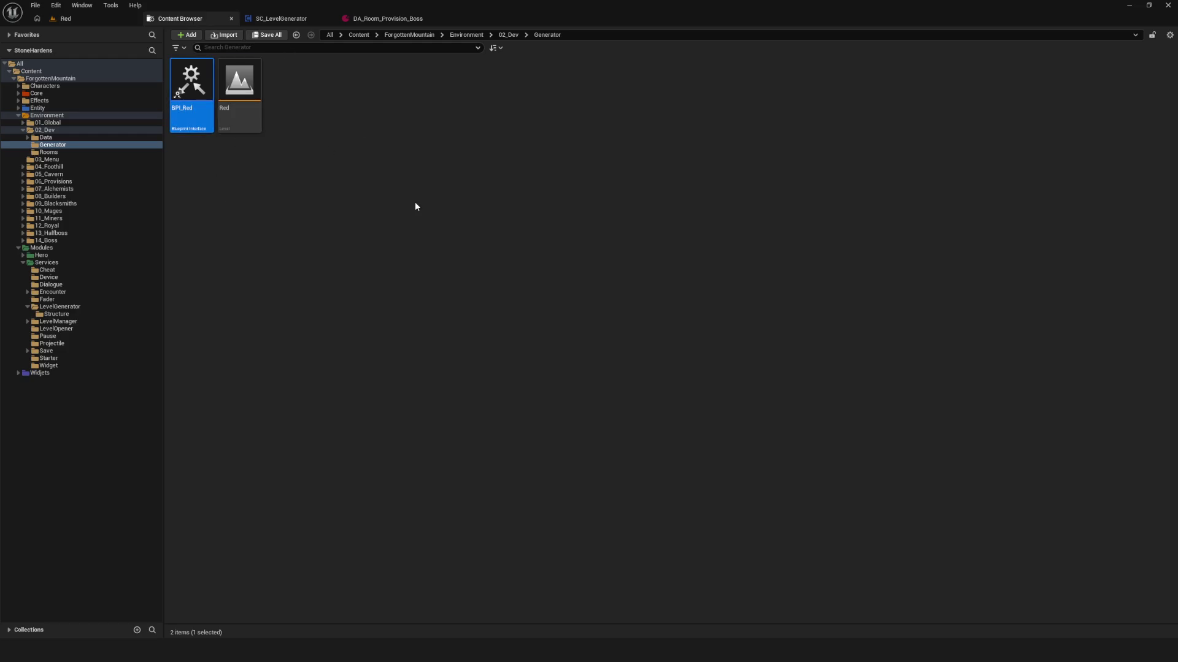
key(Delete)
click(506, 474)
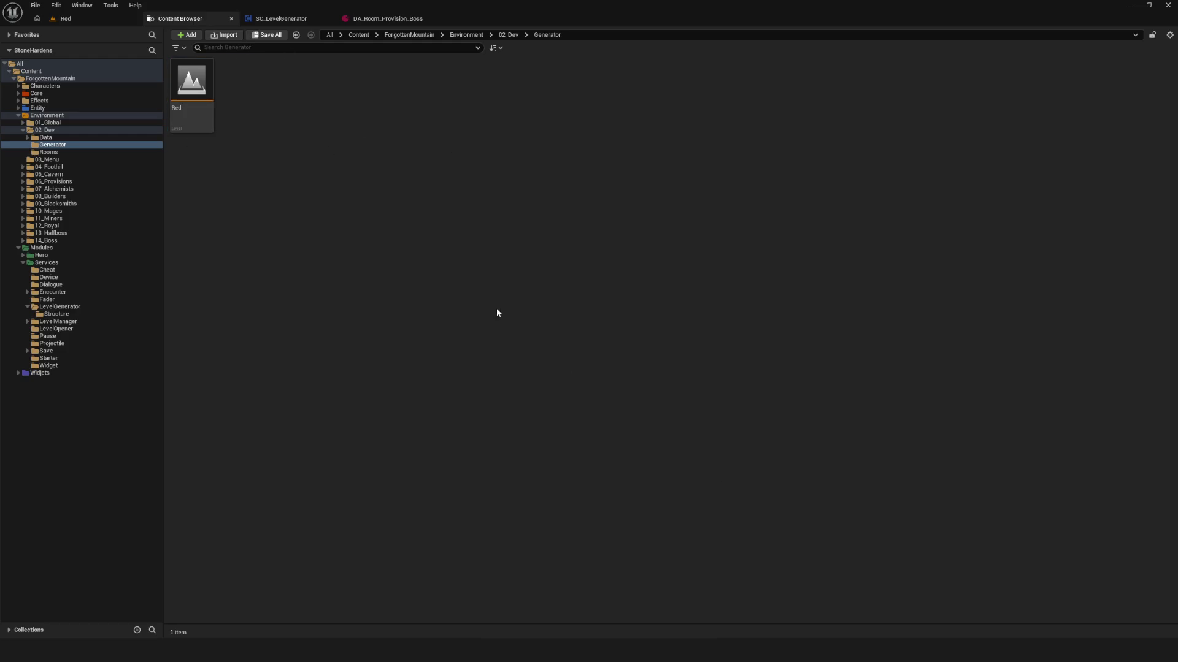
- Create a new folder named Enum inside LevelGenerator and open it
click(59, 307)
right_click(356, 224)
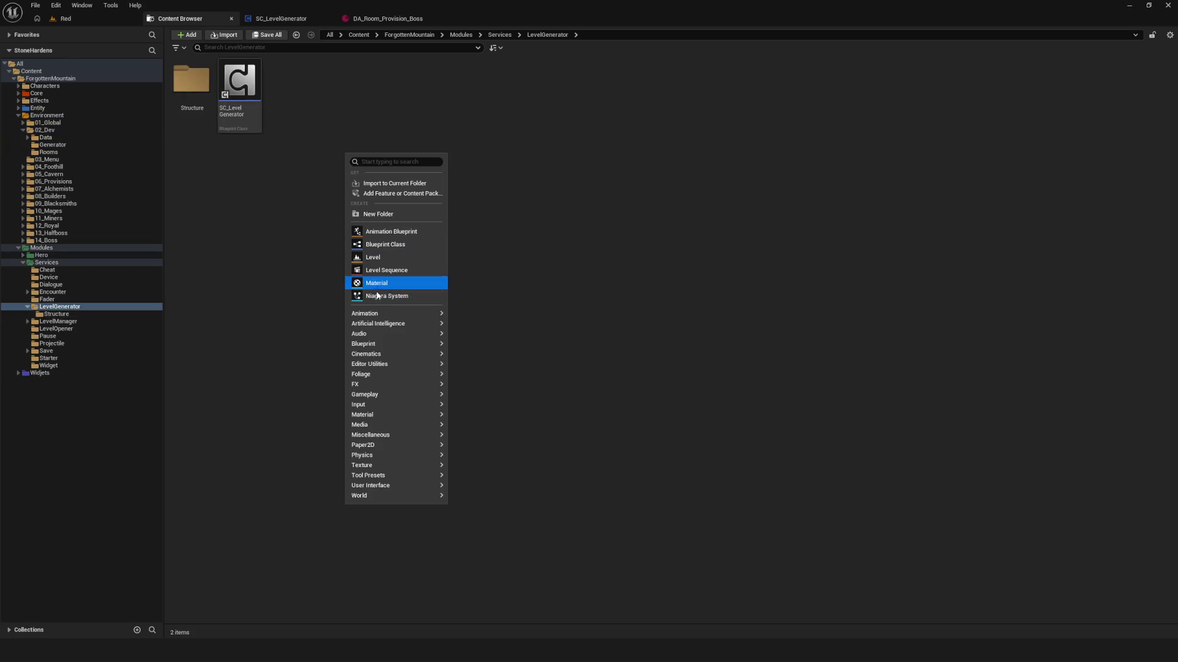
click(393, 214)
key(BackSpace)
text(Enum)
key(Return)
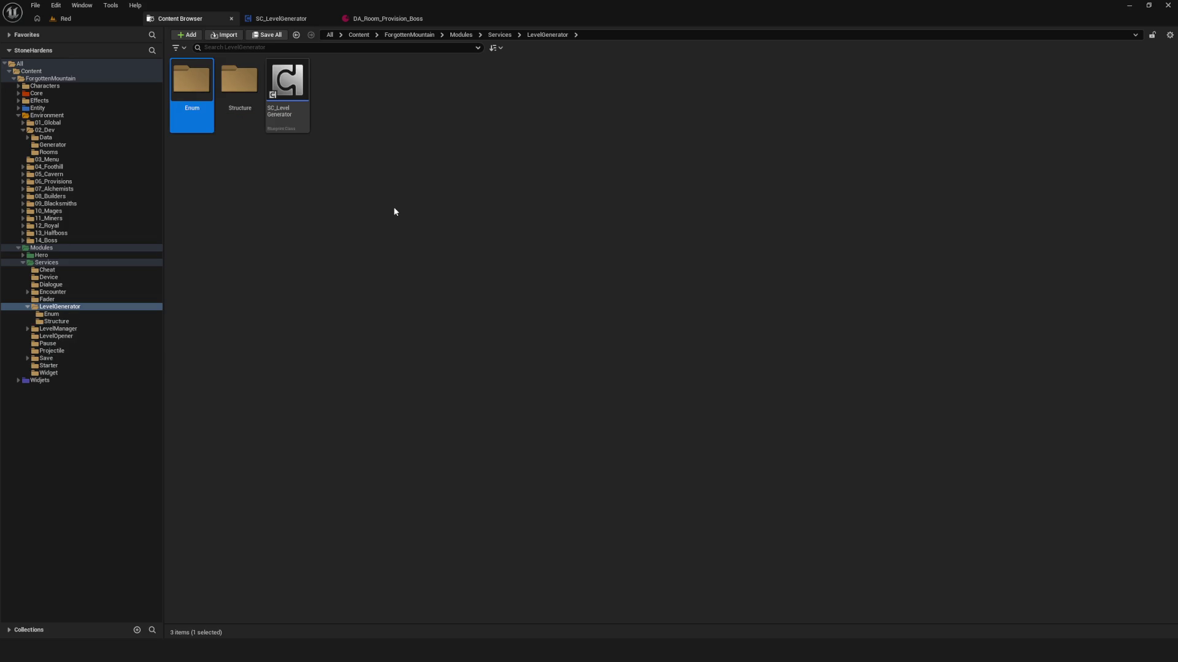
double_click(185, 74)
- Start a new Enumeration in Enum, cancel it, and browse to the 01_Global folder
right_click(459, 191)
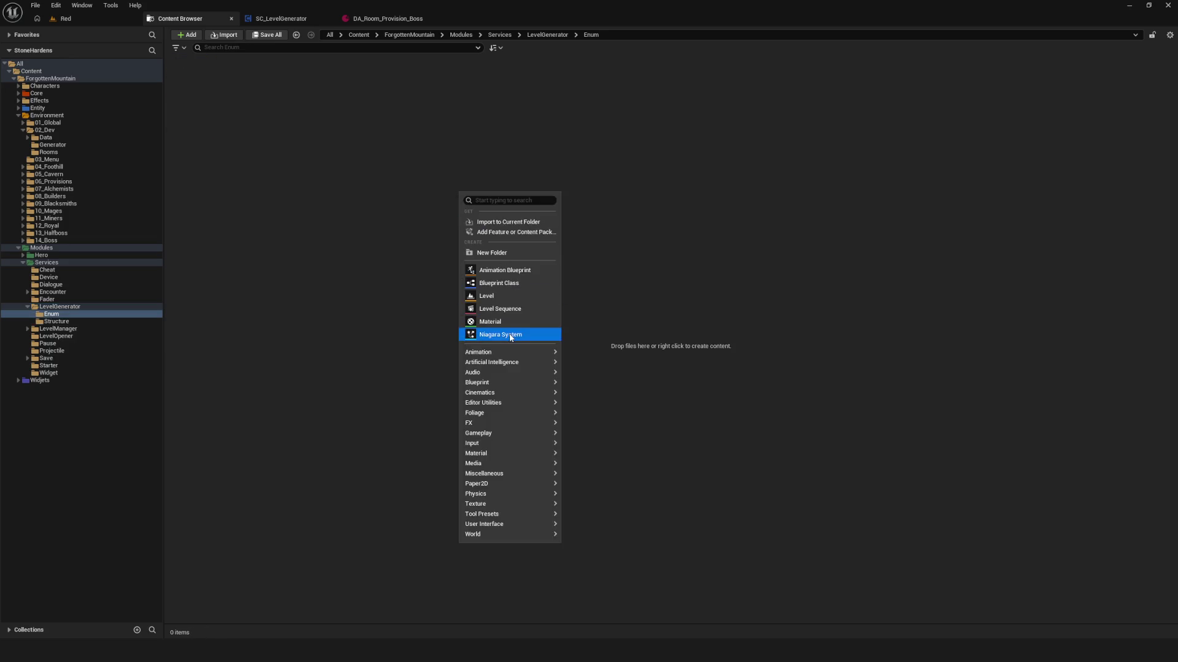
mouse_move(510, 380)
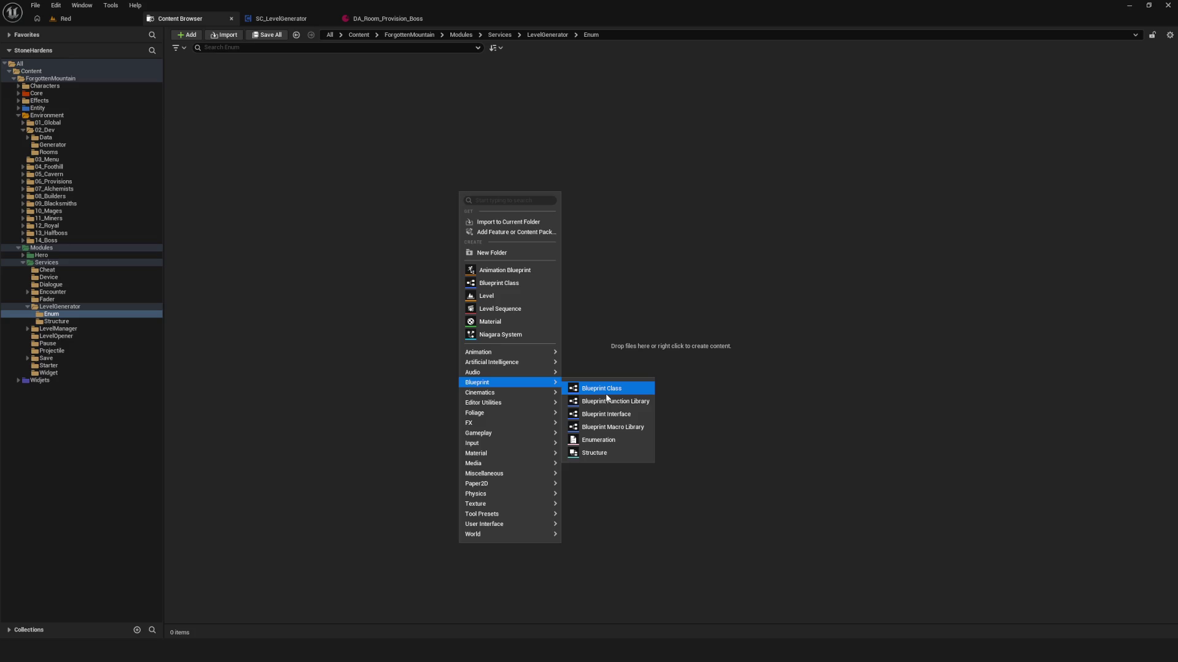
click(607, 441)
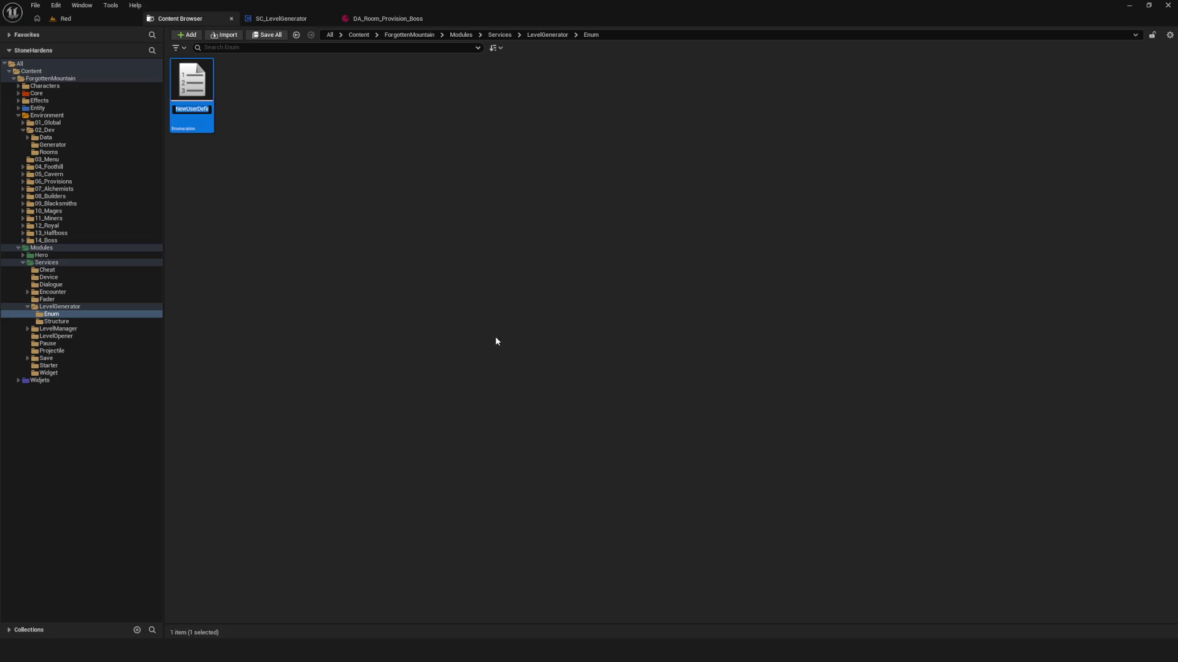
text(E_R)
key(Escape)
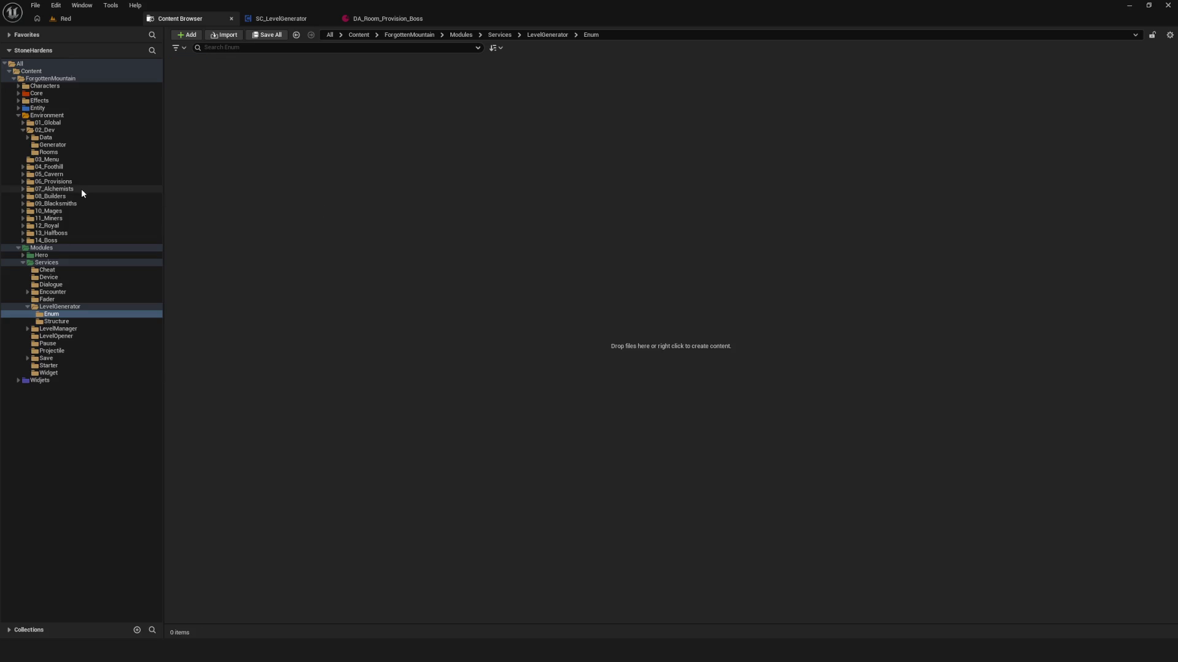
click(60, 145)
click(65, 153)
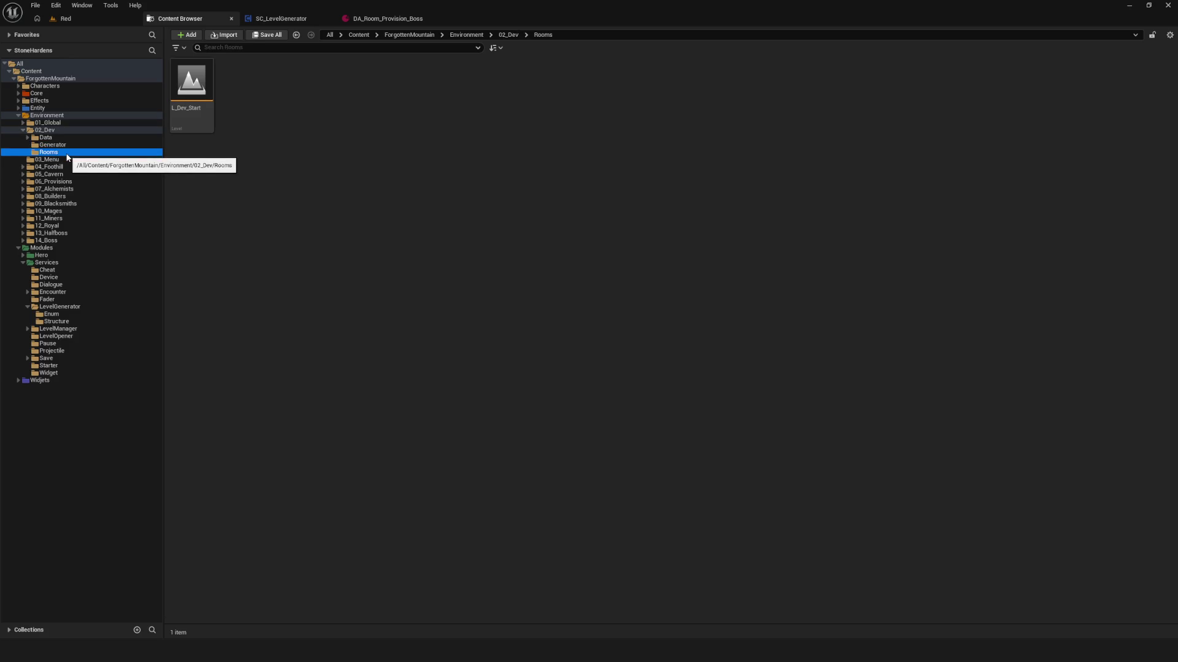
click(49, 123)
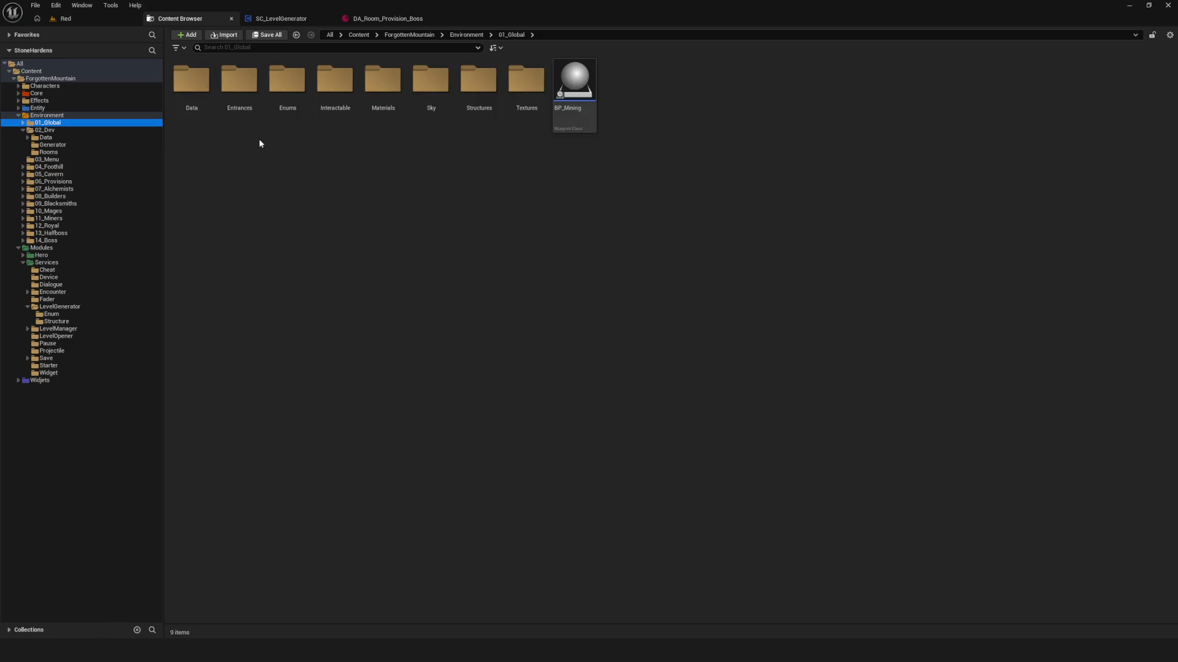
- Open the E_Rooms enum in 01_Global/Enums for reference, then close it
double_click(294, 105)
double_click(258, 97)
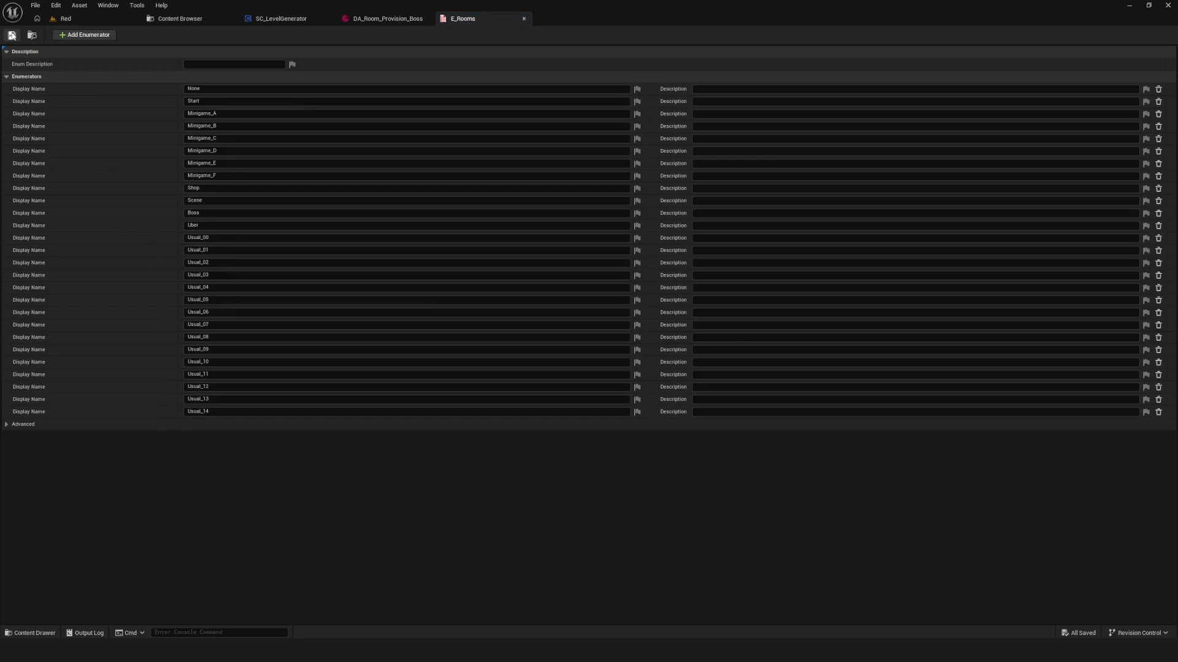
click(524, 19)
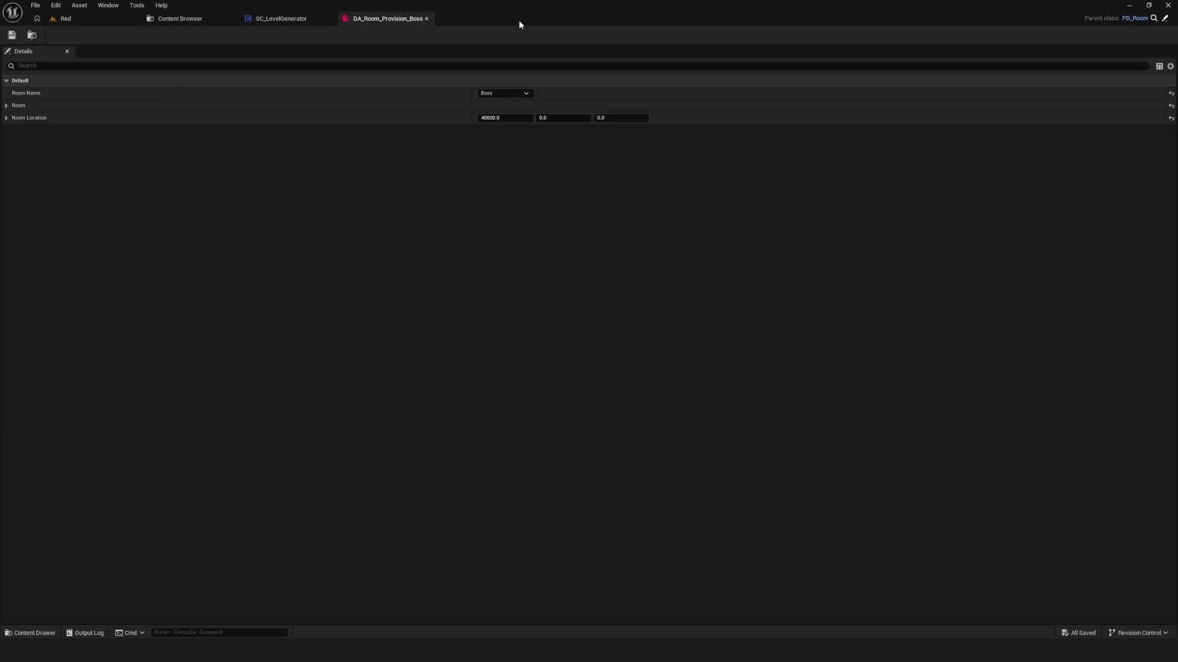
- Browse the 02_Dev folders and return to the empty LevelGenerator/Enum folder
click(180, 18)
click(352, 82)
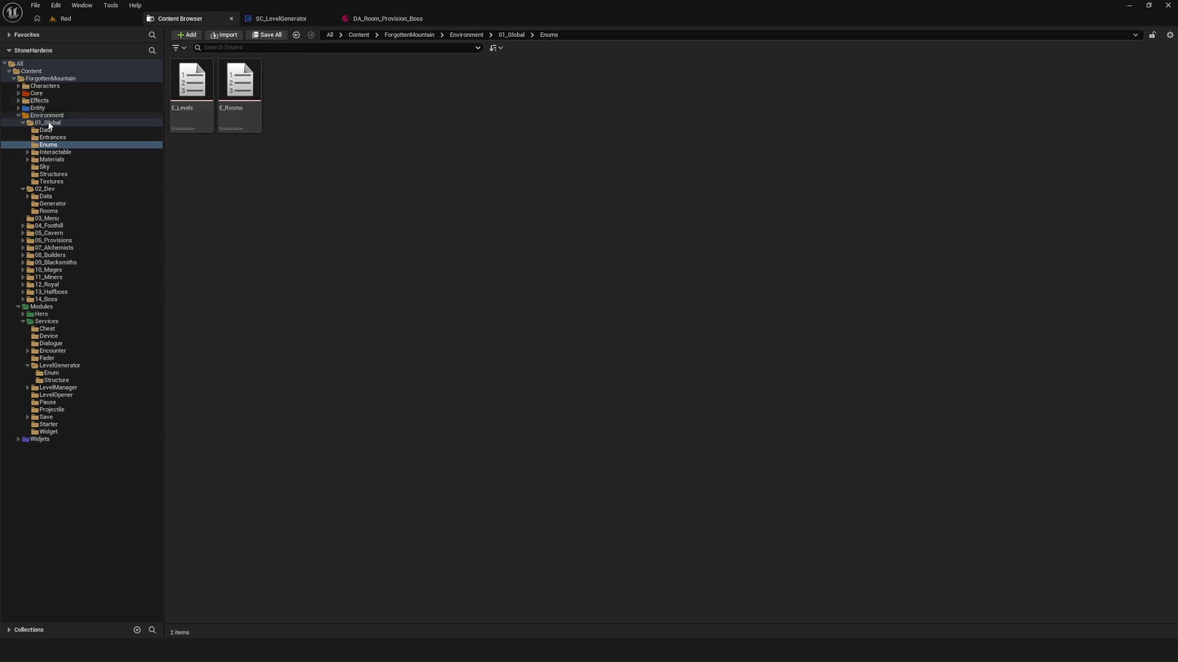
click(51, 204)
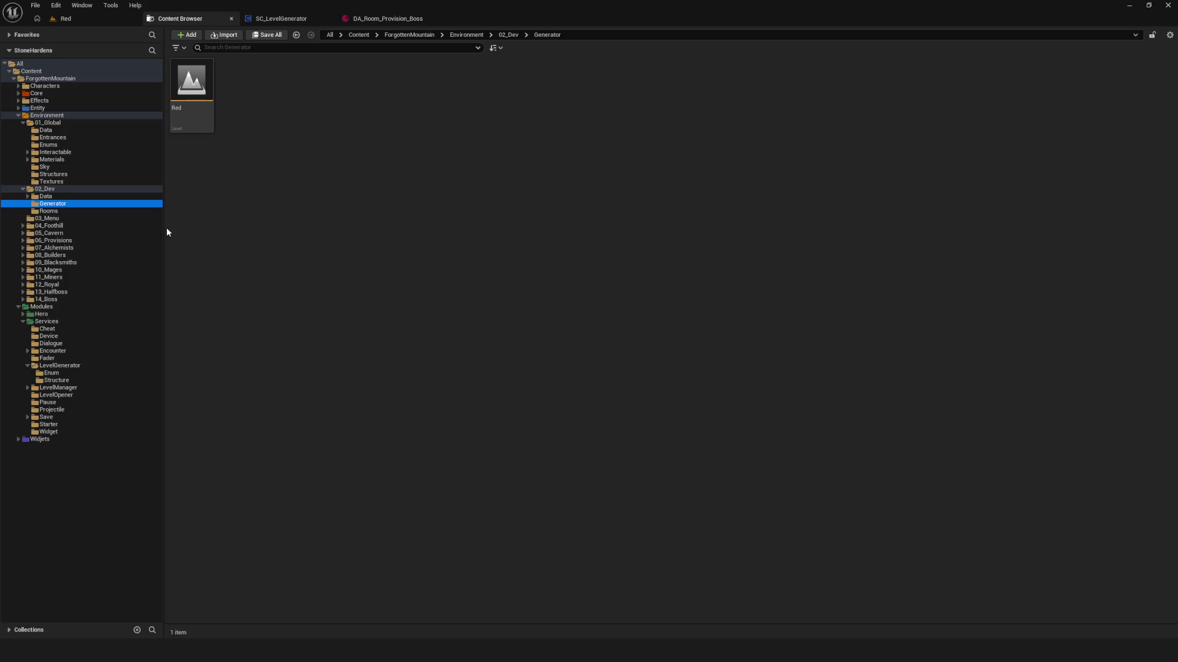
click(59, 212)
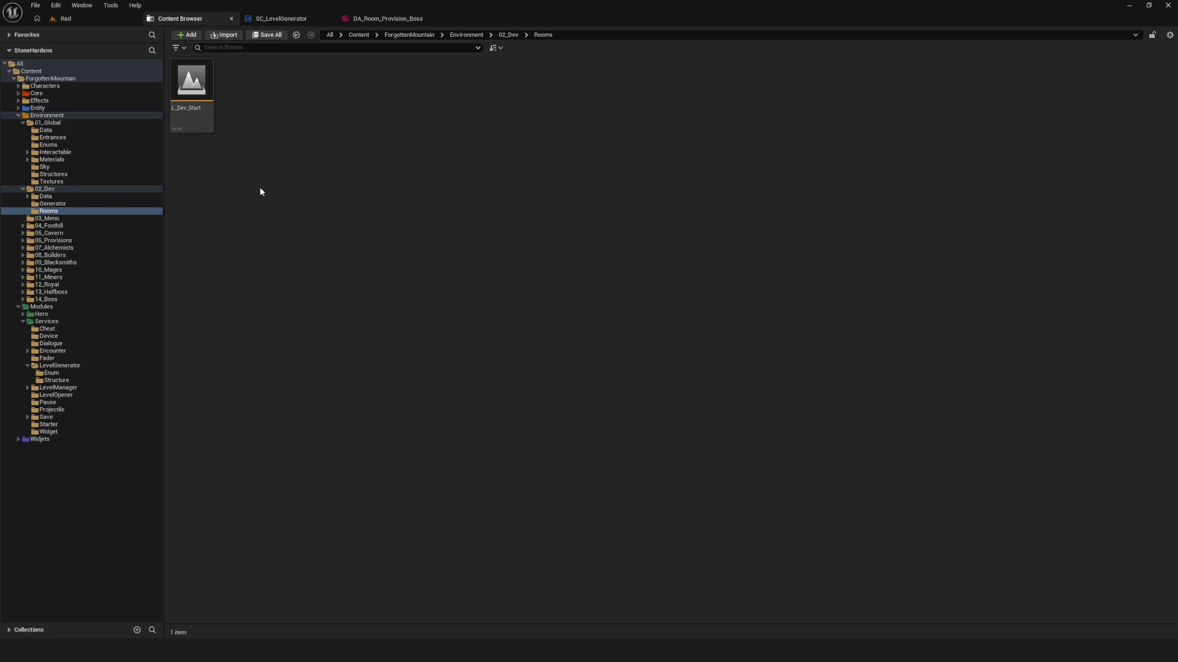
click(74, 190)
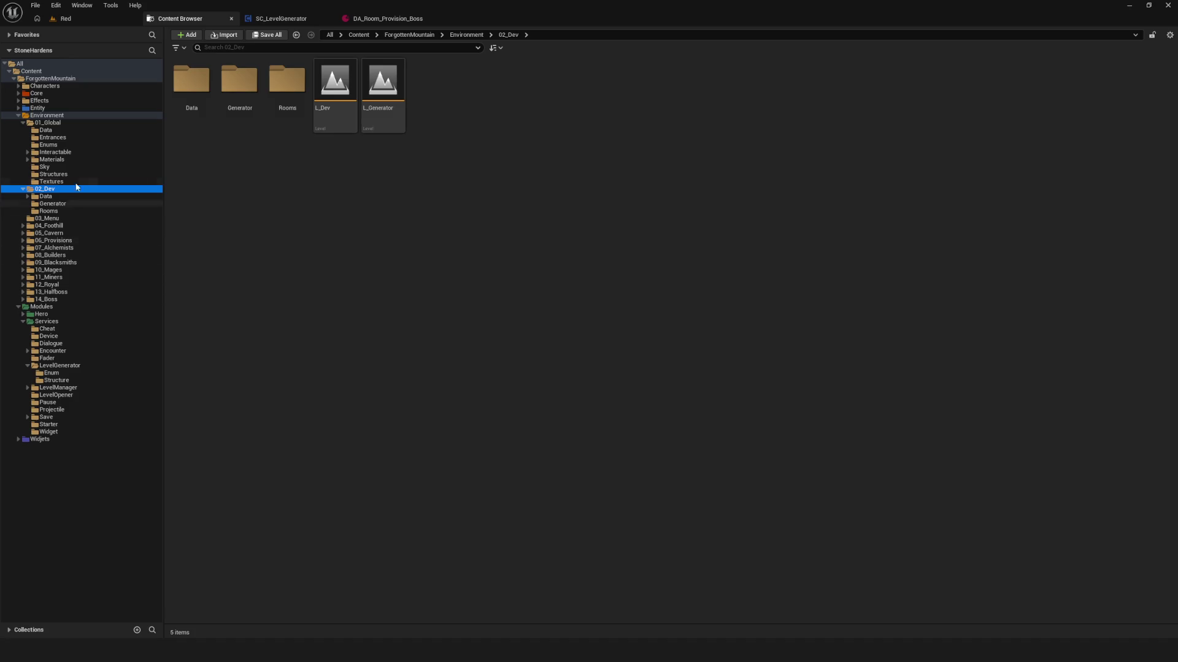
double_click(240, 86)
click(61, 372)
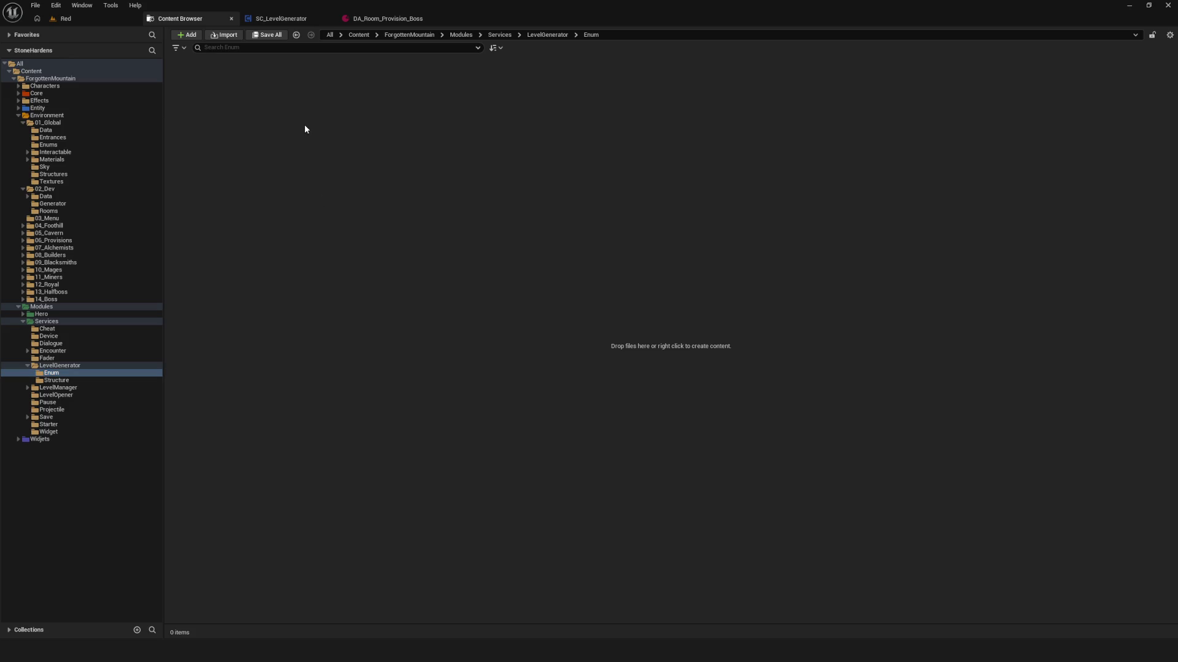
- Create an enumeration asset named E_RoomUnit in the Enum folder and open it
right_click(304, 125)
mouse_move(358, 317)
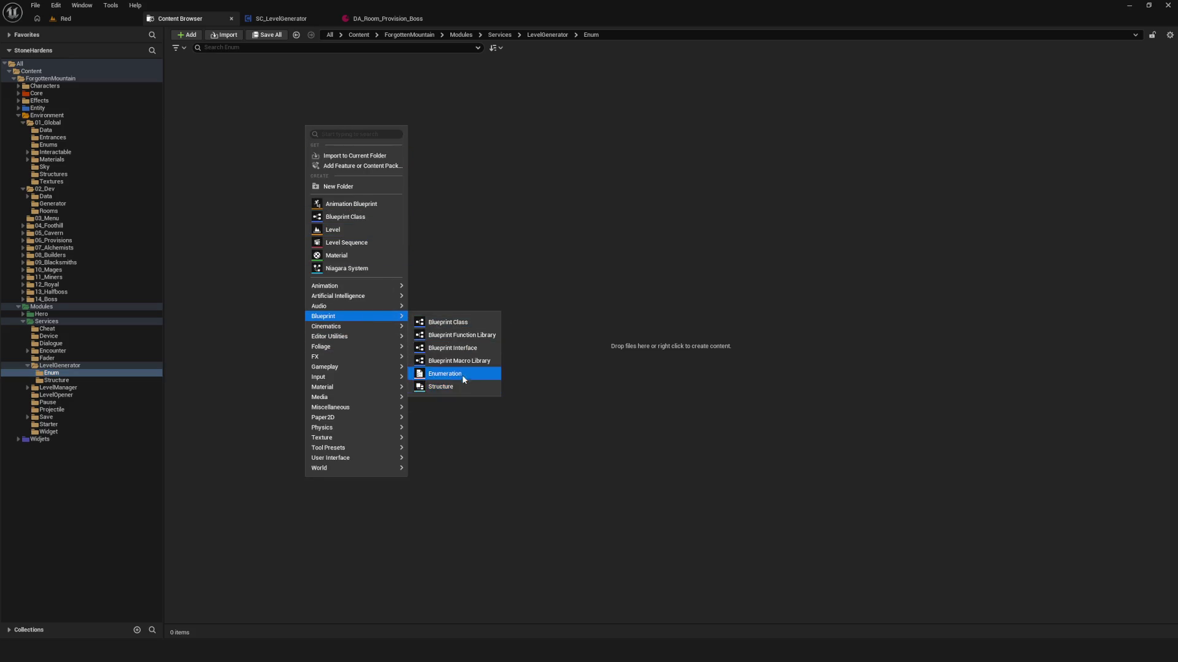
click(439, 375)
text(E_RoomUnit)
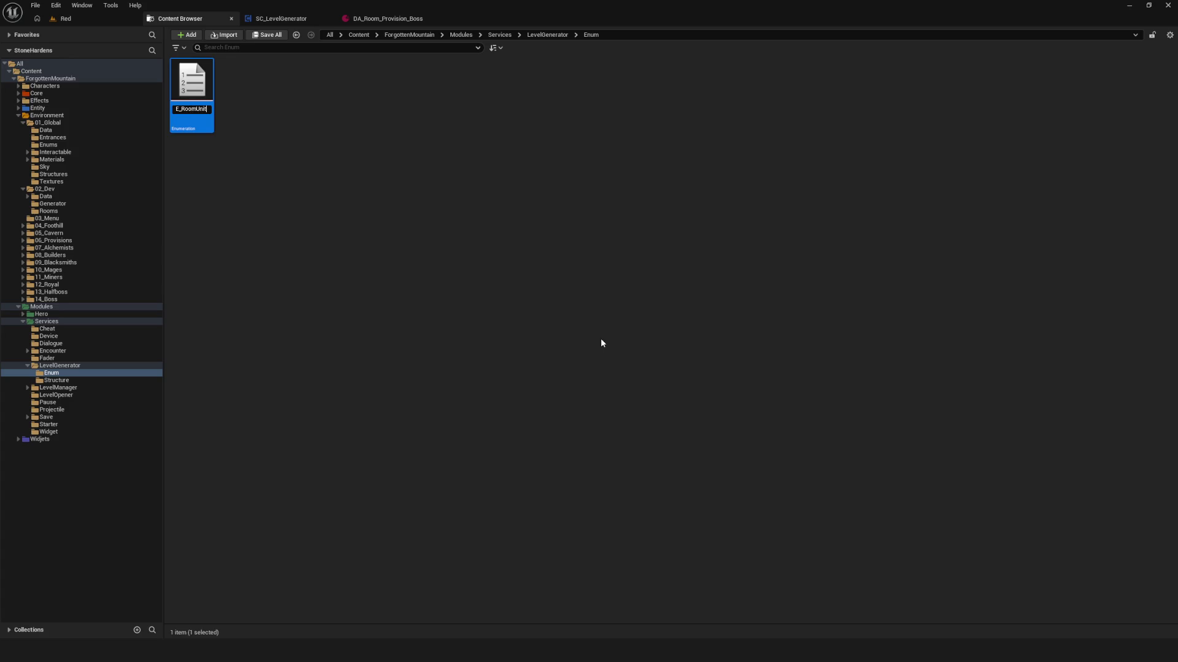
text(s)
key(BackSpace)
key(Return)
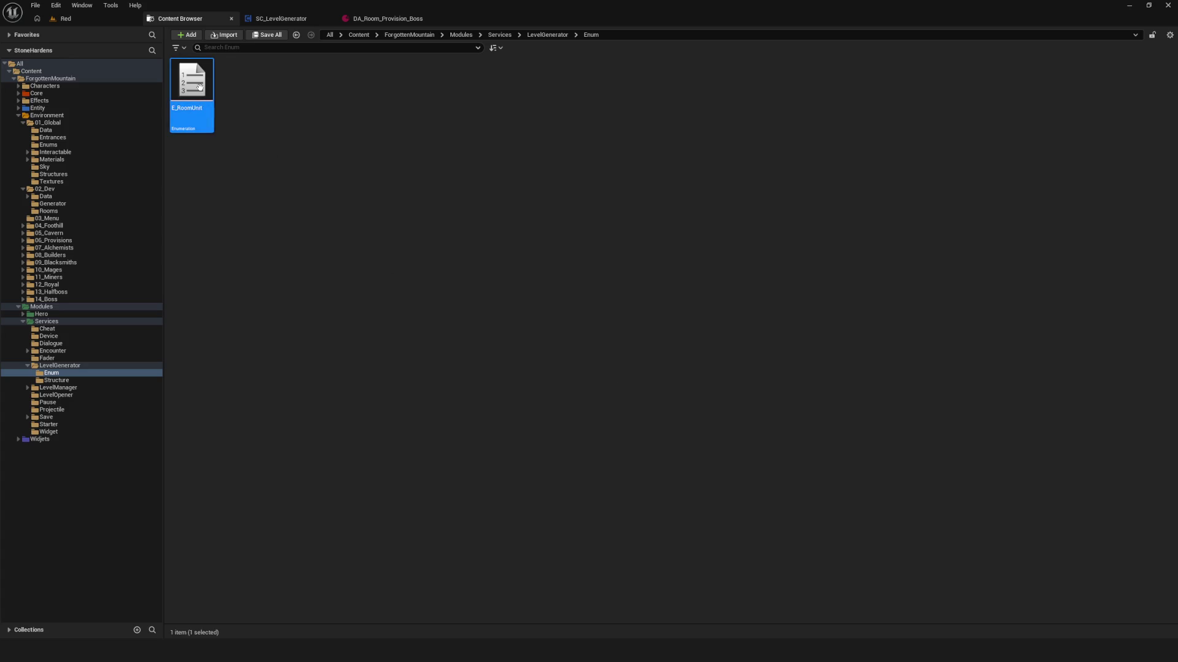
double_click(210, 93)
- Add the first enumerator named Usual_01, then add further enumerator rows
click(89, 34)
click(219, 90)
text(r)
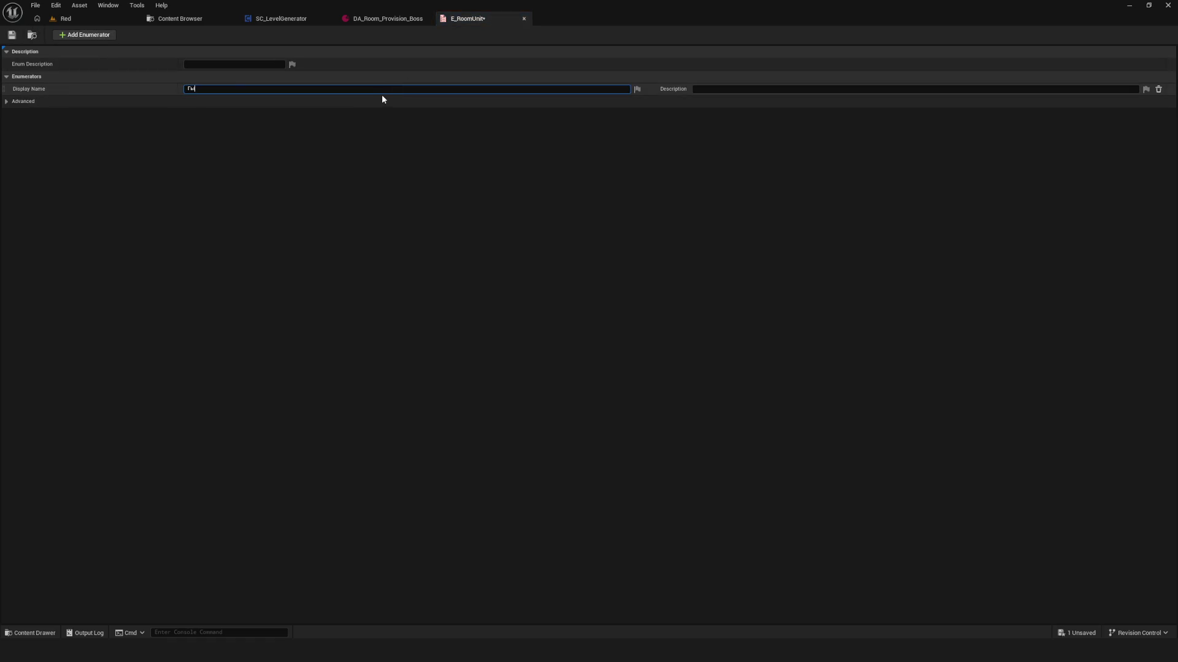
key(BackSpace)
text(Usual_)
text(01)
key(Return)
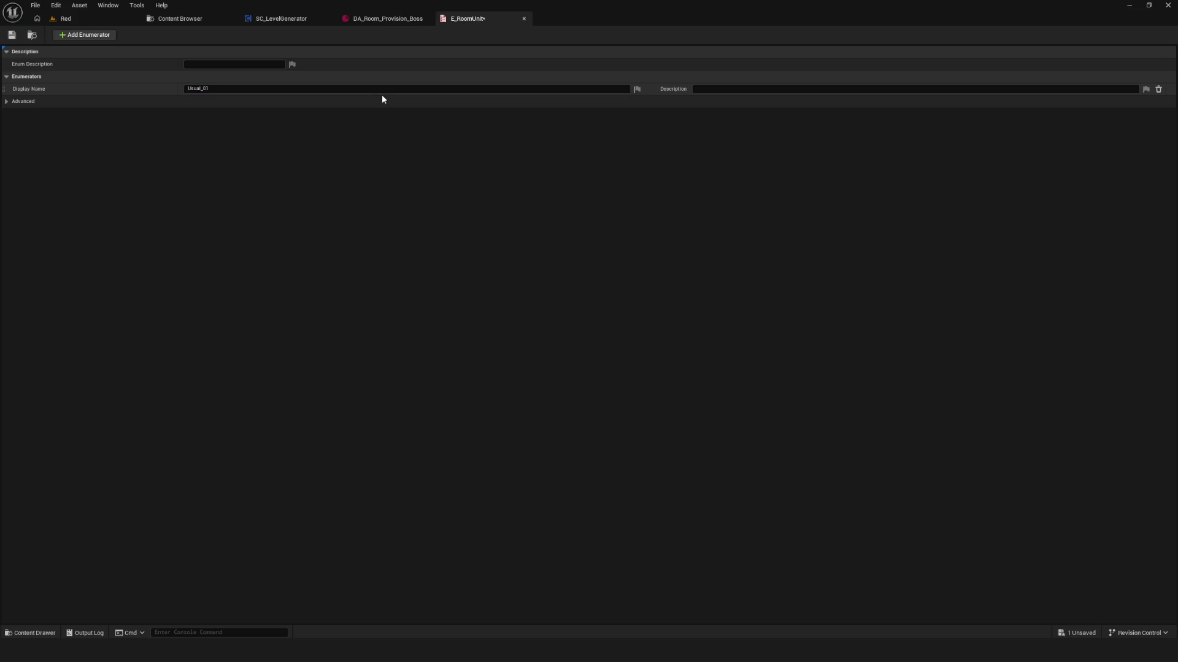
click(102, 35)
click(98, 36)
click(97, 37)
click(97, 38)
click(97, 37)
click(97, 37)
click(97, 37)
click(97, 37)
click(97, 37)
click(97, 37)
click(97, 37)
- Rename the second to sixth entries Usual_02 through Usual_06
click(248, 88)
key(ctrl+c)
click(249, 101)
key(ctrl+v)
key(BackSpace)
text(2)
key(Return)
click(208, 101)
click(241, 114)
key(ctrl+v)
key(BackSpace)
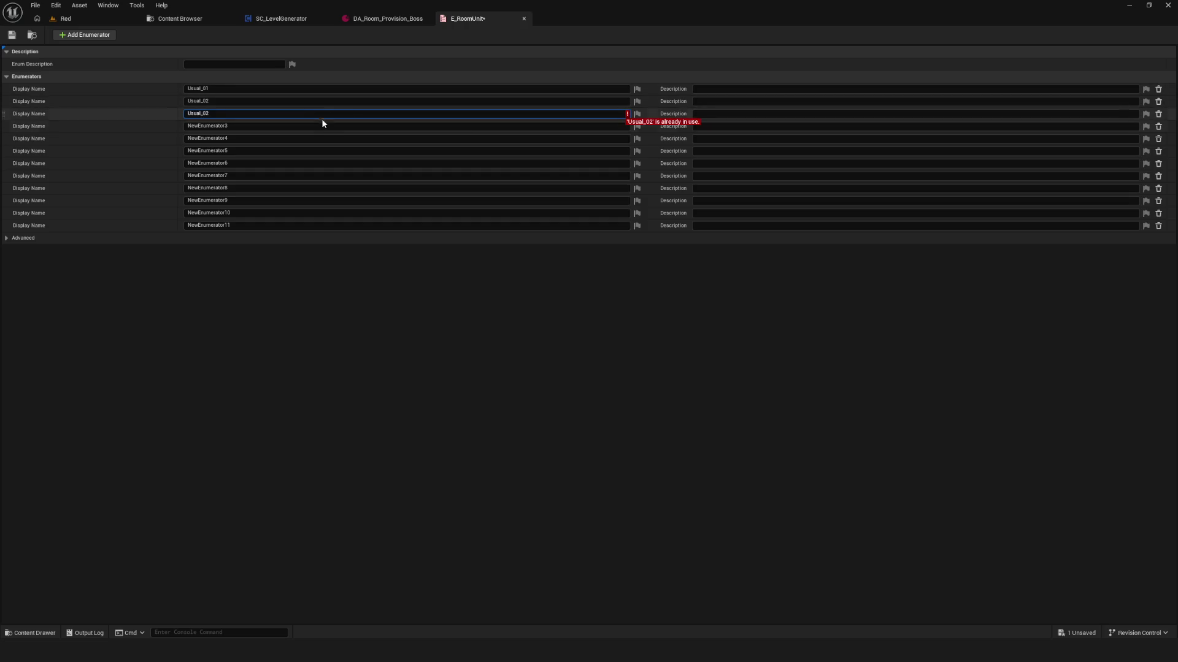
text(3)
key(Return)
click(344, 123)
key(ctrl+v)
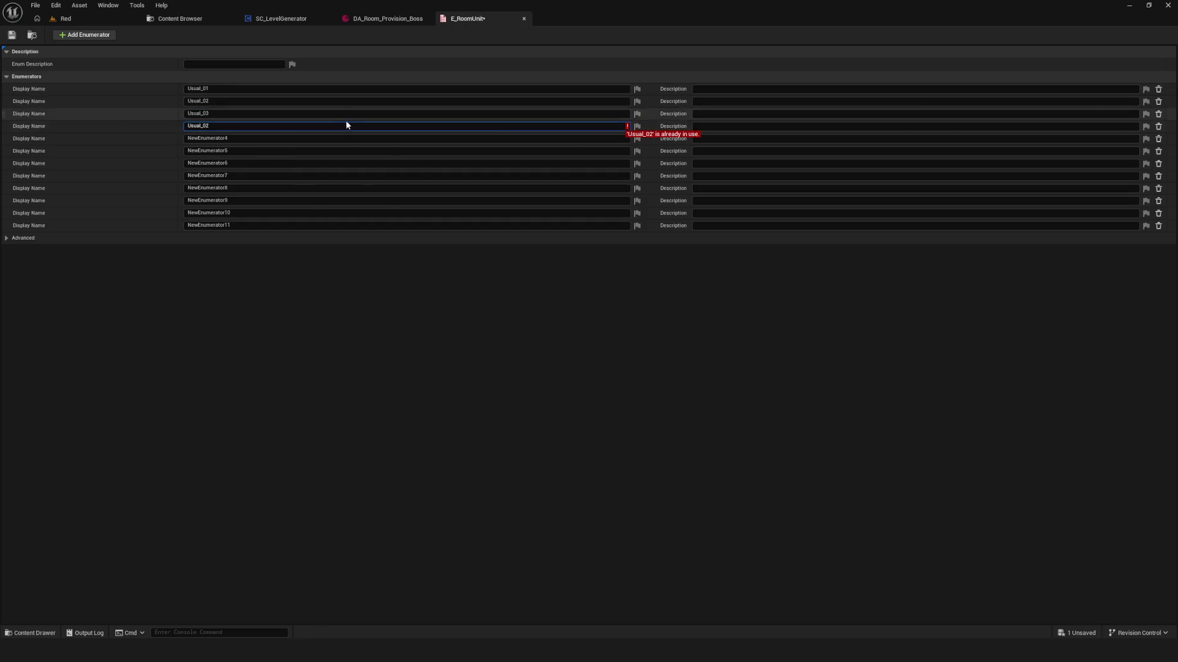
key(BackSpace)
text(4)
key(Return)
click(237, 138)
key(ctrl+v)
key(BackSpace)
text(5)
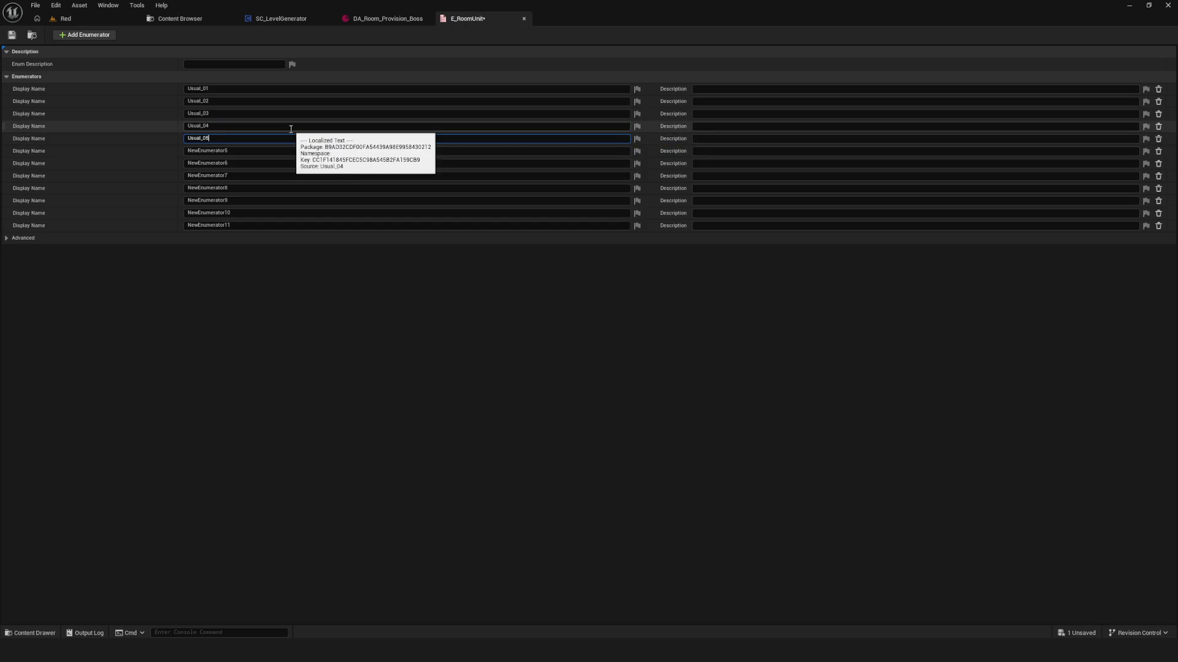
key(Return)
click(225, 151)
key(ctrl+v)
key(BackSpace)
text(6)
key(Return)
- Rename the seventh to twelfth entries Usual_07 through Usual_12 and save the enum
click(249, 163)
double_click(249, 164)
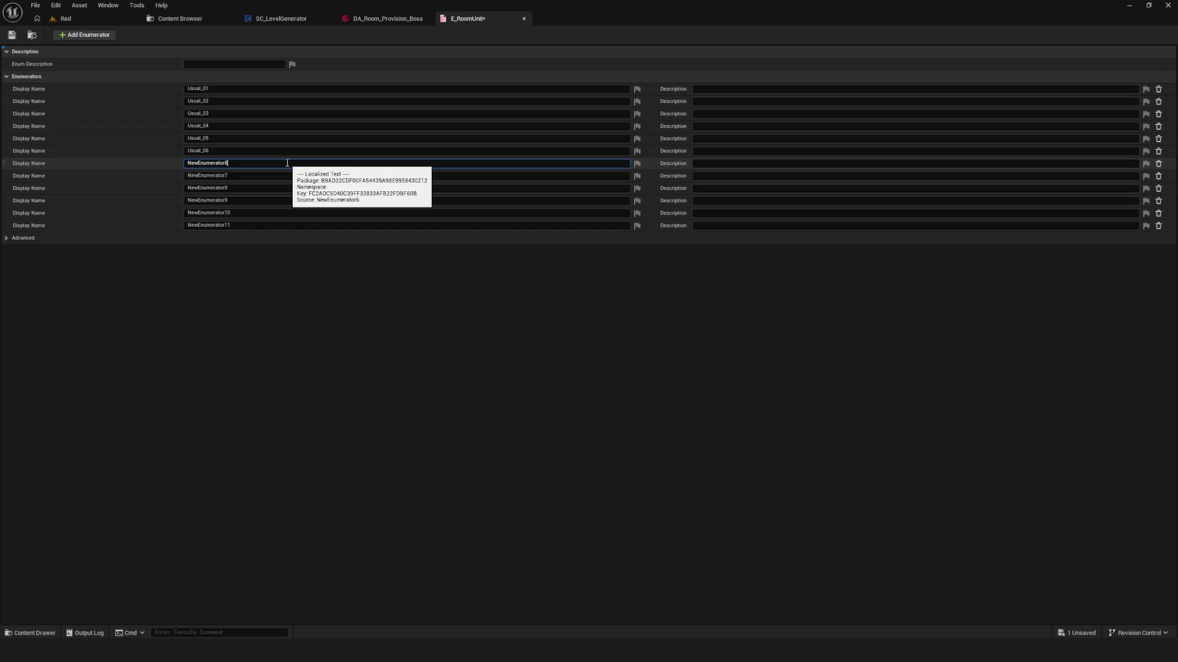
click(230, 150)
double_click(231, 151)
key(ctrl+c)
double_click(230, 163)
key(ctrl+v)
key(BackSpace)
text(7)
key(Return)
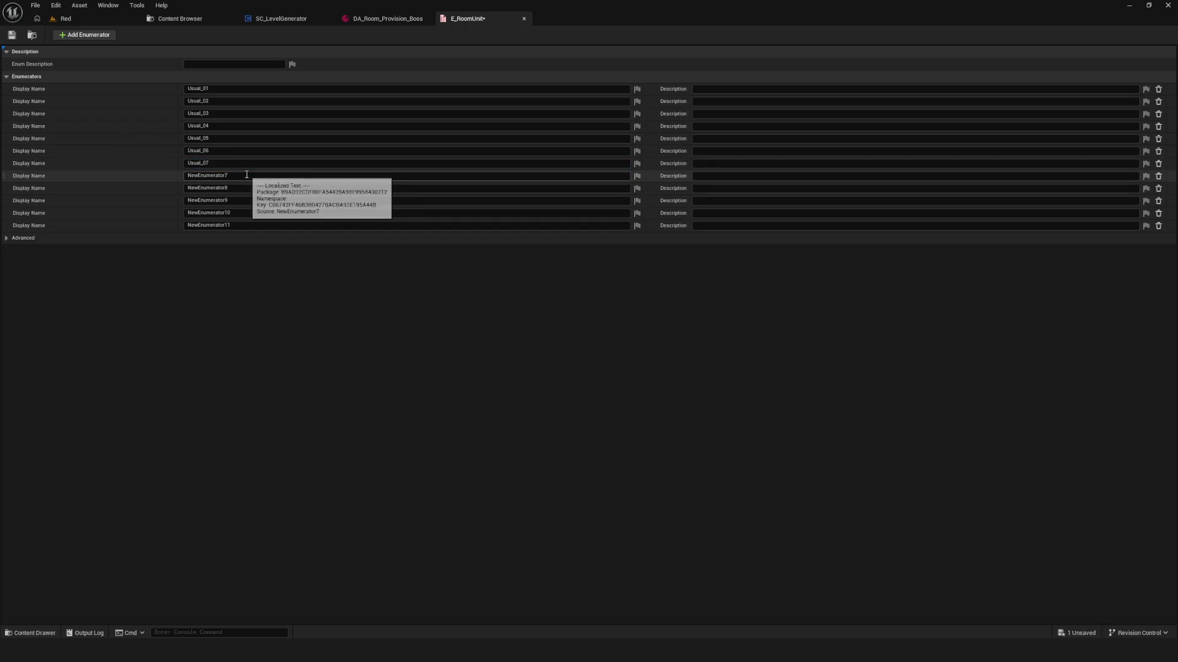
click(231, 176)
key(ctrl+v)
key(BackSpace)
text(8)
key(Return)
click(233, 188)
key(ctrl+v)
key(BackSpace)
text(9)
key(Return)
click(245, 200)
key(ctrl+v)
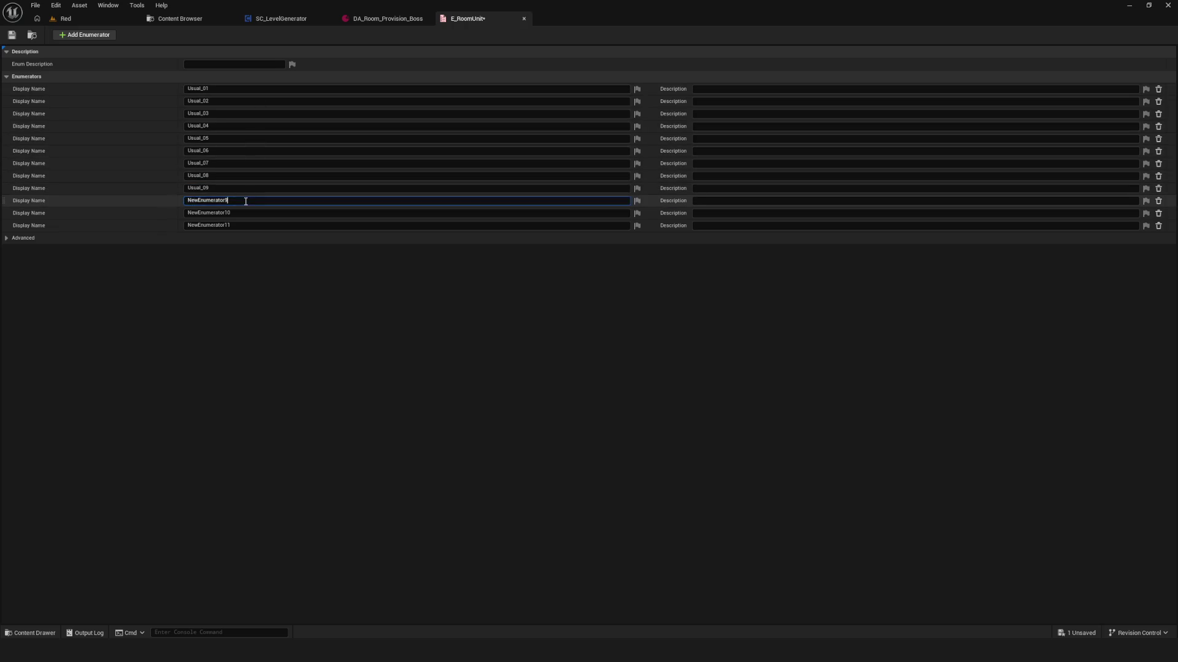
key(BackSpace)
text(0)
click(227, 212)
key(ctrl+v)
key(BackSpace)
key(BackSpace)
text(1)
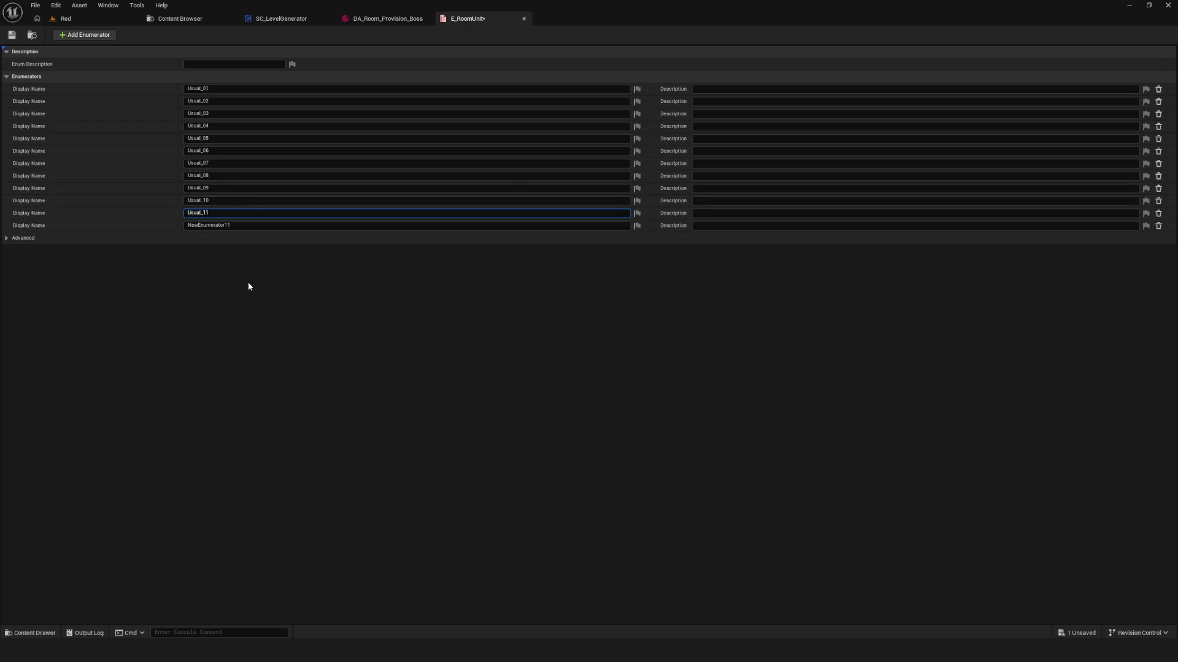
click(243, 227)
key(ctrl+v)
key(BackSpace)
key(BackSpace)
text(12)
key(Return)
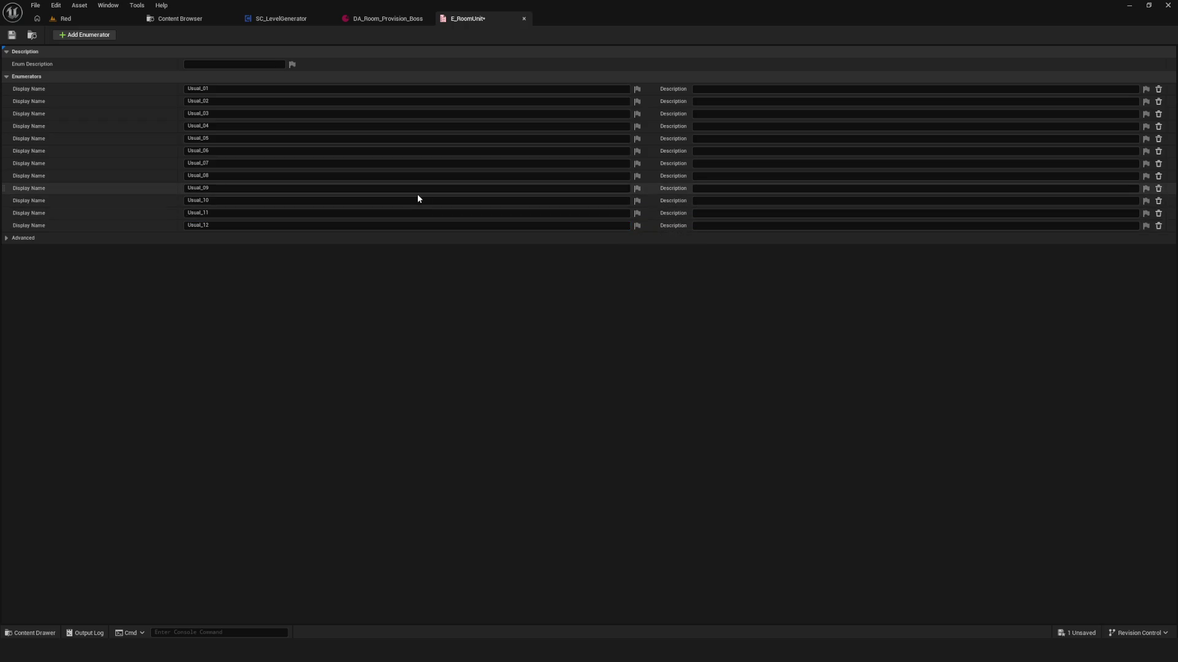
click(13, 36)
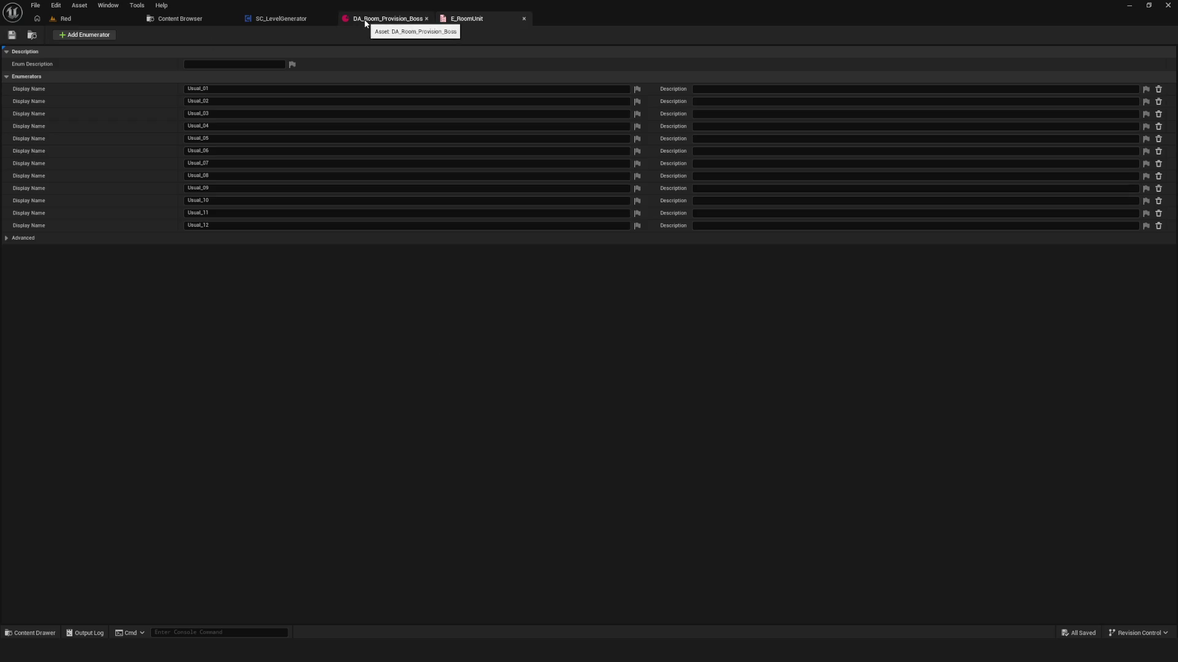
- Open the level blueprint of the Red level
click(181, 19)
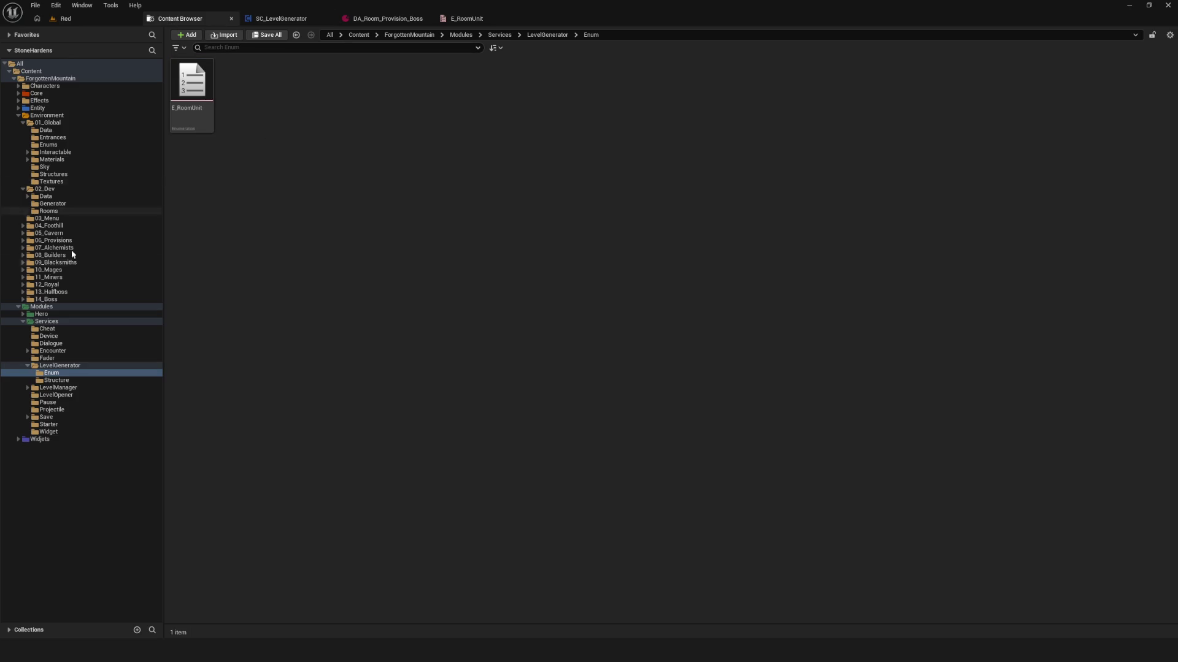
click(61, 203)
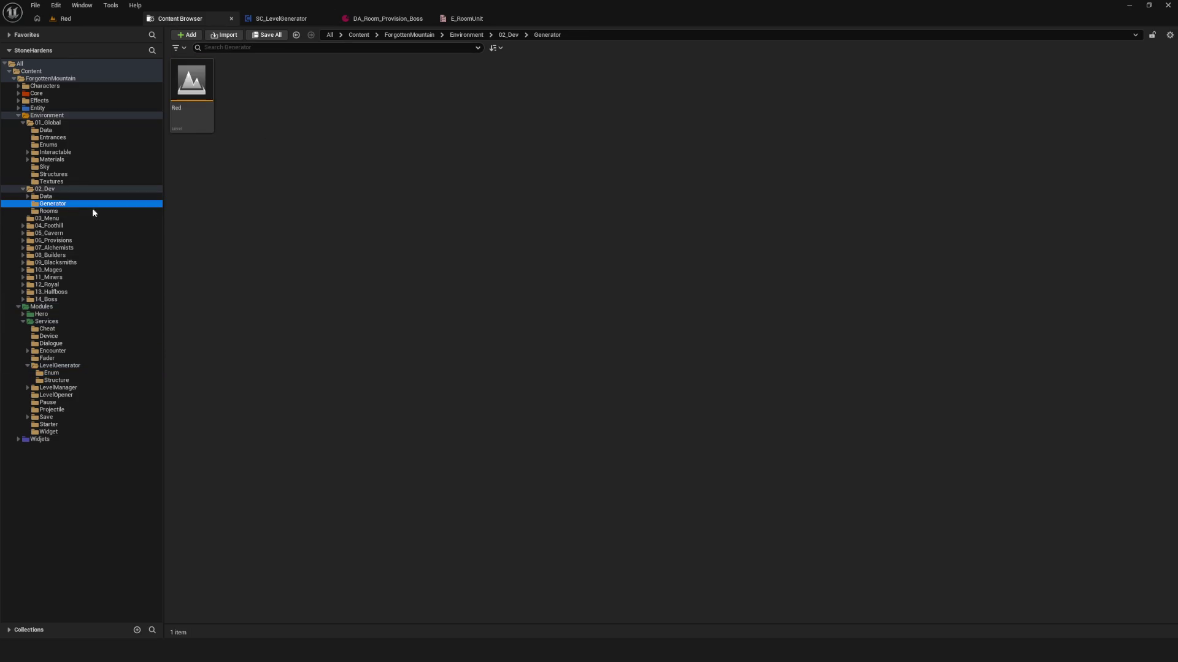
click(195, 92)
click(67, 19)
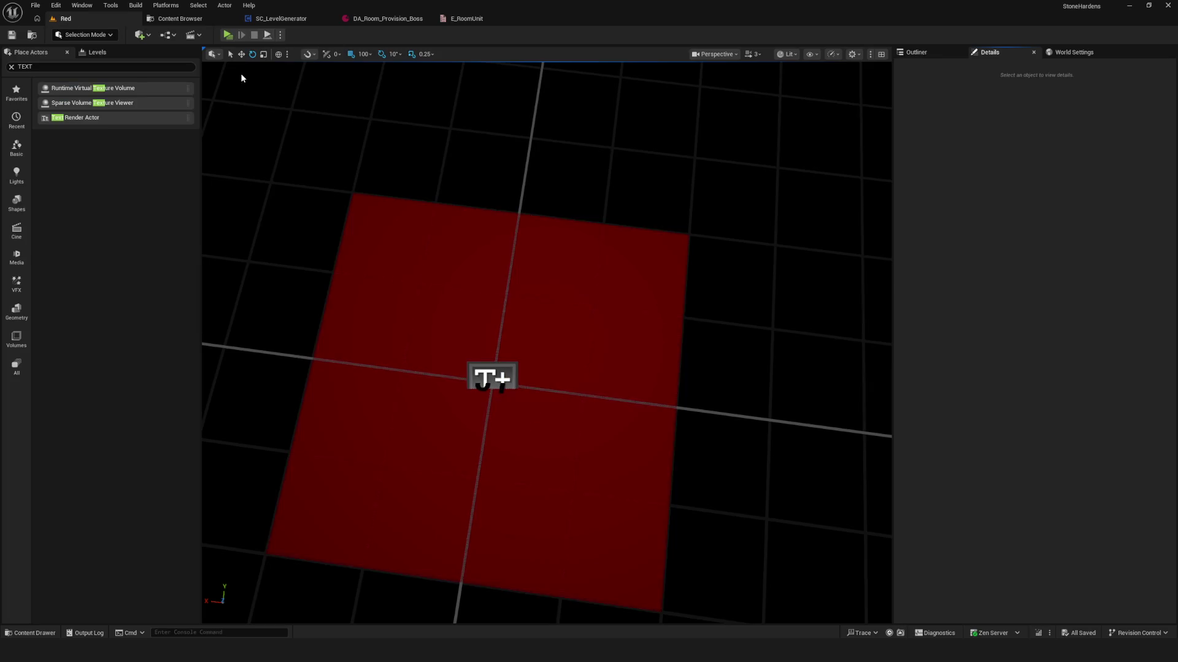
click(281, 36)
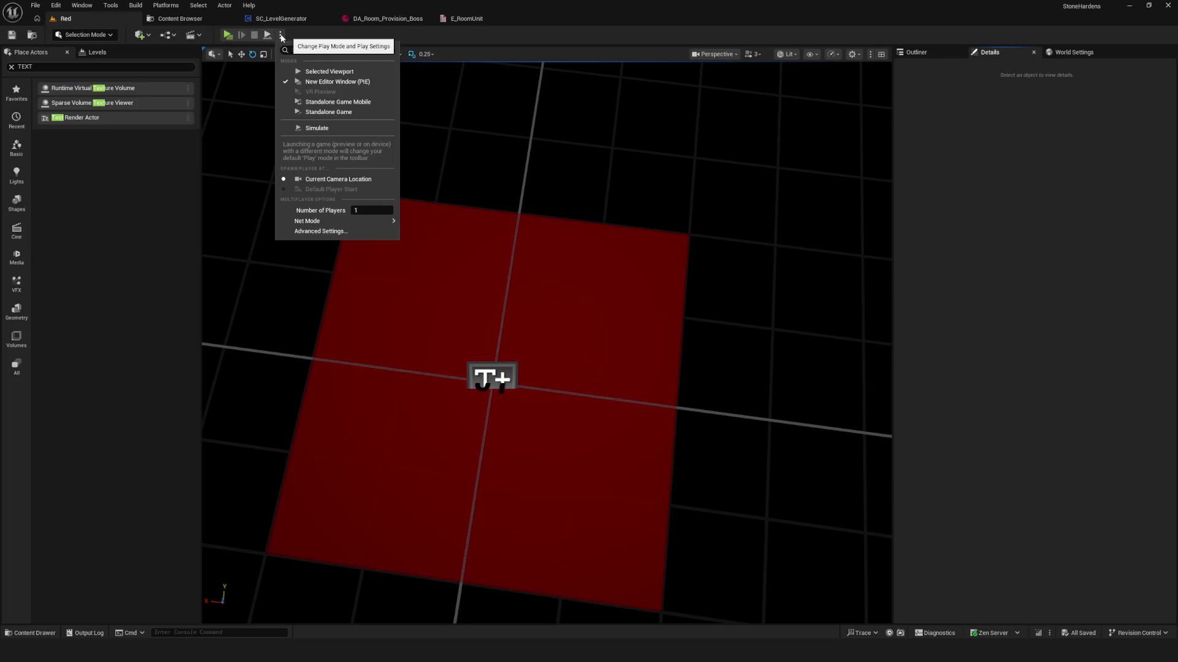
click(167, 35)
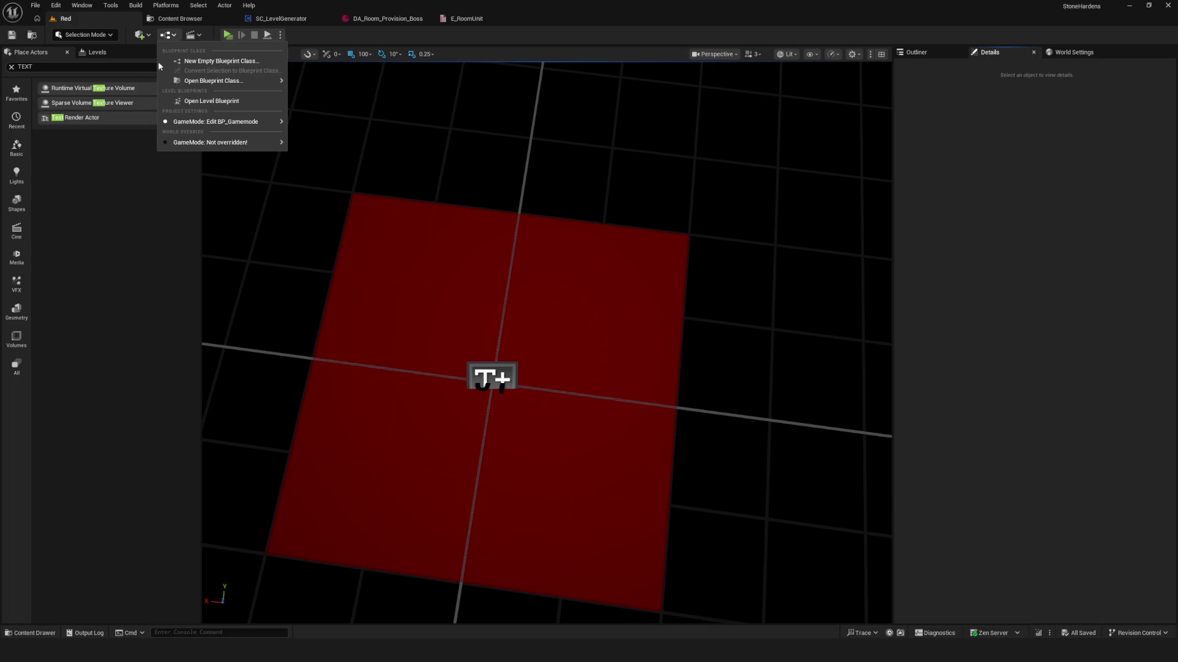
click(234, 102)
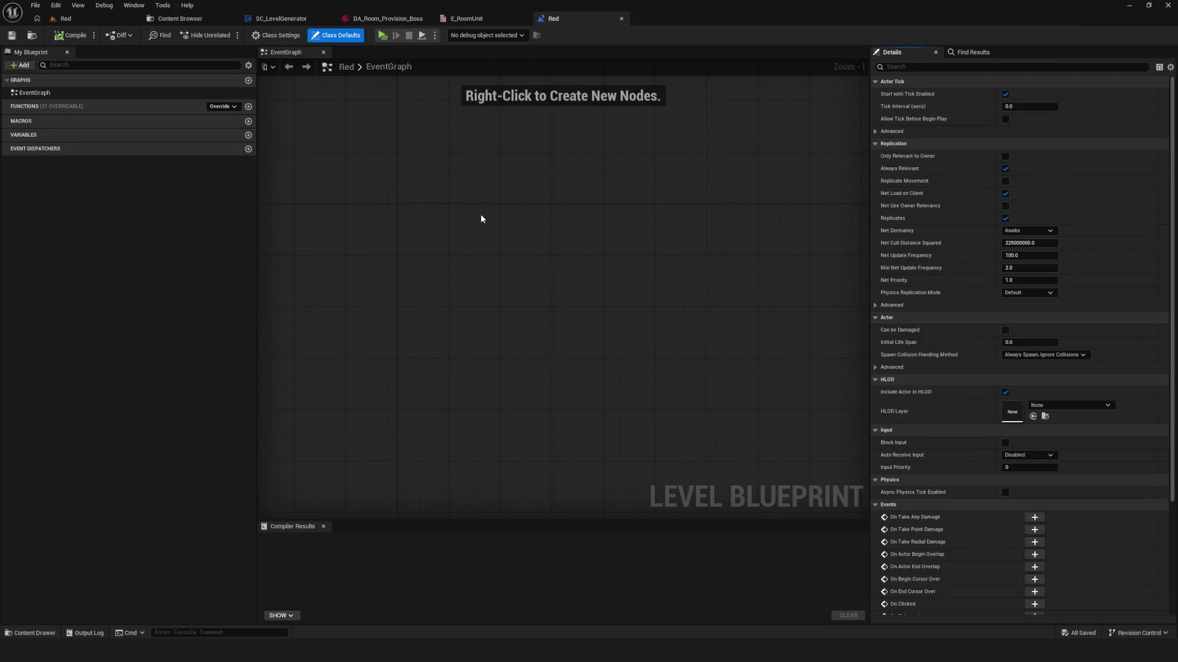
- Add a new variable of type E_RoomUnit to the level blueprint
click(249, 135)
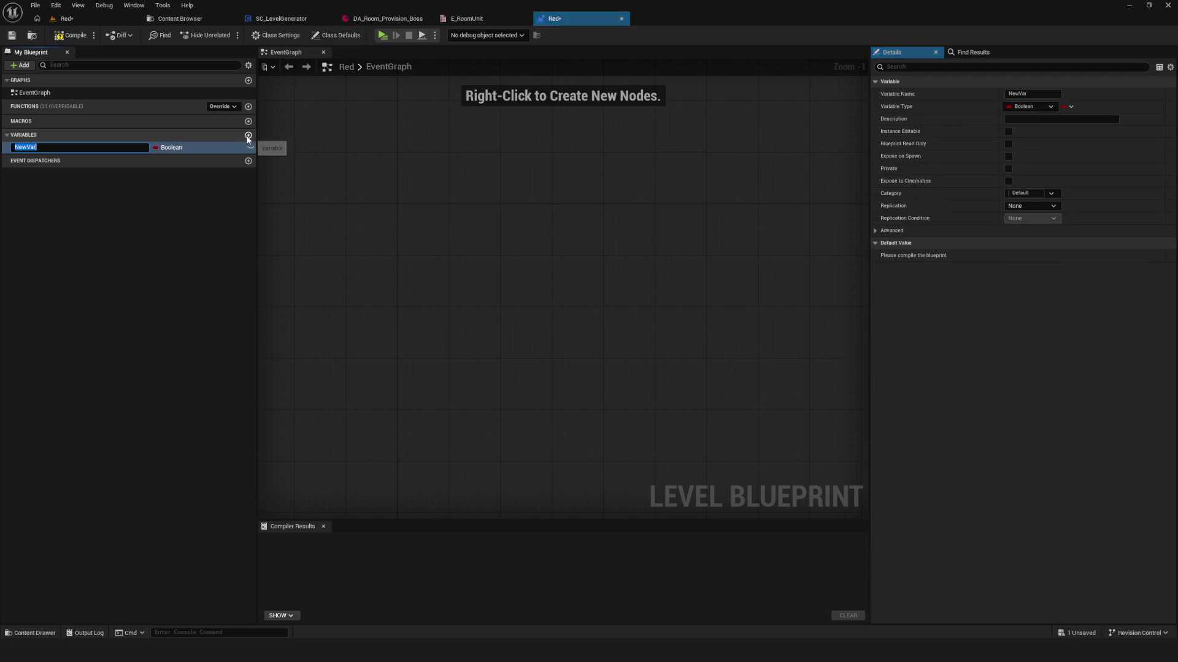
click(173, 148)
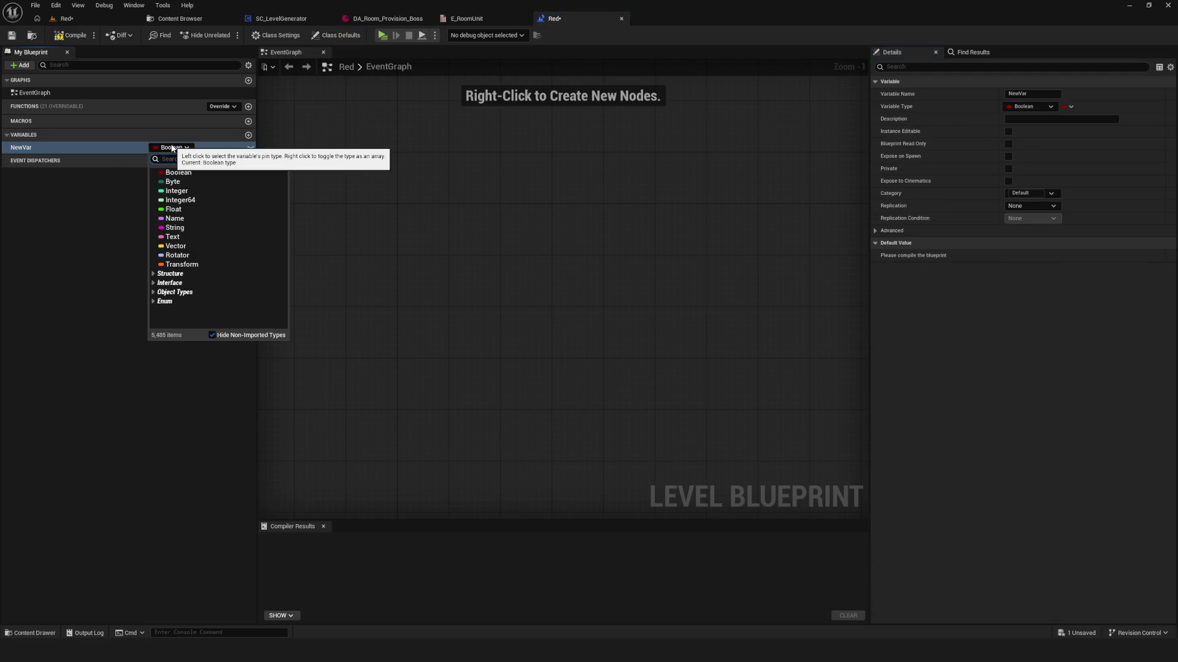
text(E)
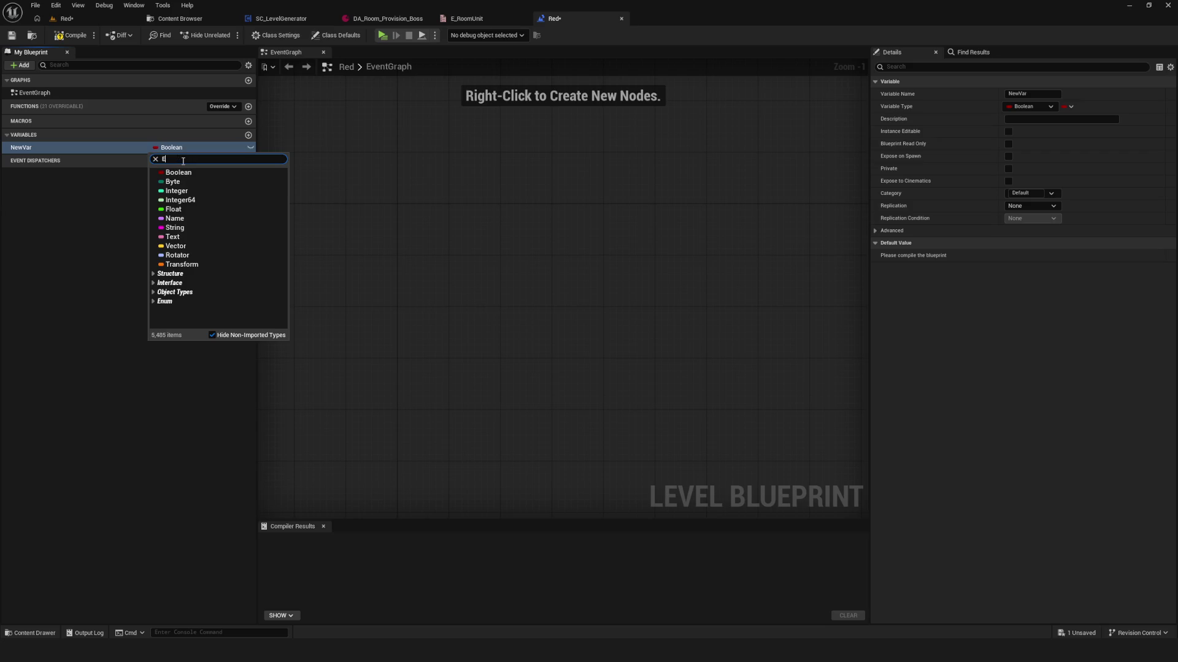
text(_E)
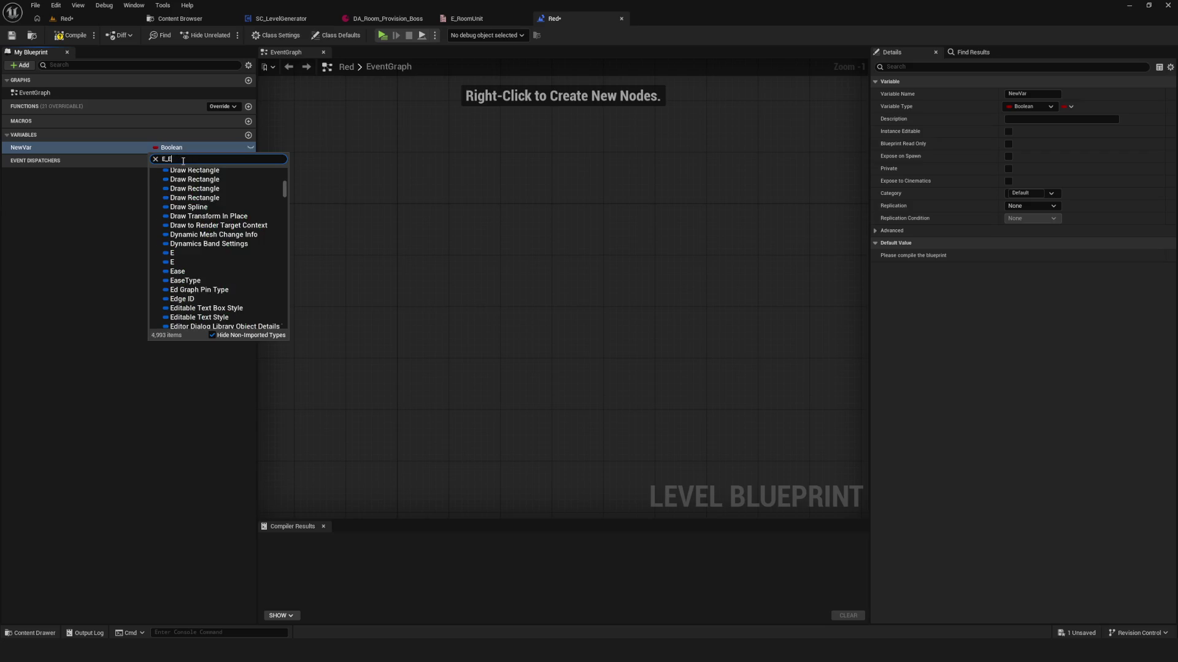
text(nu)
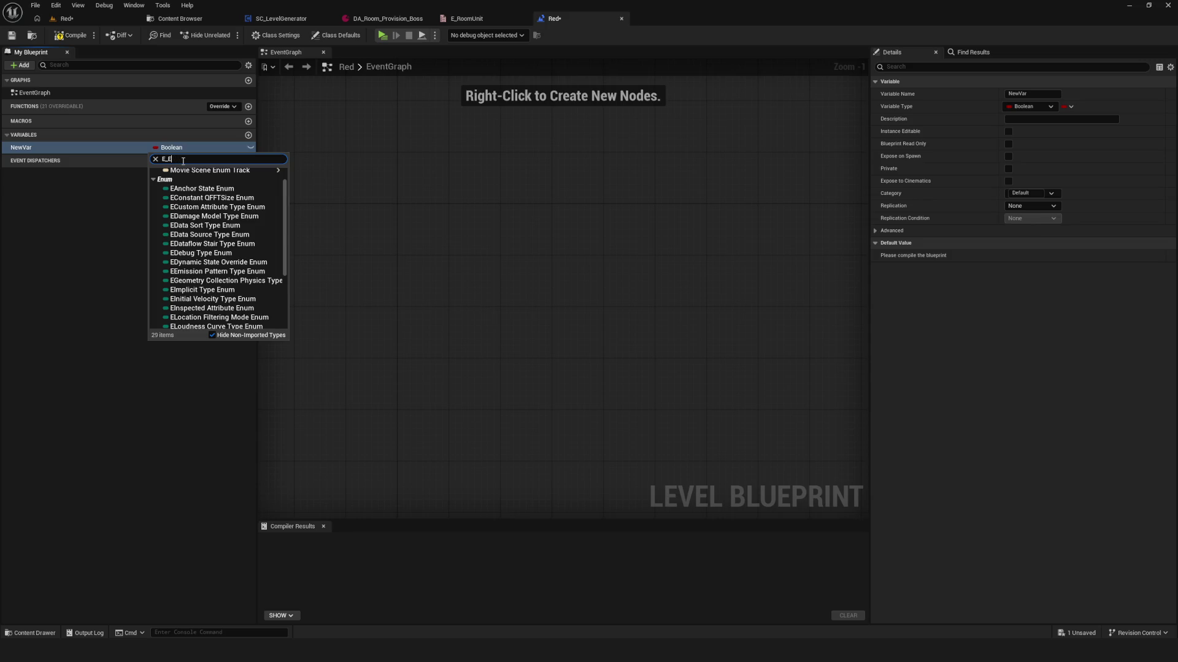
key(BackSpace)
text(Roomuni)
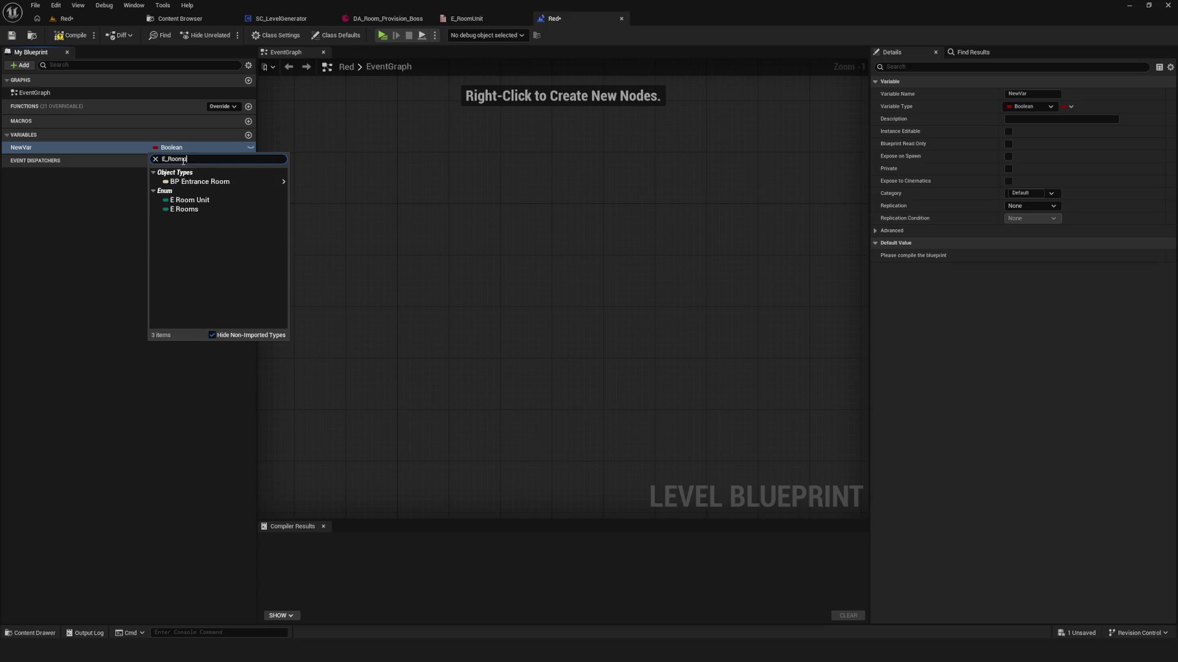
key(Return)
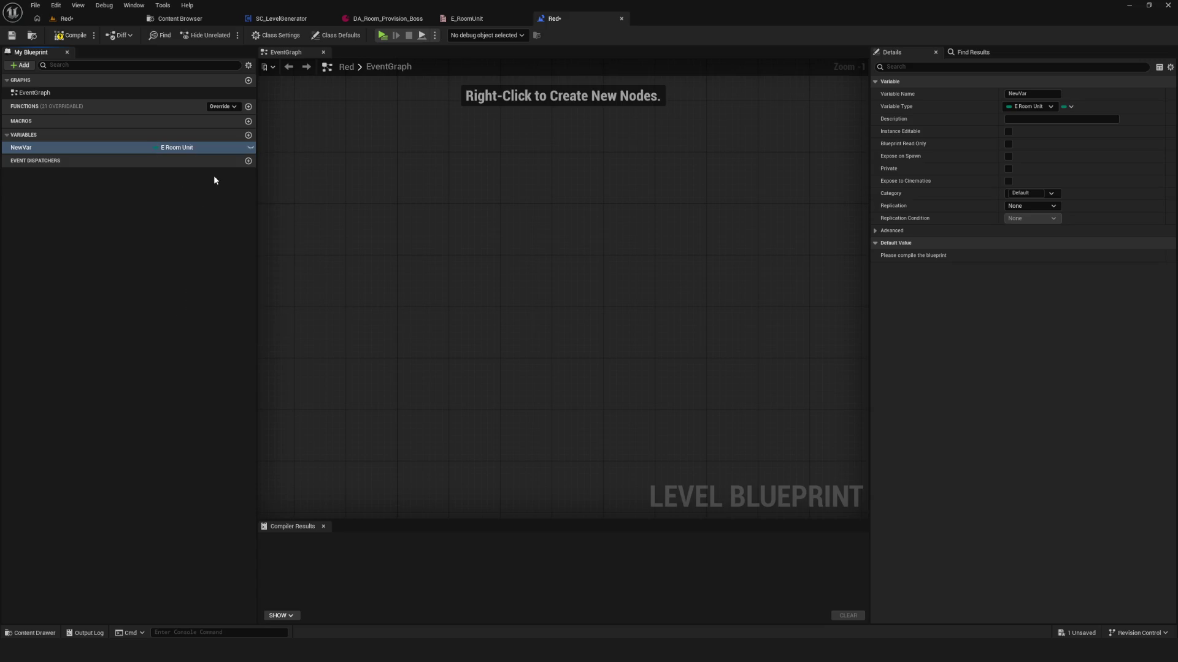
- Rename the variable RoomUnitName, then compile and save the level blueprint
click(71, 35)
click(123, 148)
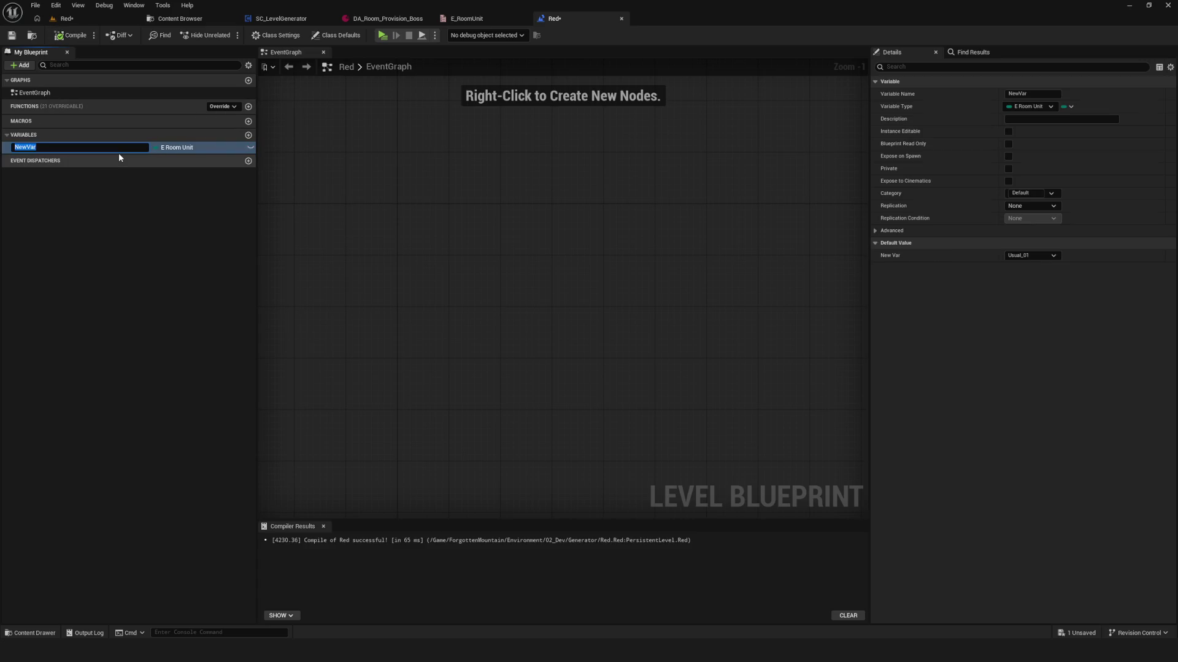
text(Room)
text(UnitN)
text(ame)
key(Return)
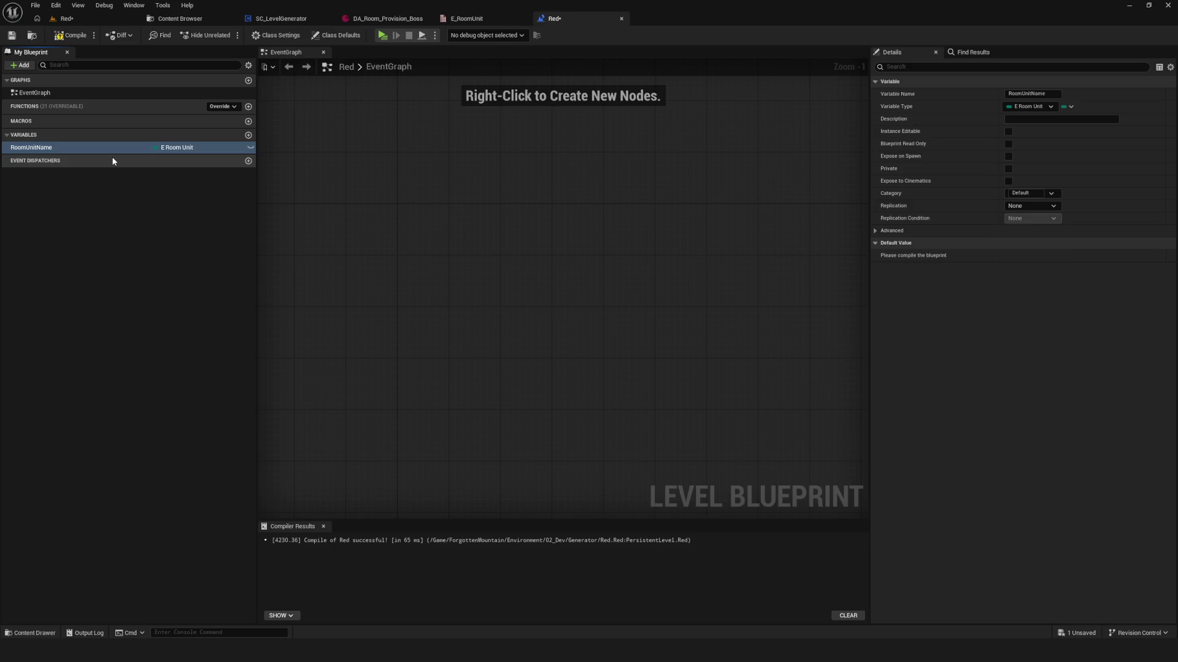
click(72, 35)
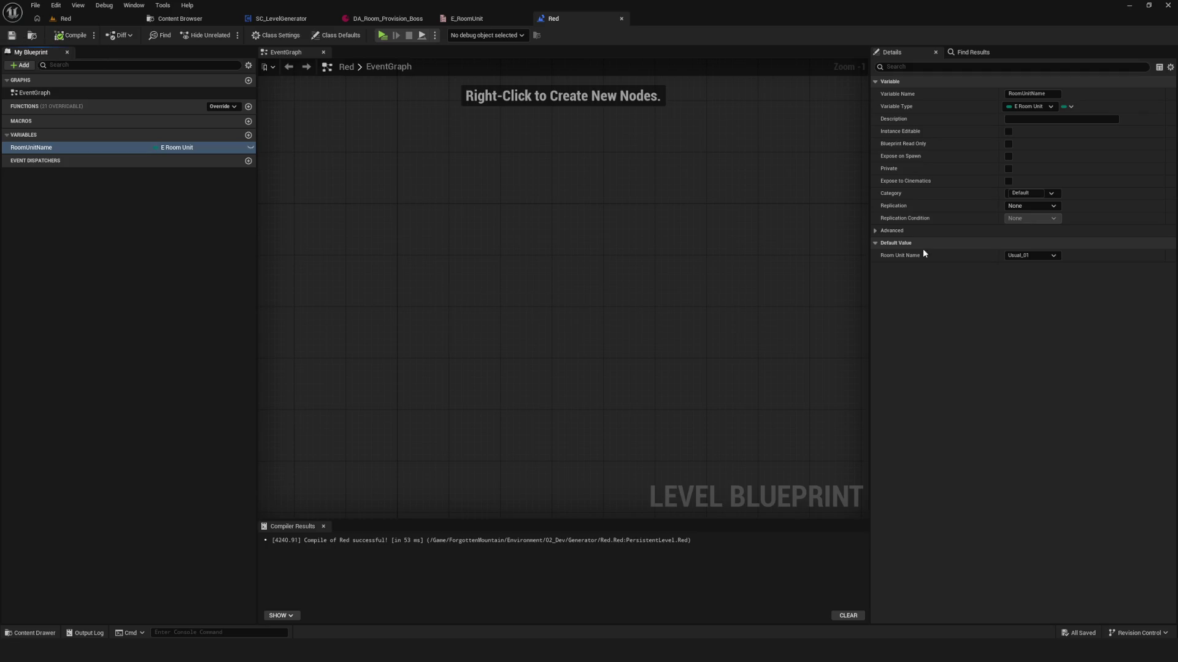
- Add a None enumerator to E_RoomUnit, move it to the top, and save
click(1031, 255)
click(1031, 255)
click(467, 18)
click(95, 35)
click(237, 238)
text(N)
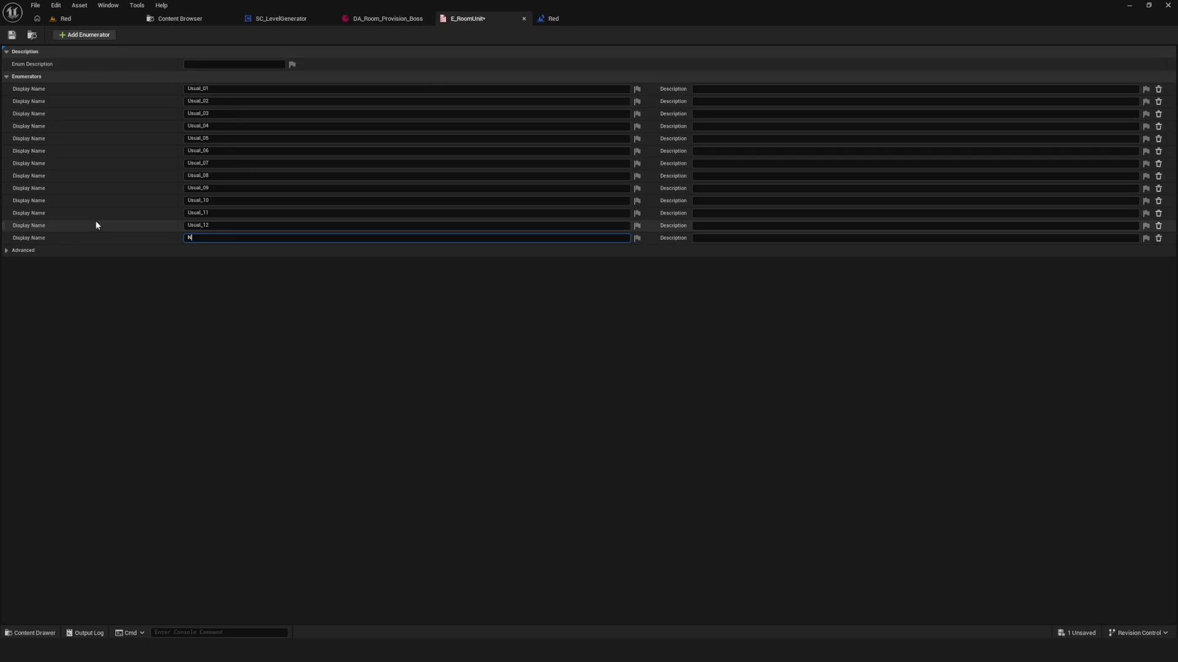
text(one)
key(Return)
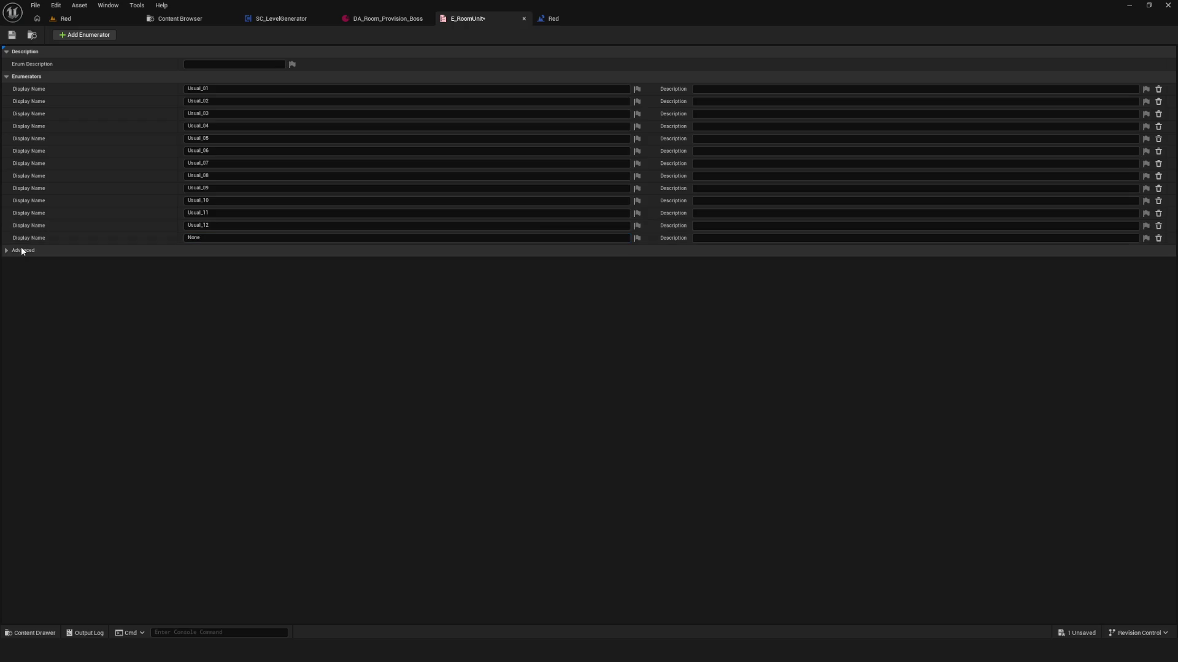
drag(6, 240, 18, 92)
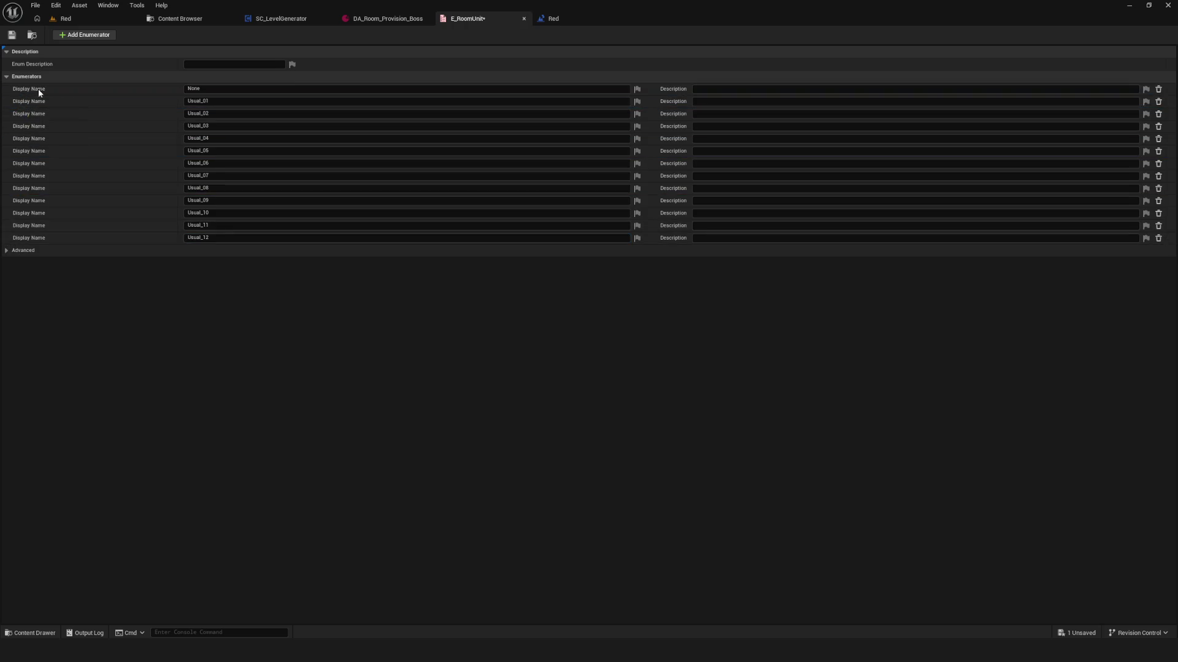
click(11, 35)
- Recompile and save the Red level blueprint, keeping RoomUnitName at Usual_01, then return to the viewport
click(384, 19)
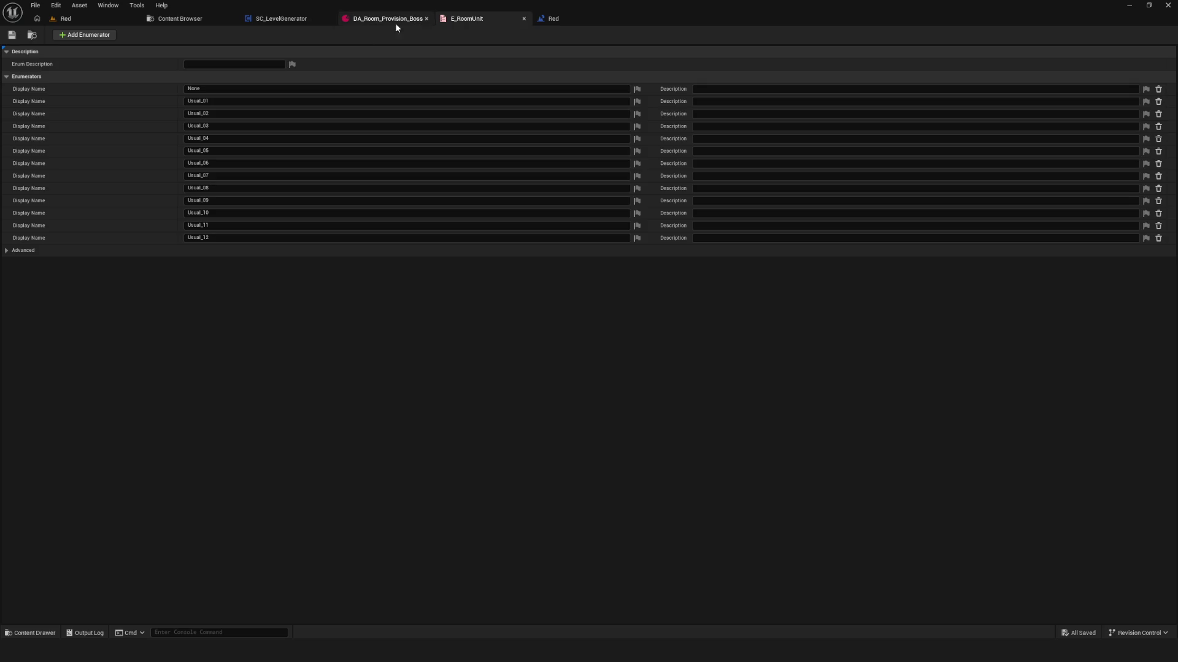
click(281, 19)
click(180, 18)
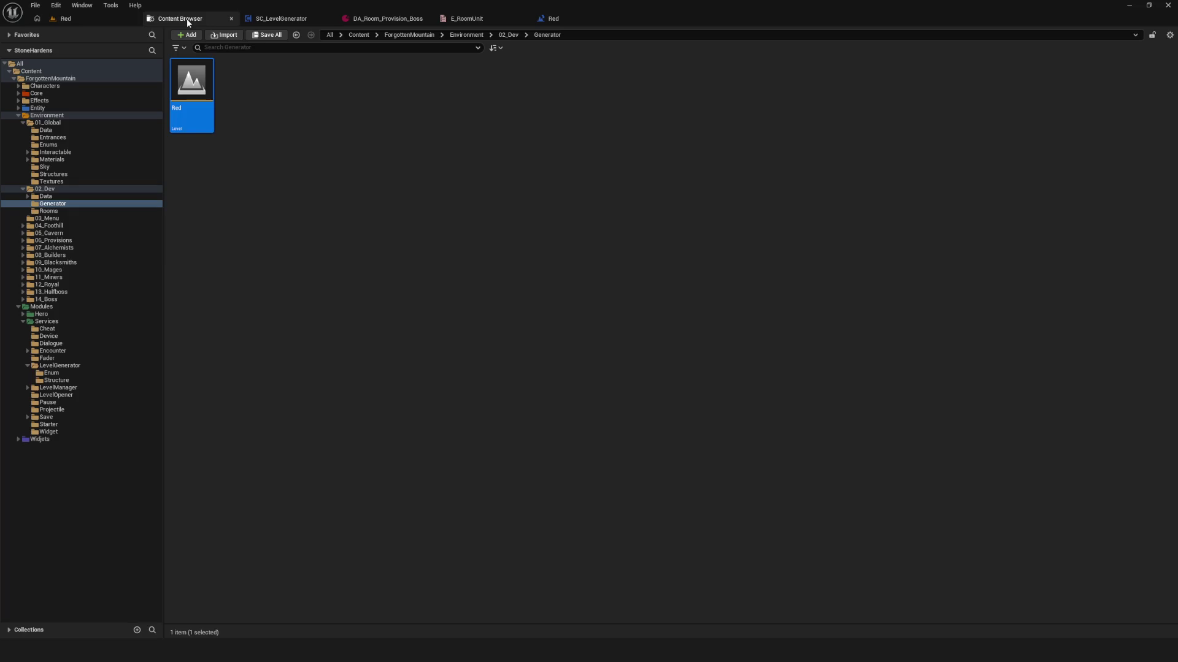
click(552, 19)
click(1047, 256)
click(433, 226)
click(12, 35)
click(71, 35)
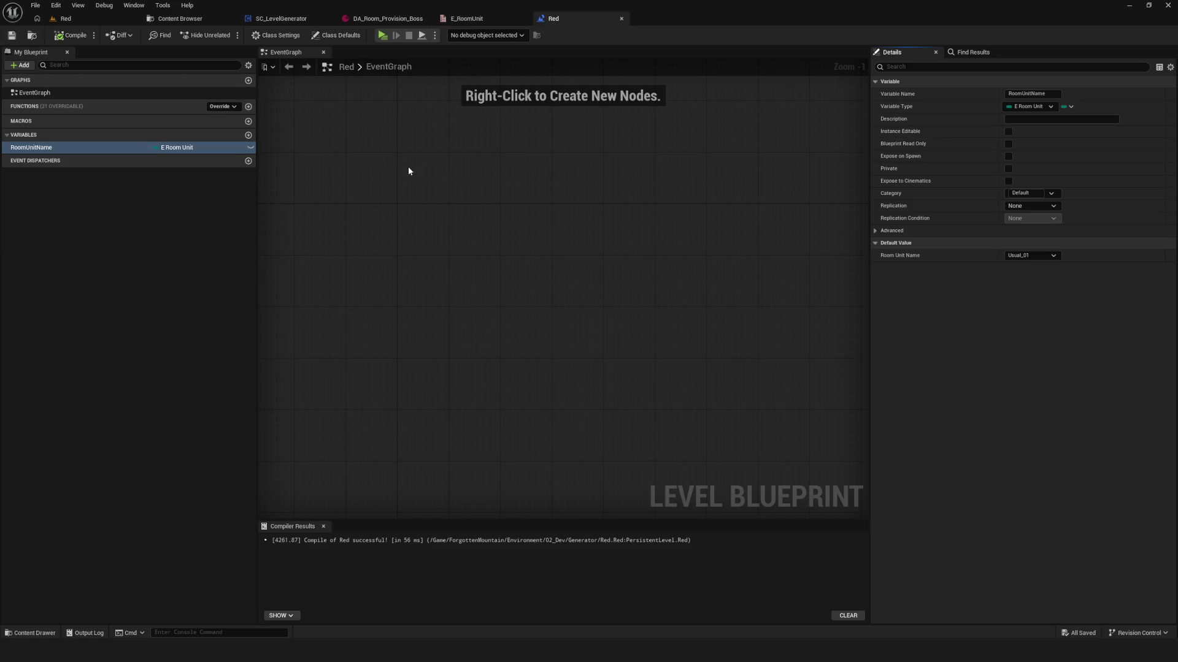
mouse_move(560, 279)
mouse_down()
mouse_move(539, 266)
mouse_move(413, 256)
mouse_move(529, 257)
mouse_up()
key(ctrl+s)
click(87, 20)
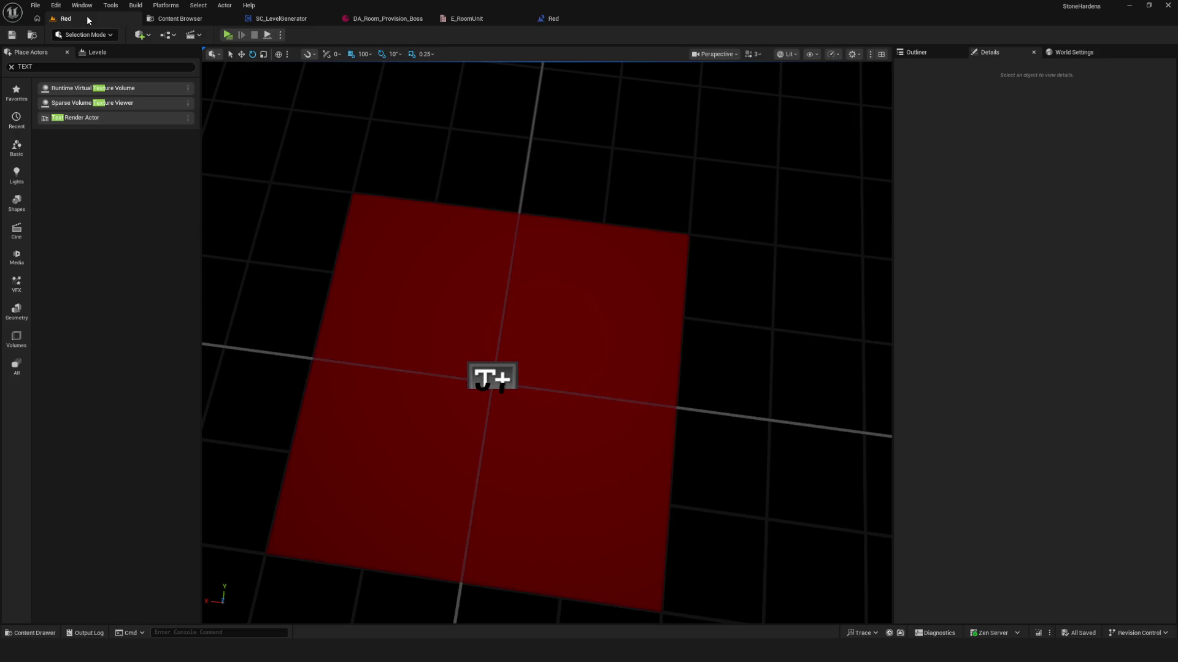
- Place a Plane actor on the red floor and set its location to 0, 0, 1
mouse_move(490, 315)
mouse_down()
mouse_move(540, 315)
mouse_move(516, 317)
mouse_up()
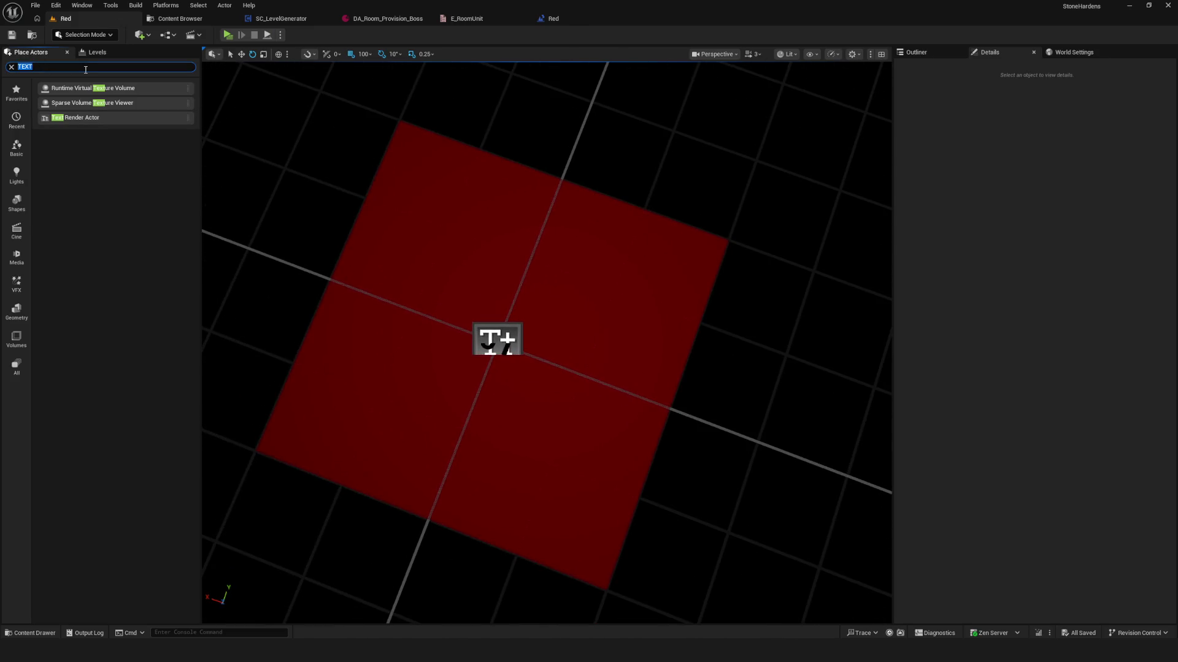
text(suфту)
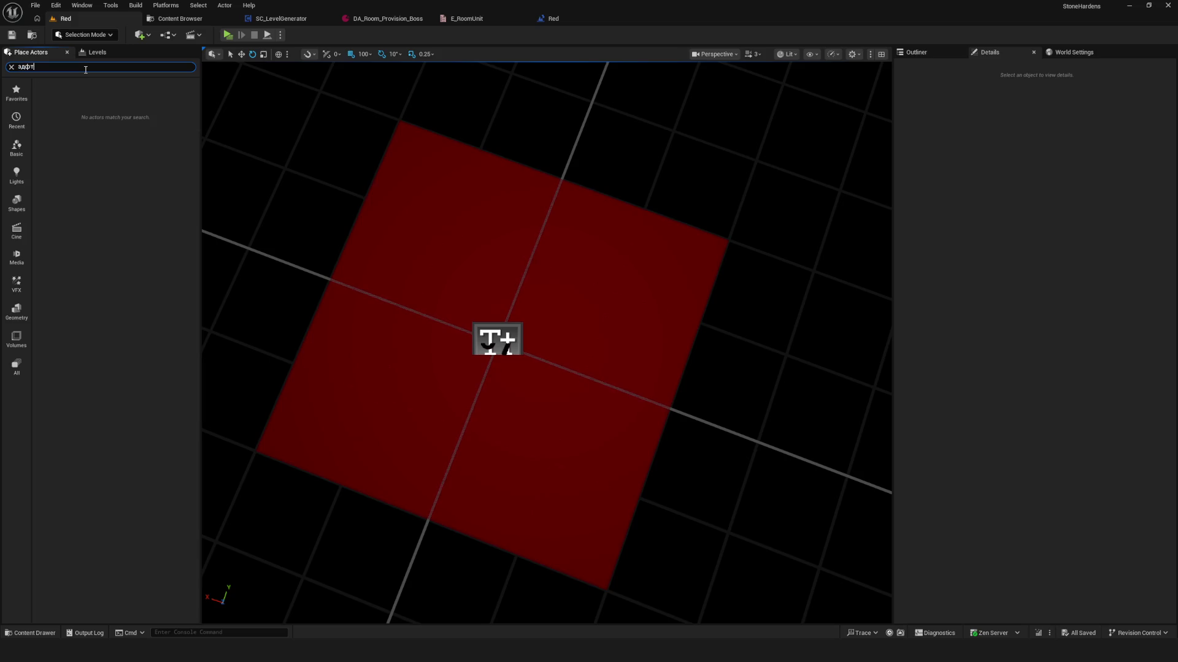
key(BackSpace)
text(lane)
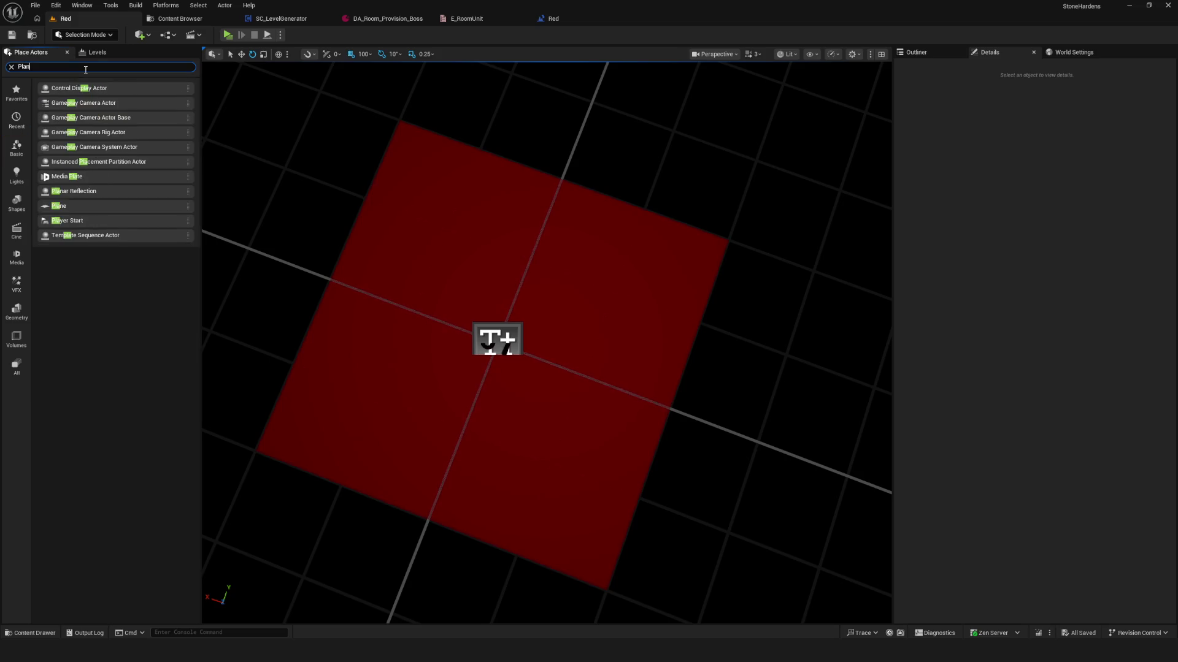
drag(68, 90, 526, 331)
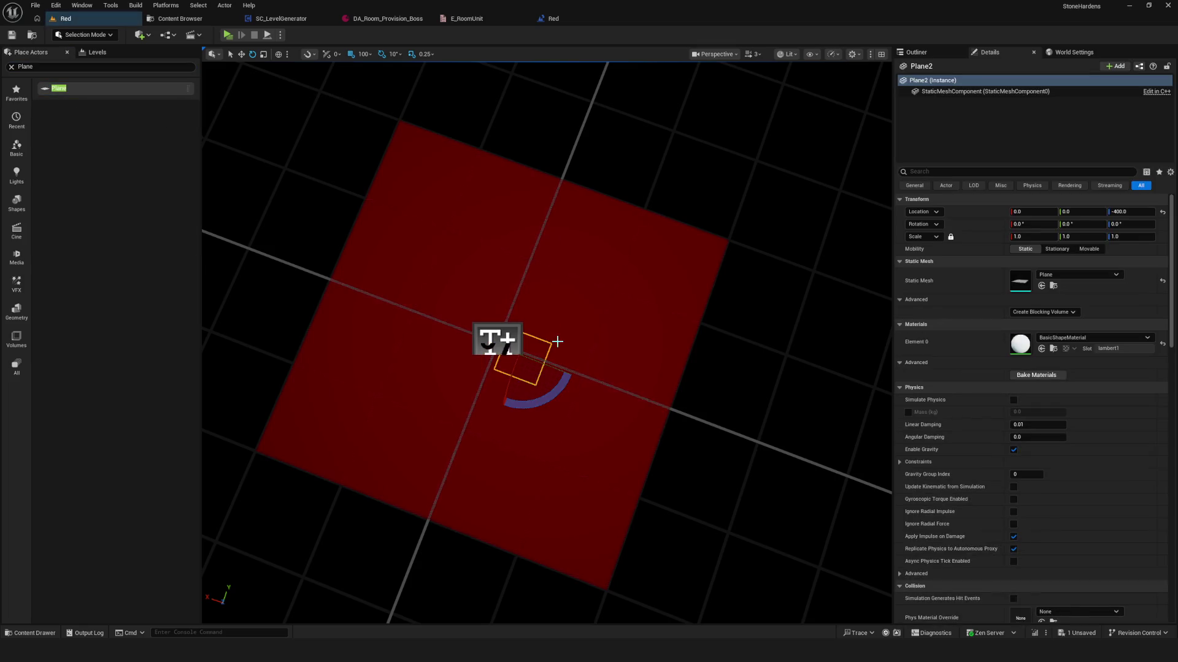
click(1162, 214)
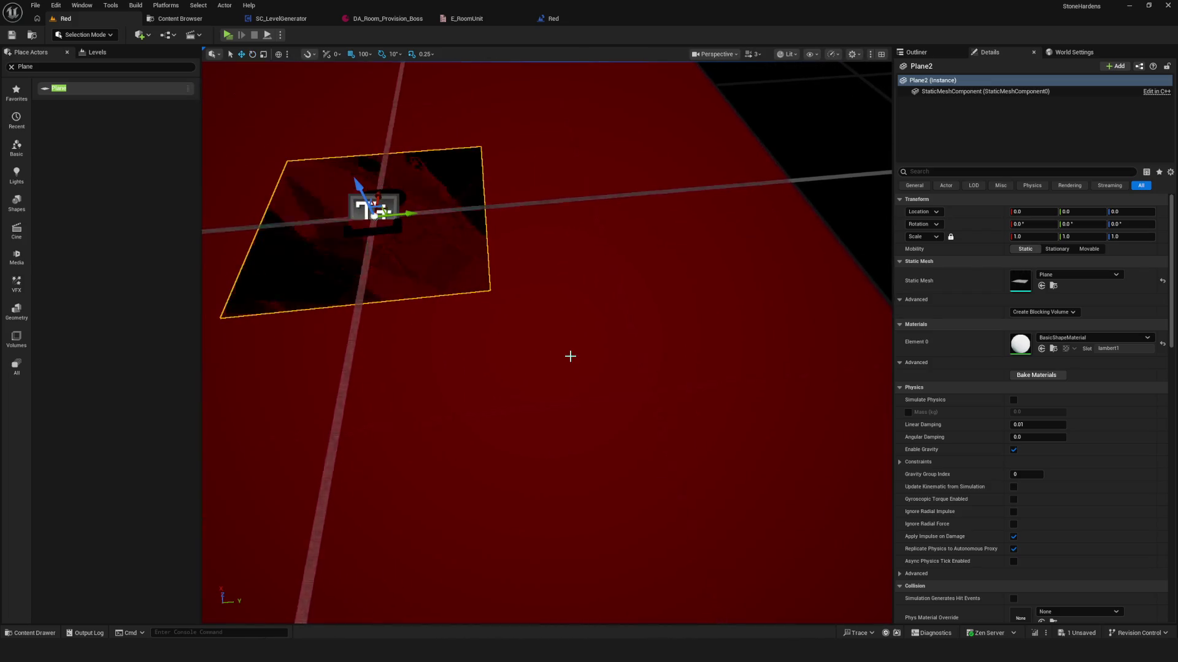
click(1131, 211)
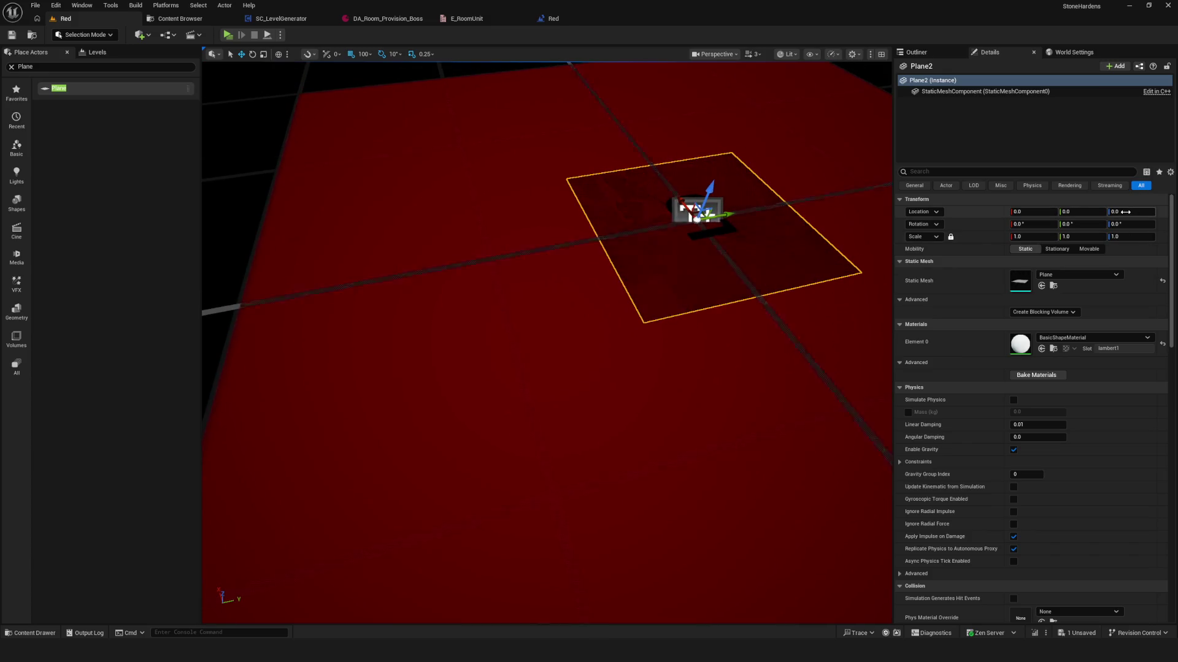
text(1)
key(Return)
scroll(786, 244, down, 8)
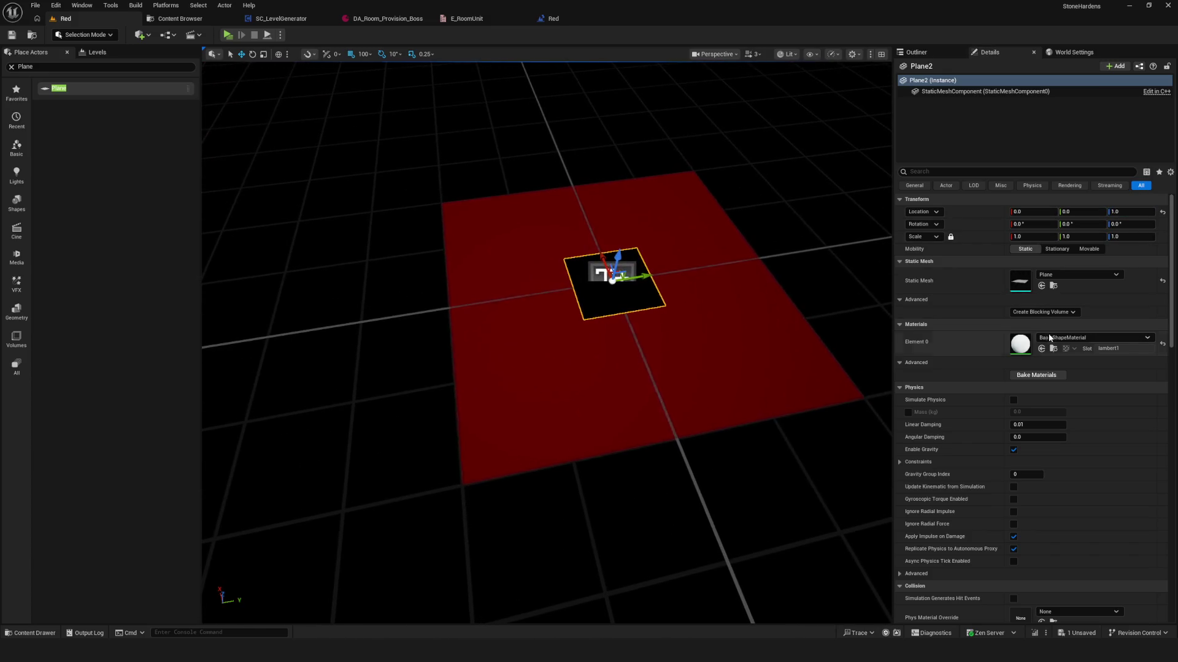
click(1091, 338)
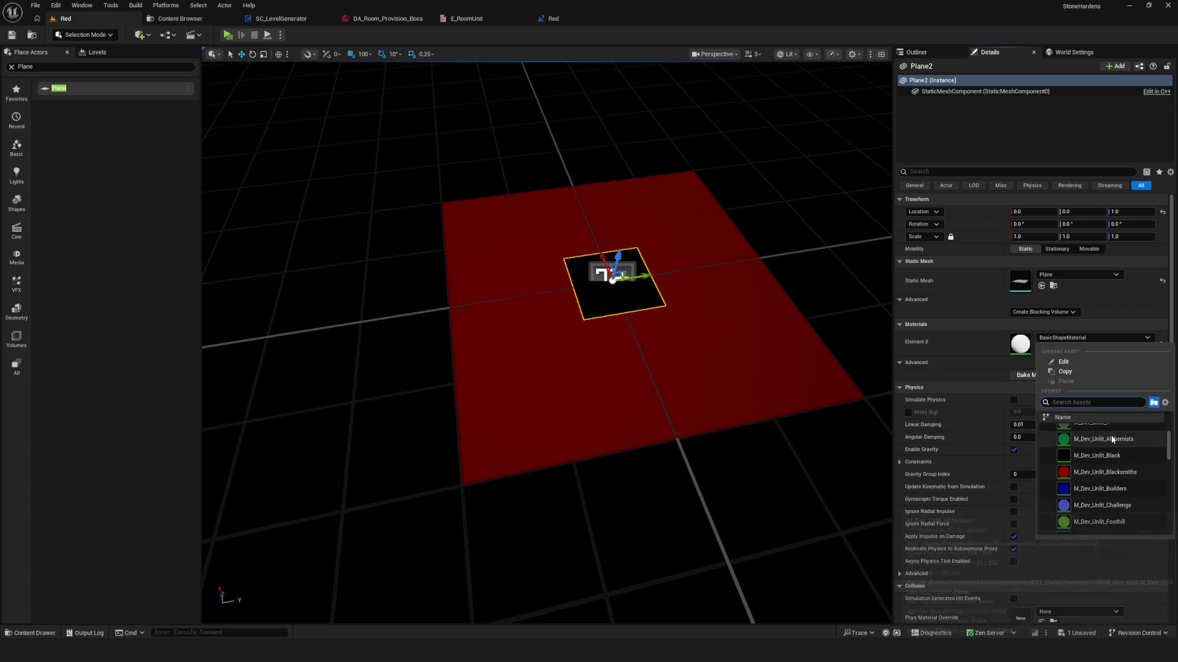
- Give the plane the green M_Dev_Unlit_Alchemists material after briefly trying M_Dev_Unlit_Foothill
click(1102, 497)
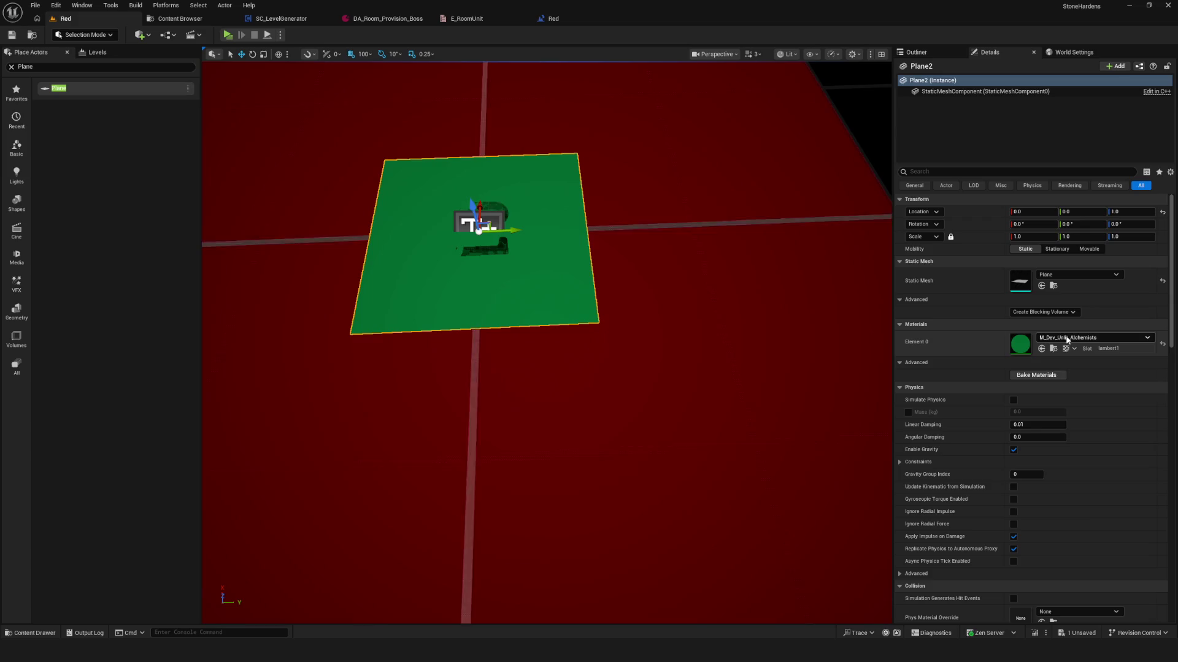
click(1065, 337)
scroll(1110, 476, down, 3)
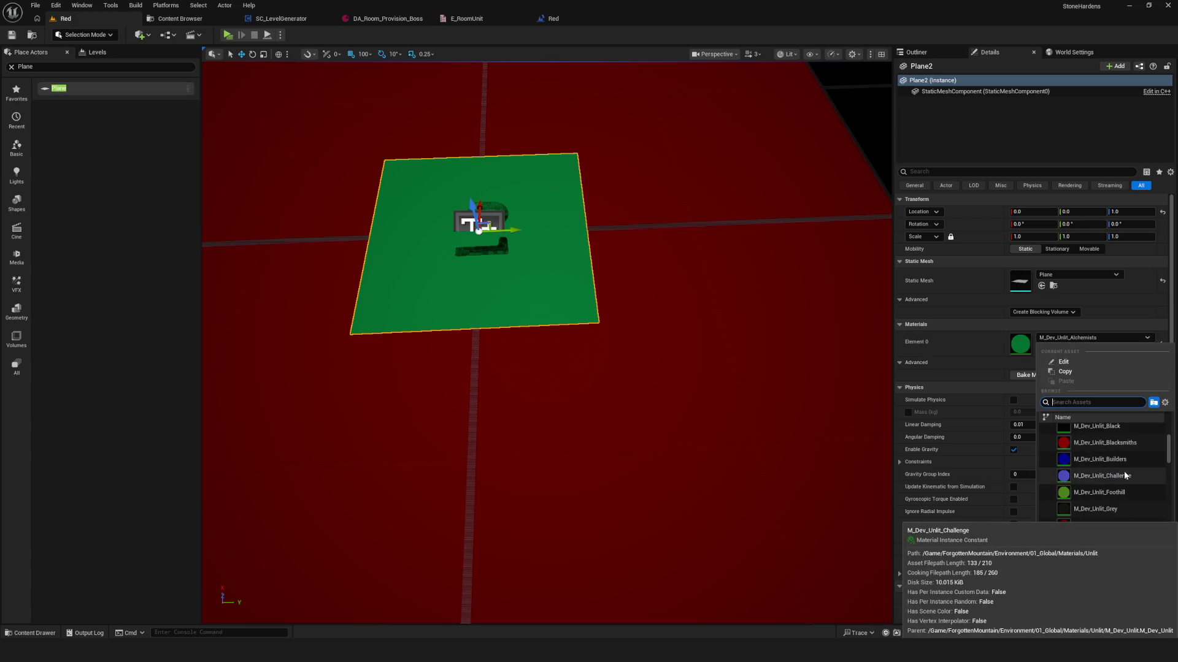
click(1092, 486)
click(1092, 339)
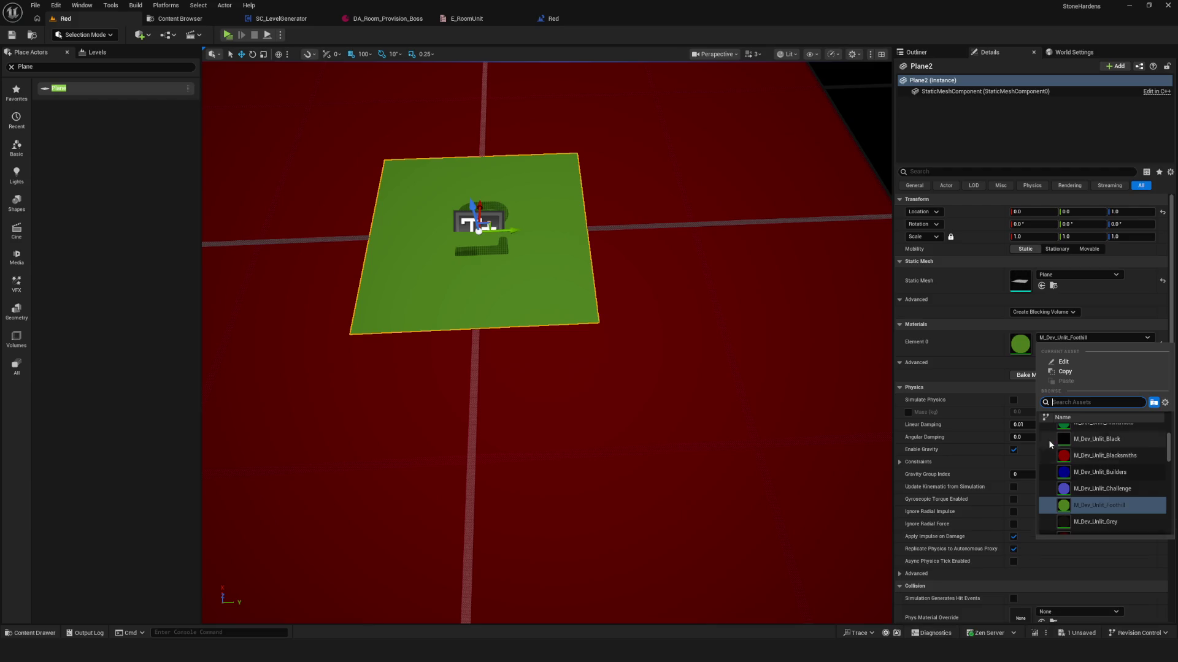
scroll(546, 343, down, 10)
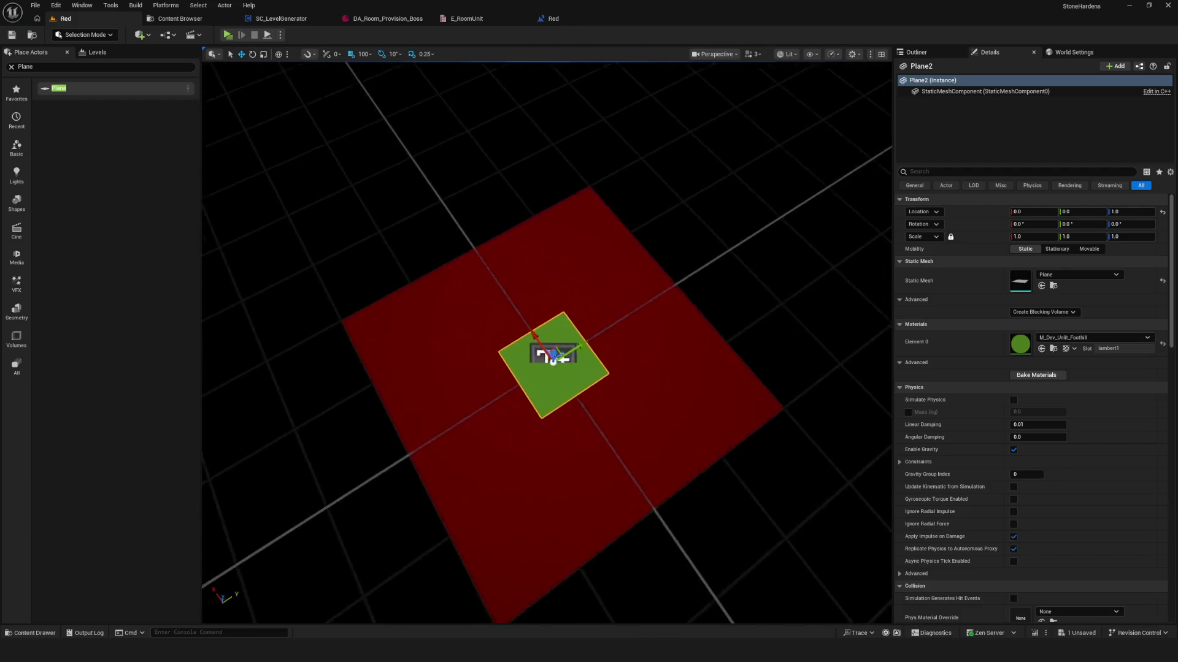
key(f)
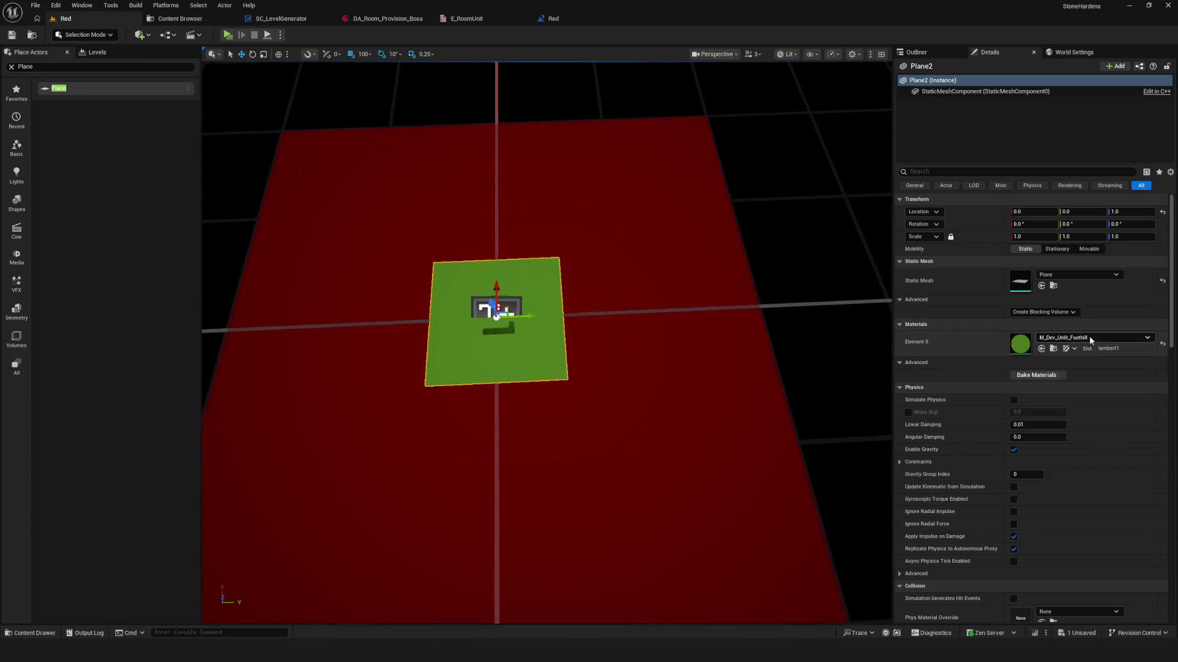
click(1088, 338)
click(1094, 498)
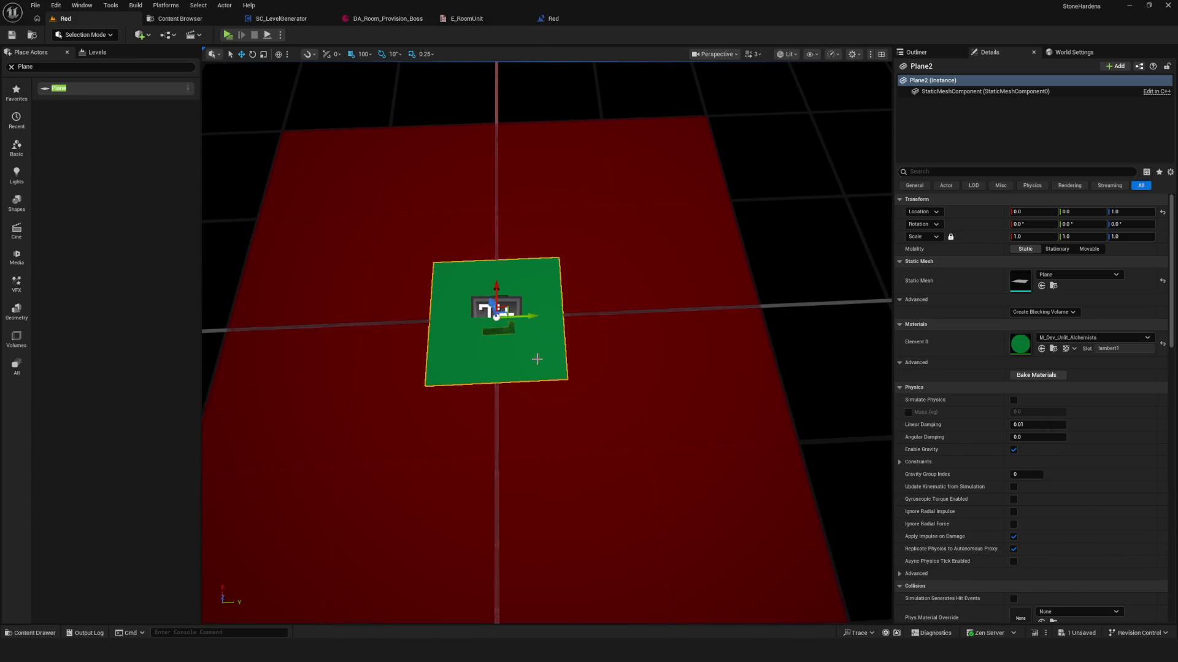
- Save the level and collapse, then re-expand, the extra static mesh settings
key(ctrl+s)
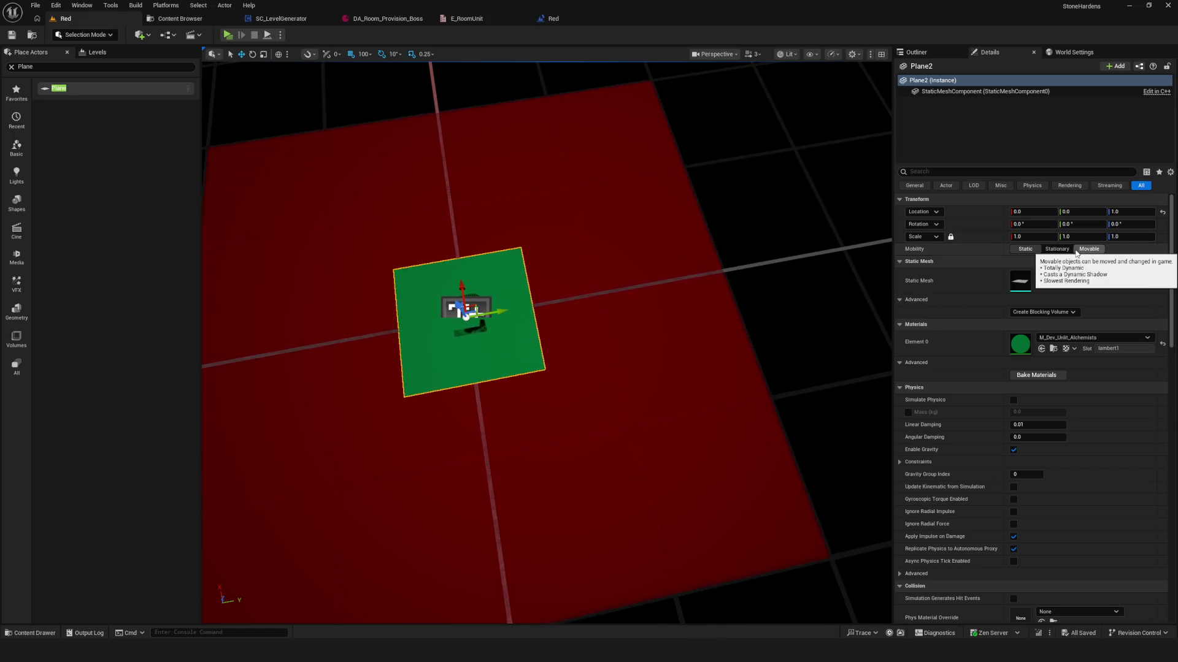
scroll(1025, 293, down, 4)
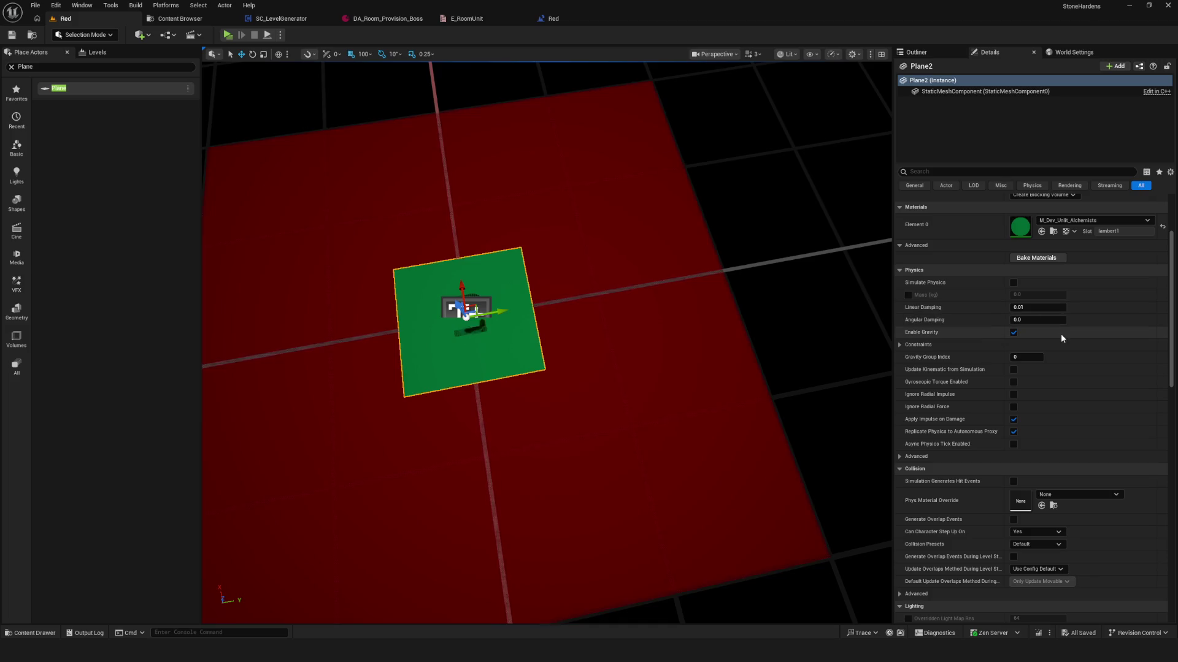
scroll(1015, 335, up, 4)
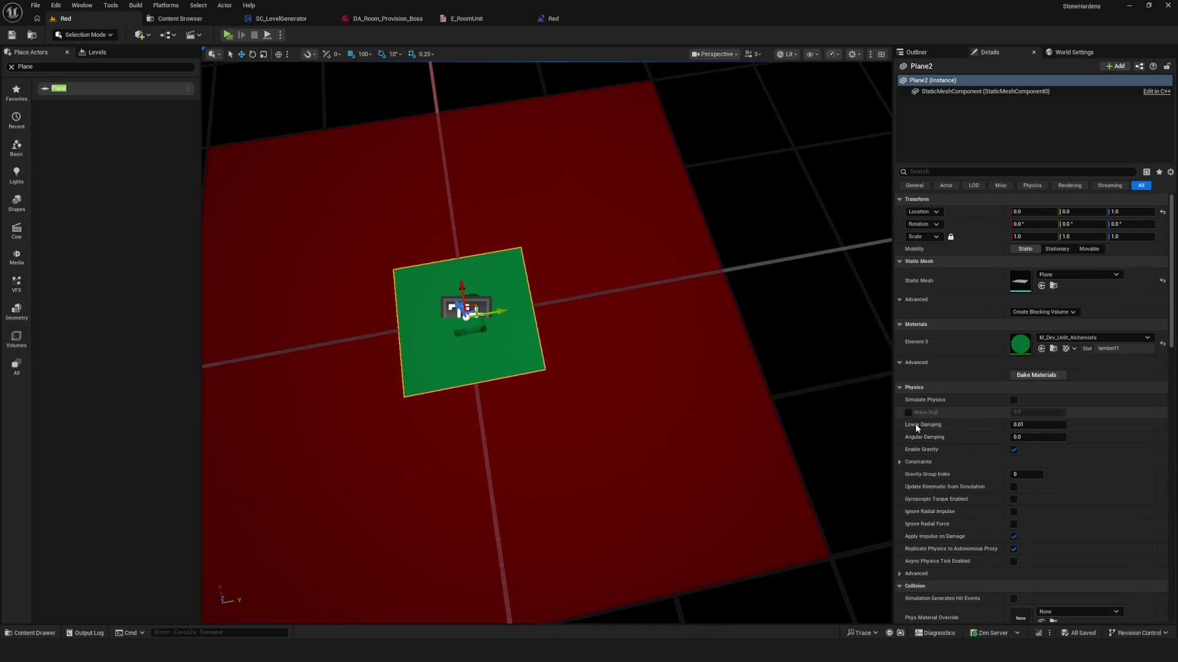
click(900, 300)
click(899, 300)
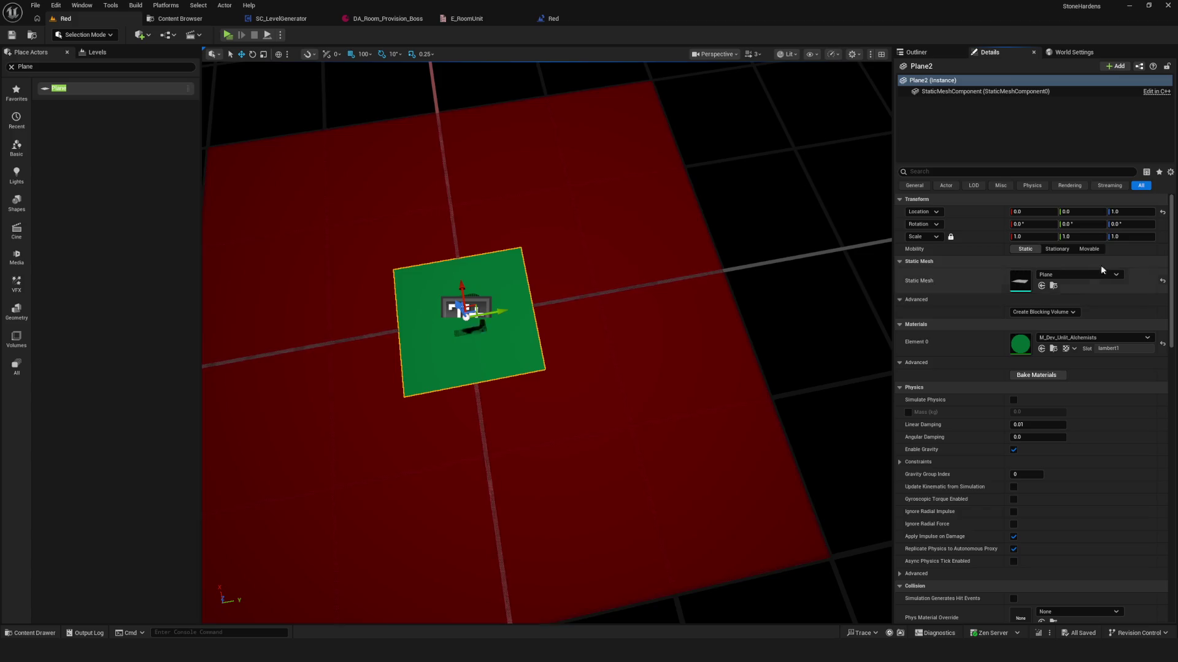
- Rescale Plane2 to 0.2 on X and 0.5 on Y
click(1068, 236)
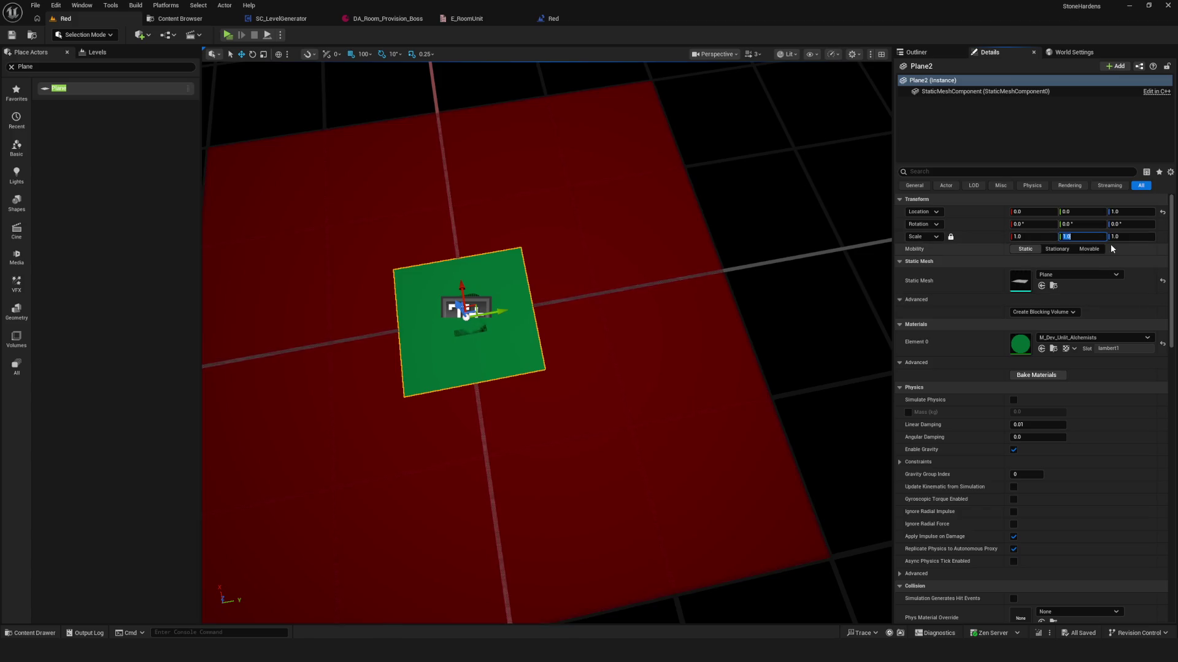
text(0.2)
key(Return)
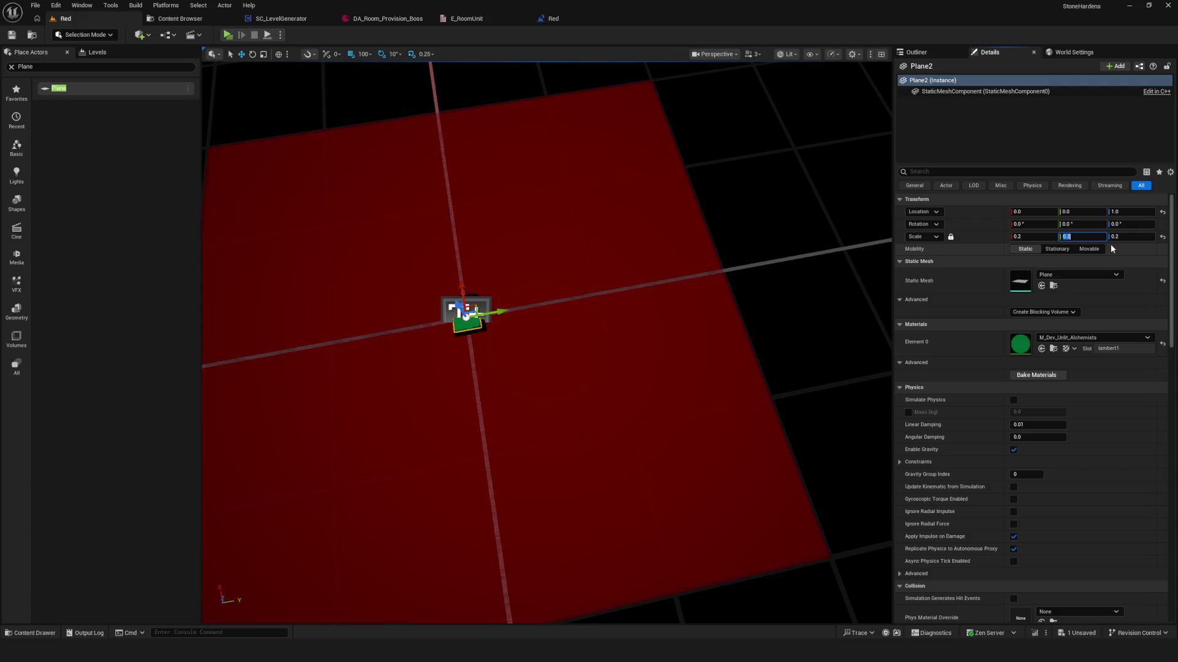
click(1163, 237)
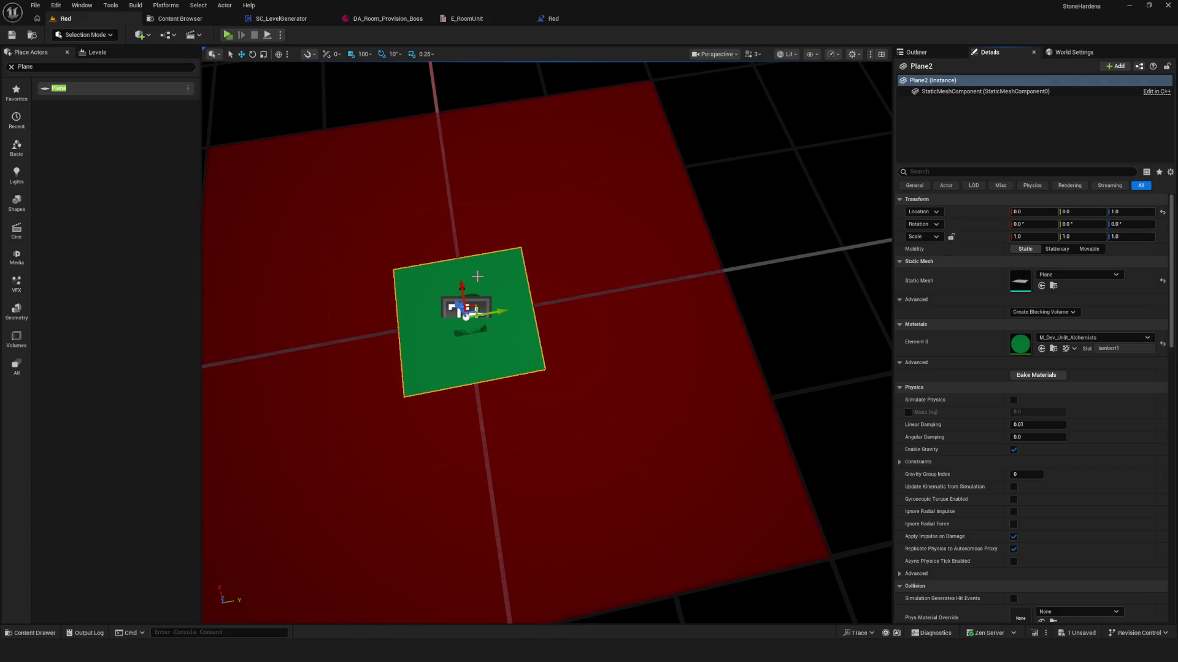
click(1032, 236)
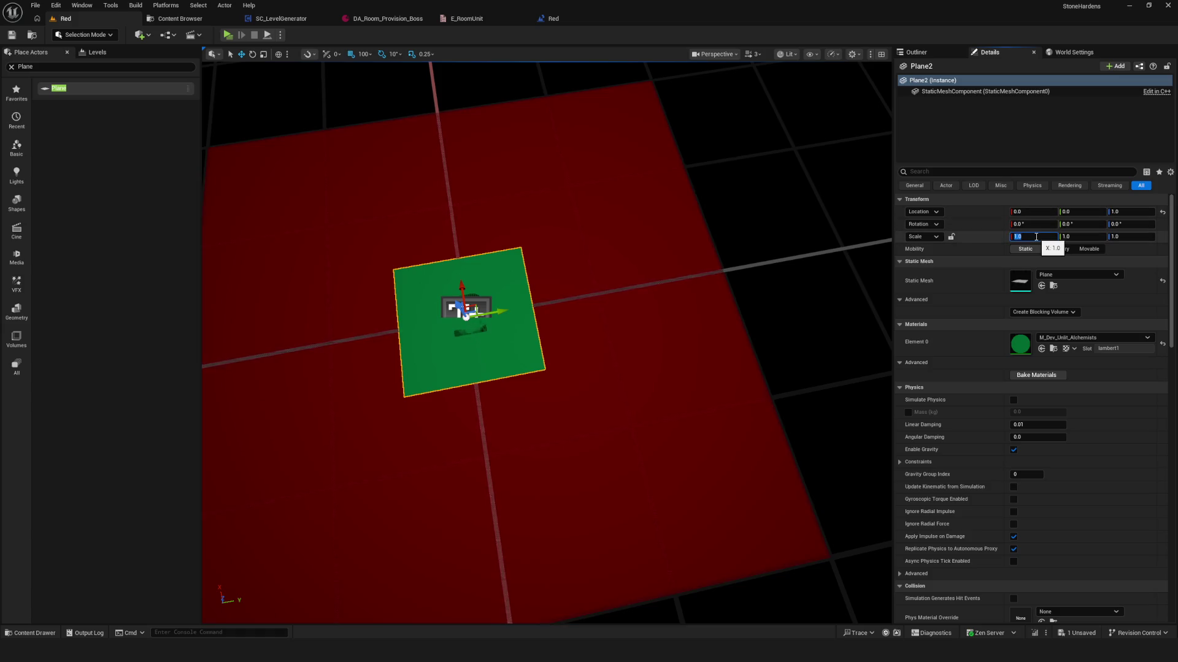
text(0.5)
key(Return)
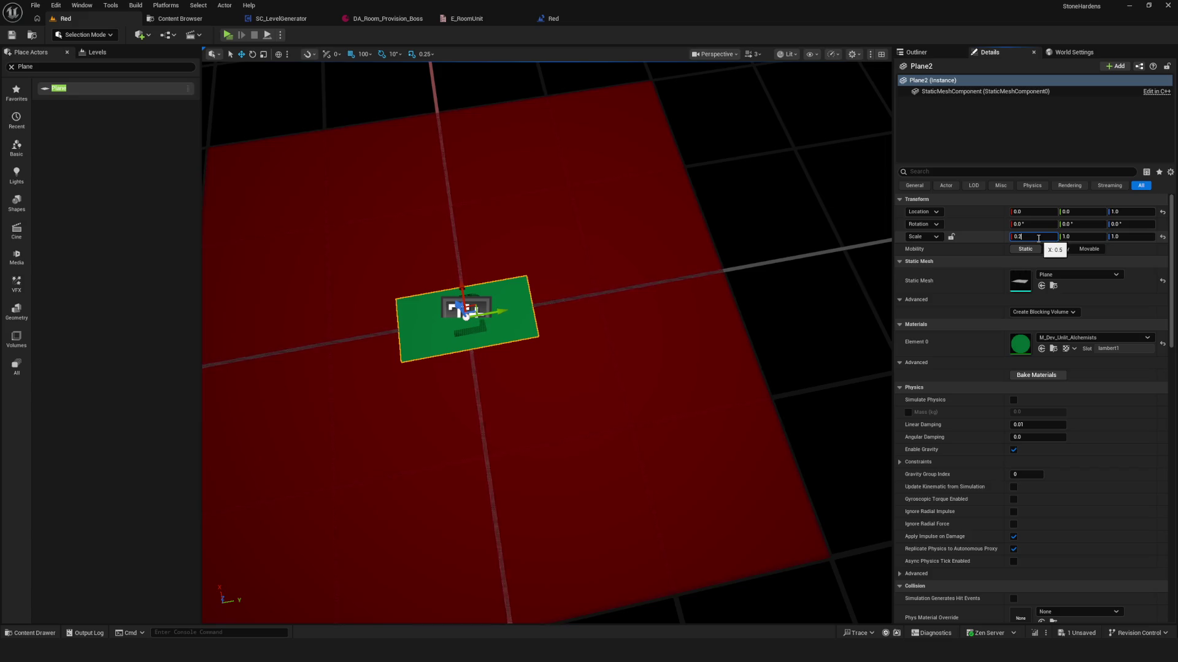
key(Return)
text(0.5)
key(Return)
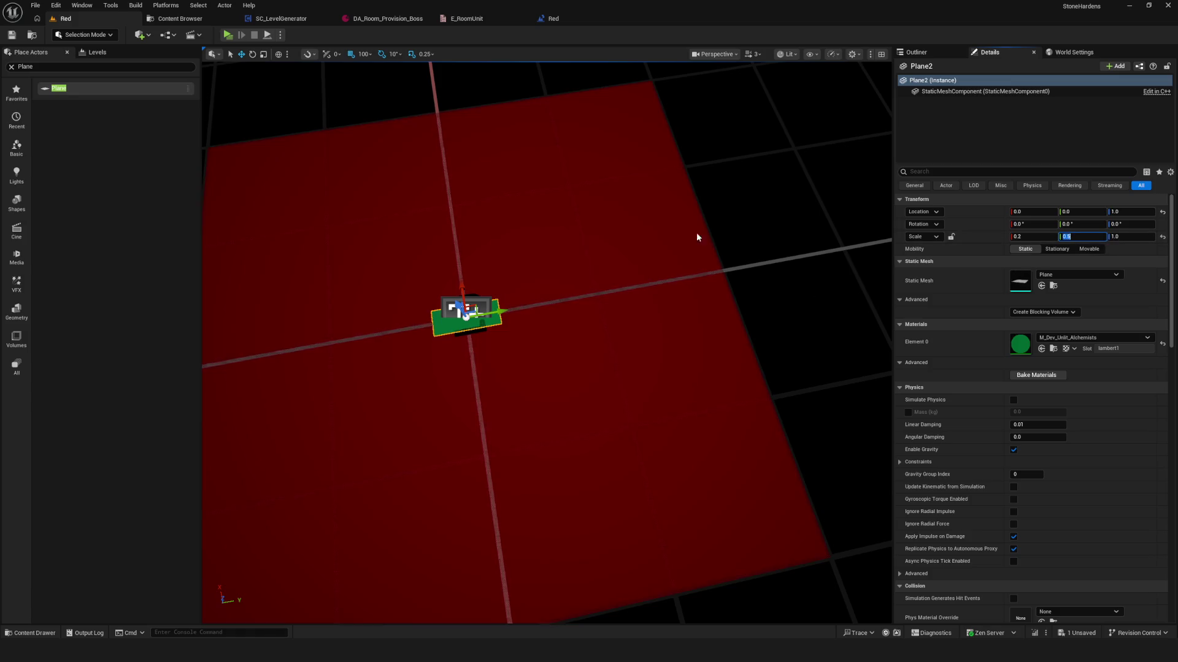
- View the red floor from above and bring up the Outliner actor list
mouse_move(598, 292)
mouse_down()
mouse_move(615, 292)
mouse_move(489, 323)
mouse_move(206, 314)
mouse_up()
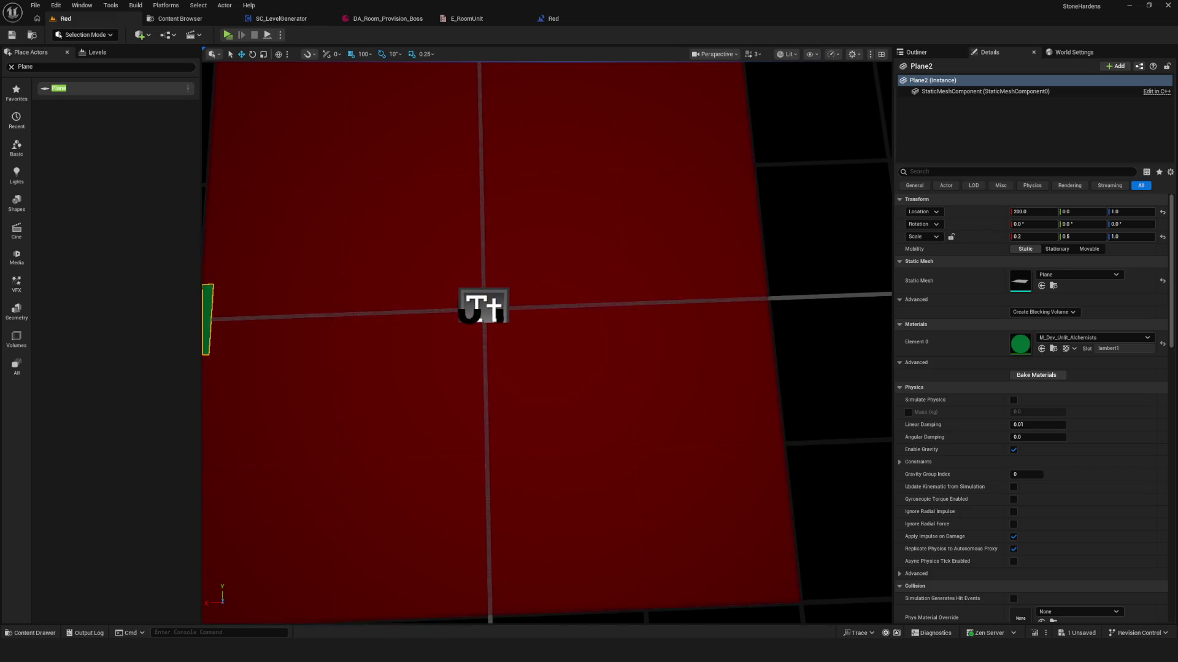
scroll(546, 344, down, 5)
scroll(436, 323, up, 5)
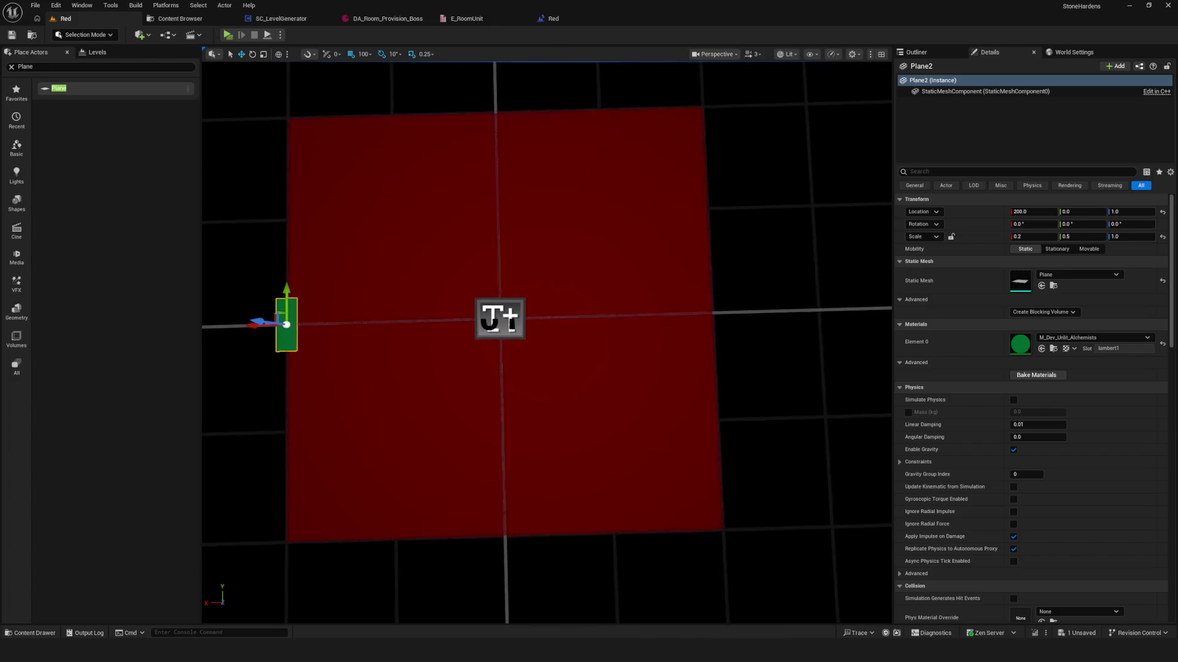
scroll(463, 316, down, 4)
scroll(464, 316, up, 2)
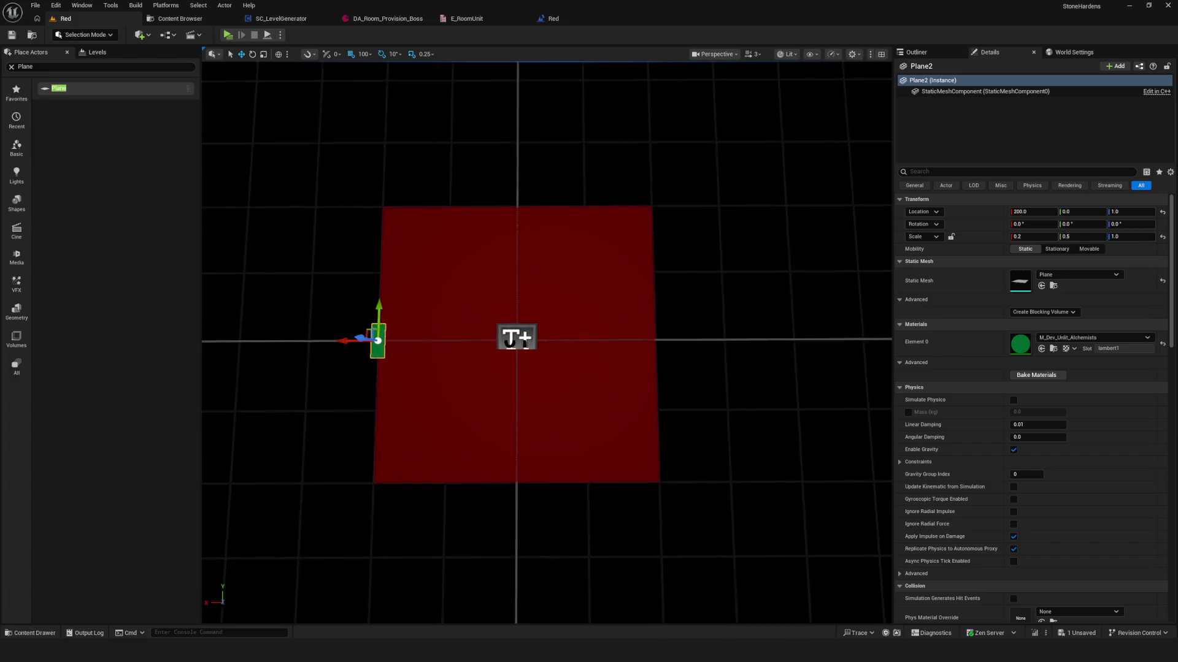
drag(472, 309, 472, 309)
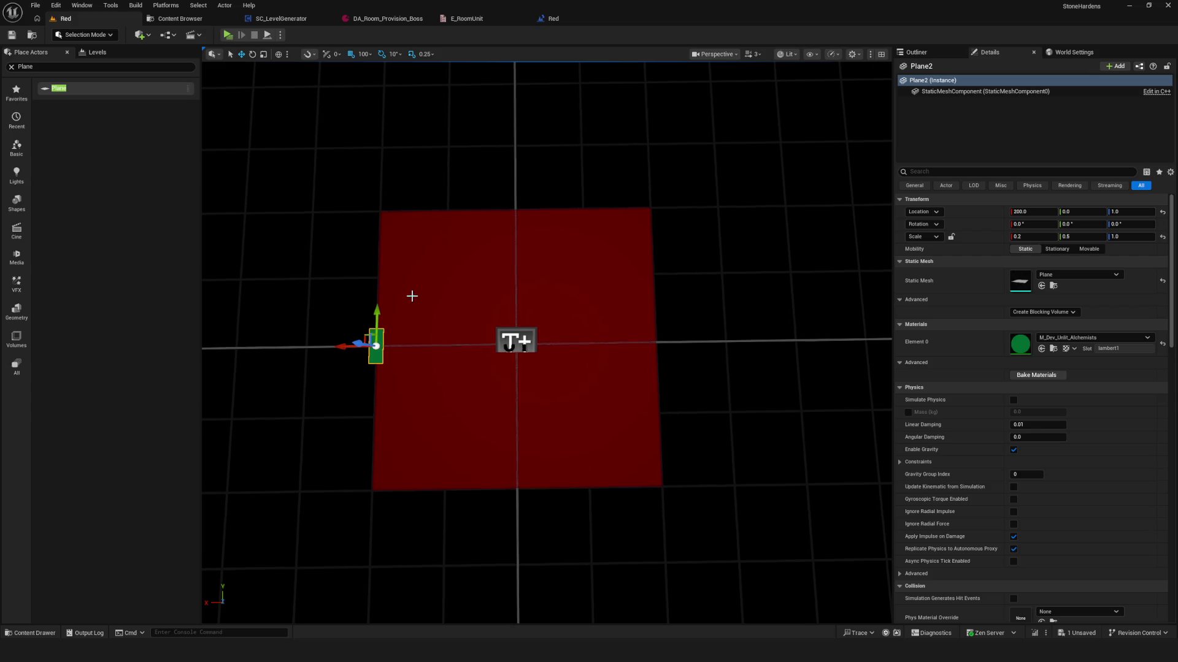
click(916, 52)
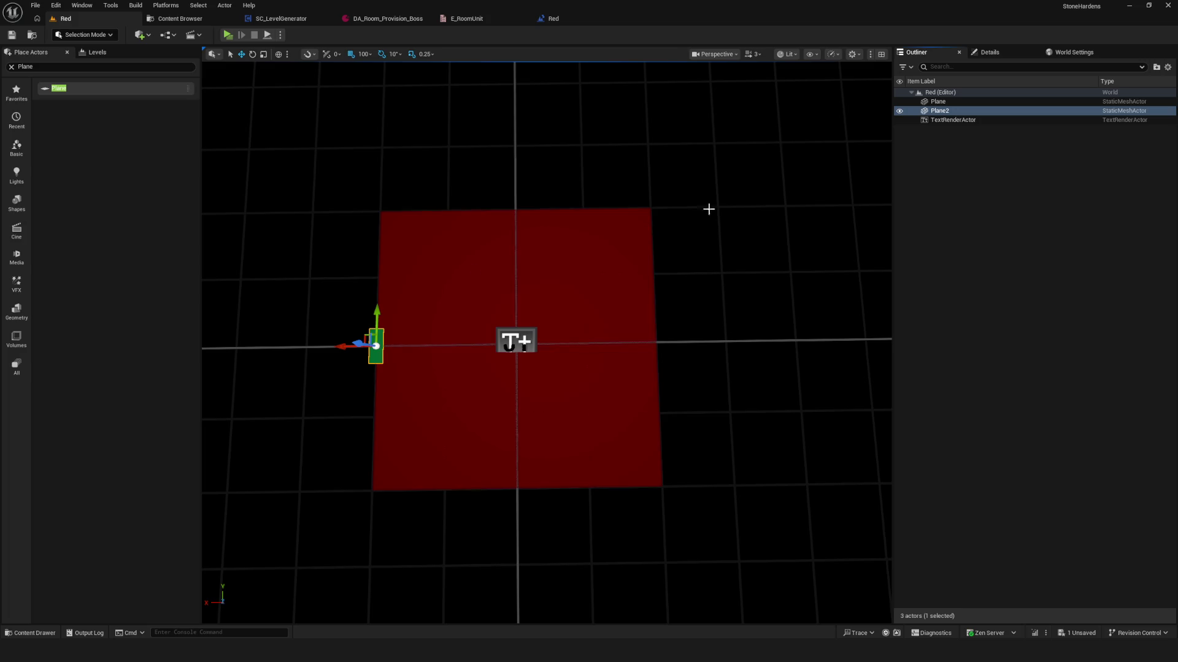
- Duplicate the green strip to the floor's right edge, plus a rotated copy on the top edge
key(ctrl+d)
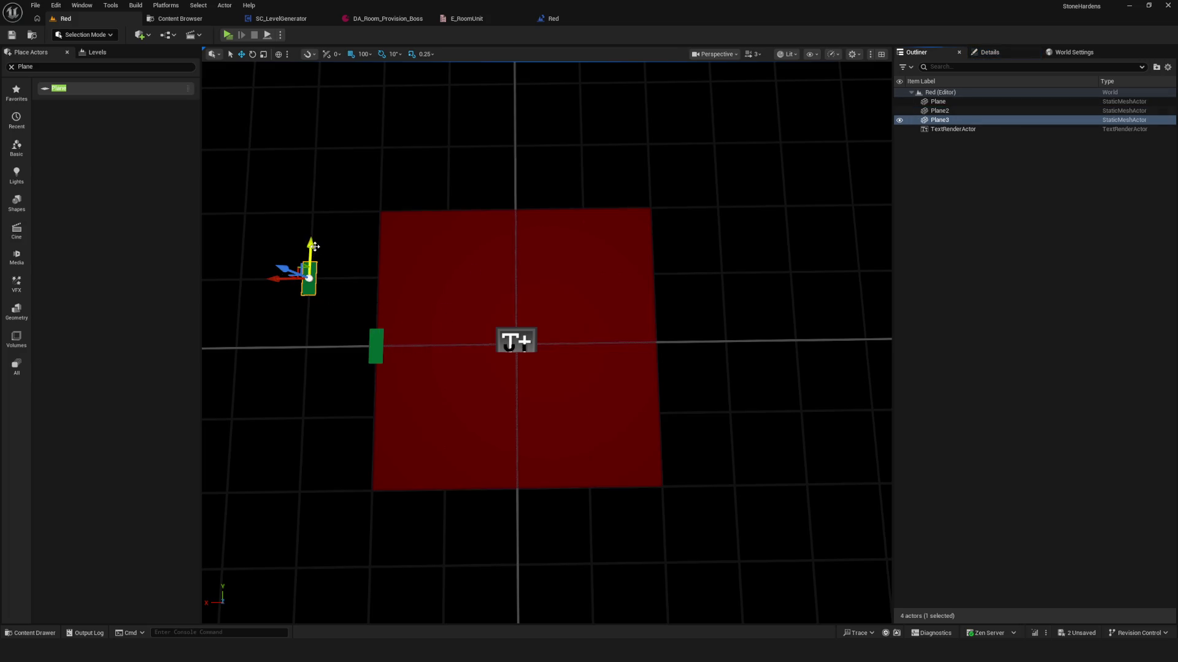
drag(307, 236, 305, 309)
drag(264, 345, 623, 356)
key(ctrl+d)
drag(565, 275, 494, 282)
key(e)
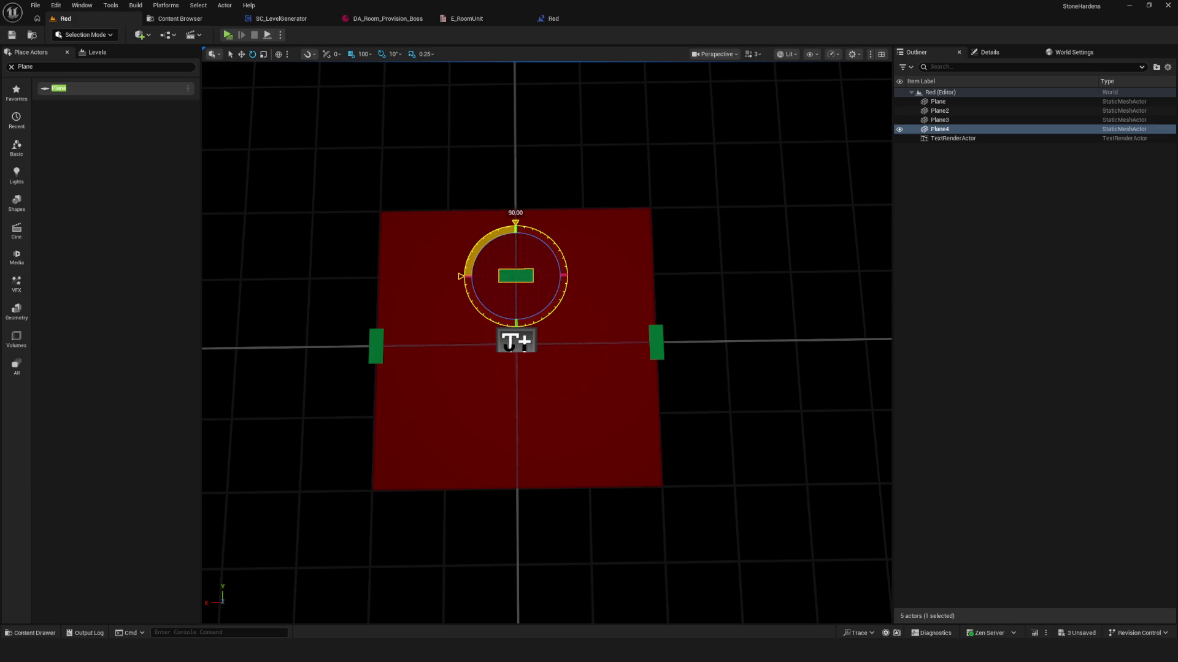
key(w)
drag(516, 243, 525, 186)
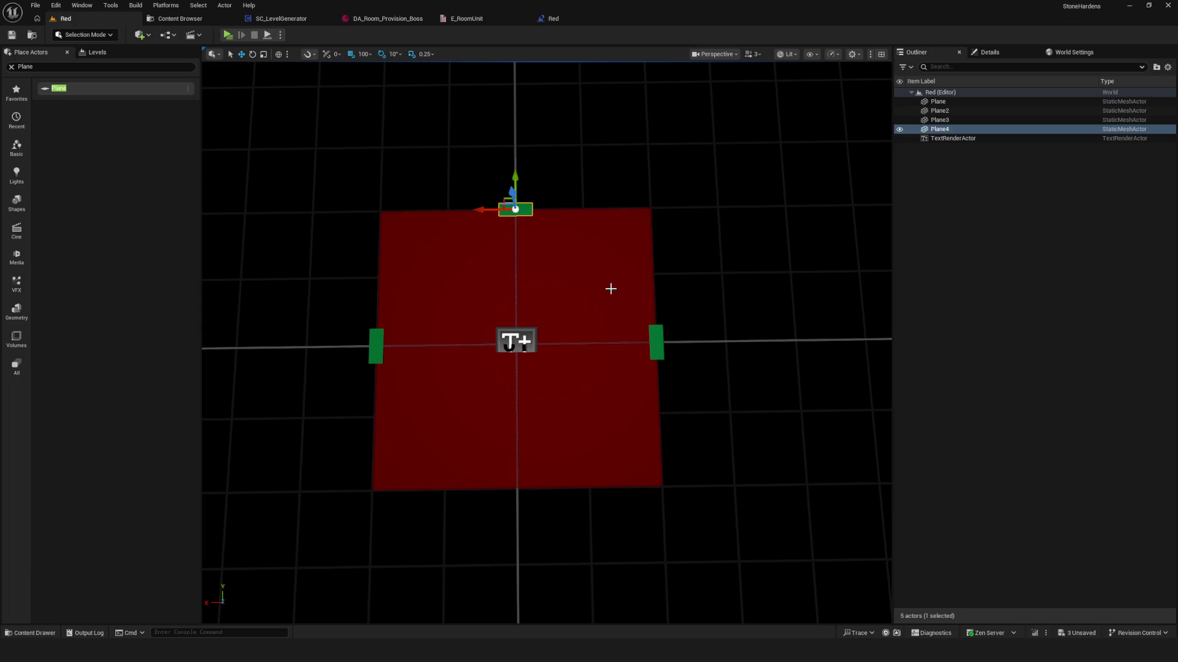
- Copy the top strip down to the floor's bottom edge and save the level
key(ctrl+d)
drag(406, 146, 473, 145)
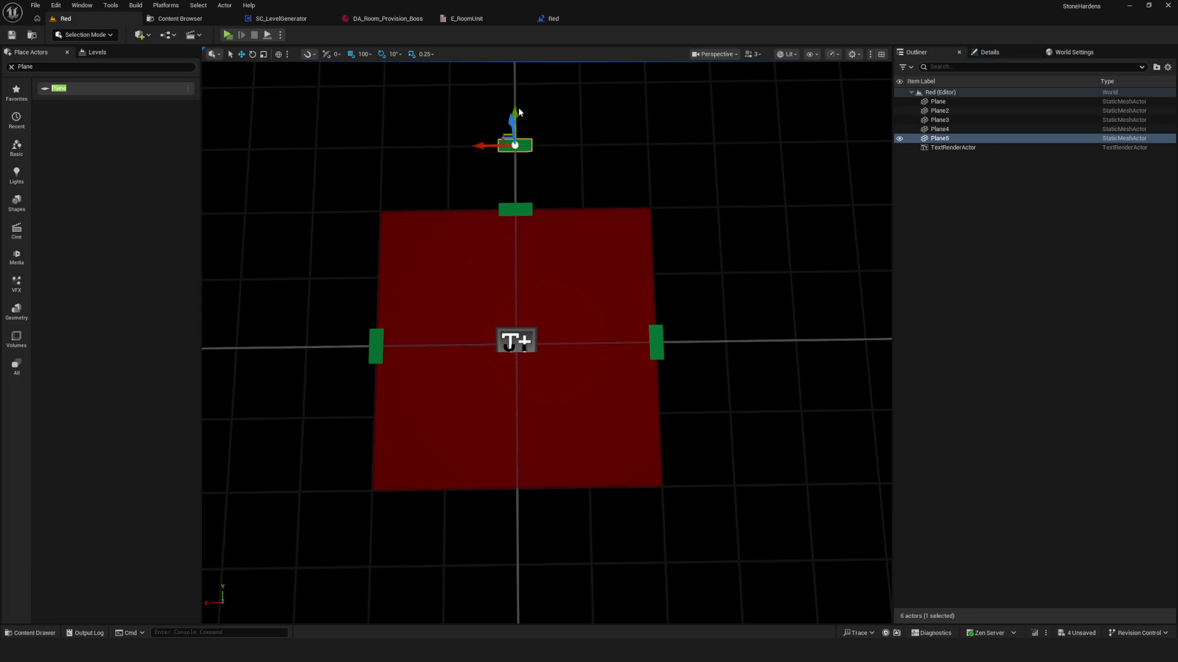
drag(516, 105, 536, 409)
drag(615, 381, 276, 154)
scroll(222, 107, up, 5)
click(11, 37)
mouse_move(676, 193)
mouse_down()
mouse_move(650, 194)
mouse_move(665, 212)
mouse_move(680, 205)
mouse_move(680, 178)
mouse_move(680, 209)
mouse_up()
drag(596, 239, 595, 214)
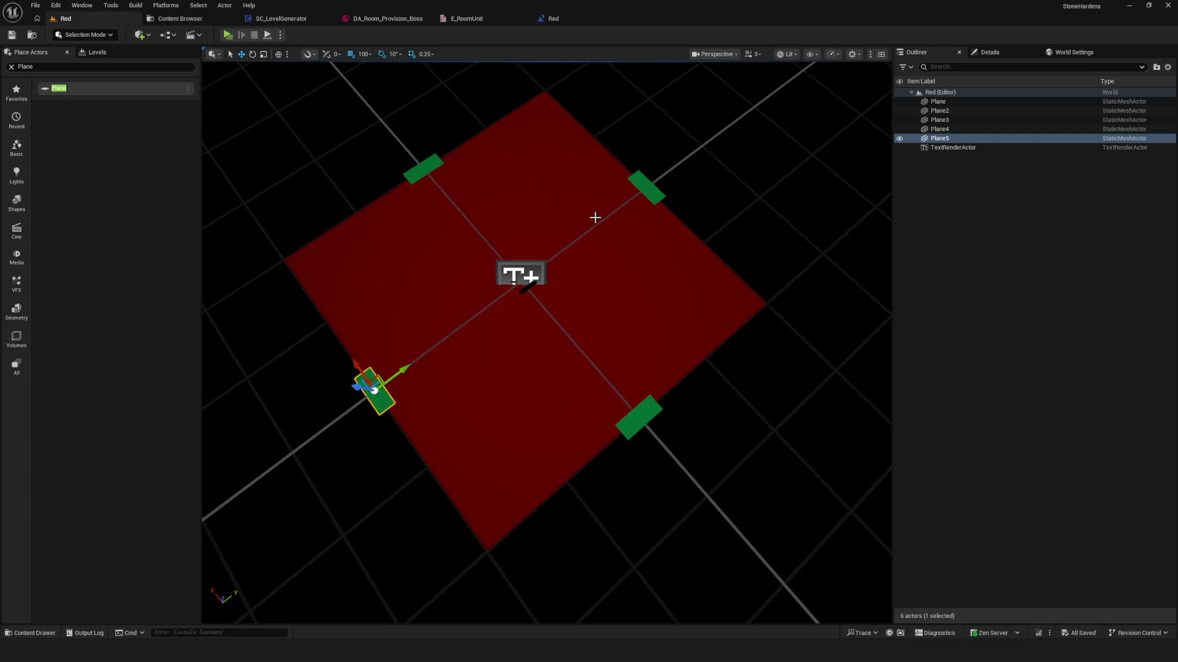
- Search the placeable actors for 'arrow', find no match, and clear the search
click(12, 68)
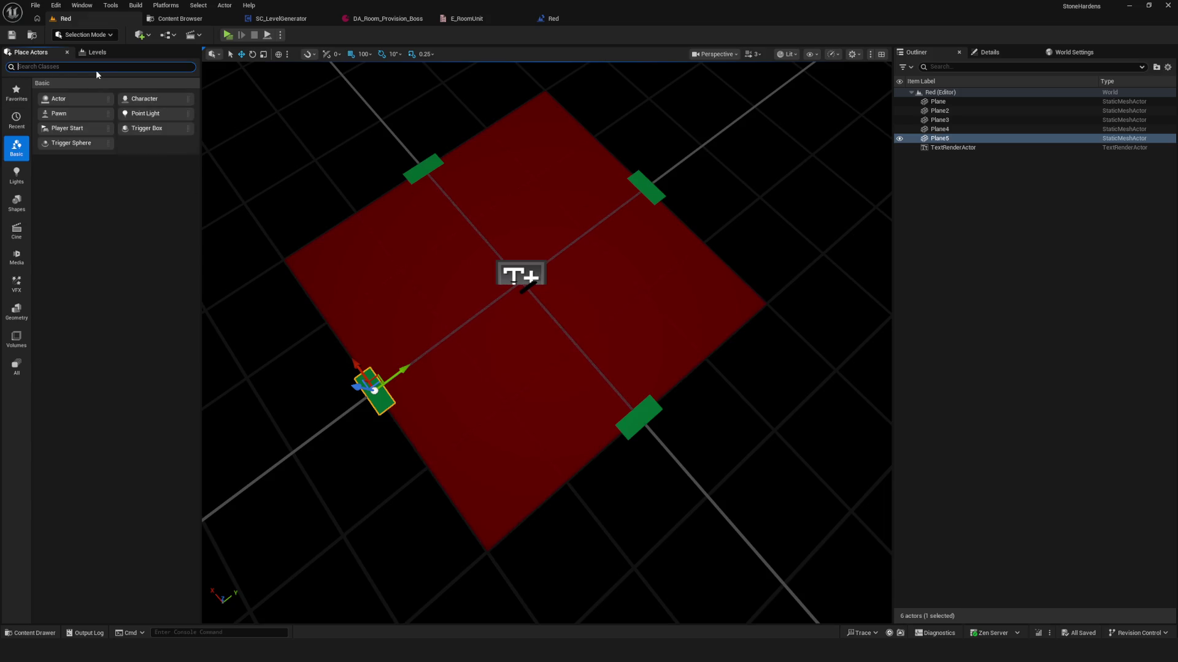
text(arr)
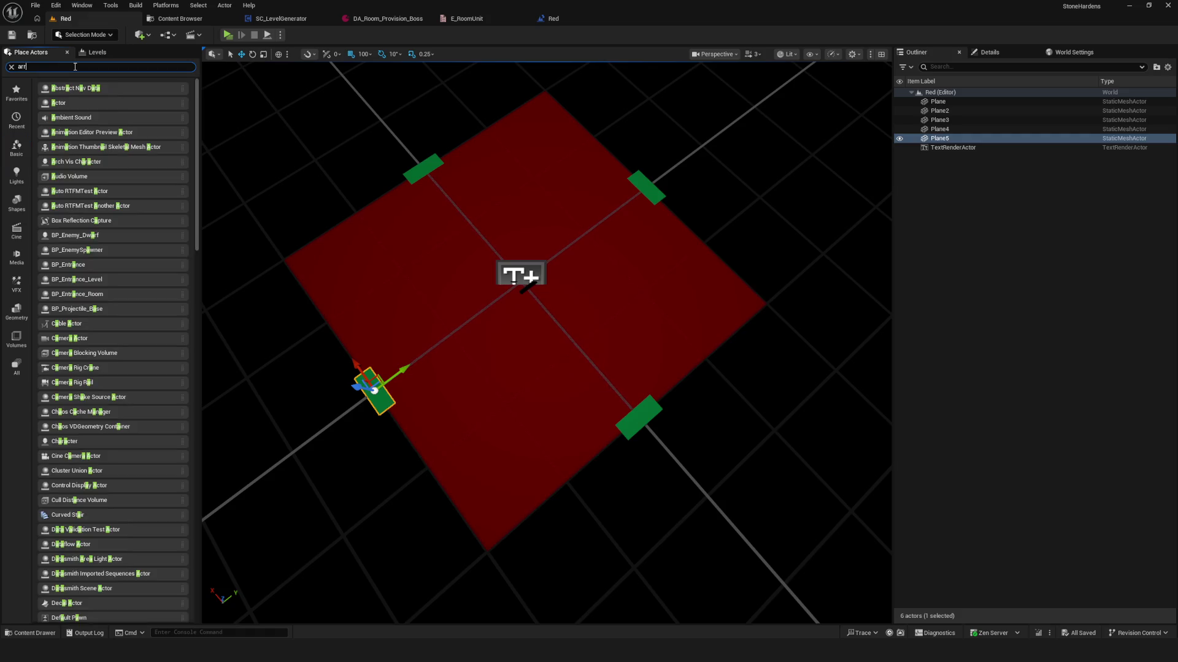
text(ow)
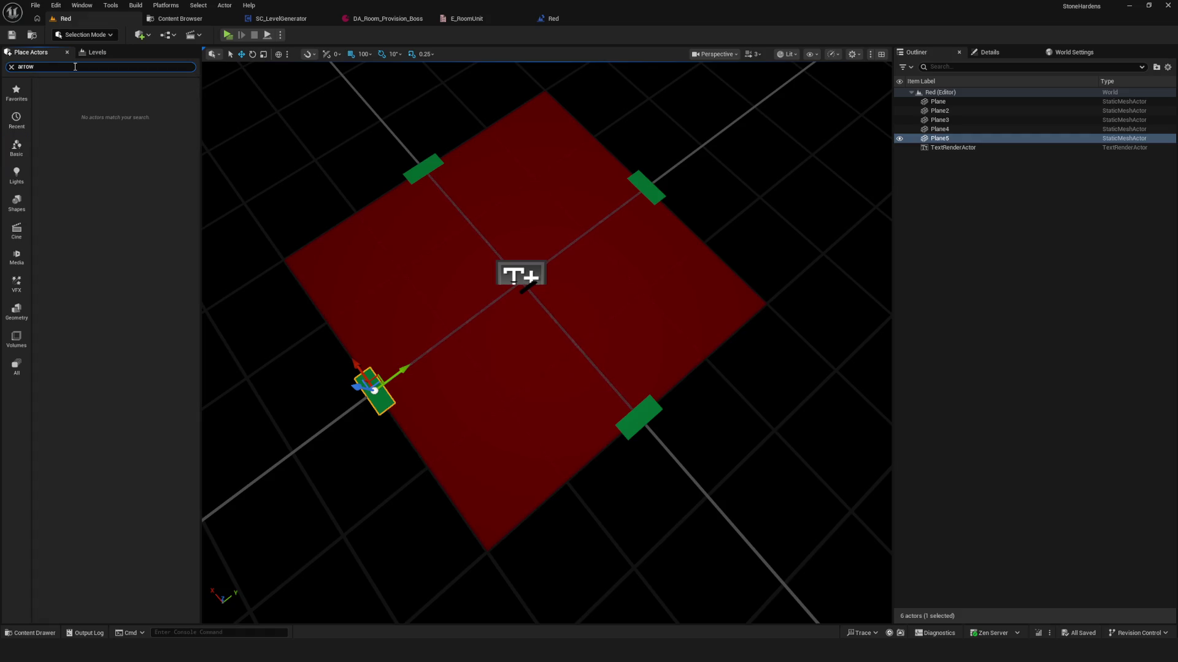
key(BackSpace)
key(BackSpace)
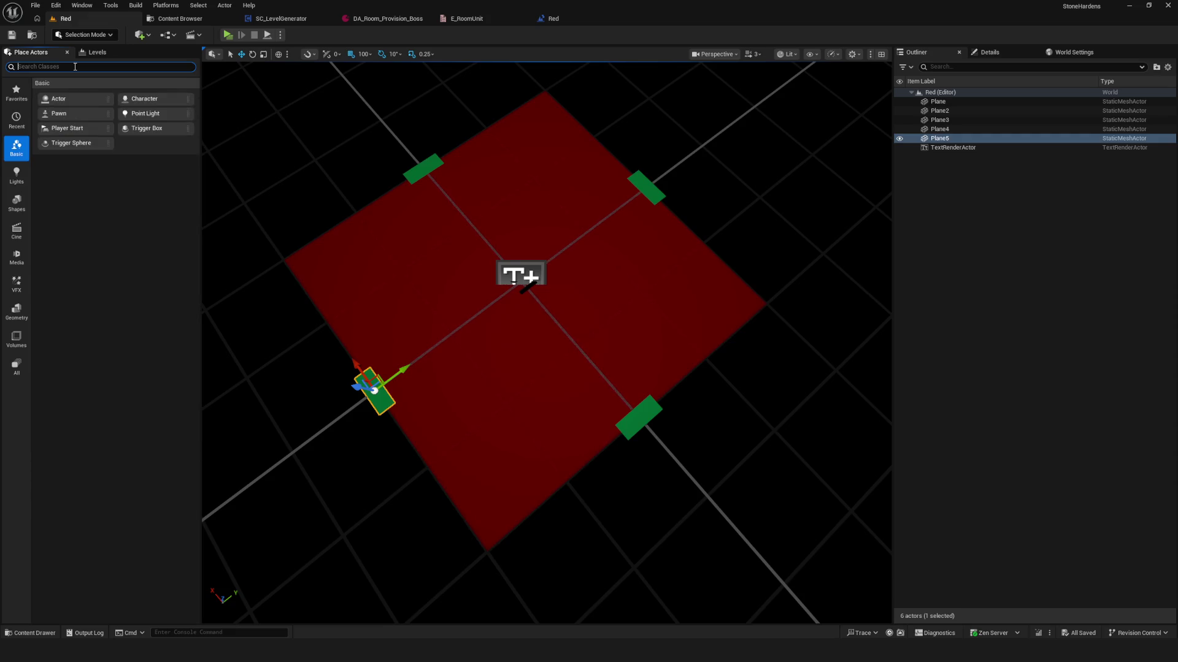
text(arro)
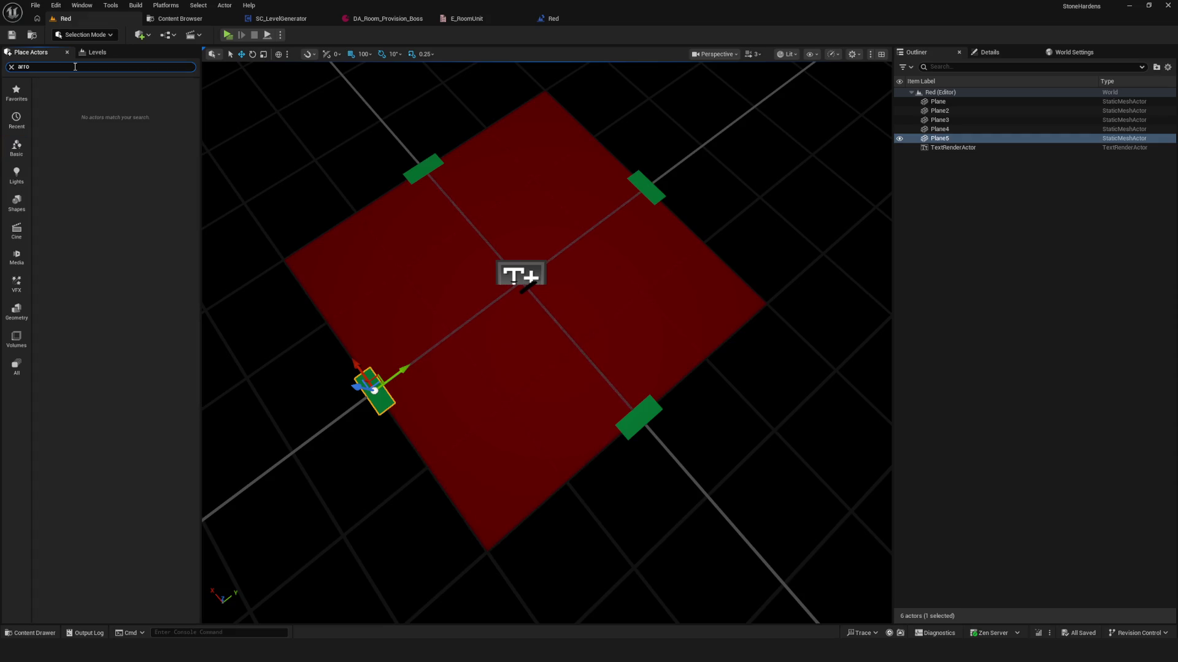
key(BackSpace)
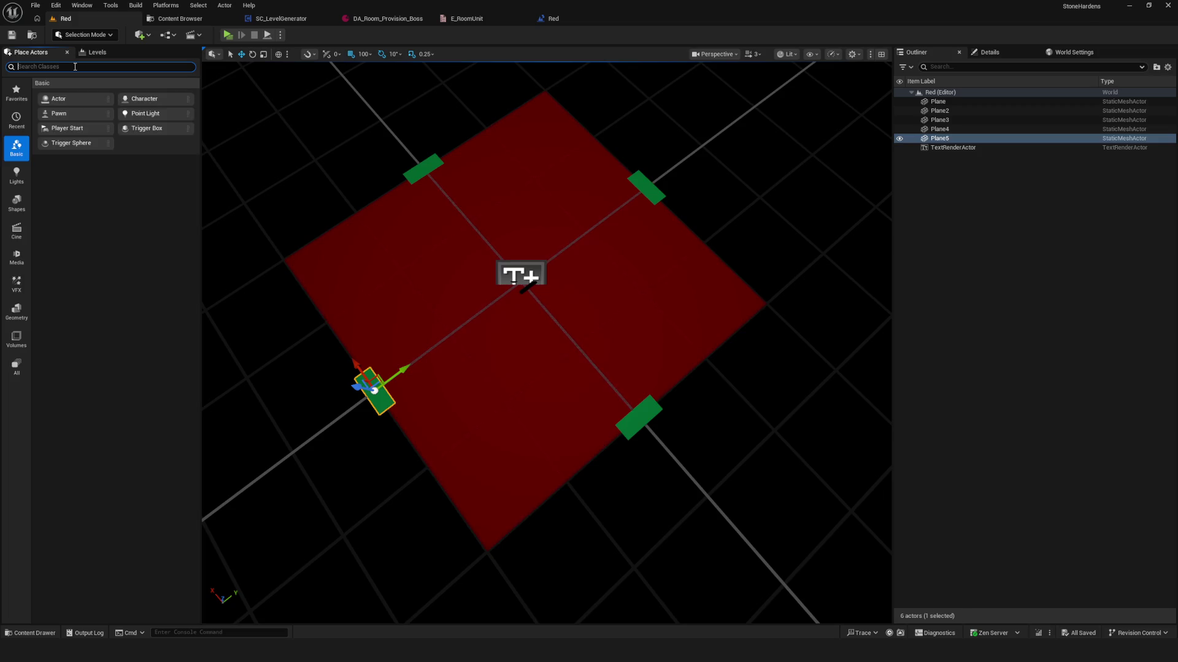
mouse_move(509, 317)
mouse_down()
mouse_move(534, 352)
mouse_move(401, 333)
mouse_move(518, 206)
mouse_move(524, 303)
mouse_move(434, 287)
mouse_move(541, 321)
mouse_move(521, 332)
mouse_move(533, 335)
mouse_up()
- Apply M_Dev_Unlit_Mages to Plane6 after briefly trying M_Dev_Unlit_Challenge
click(988, 51)
click(1079, 338)
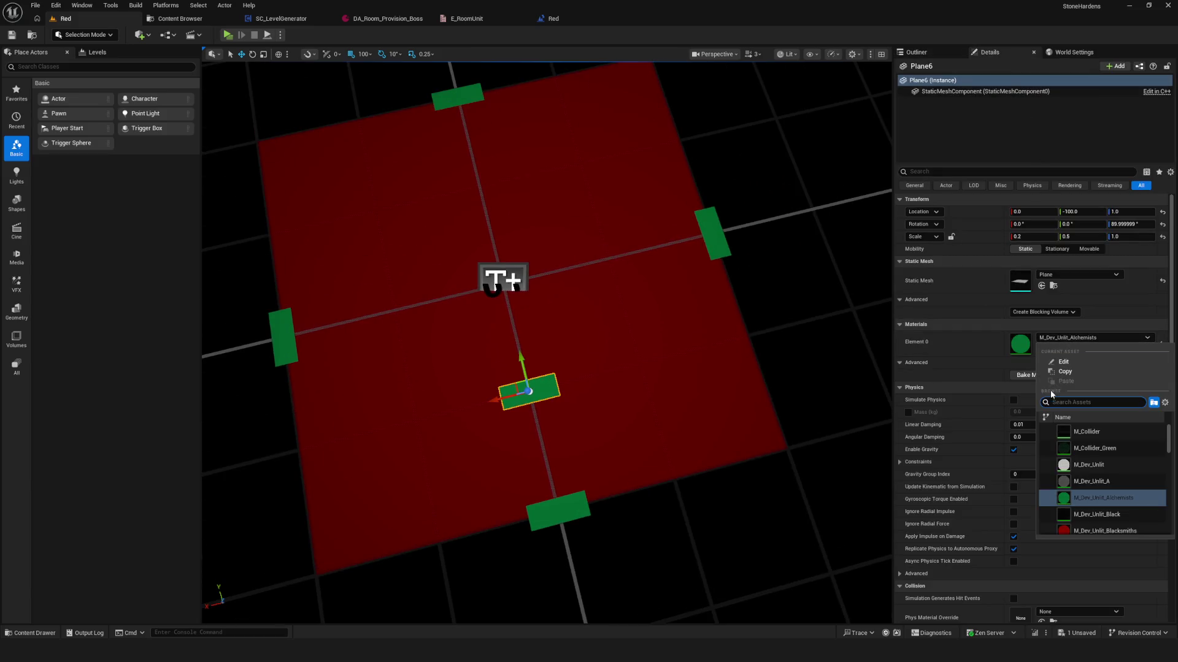
scroll(1118, 491, down, 4)
click(1105, 463)
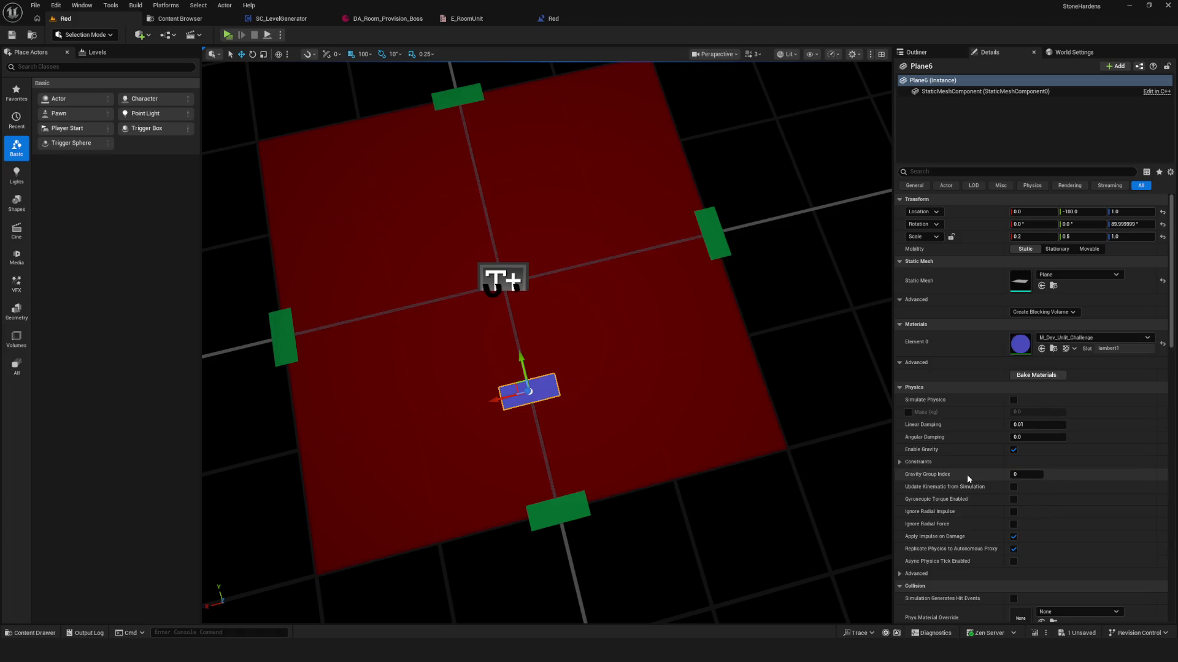
click(1089, 338)
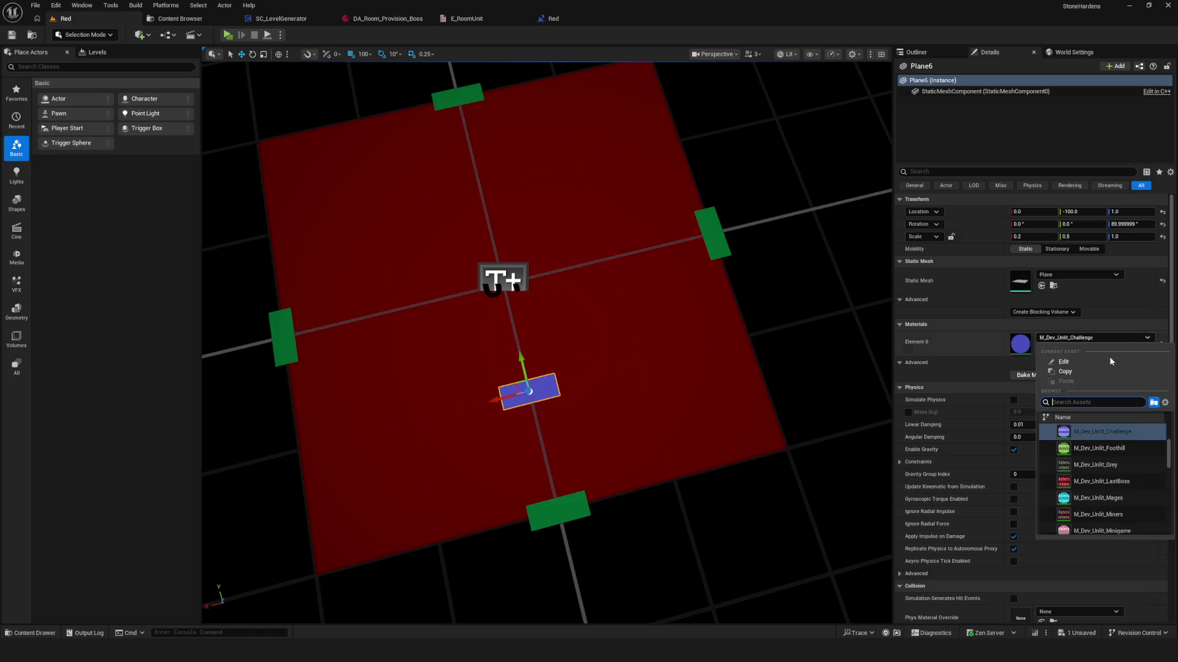
click(1111, 482)
mouse_move(610, 384)
mouse_down()
mouse_move(861, 390)
mouse_move(870, 466)
mouse_move(886, 368)
mouse_up()
mouse_move(633, 452)
mouse_down()
mouse_move(634, 491)
mouse_move(634, 430)
mouse_move(633, 452)
mouse_move(608, 449)
mouse_up()
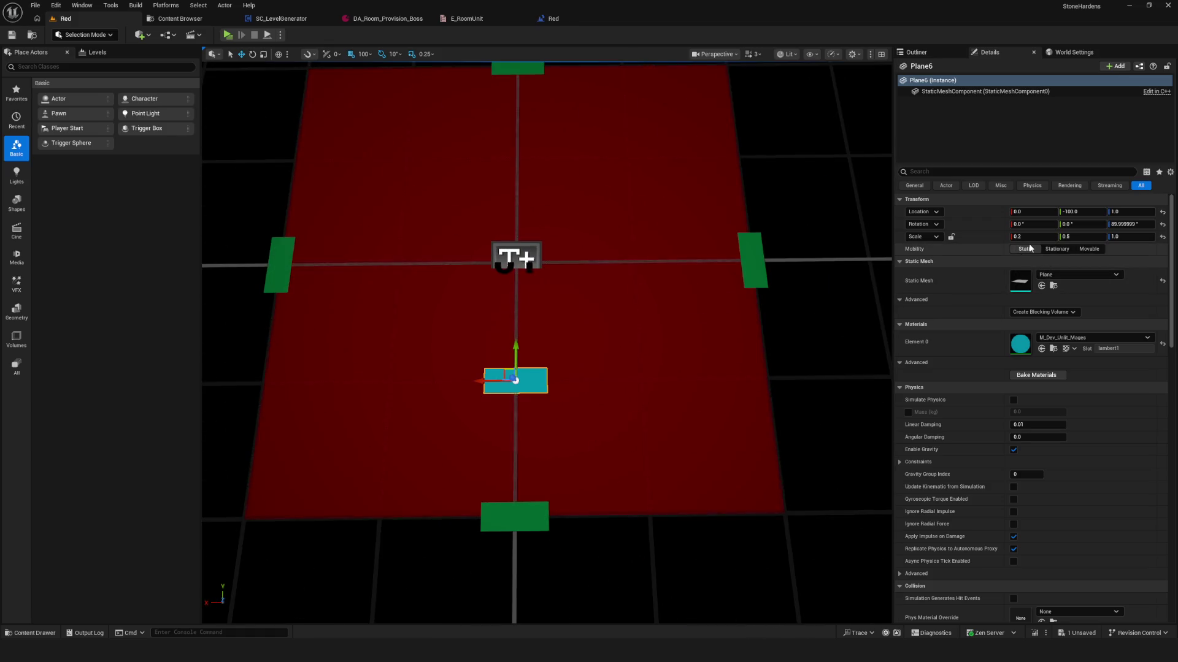
- Set Plane6's Y scale to 0.1 and its X scale to 1.0
key(BackSpace)
text(1)
key(Return)
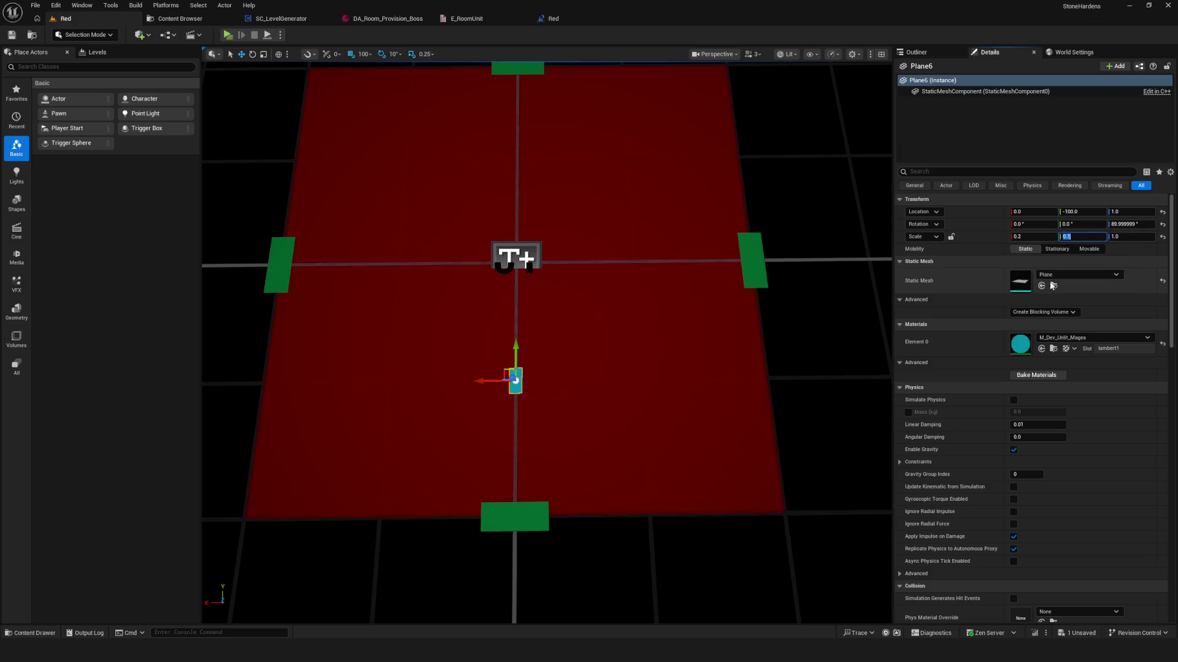
click(1047, 237)
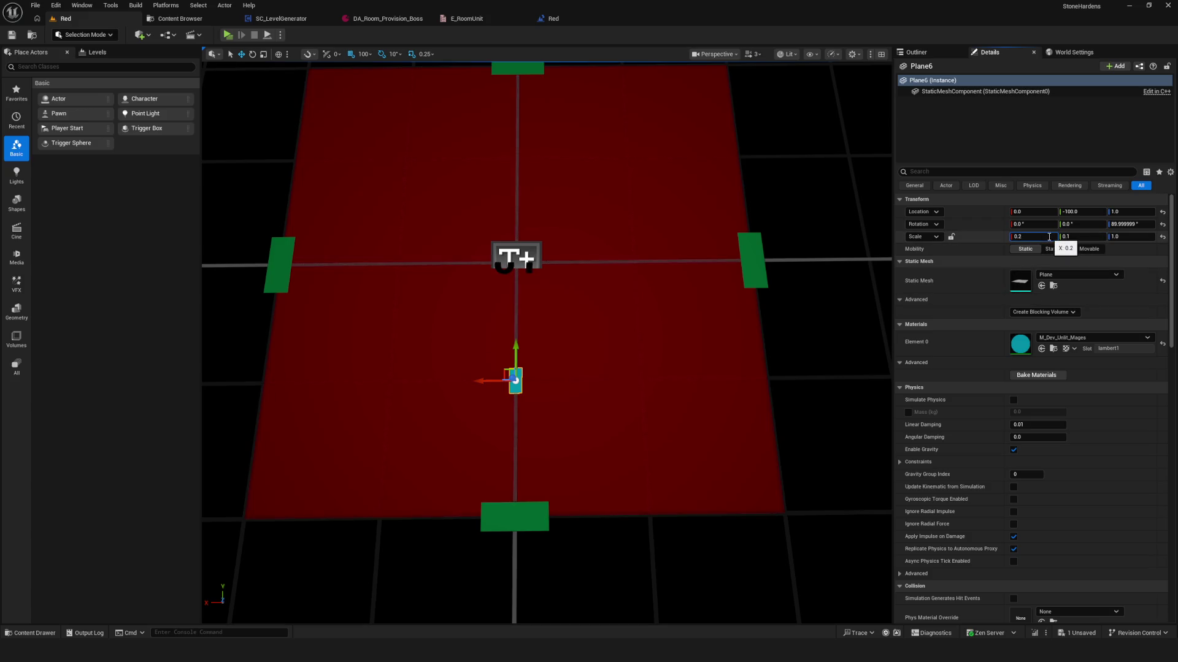
text(0)
key(BackSpace)
text(1)
key(Return)
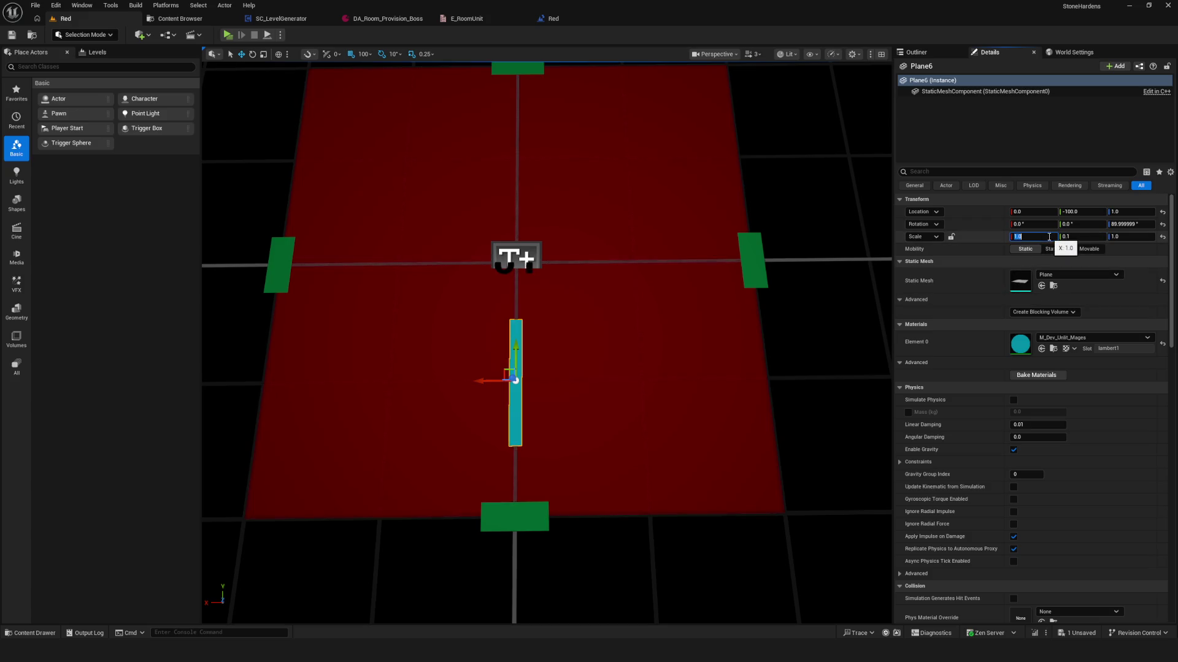
- Lengthen the strip to X scale 2.0 and select the left green door marker
mouse_move(444, 315)
mouse_down()
mouse_move(539, 325)
mouse_move(540, 368)
mouse_move(509, 350)
mouse_move(509, 328)
mouse_up()
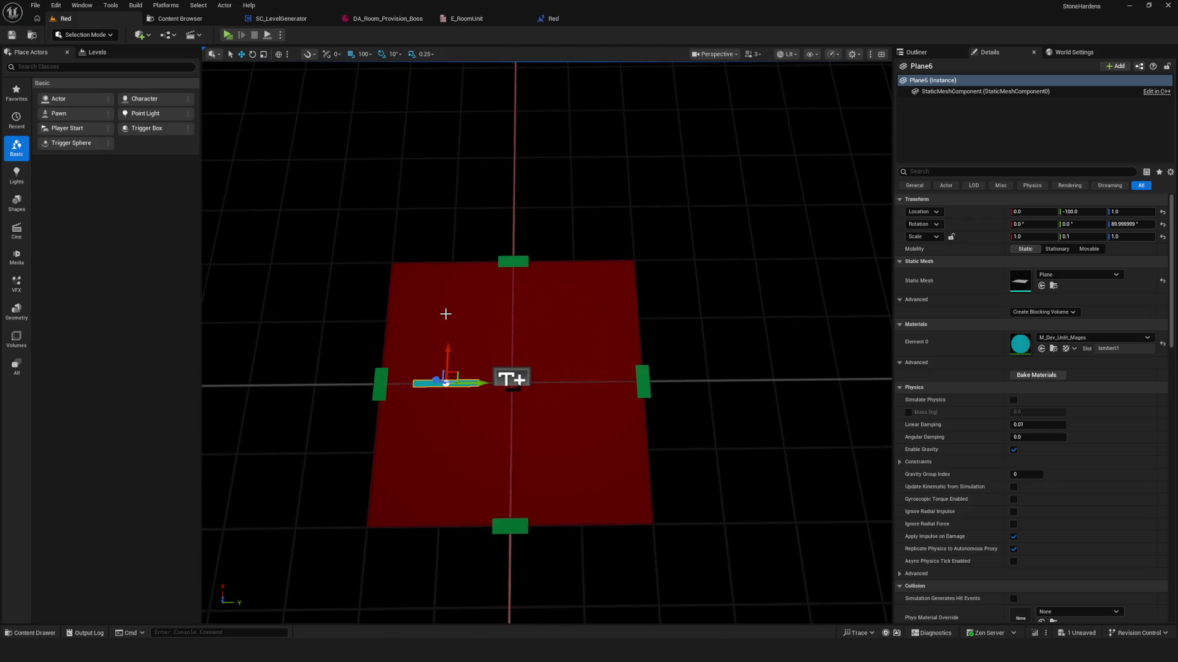
click(1033, 236)
text(2)
key(Return)
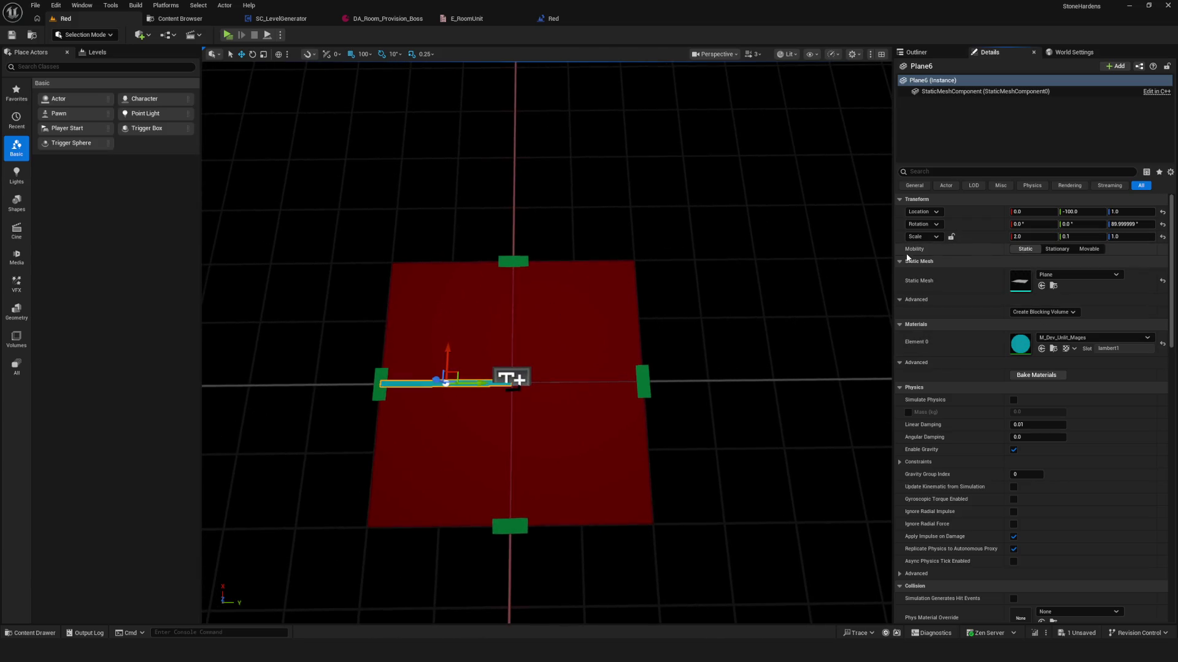
drag(355, 505, 346, 451)
click(381, 450)
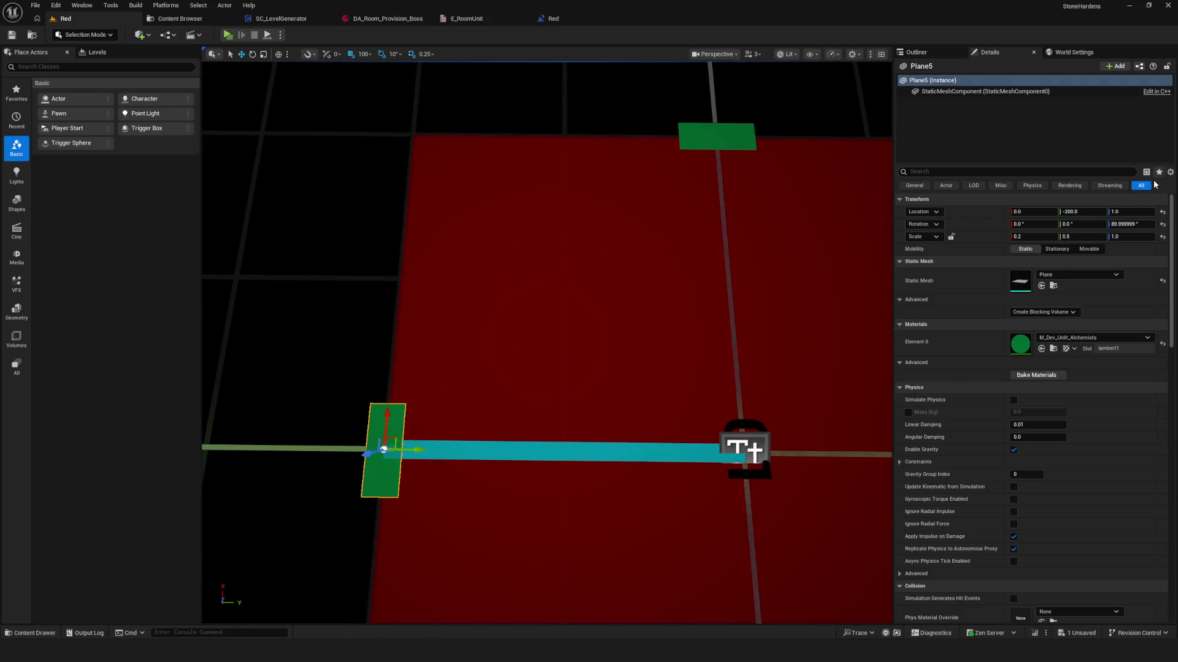
- Select the green door markers in turn, commit a height of 2.0, then select Plane6
click(731, 174)
drag(731, 174, 663, 202)
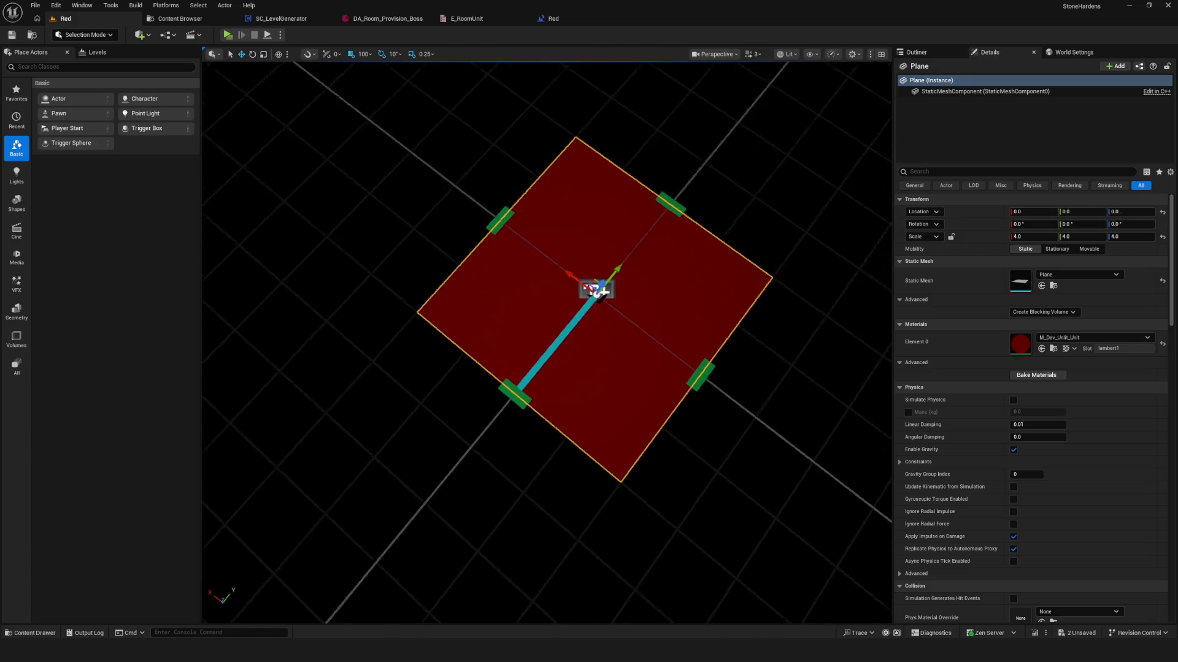
scroll(570, 250, up, 5)
scroll(569, 250, down, 5)
scroll(570, 250, up, 5)
click(519, 105)
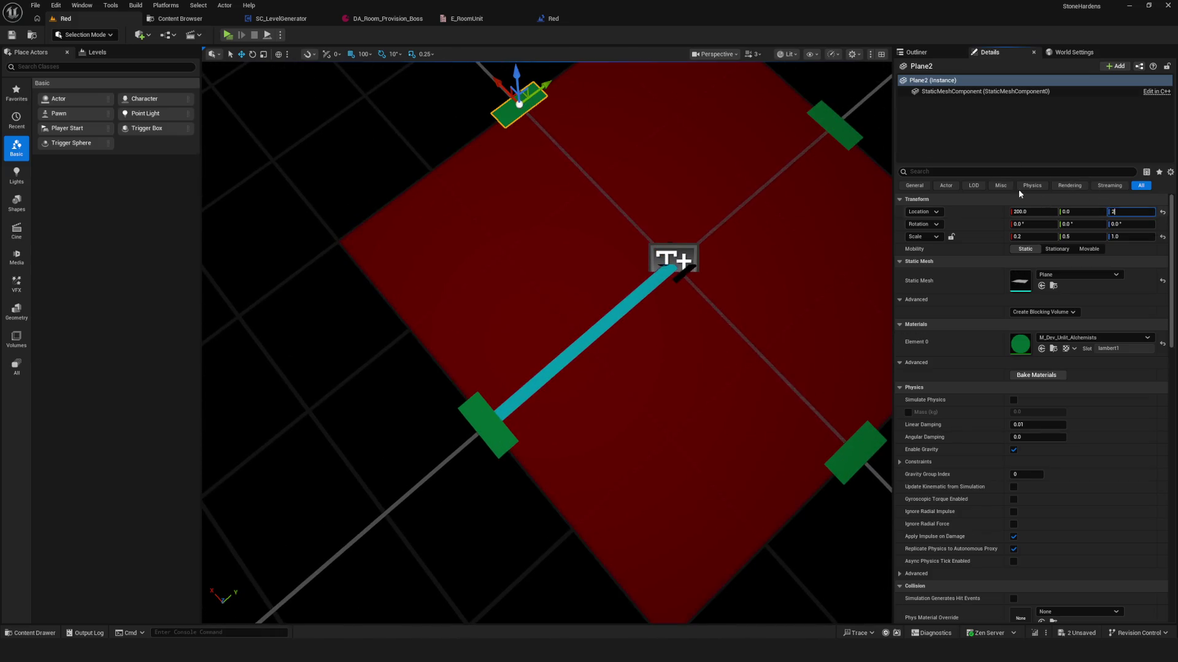
click(855, 138)
click(797, 398)
click(852, 457)
key(Return)
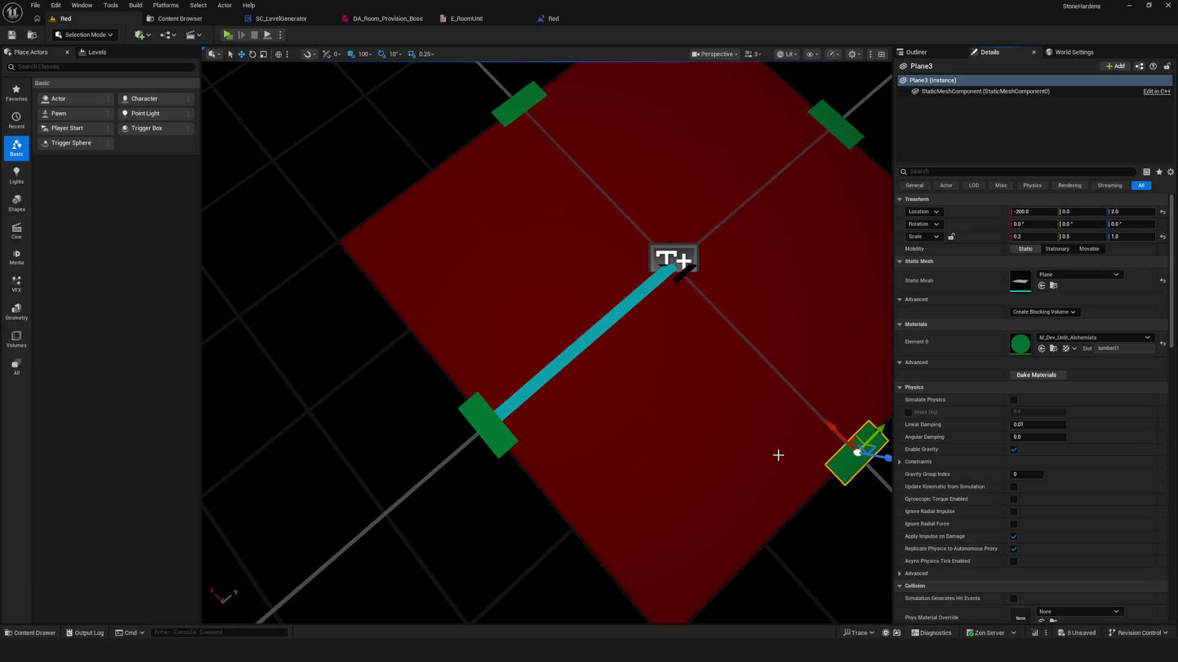
scroll(775, 462, down, 5)
scroll(707, 380, up, 3)
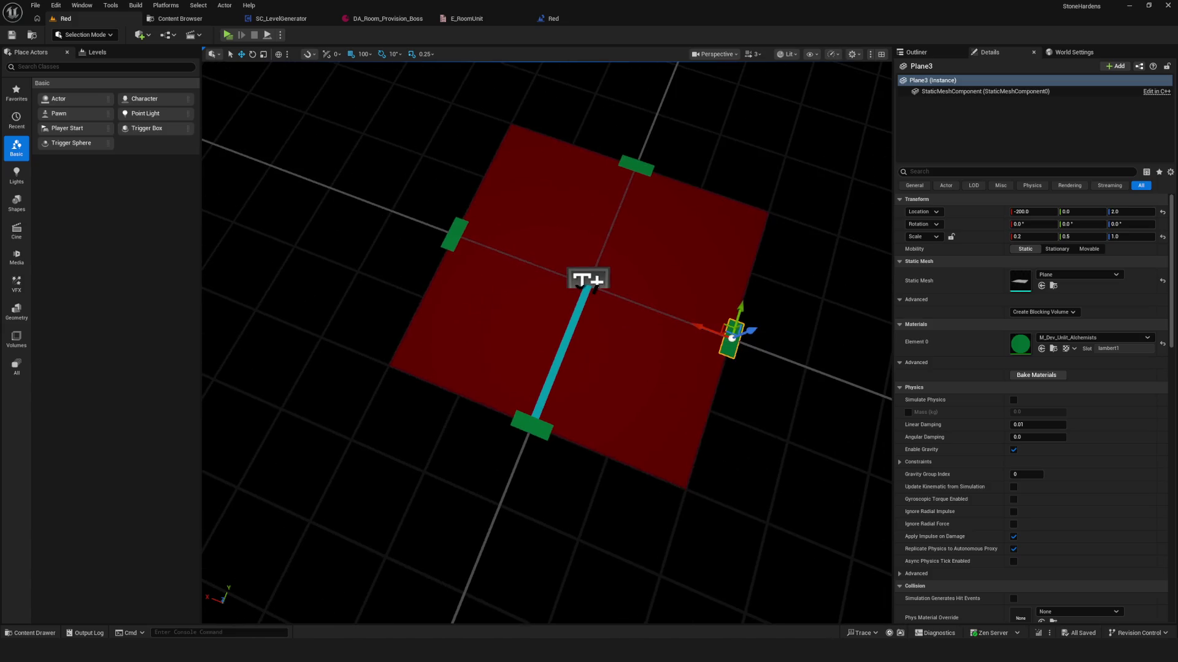
click(561, 359)
- Duplicate the cyan strip, move it toward the top marker and rotate it 90° crosswise
key(f)
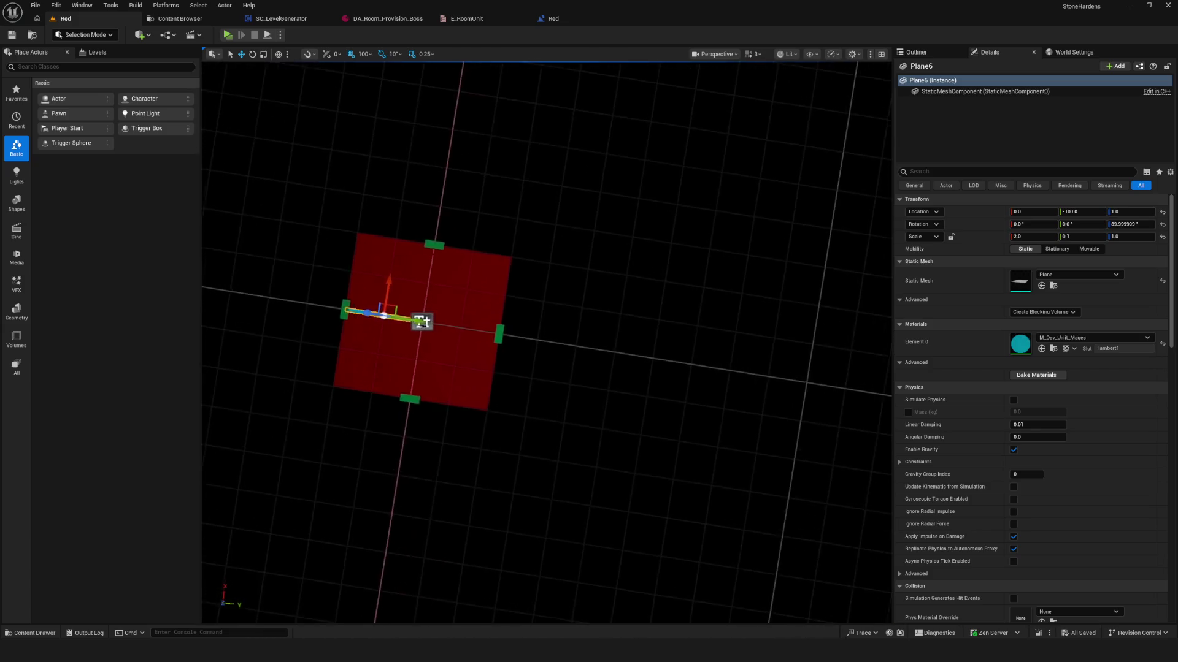
key(ctrl+d)
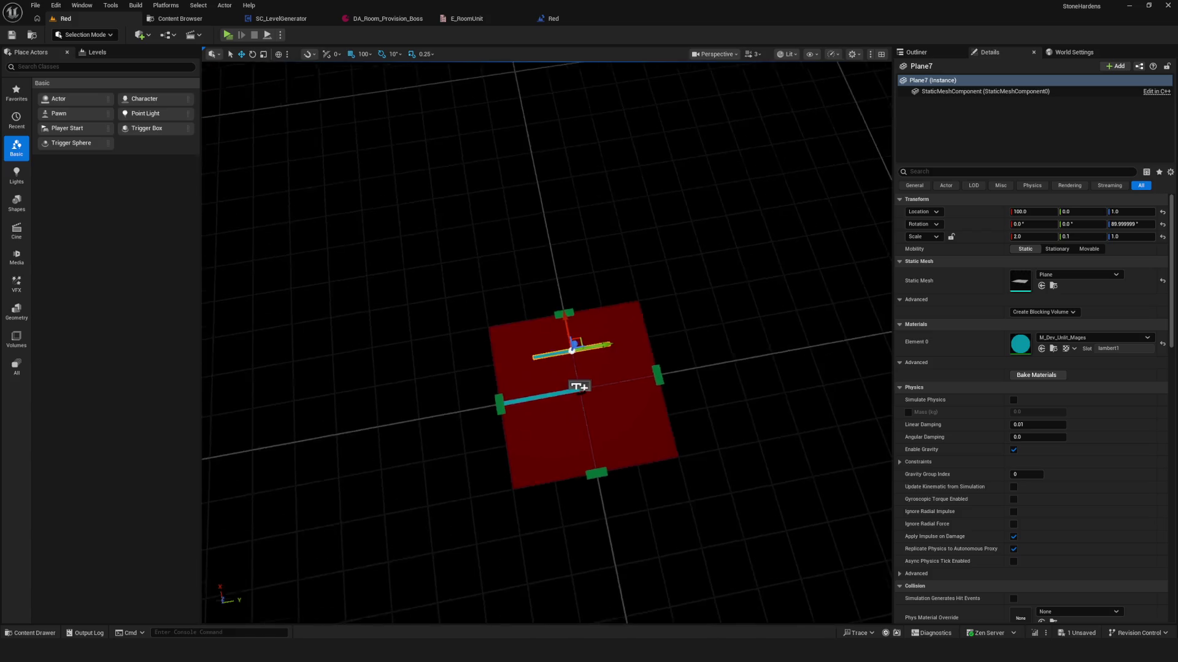
key(f)
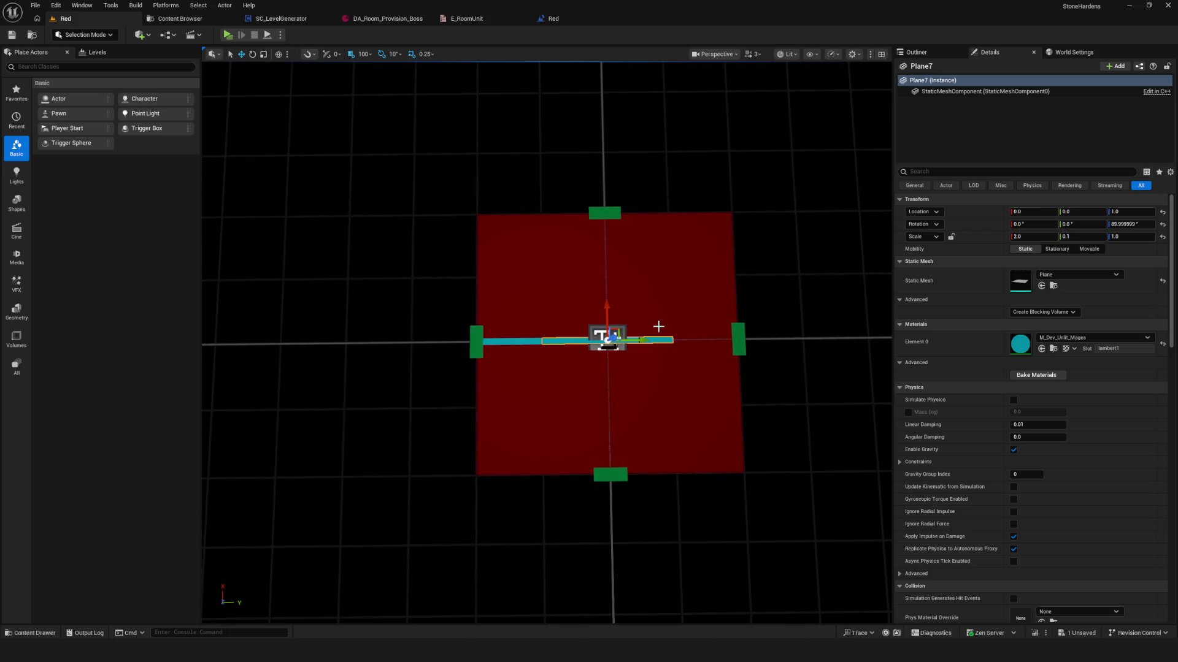
drag(641, 340, 706, 340)
key(ctrl+z)
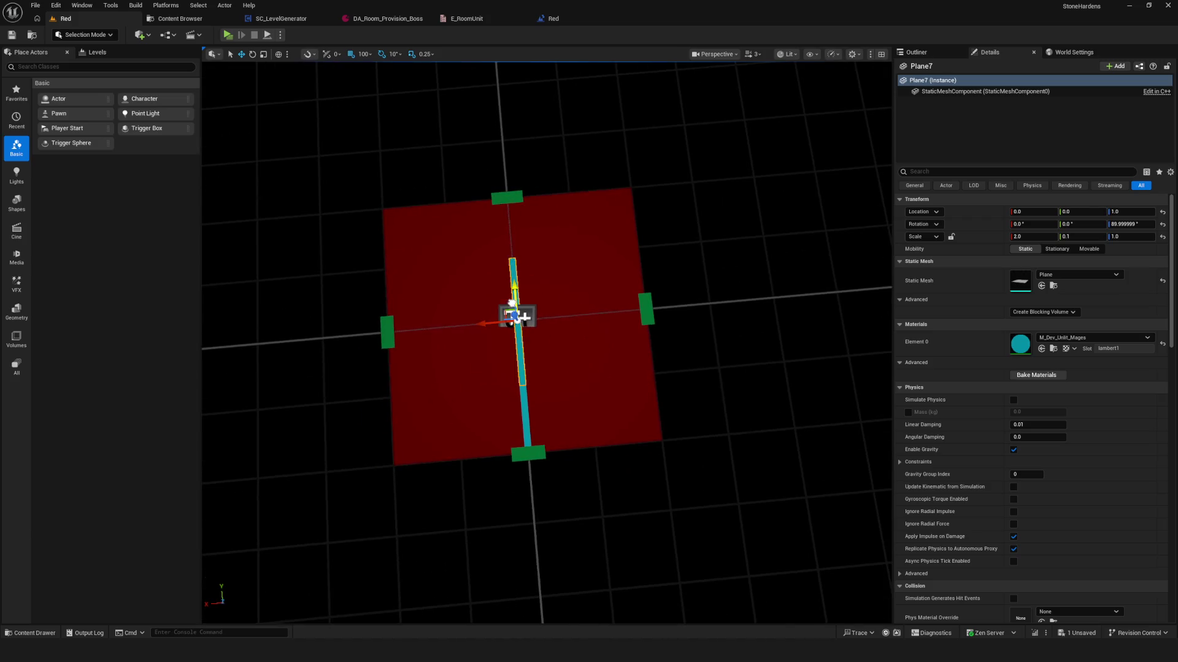
mouse_move(517, 258)
mouse_down()
mouse_move(516, 233)
mouse_move(428, 224)
mouse_move(482, 245)
mouse_move(474, 192)
mouse_move(458, 279)
mouse_up()
key(e)
key(w)
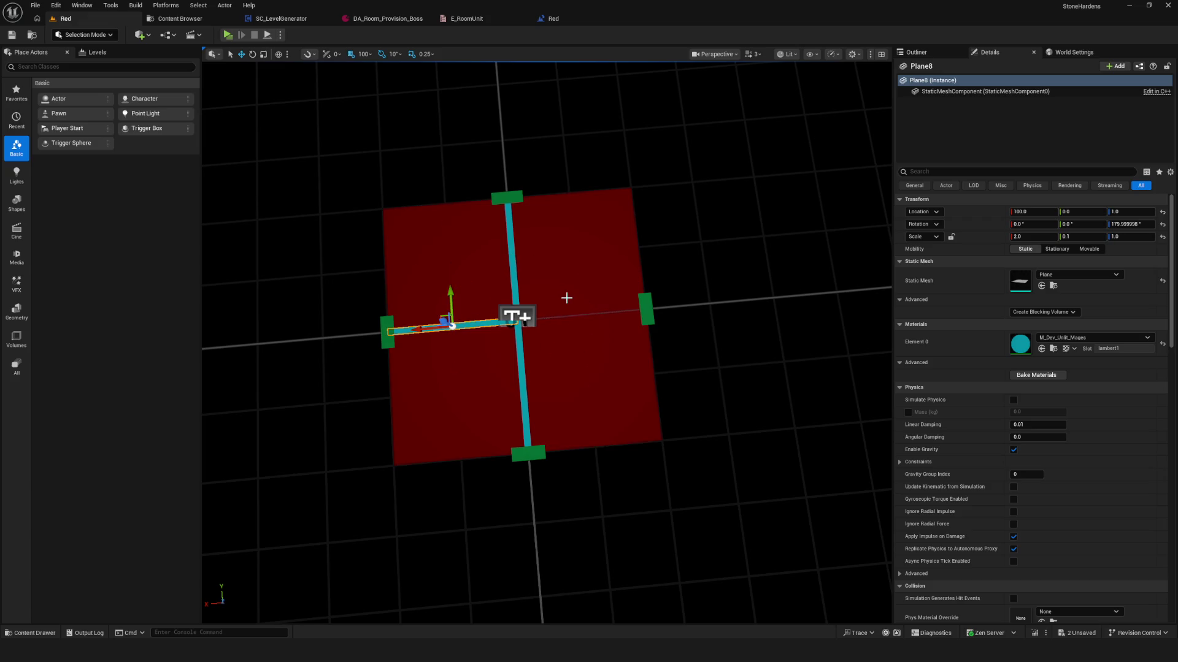
- Duplicate the crosswise strip and place it between the centre and the right marker
key(ctrl+d)
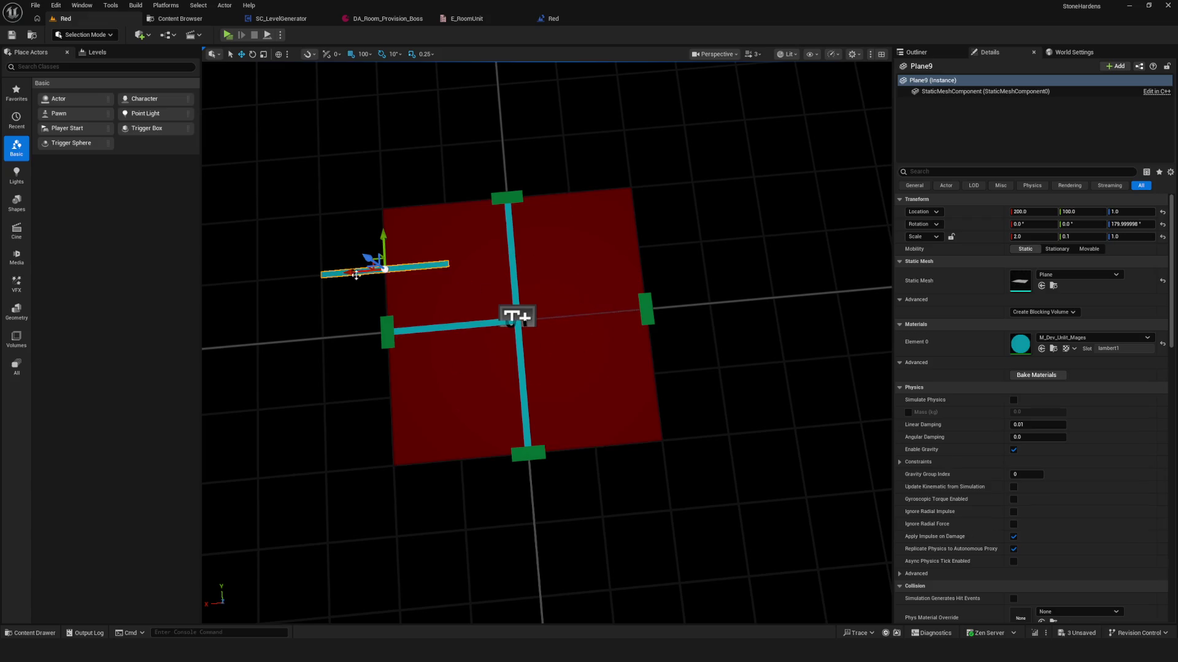
drag(352, 272, 534, 273)
drag(572, 222, 580, 286)
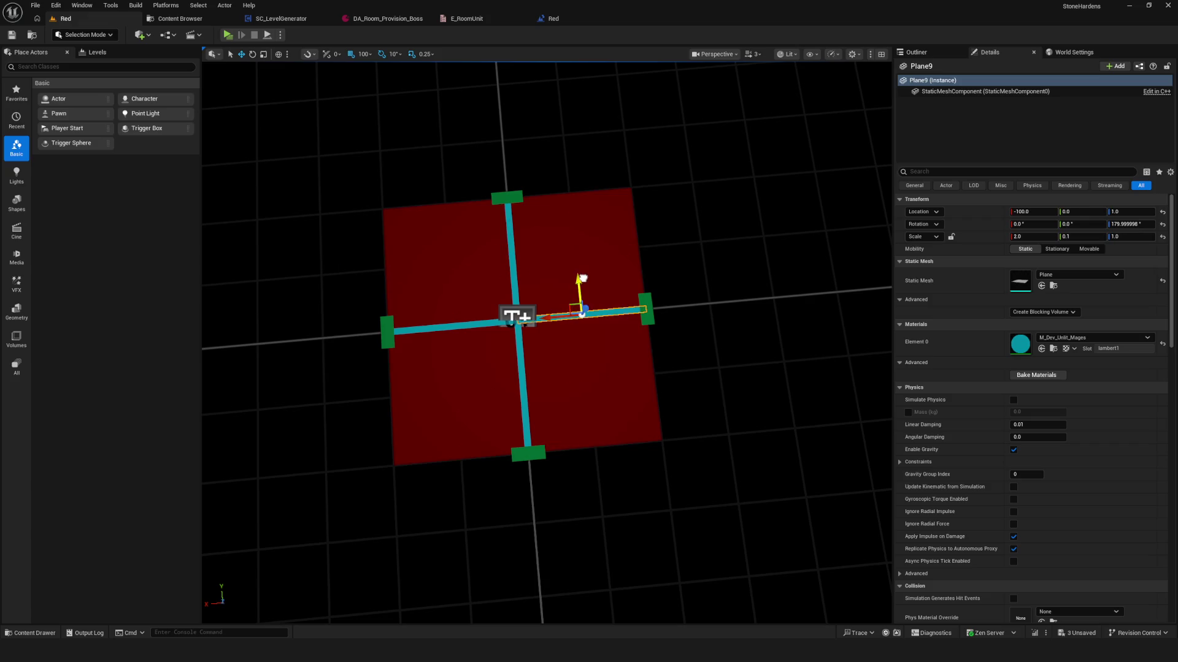
scroll(559, 356, down, 4)
scroll(559, 355, up, 5)
- Save the level and search the strip's properties for 'visi'
click(11, 35)
scroll(581, 367, down, 5)
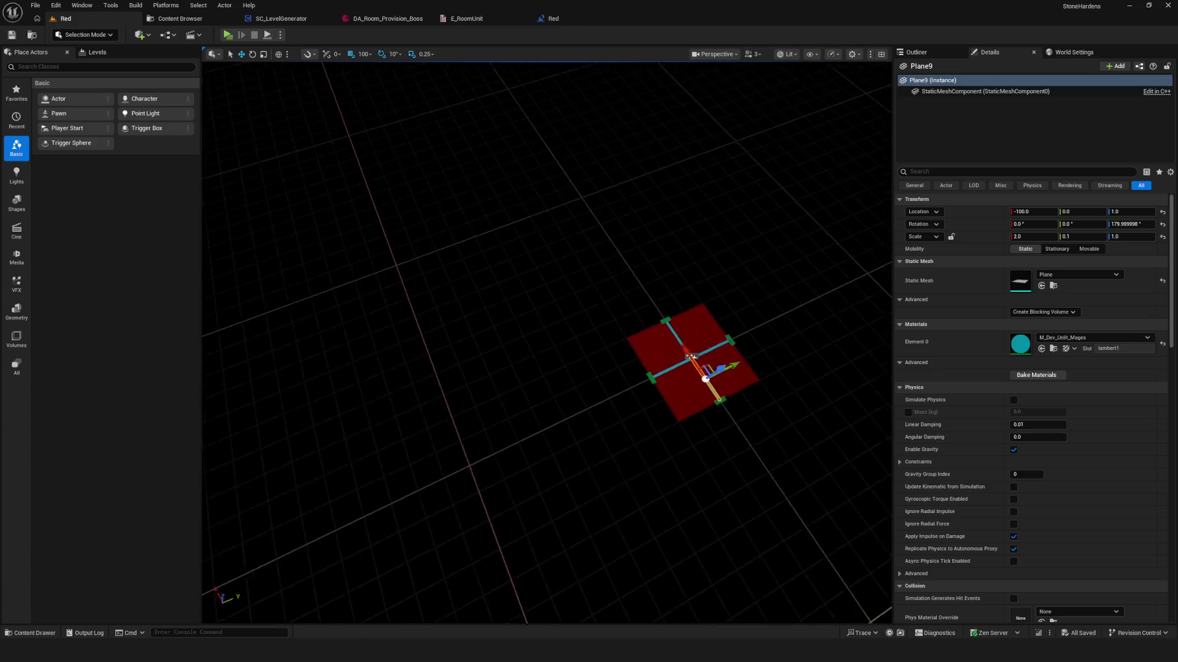
scroll(581, 367, up, 3)
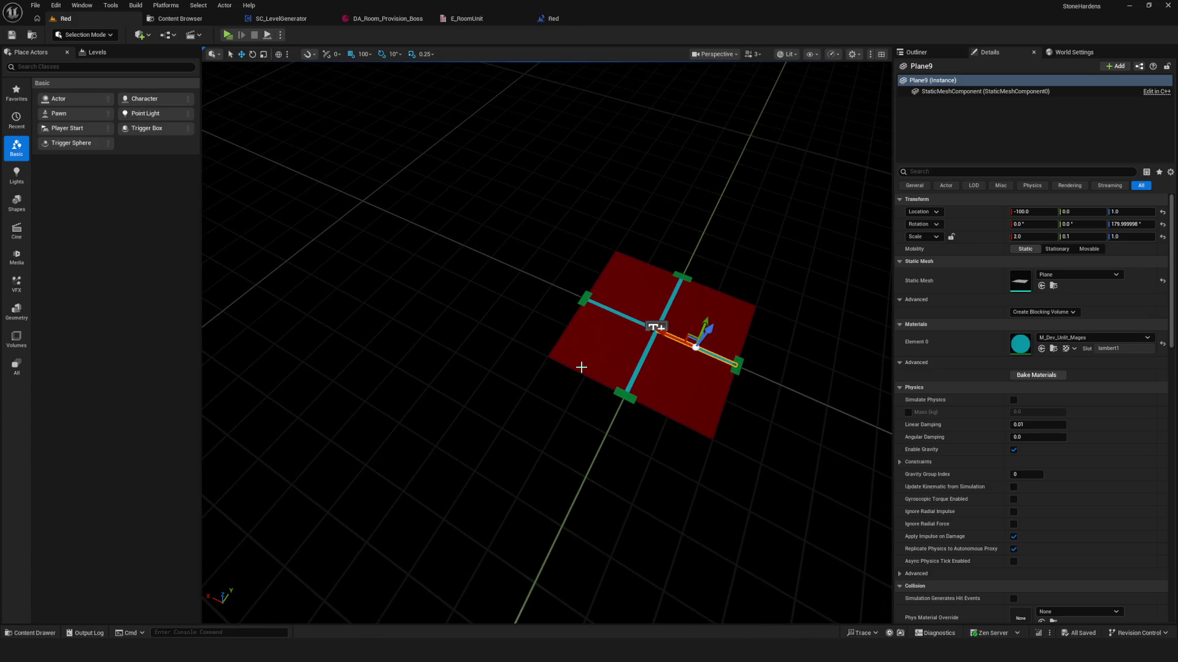
scroll(670, 371, up, 3)
scroll(671, 370, down, 2)
scroll(670, 371, up, 2)
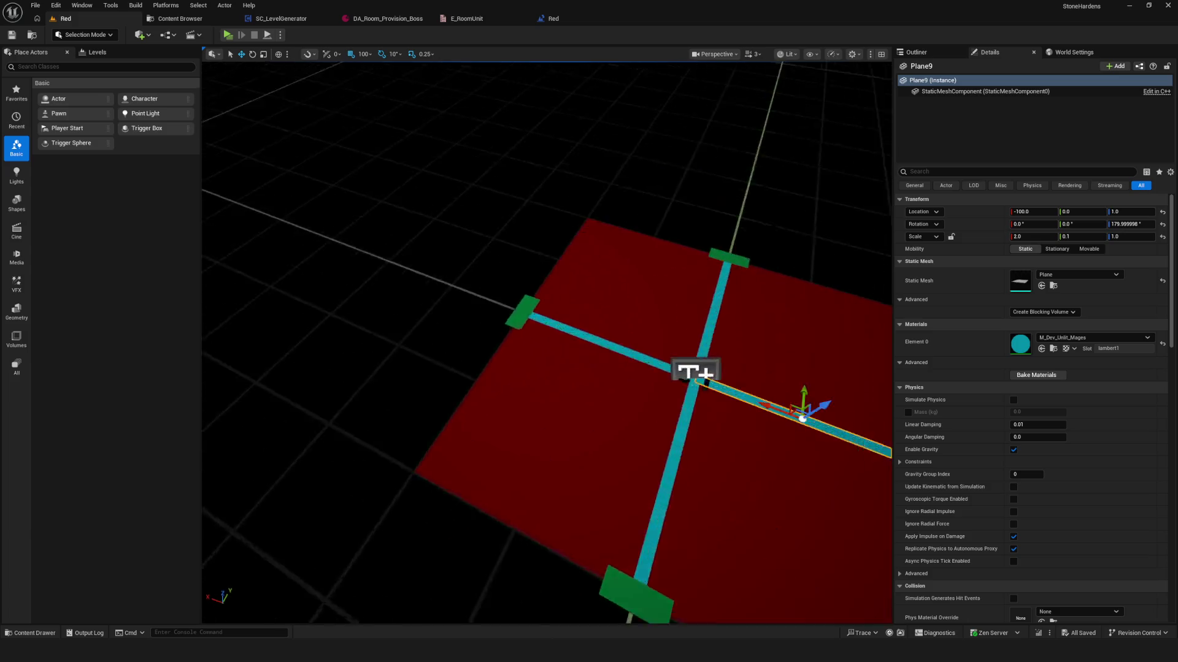
scroll(671, 370, up, 1)
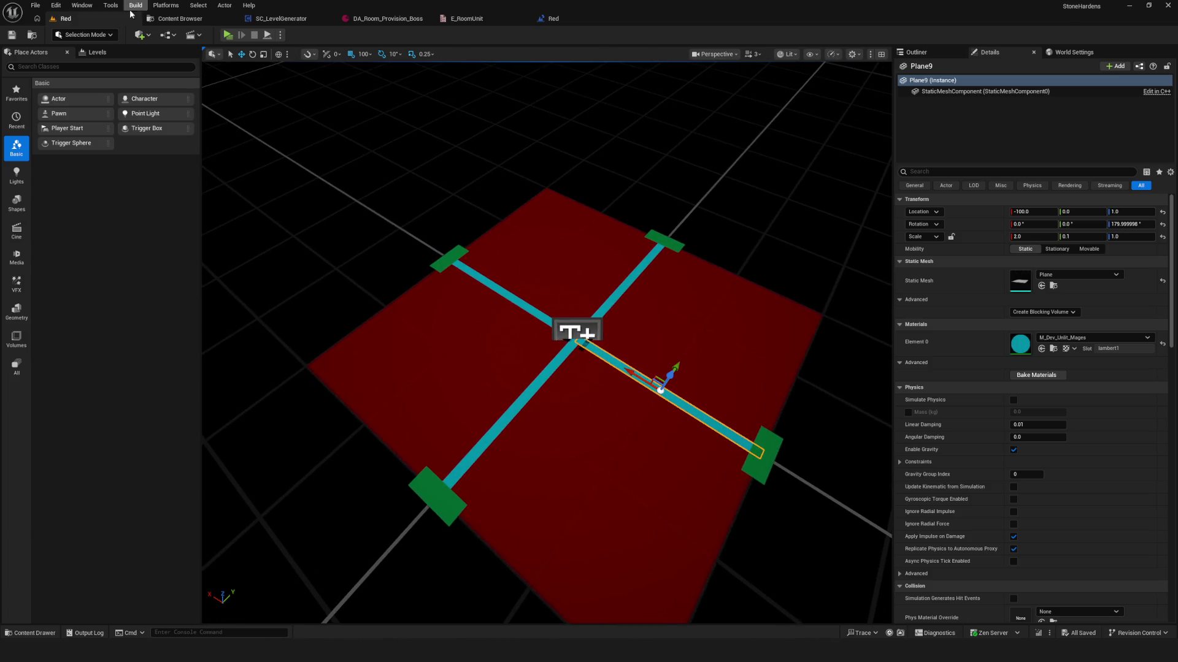
click(946, 172)
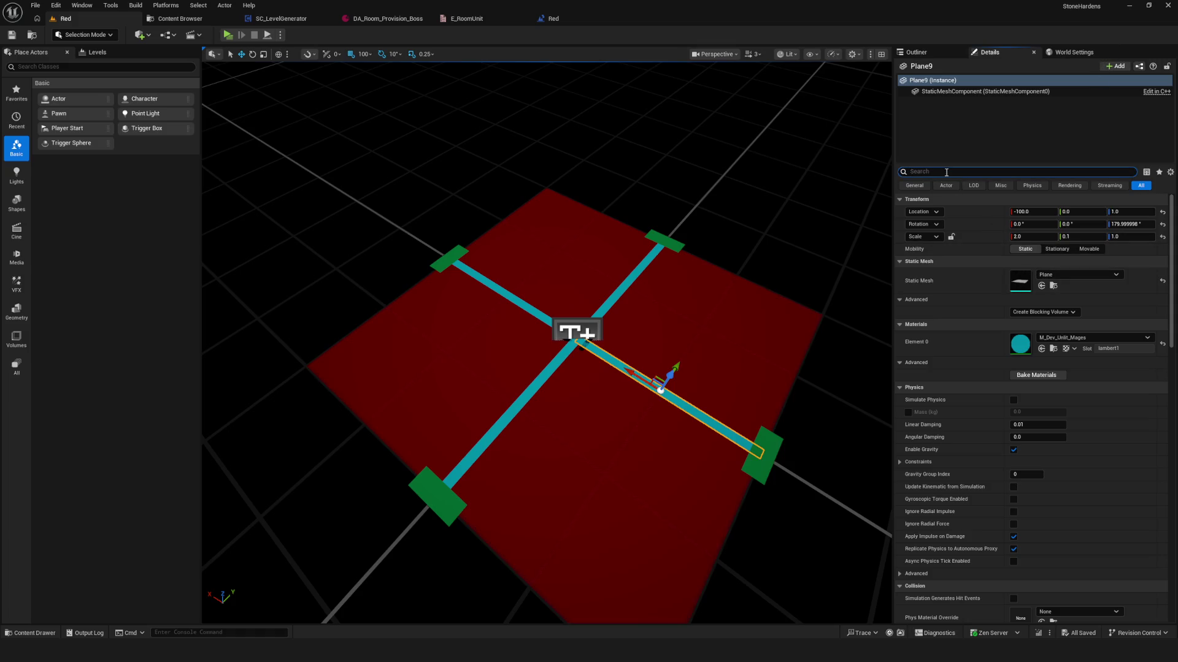
text(visi)
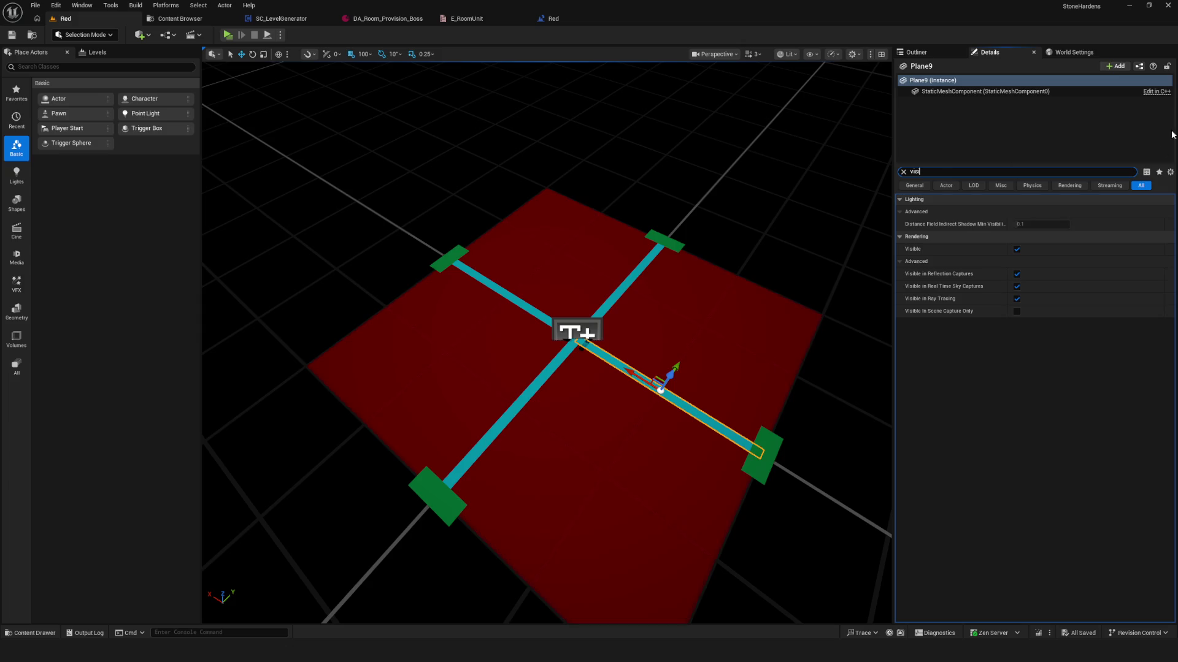
- Toggle the strip's Visible off and on, then list Plane through Plane9 and the TextRenderActor
click(1017, 249)
click(1017, 249)
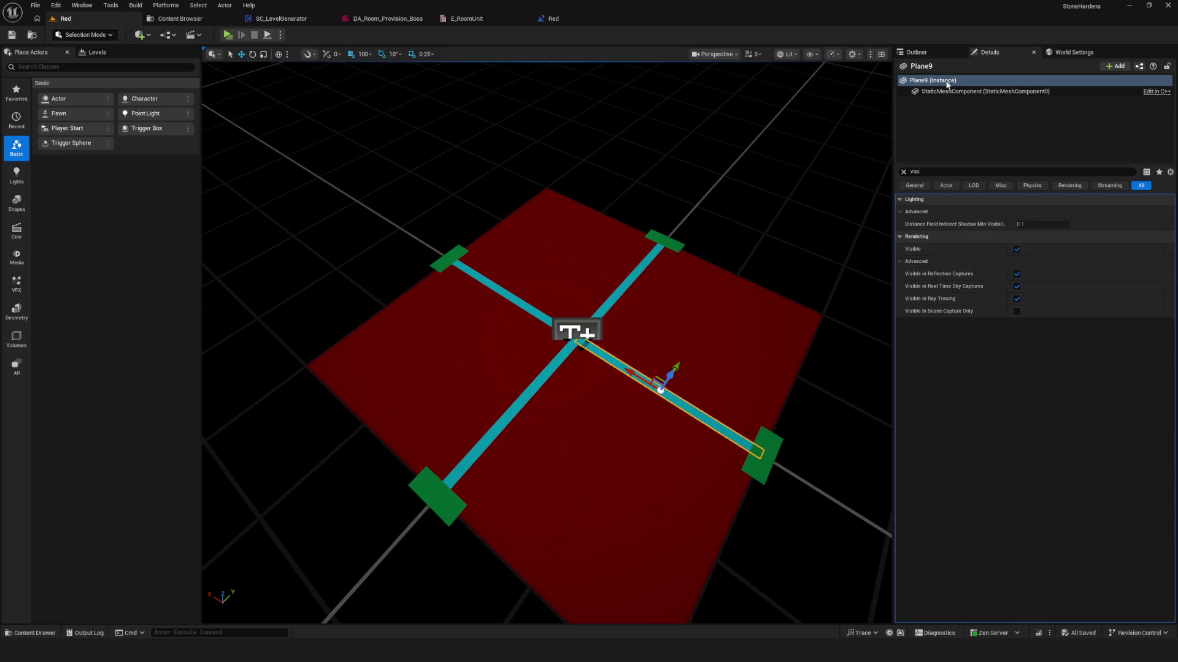
drag(513, 288, 619, 302)
click(917, 52)
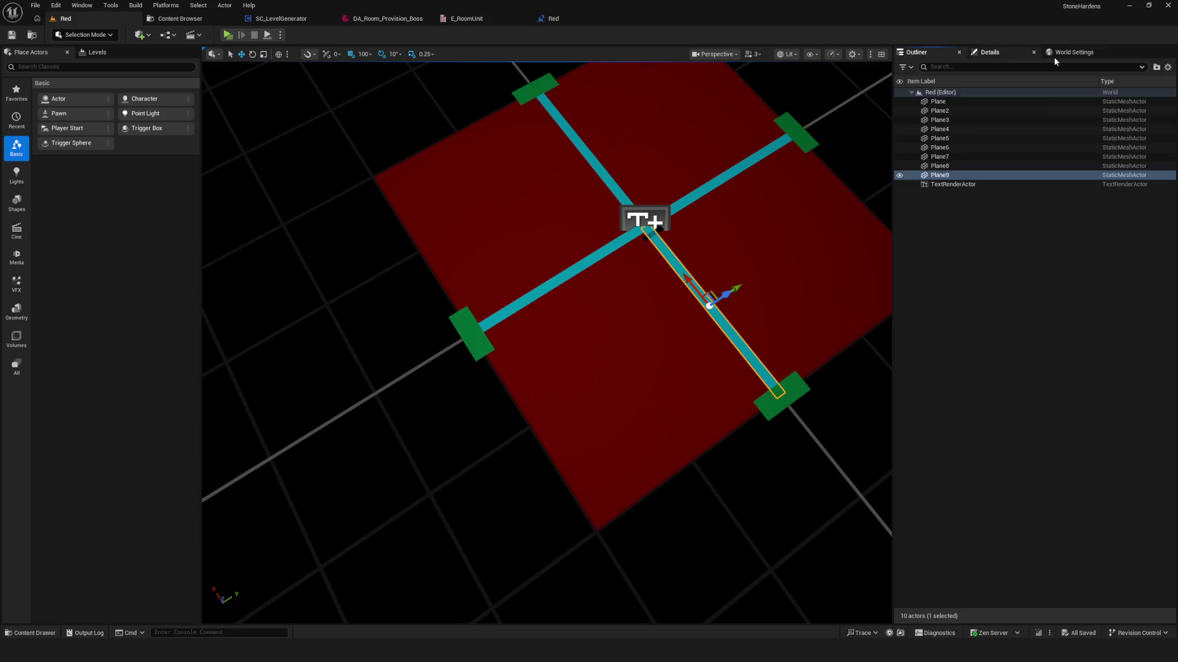
scroll(618, 303, down, 10)
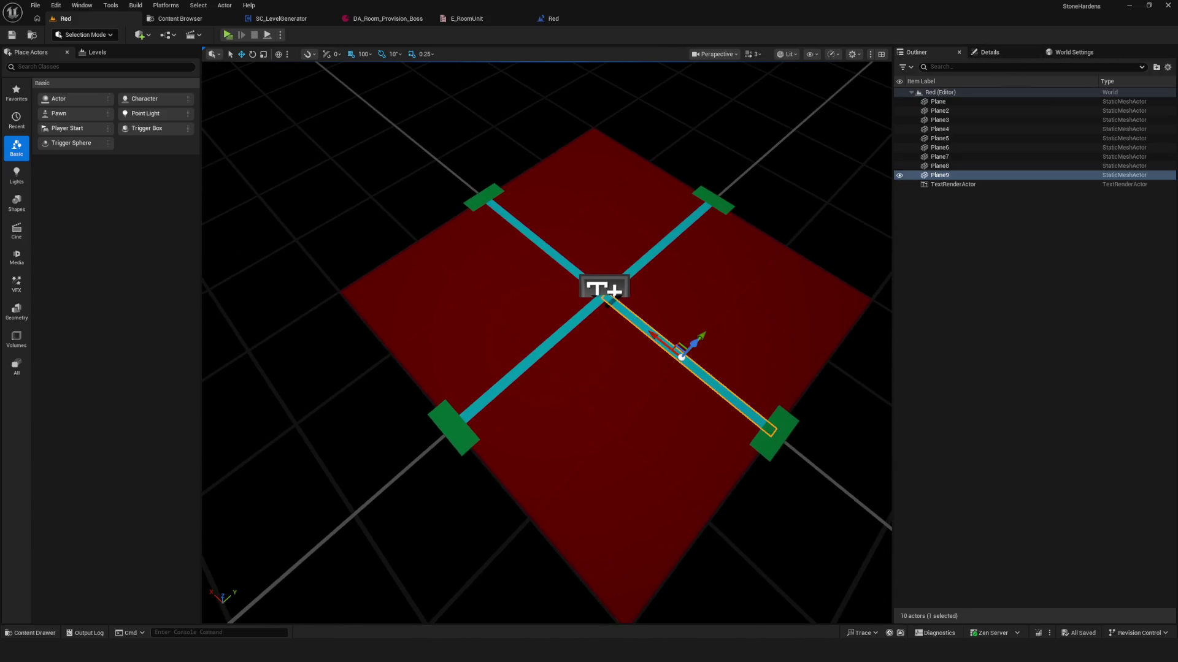
scroll(618, 302, up, 6)
scroll(618, 303, down, 3)
scroll(574, 291, up, 5)
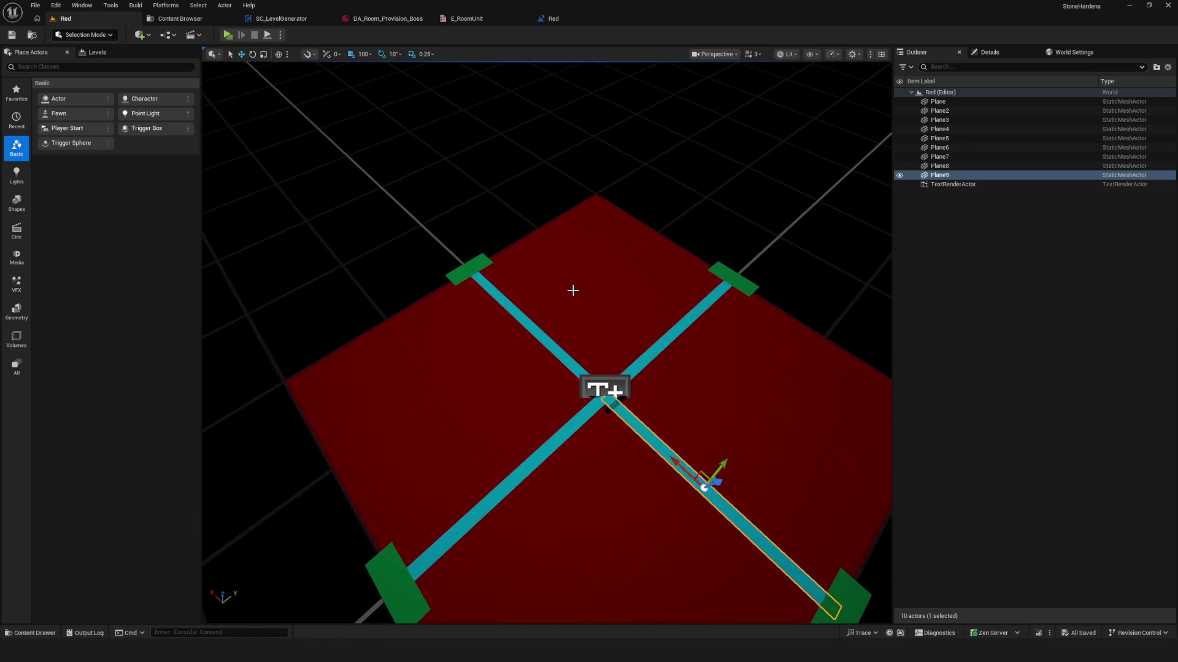
- Rename the top-left green door marker DoorLeft and the right one DoorFront
click(483, 276)
key(F2)
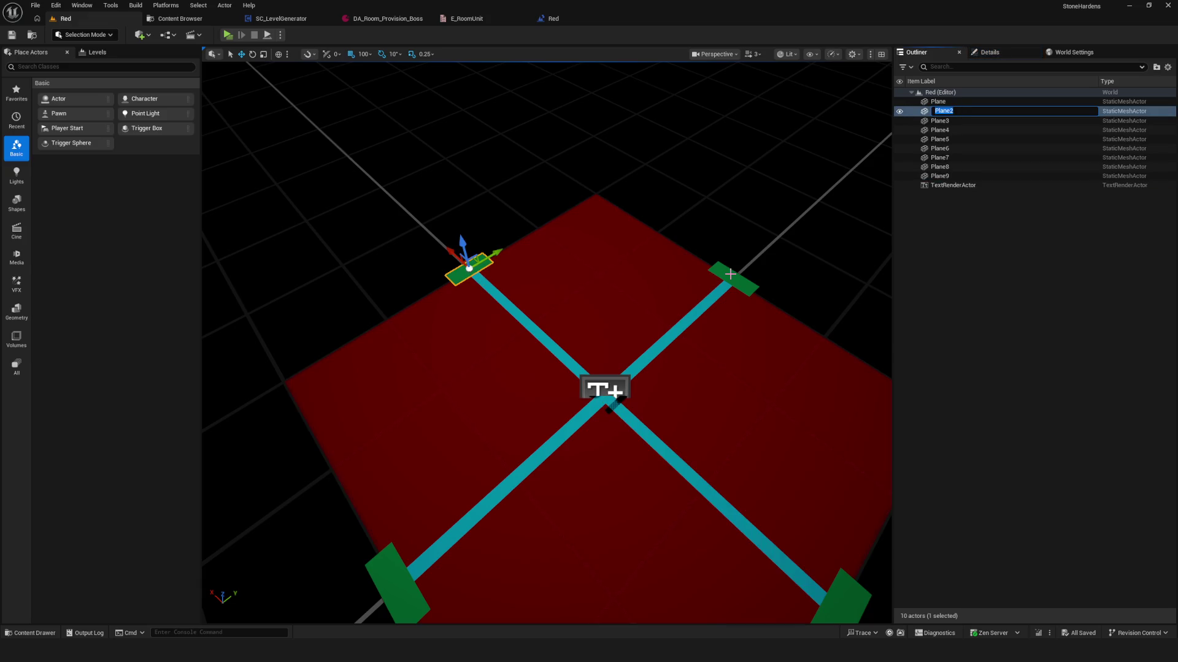
text(do)
key(BackSpace)
key(BackSpace)
key(BackSpace)
text(D)
text(oor)
key(Return)
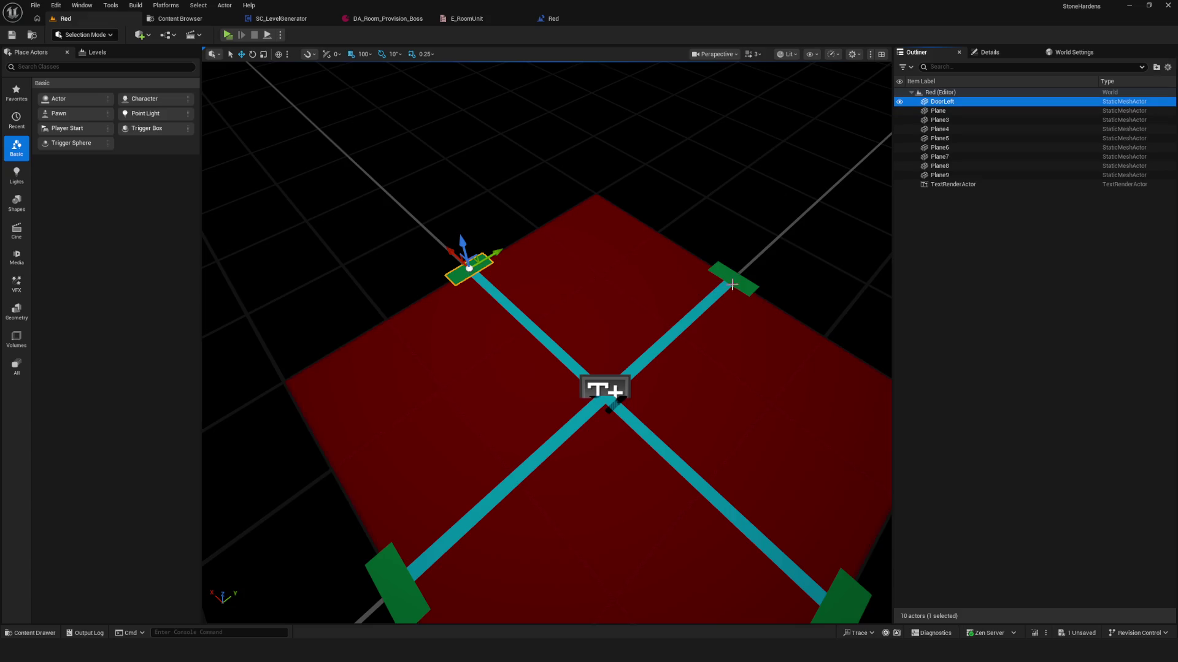
click(731, 286)
key(F2)
text(D)
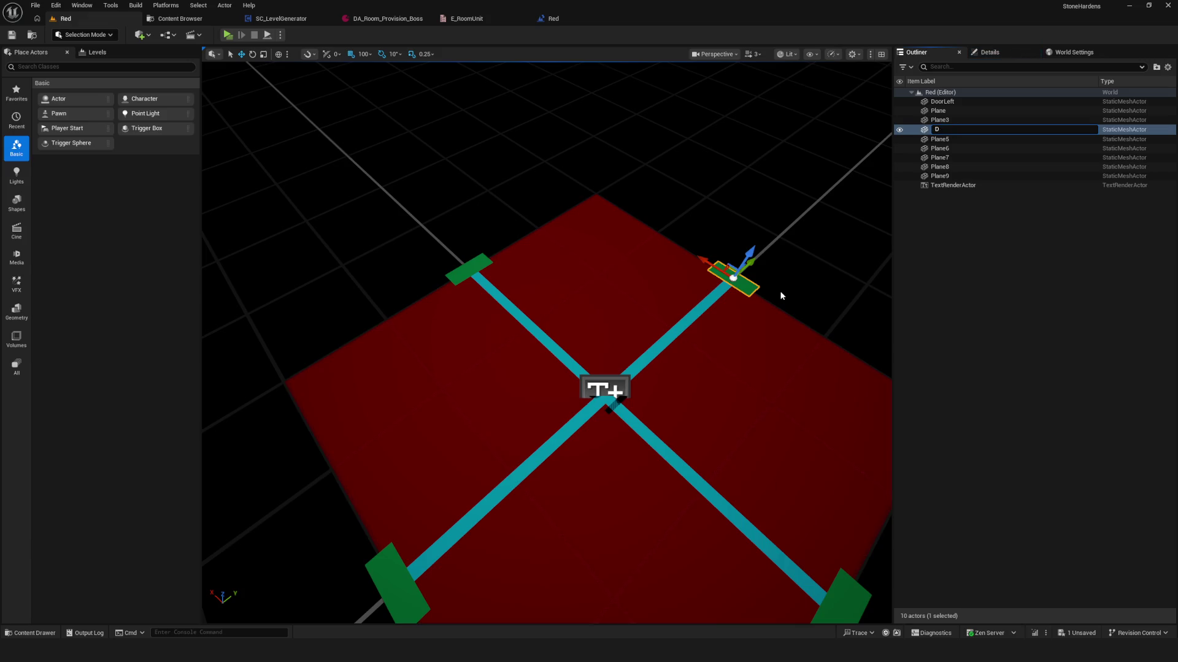
text(oorFro)
text(nt)
key(Return)
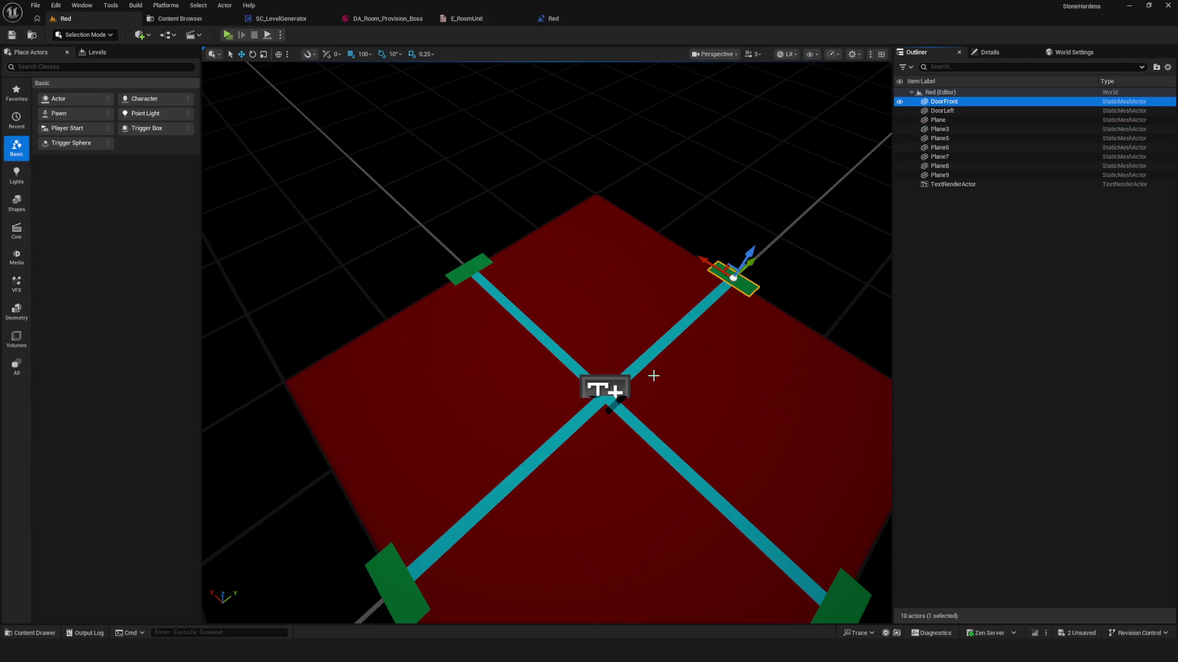
- Rename the bottom-right door marker DoorRight and the left one DoorBack
scroll(679, 378, down, 5)
scroll(665, 454, up, 3)
click(665, 454)
key(F2)
text(Doo)
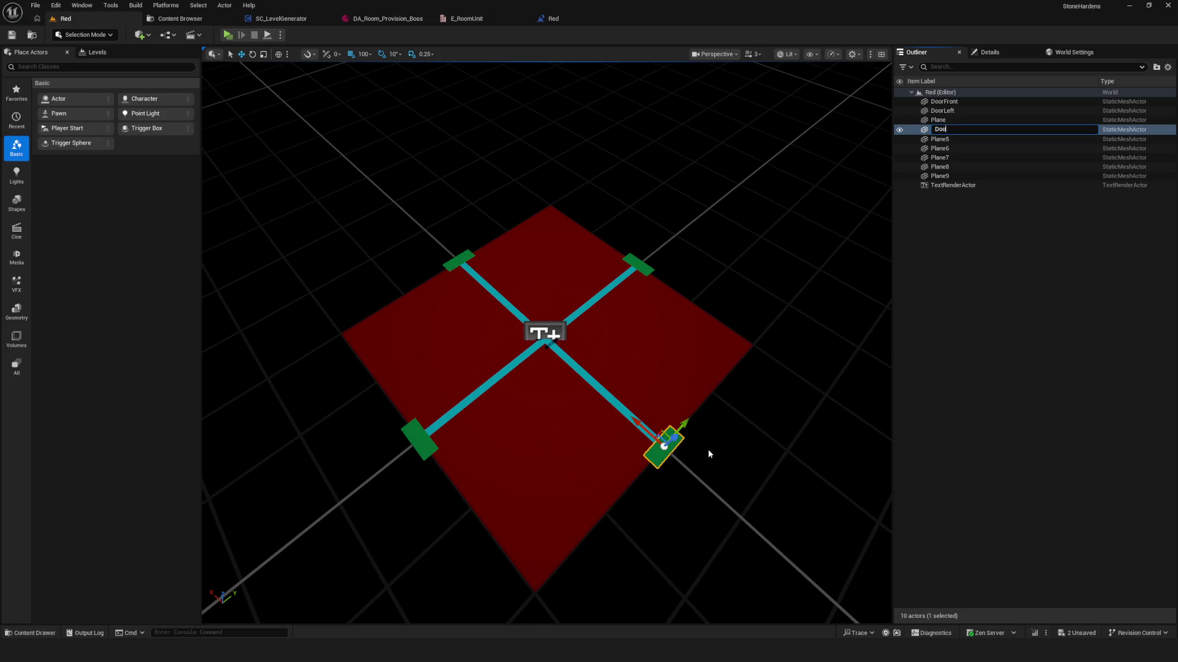
text(rRight)
key(Return)
click(414, 438)
key(F2)
text(DoorB)
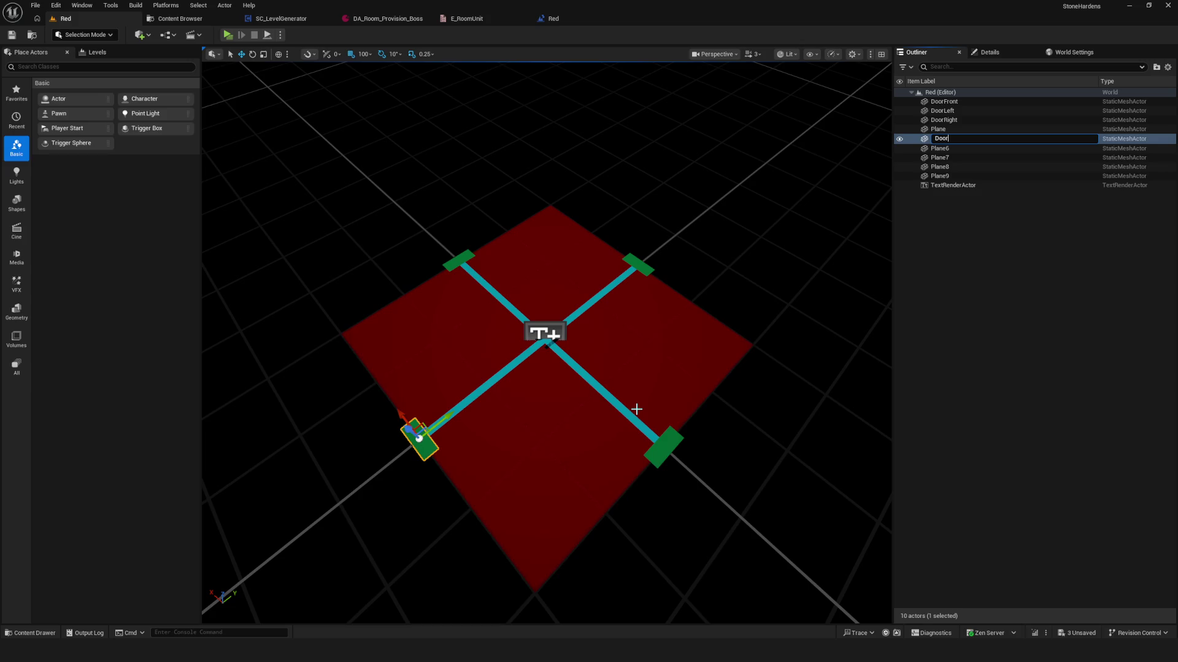
text(ack)
key(Return)
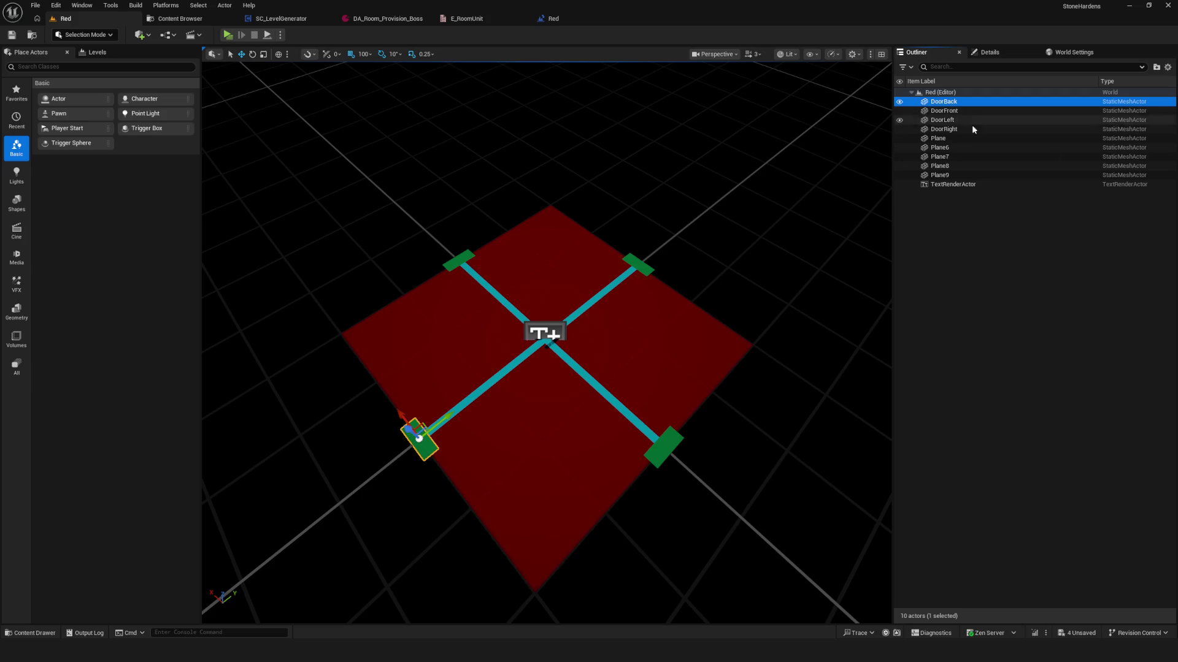
- Rename the red floor plane, Plane, to Vase in the Outliner
click(959, 139)
click(952, 147)
key(Up)
key(F2)
text(V)
key(Return)
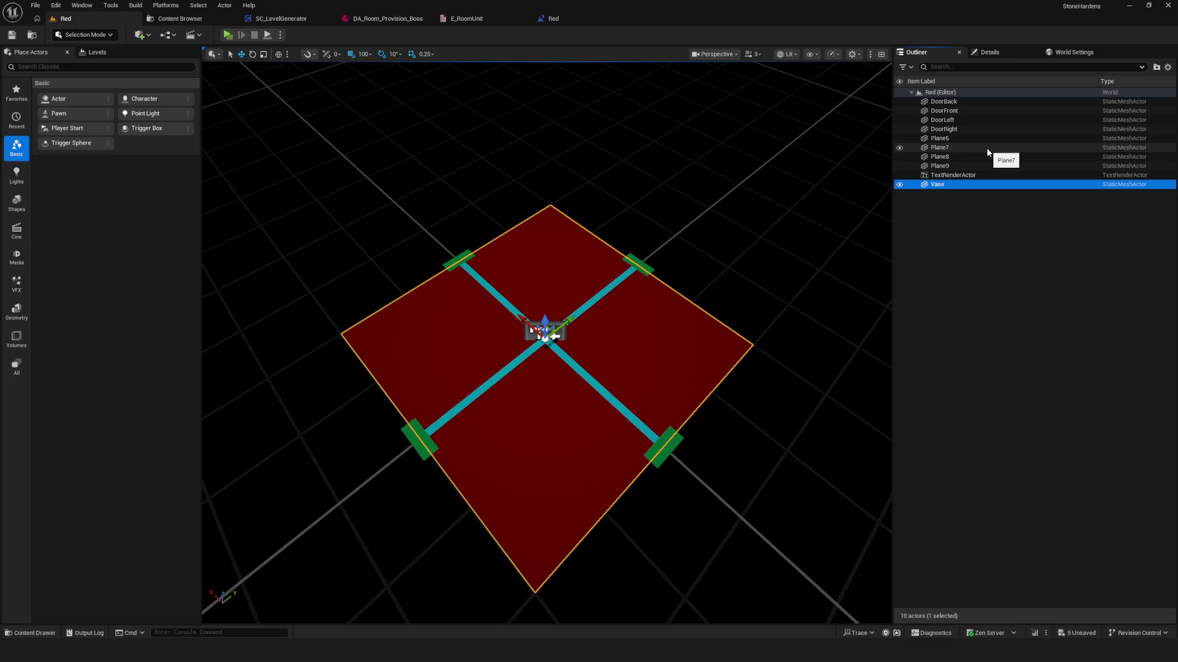
- Rename the floor to Base and the cyan strip Plane6 to NormalBack
key(F2)
text(Base)
key(Return)
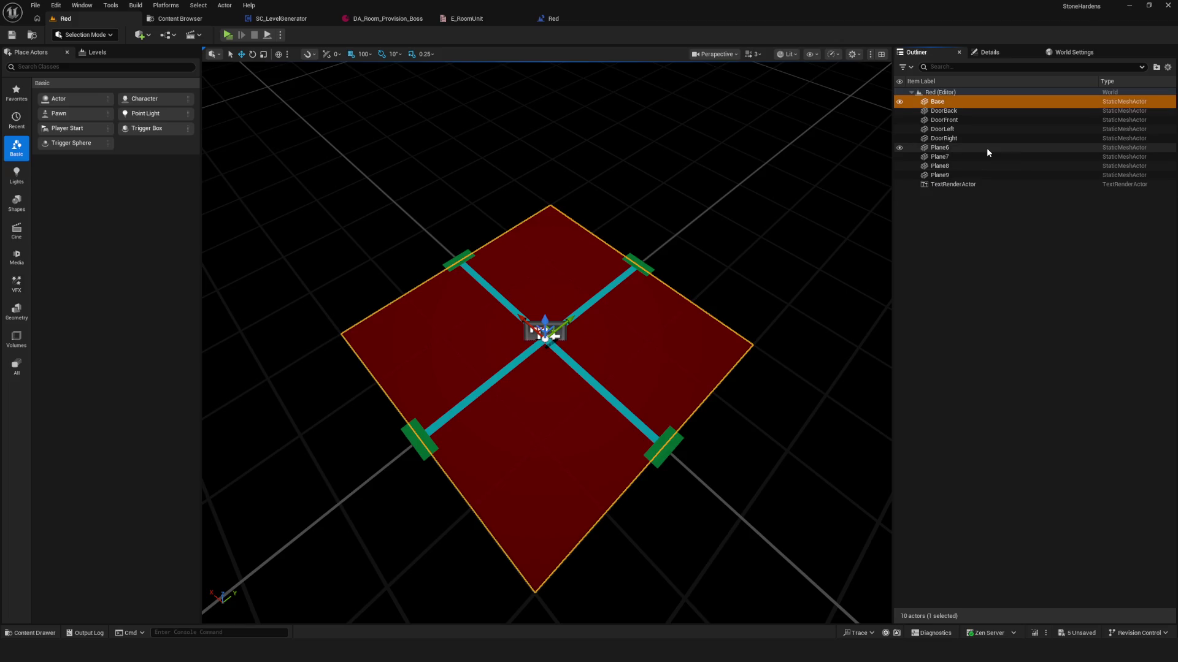
click(987, 147)
key(F2)
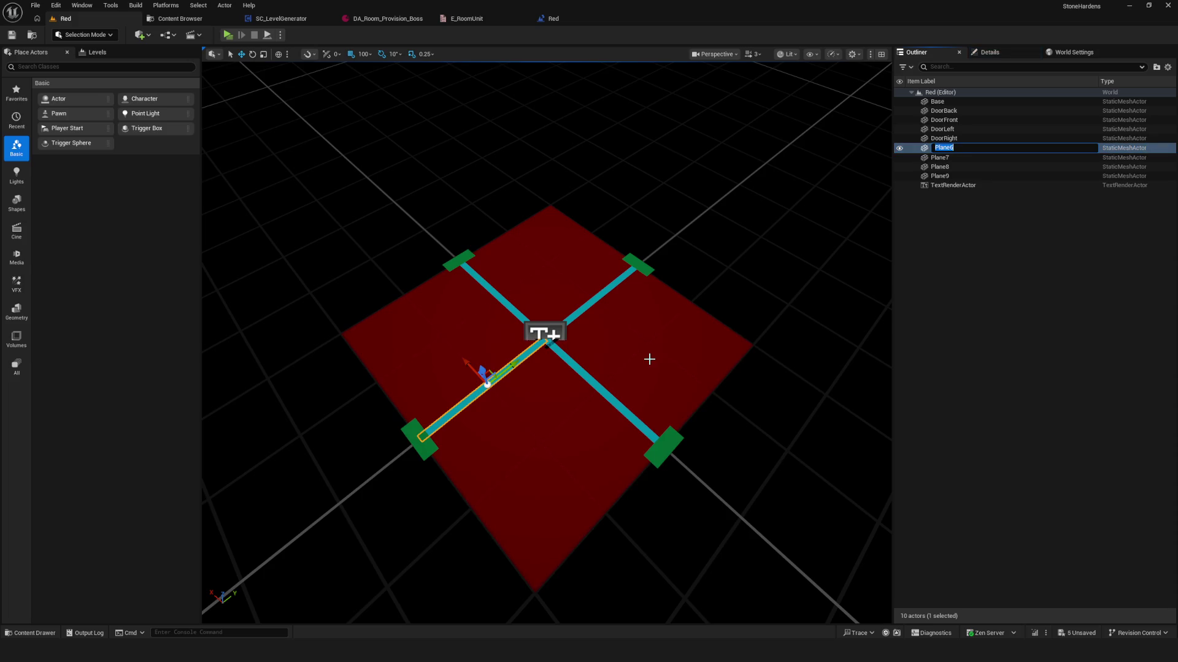
key(BackSpace)
text(NormalBa)
text(ck)
key(Return)
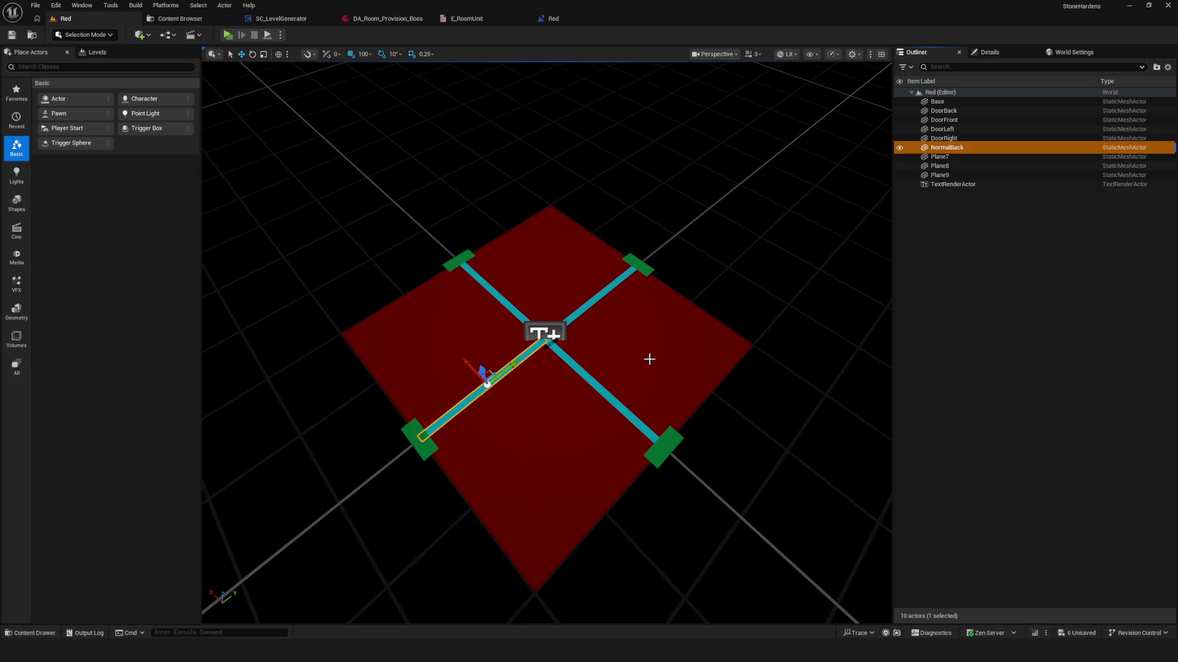
- Rename strips Plane7 and Plane8 to NormalFront and NormalLeft
key(Down)
key(F2)
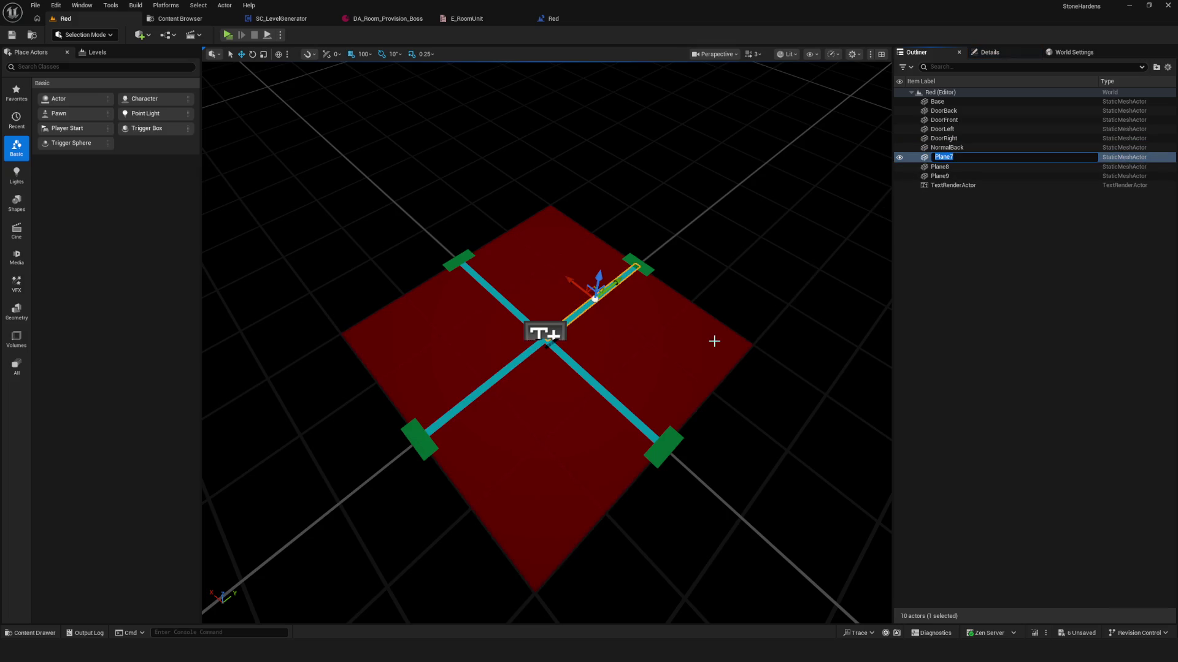
text(NormalFront)
key(Return)
key(Down)
key(F2)
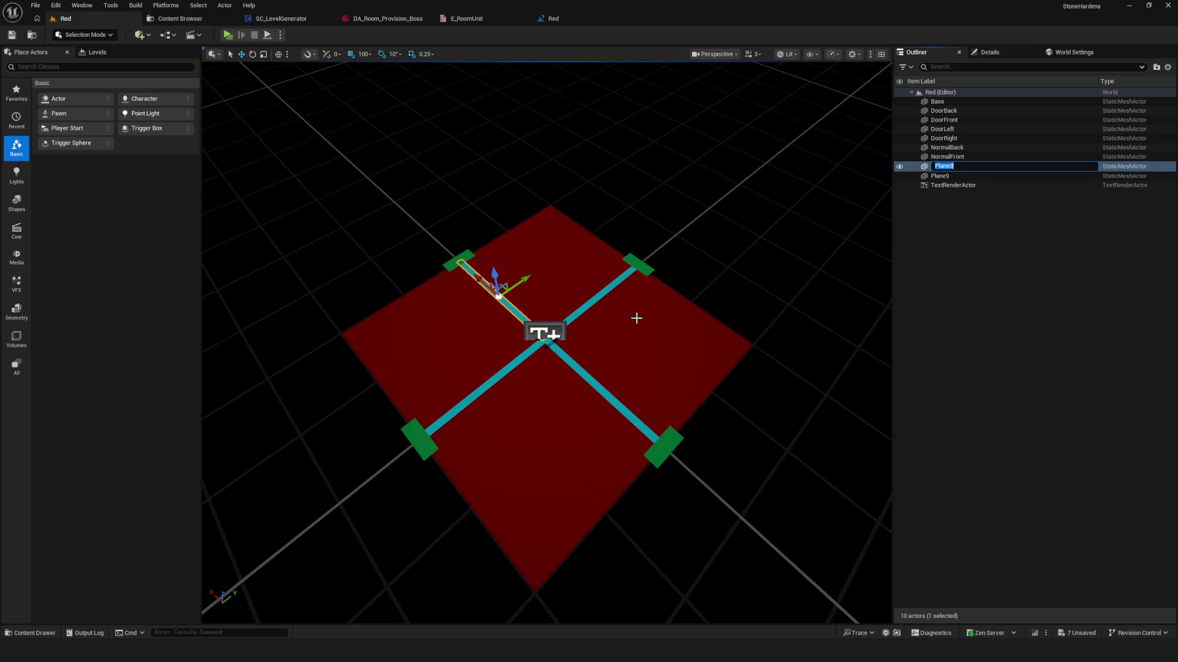
text(Normal)
text(Left)
key(Return)
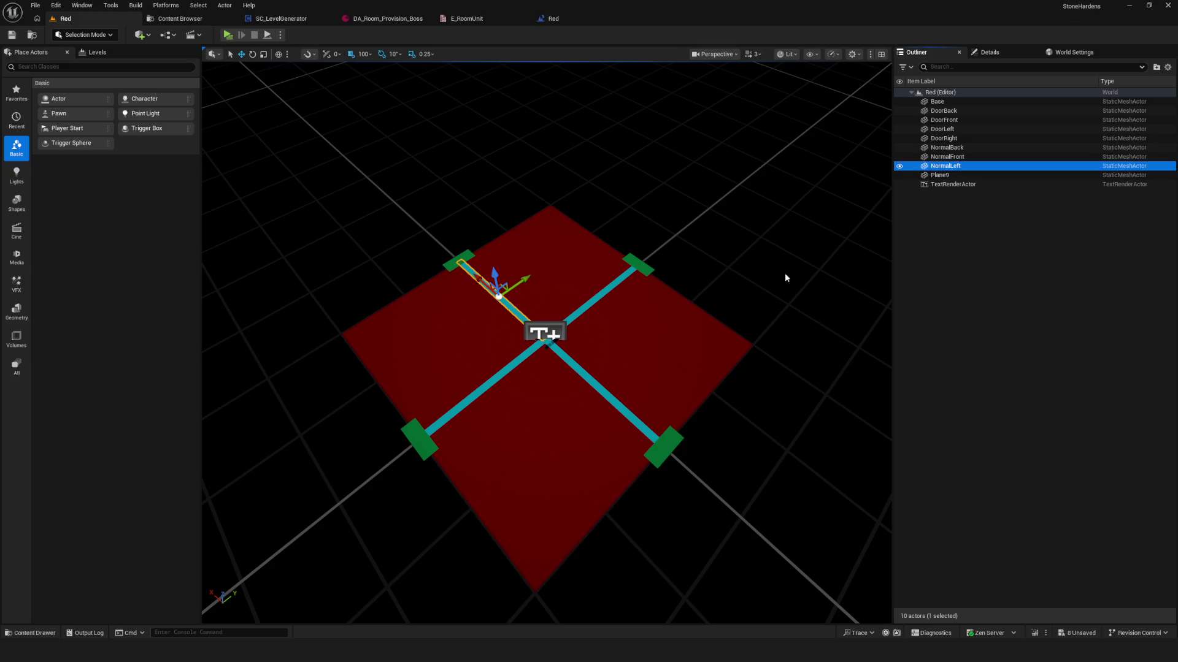
- Rename strip Plane9 to NormalRight and save the level with Ctrl+S
click(937, 178)
key(F2)
text(NormalRight)
key(Return)
key(ctrl+s)
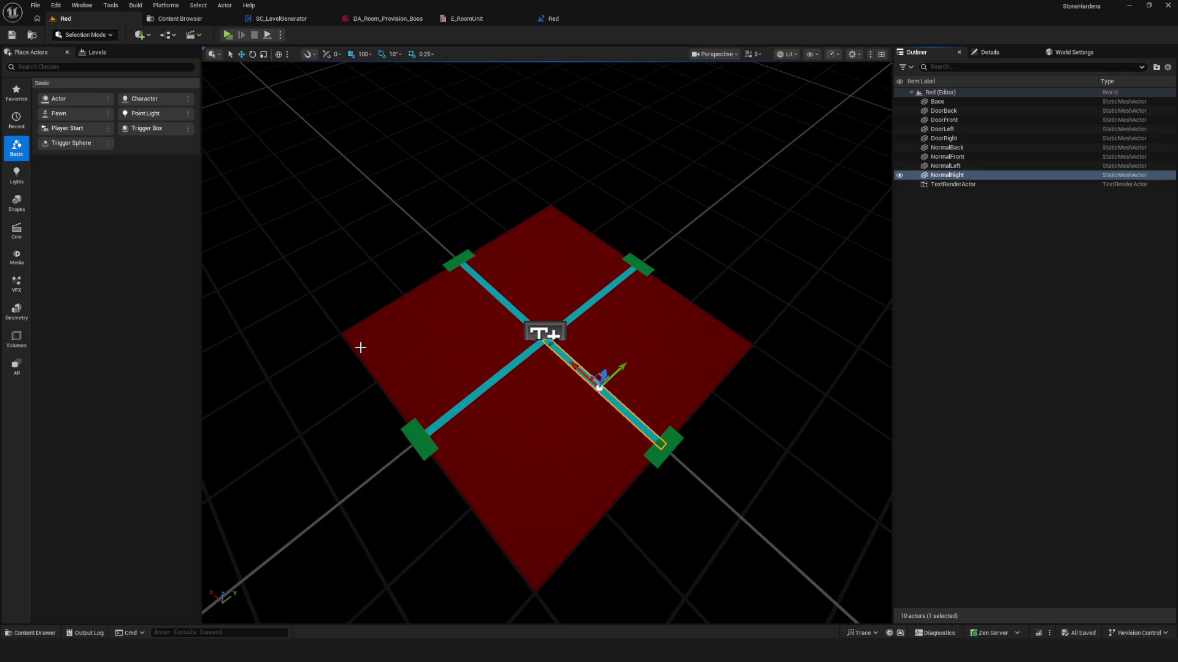
mouse_move(546, 343)
mouse_down()
mouse_move(546, 393)
mouse_move(546, 344)
mouse_move(509, 356)
mouse_move(534, 356)
mouse_move(667, 196)
mouse_up()
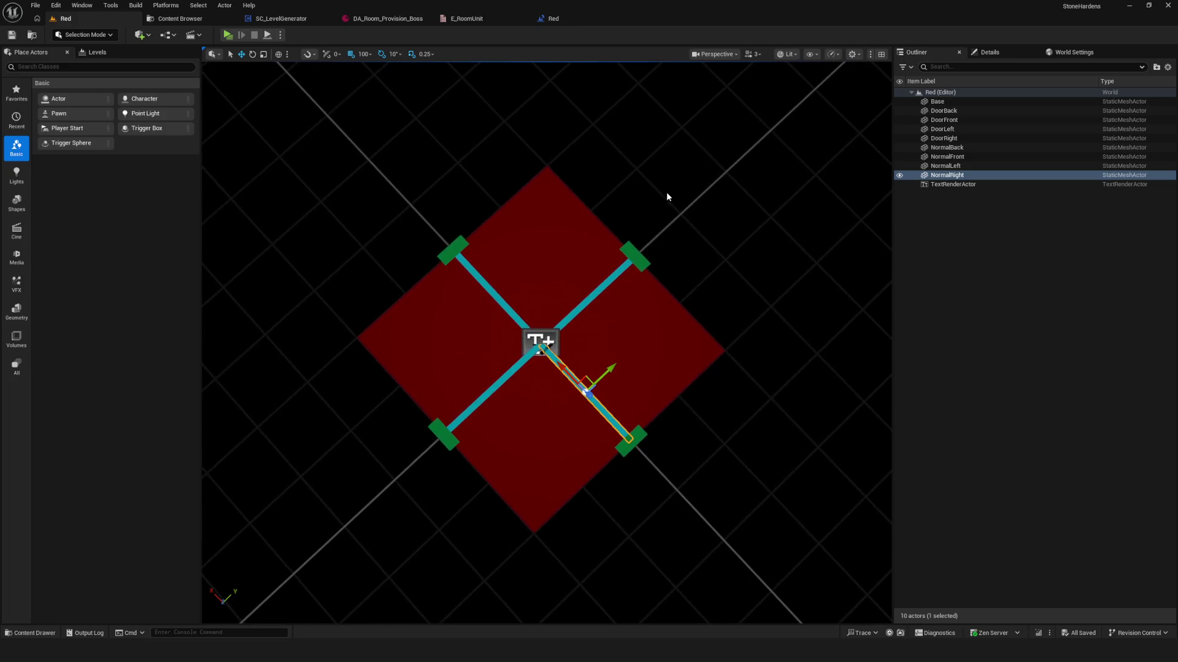
mouse_move(545, 368)
mouse_down()
mouse_move(545, 399)
mouse_move(546, 374)
mouse_move(573, 363)
mouse_up()
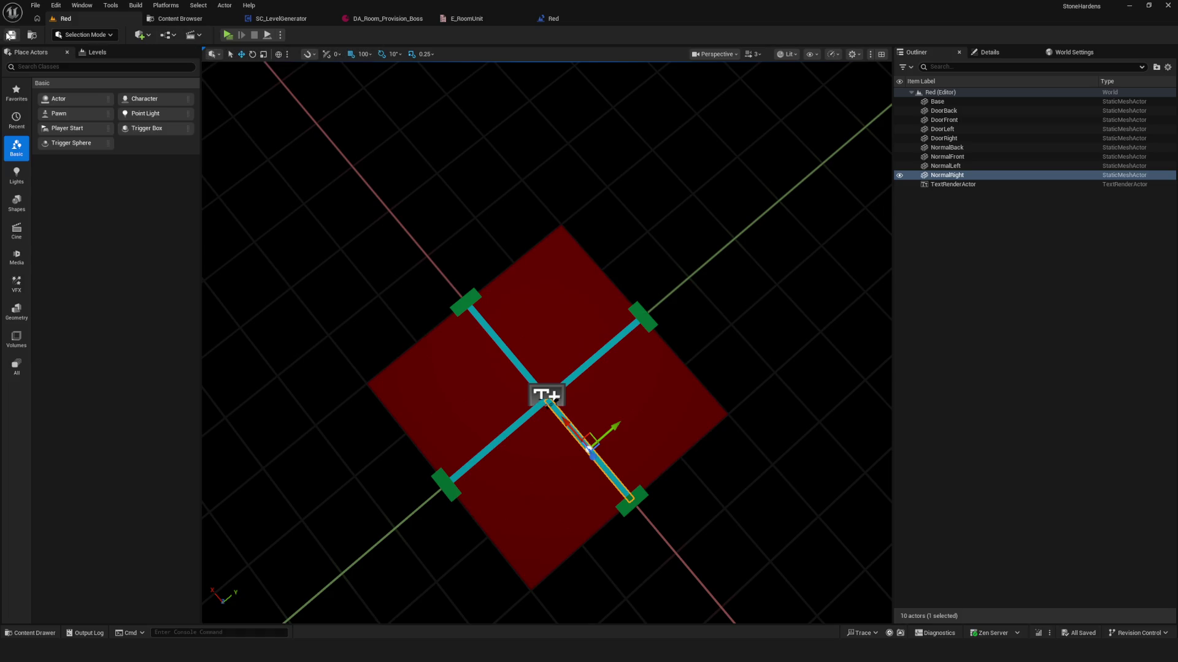
drag(747, 278, 749, 306)
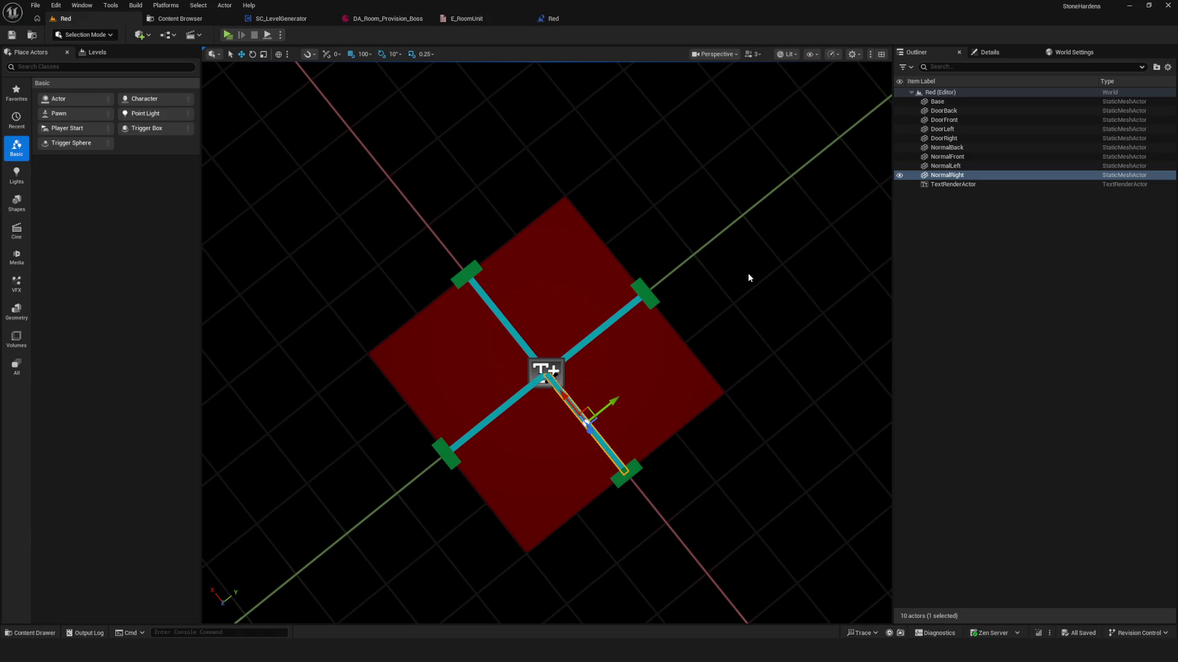
click(167, 35)
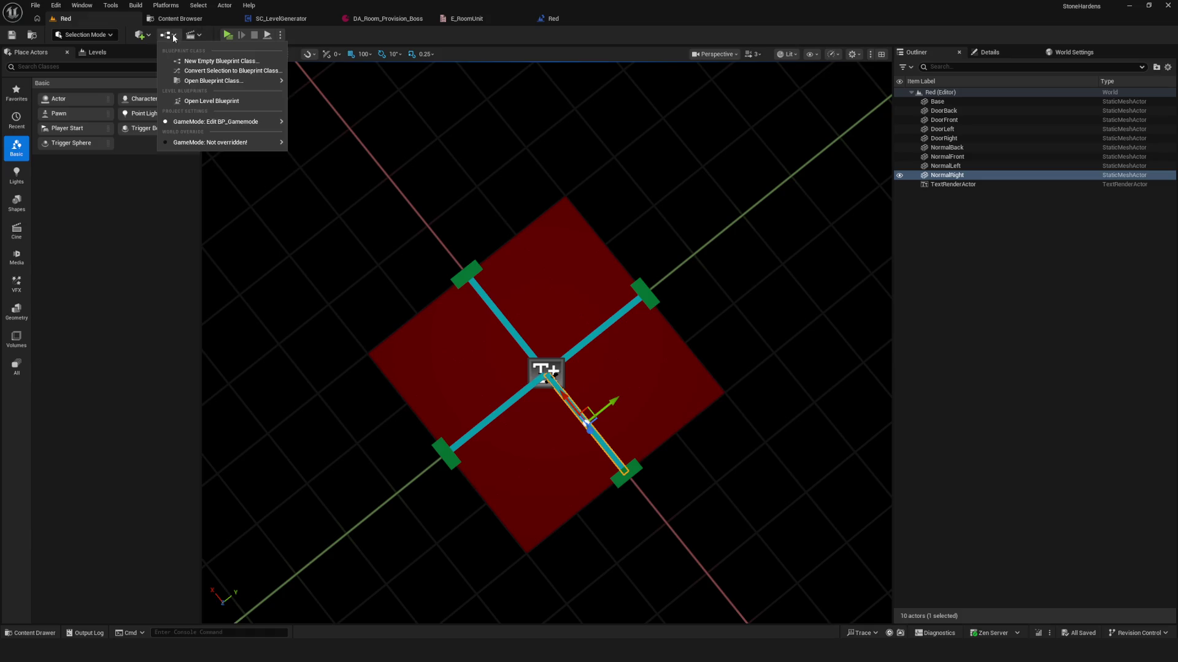
- Open Red's level blueprint from the Blueprints toolbar menu and save it
click(237, 101)
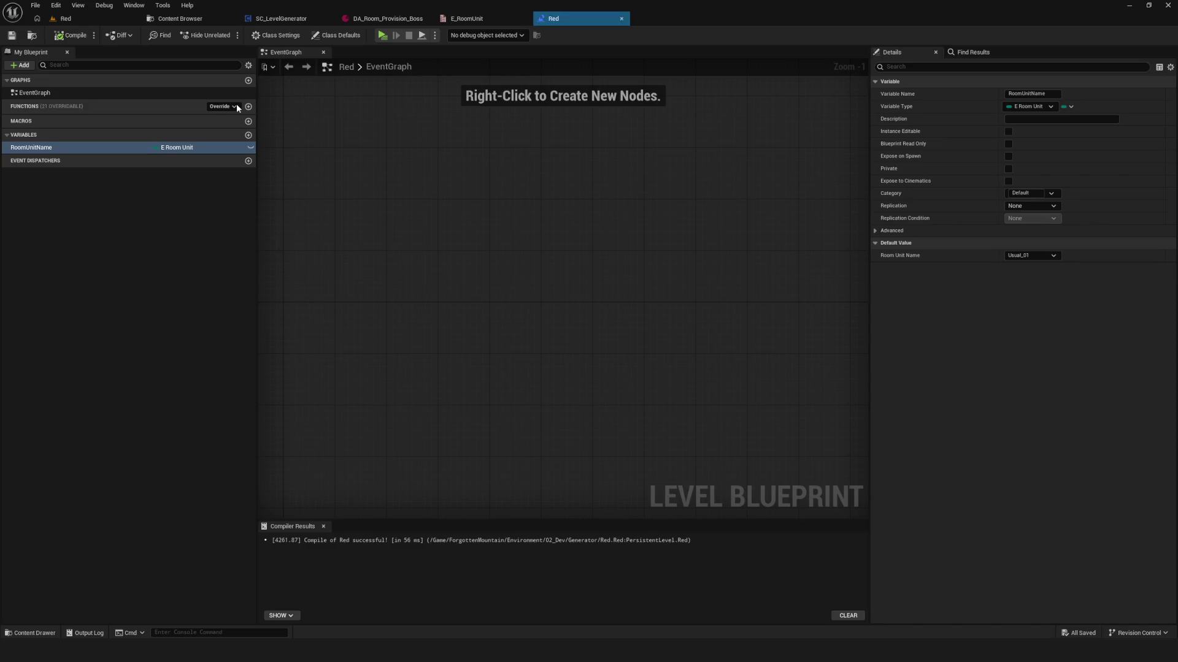
click(18, 35)
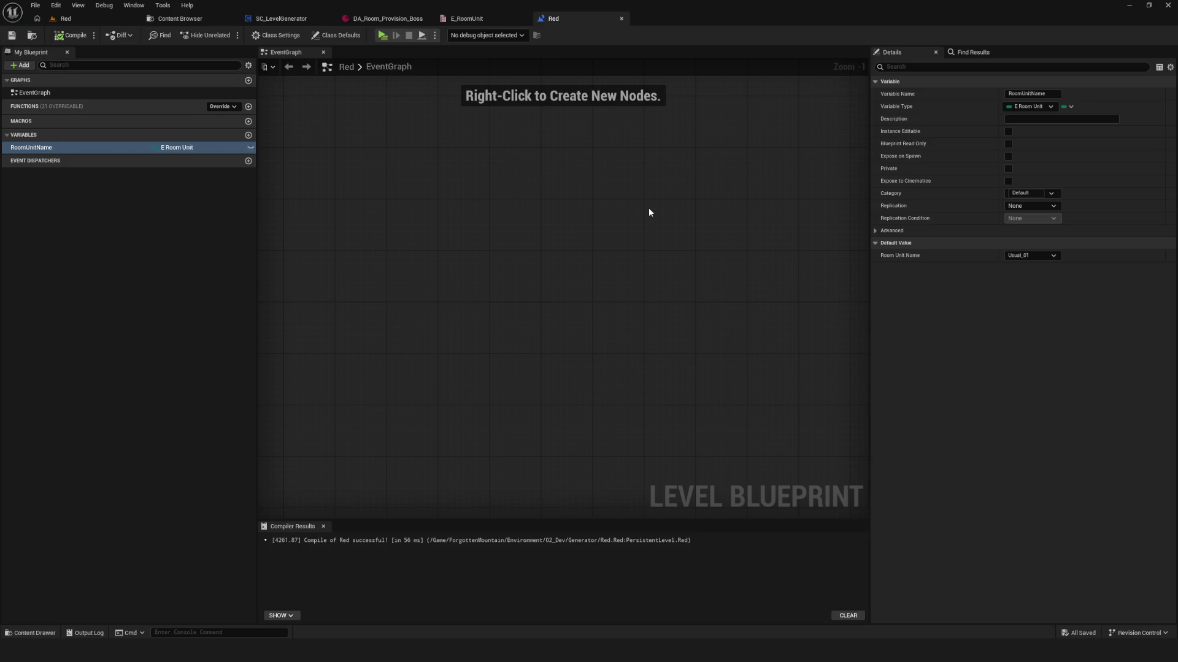
click(11, 35)
click(230, 107)
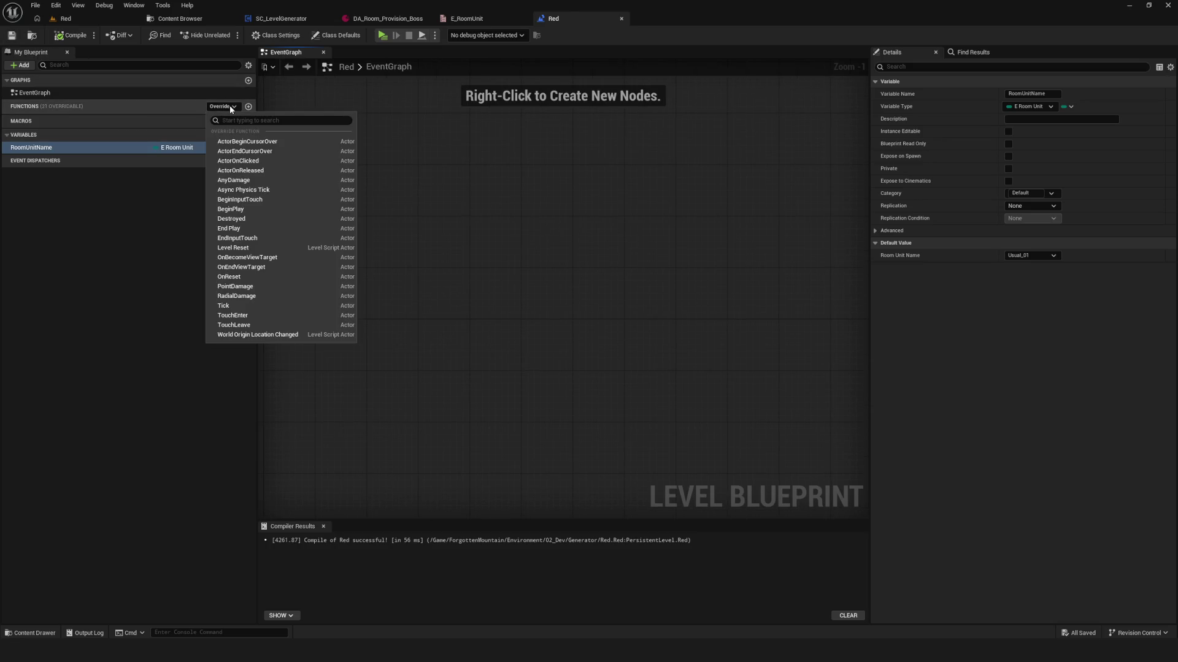
click(610, 204)
- Add an Event BeginPlay node to the EventGraph via a 'Begin' search and position it left
right_click(504, 202)
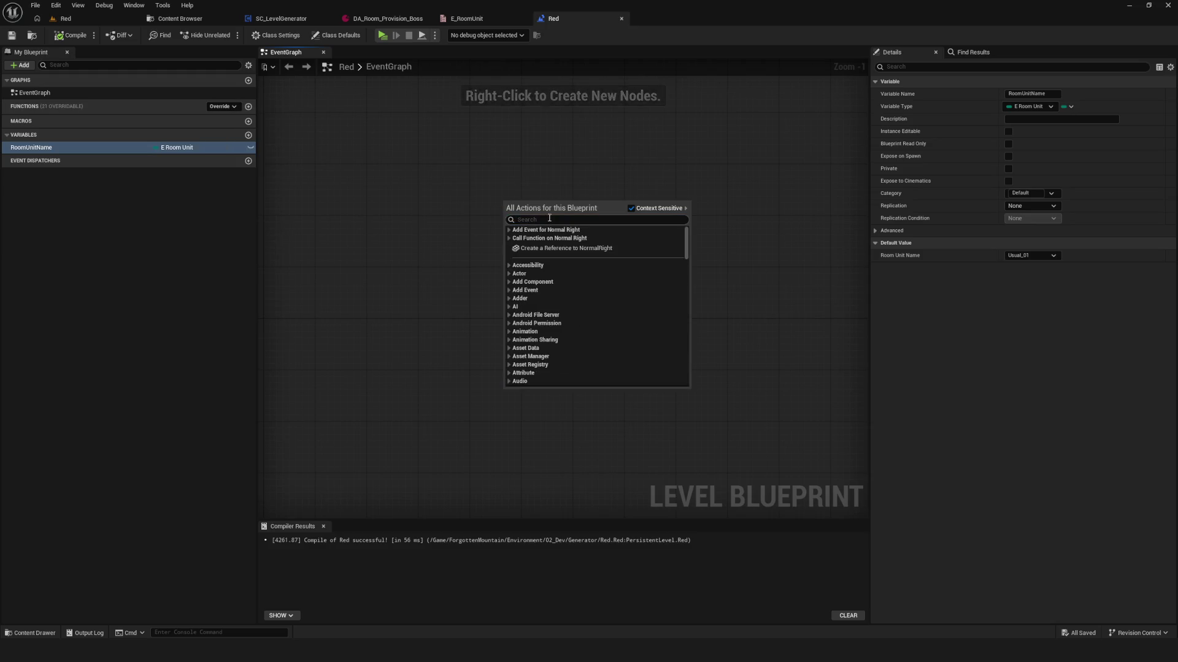
text(Init)
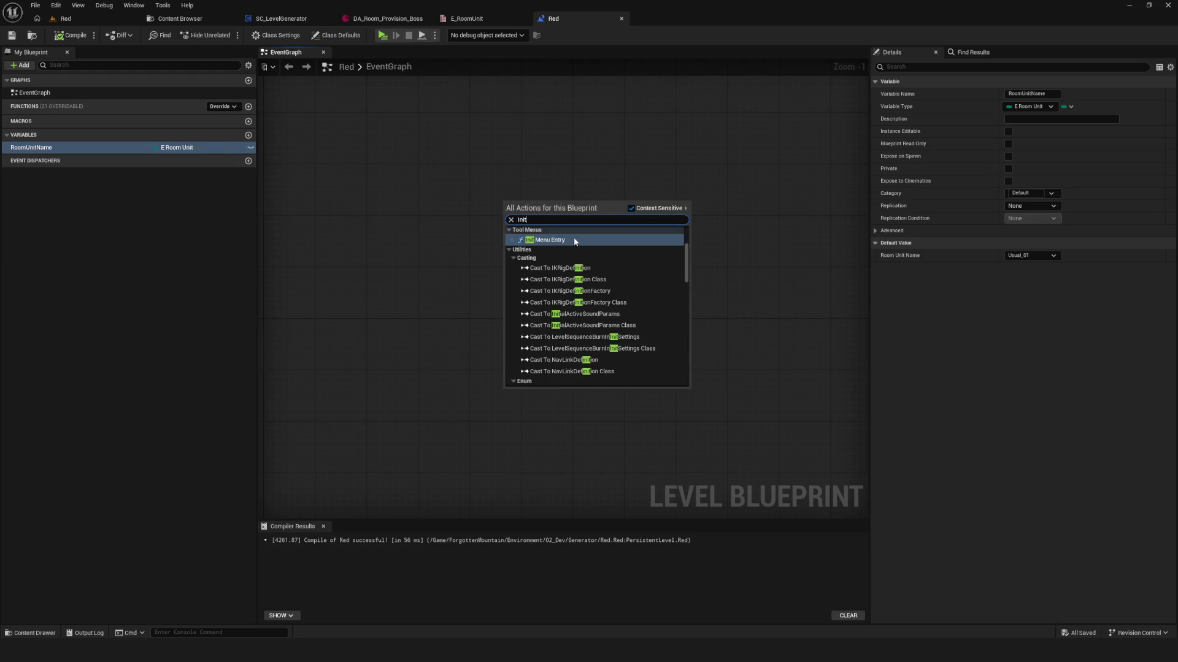
scroll(589, 249, up, 3)
scroll(610, 244, down, 15)
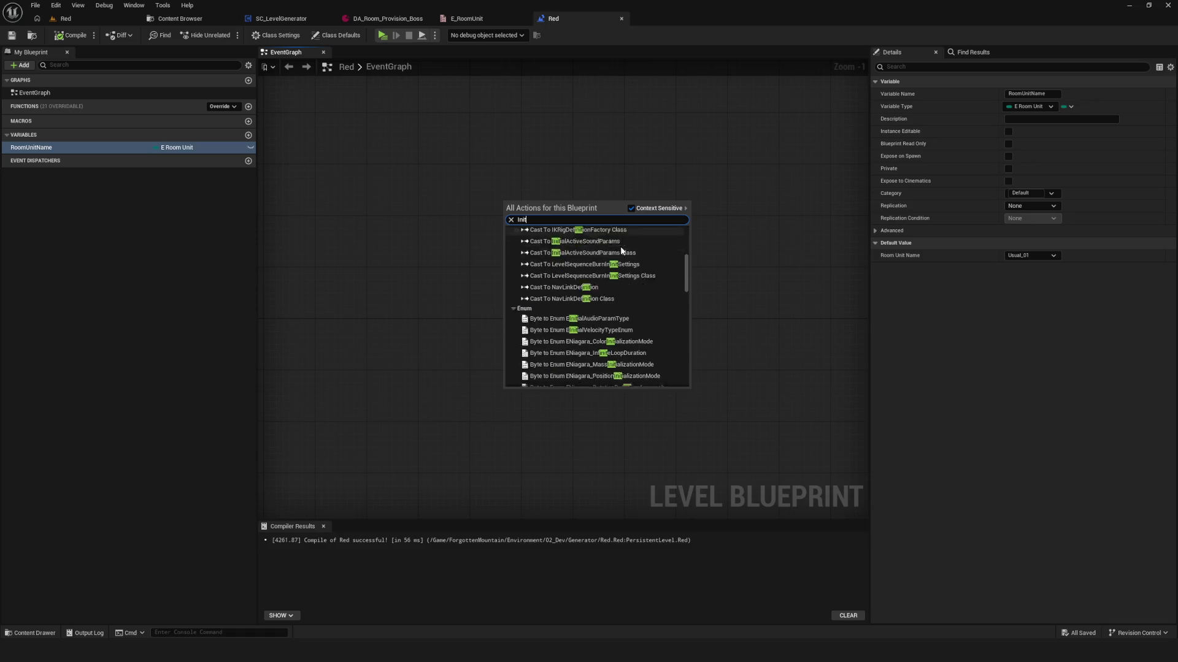
scroll(635, 270, up, 15)
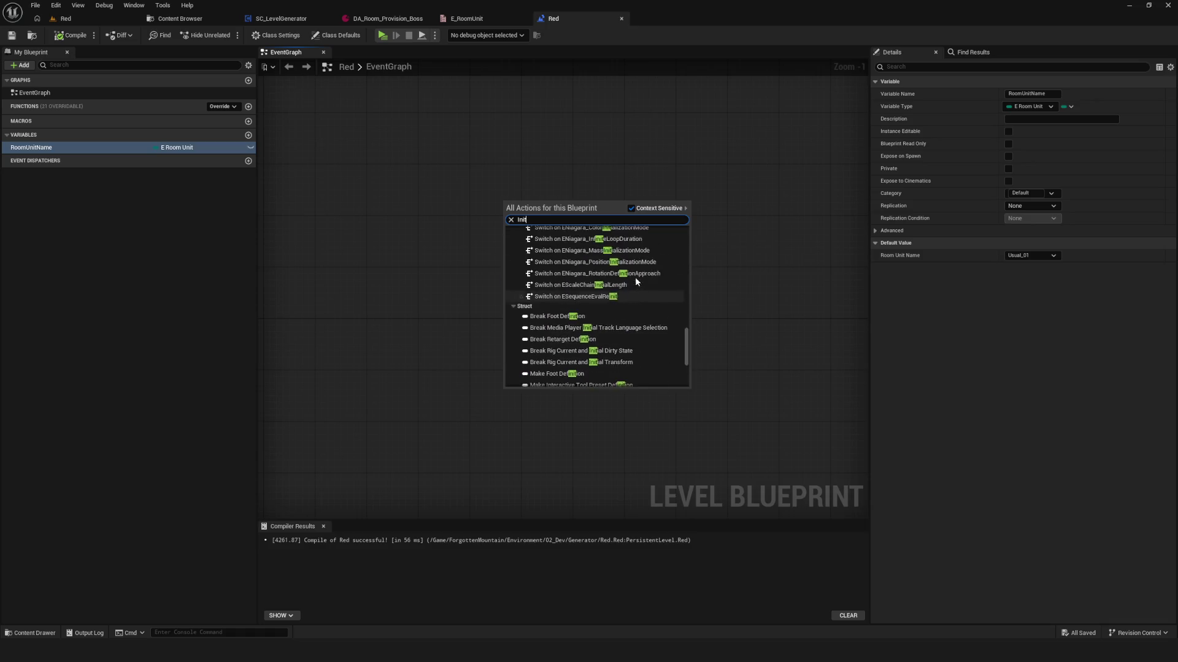
scroll(649, 270, up, 2)
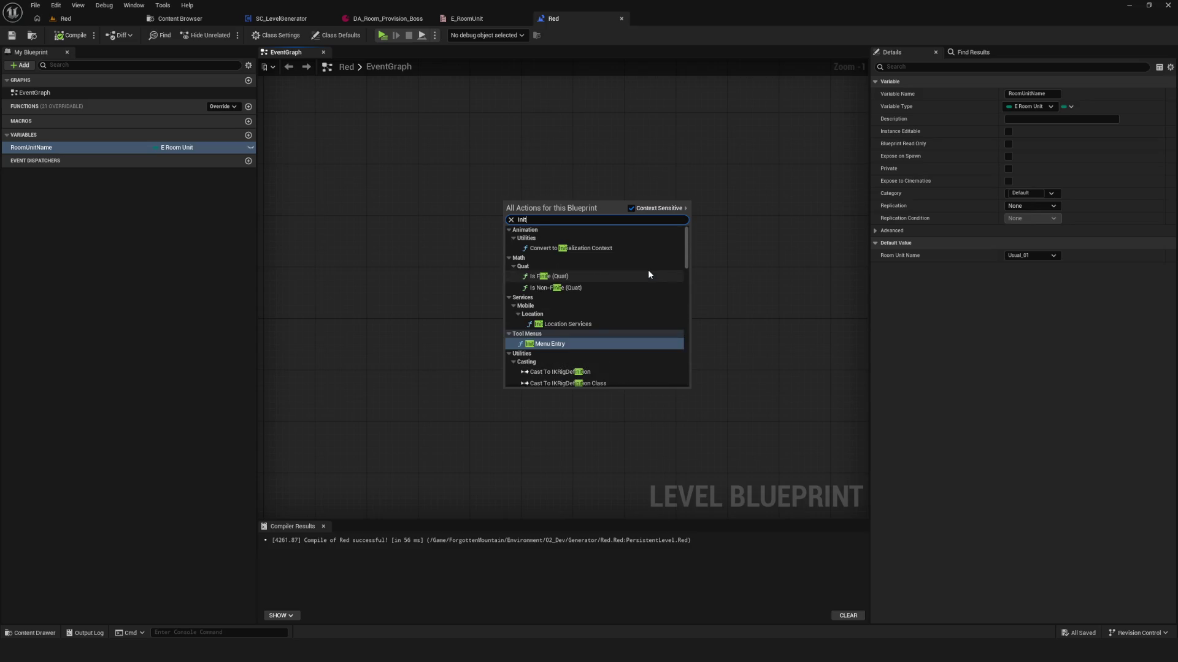
key(ctrl+a)
text(Begin)
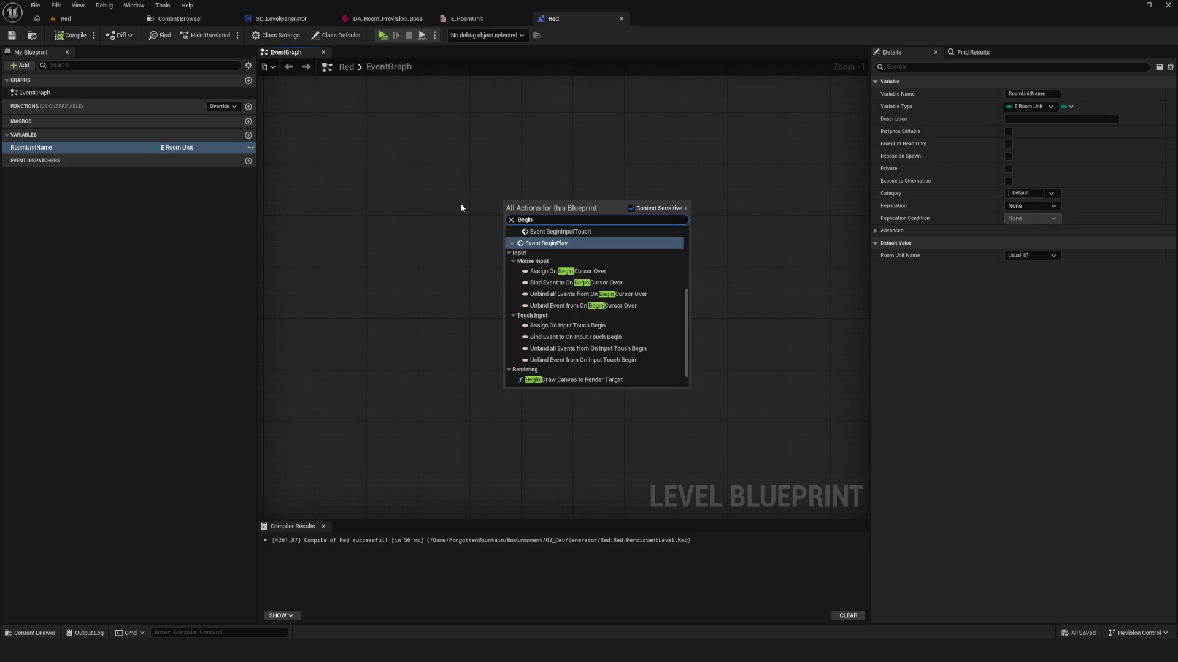
scroll(609, 291, up, 3)
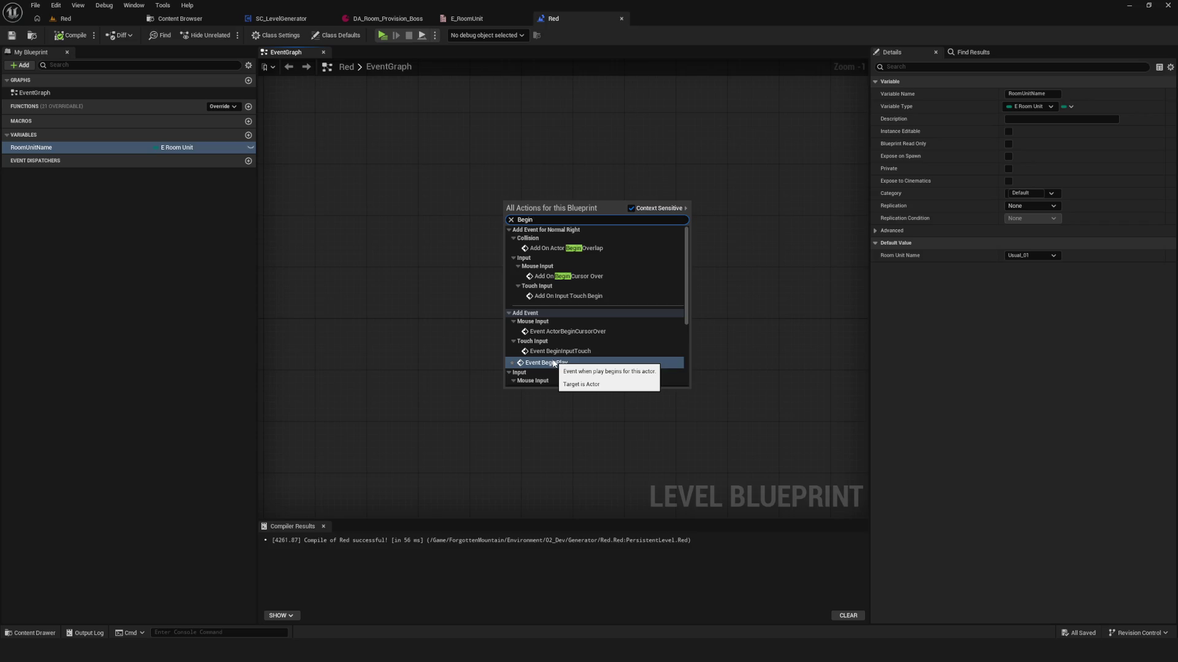
click(553, 363)
drag(518, 204, 452, 227)
- Compile and save the level blueprint, framing the graph around the Event BeginPlay node
key(ctrl+s)
drag(399, 167, 412, 213)
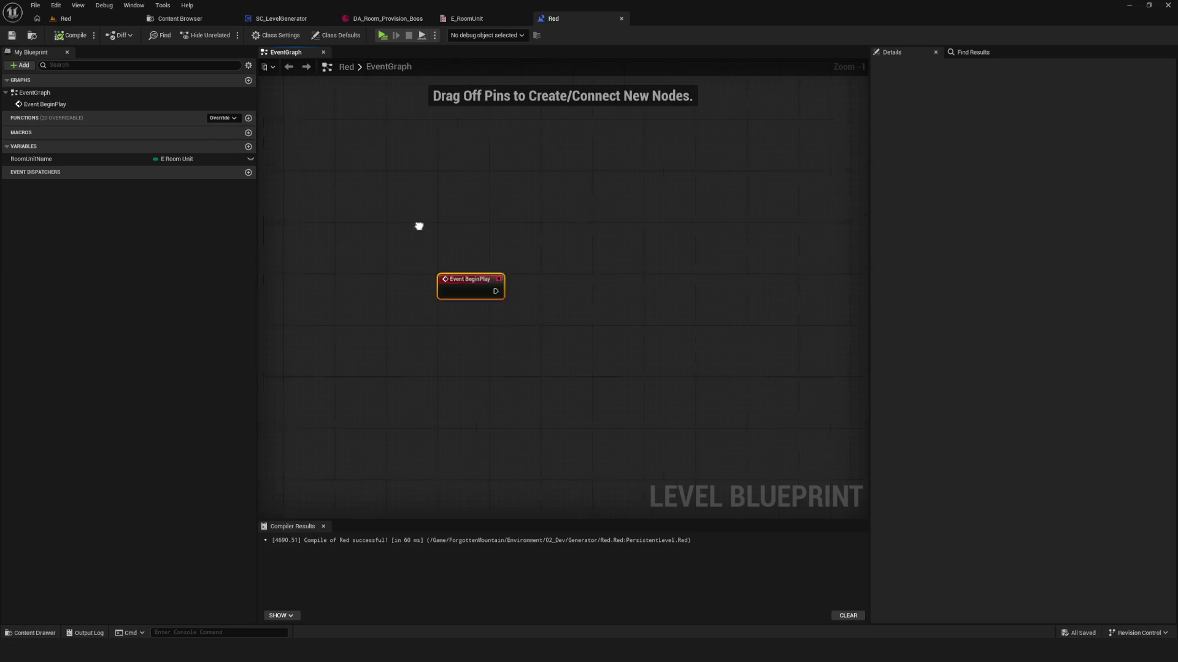
scroll(424, 222, up, 1)
click(12, 35)
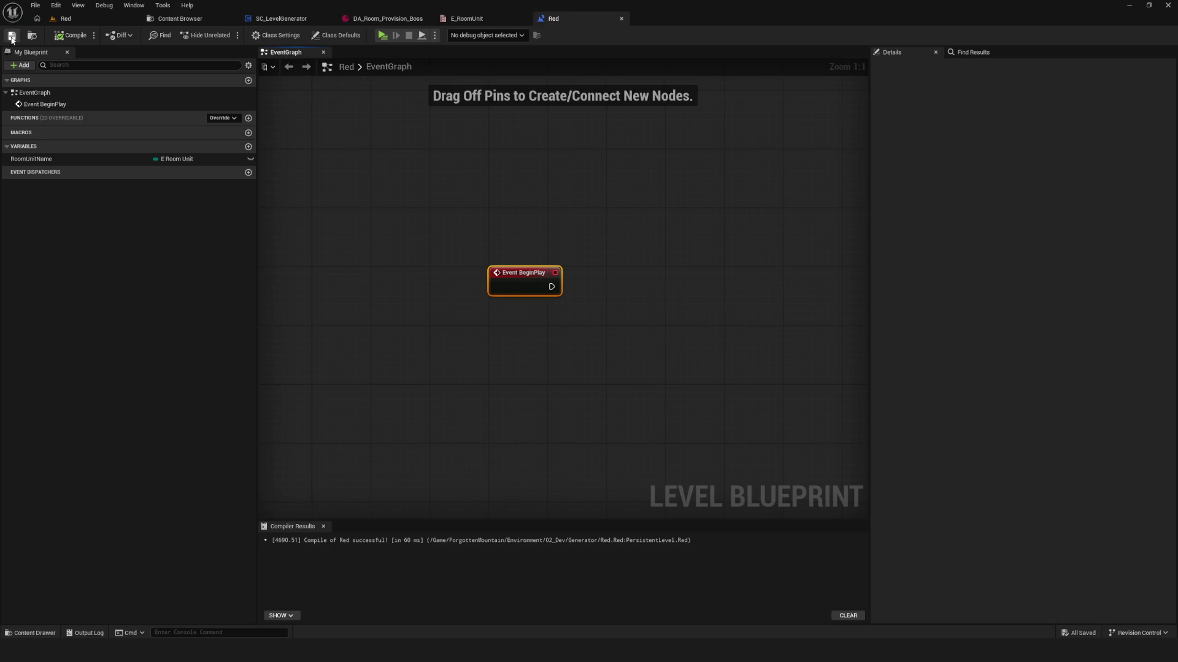
drag(618, 280, 504, 269)
click(11, 35)
mouse_move(446, 240)
mouse_down()
mouse_move(524, 233)
mouse_move(420, 285)
mouse_up()
right_click(459, 289)
click(11, 37)
drag(566, 336, 560, 314)
right_click(545, 299)
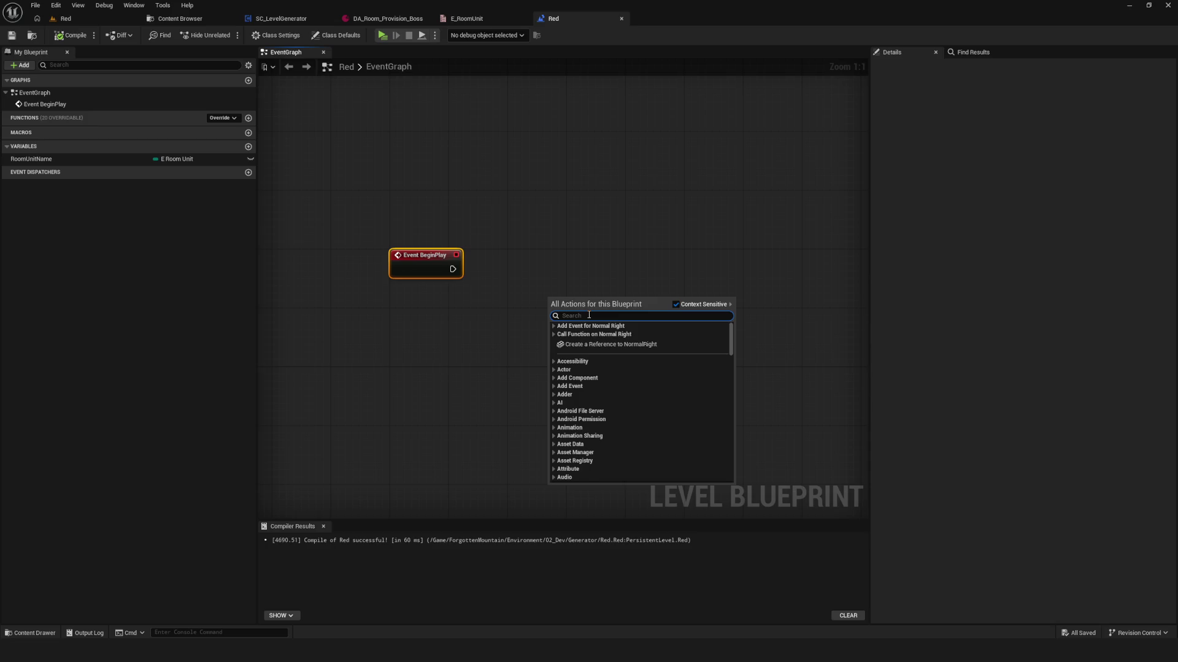
click(538, 255)
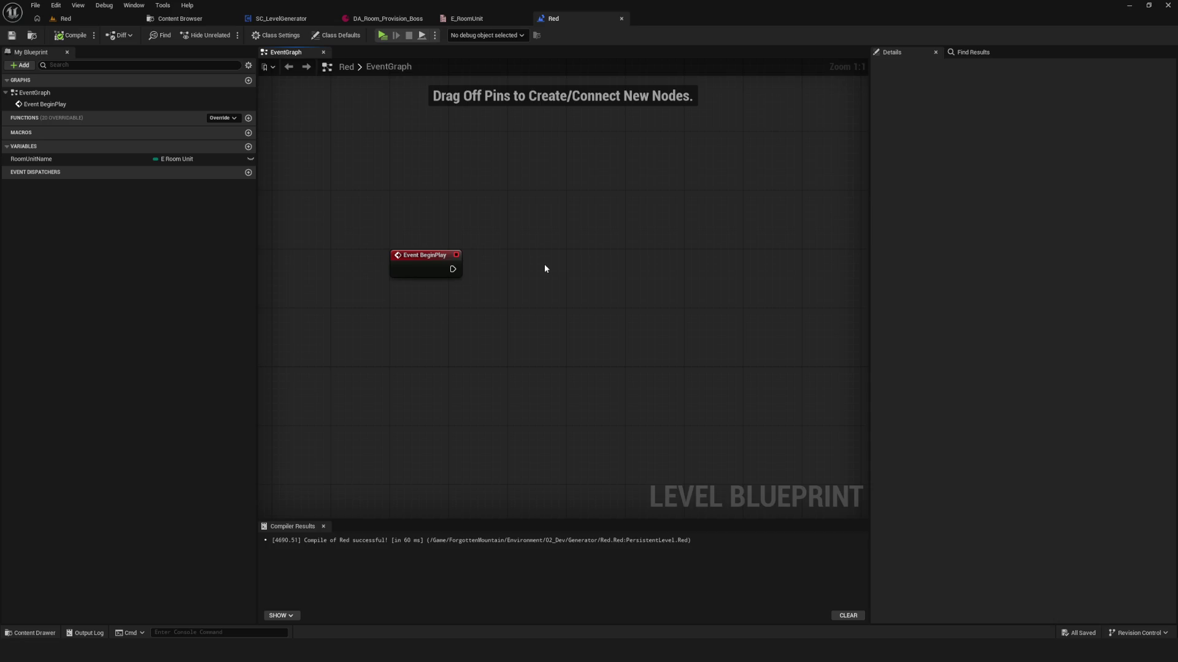
- Delete the Event BeginPlay node from the Red level blueprint, then save and compile it
drag(306, 178, 488, 318)
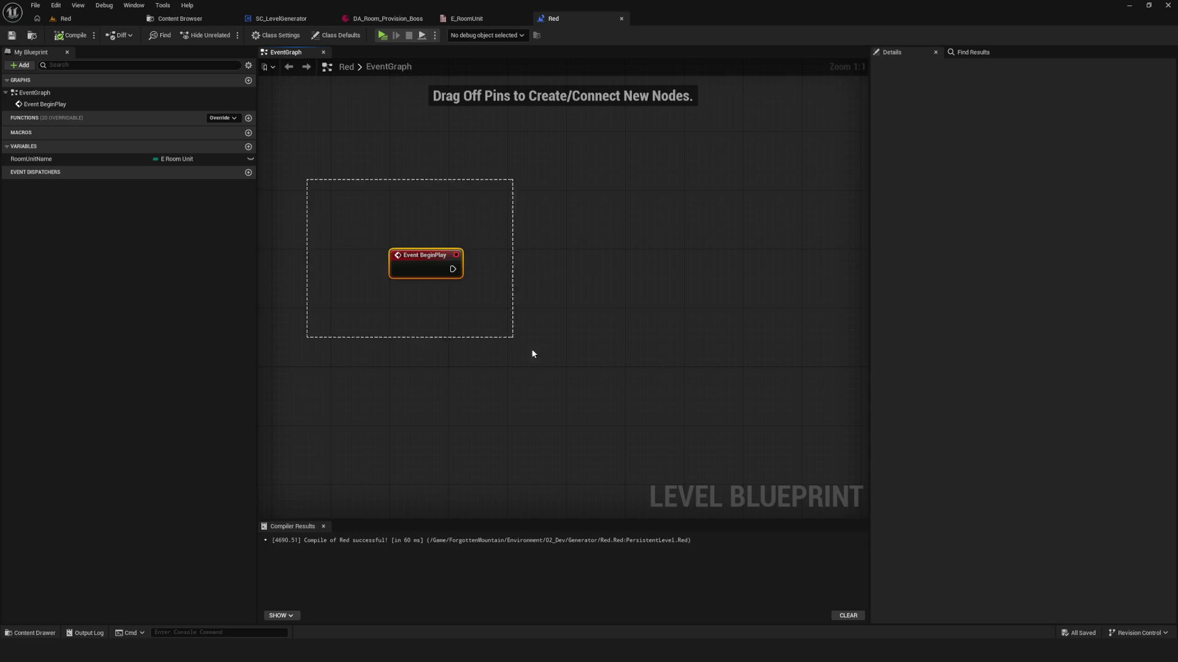
key(Delete)
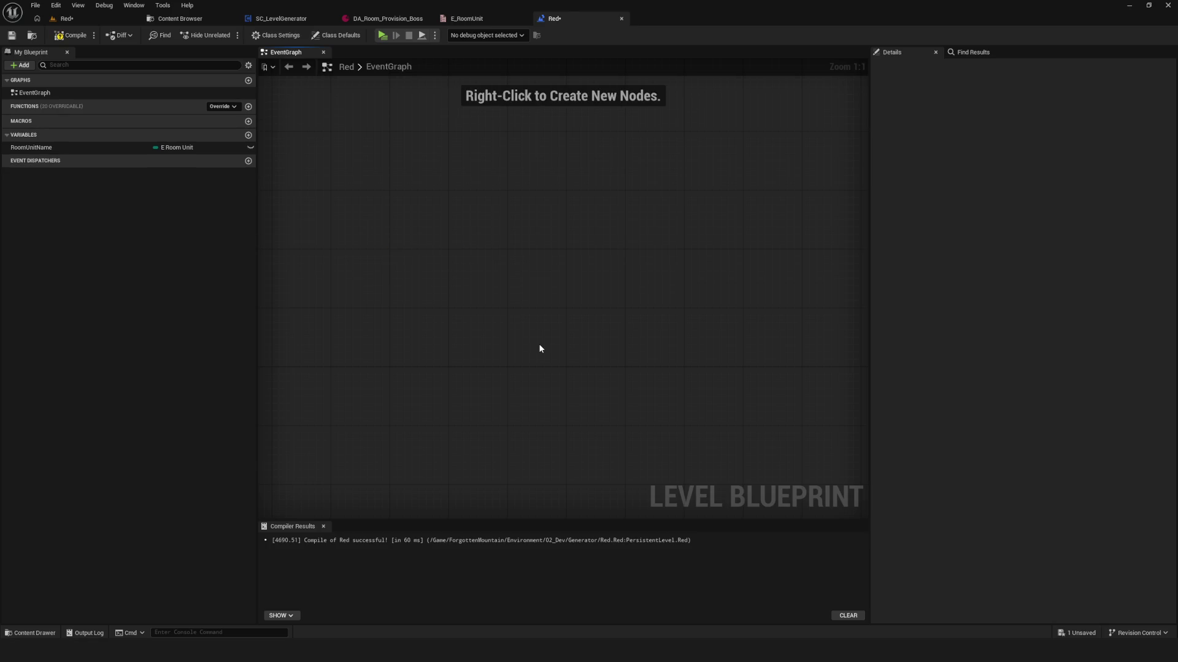
click(11, 35)
click(79, 37)
click(180, 19)
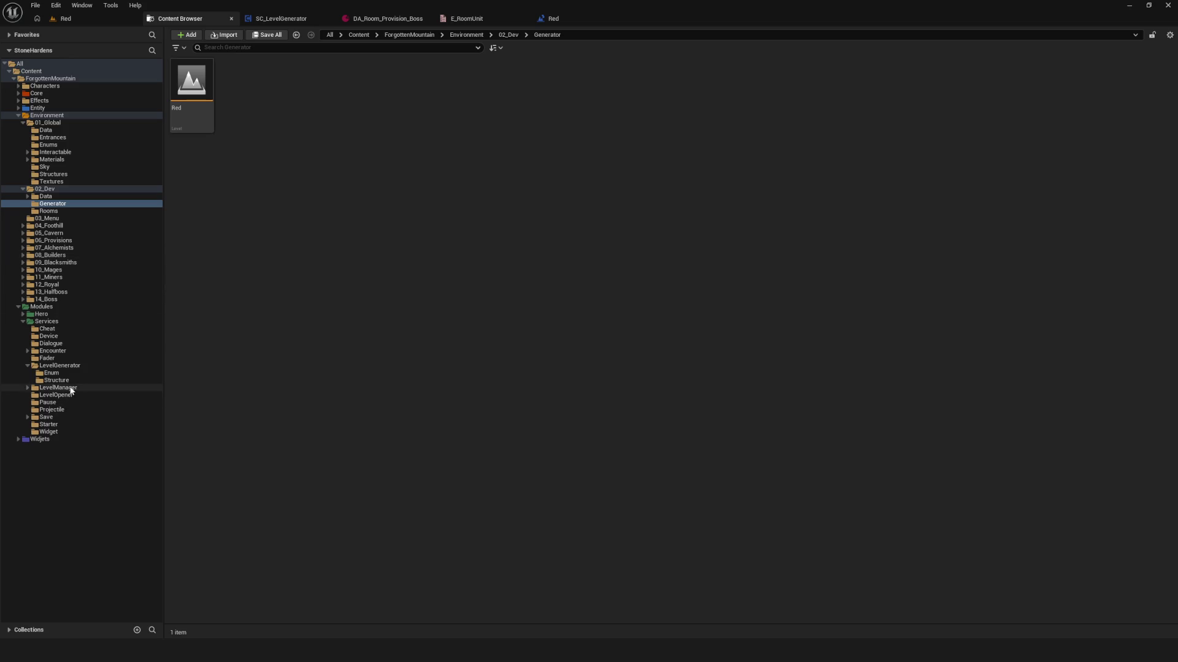
- Browse 02_Dev's Data, Generator and Rooms folders, then open Modules/Services/LevelGenerator and select SC_LevelGenerator
click(68, 197)
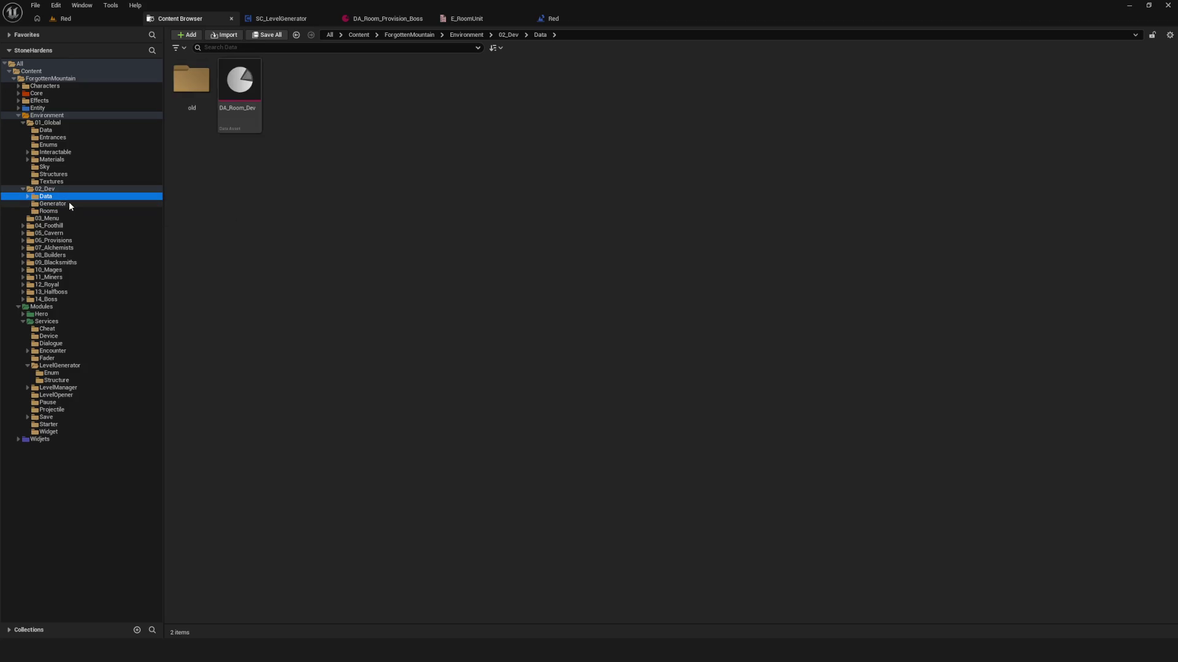
click(72, 204)
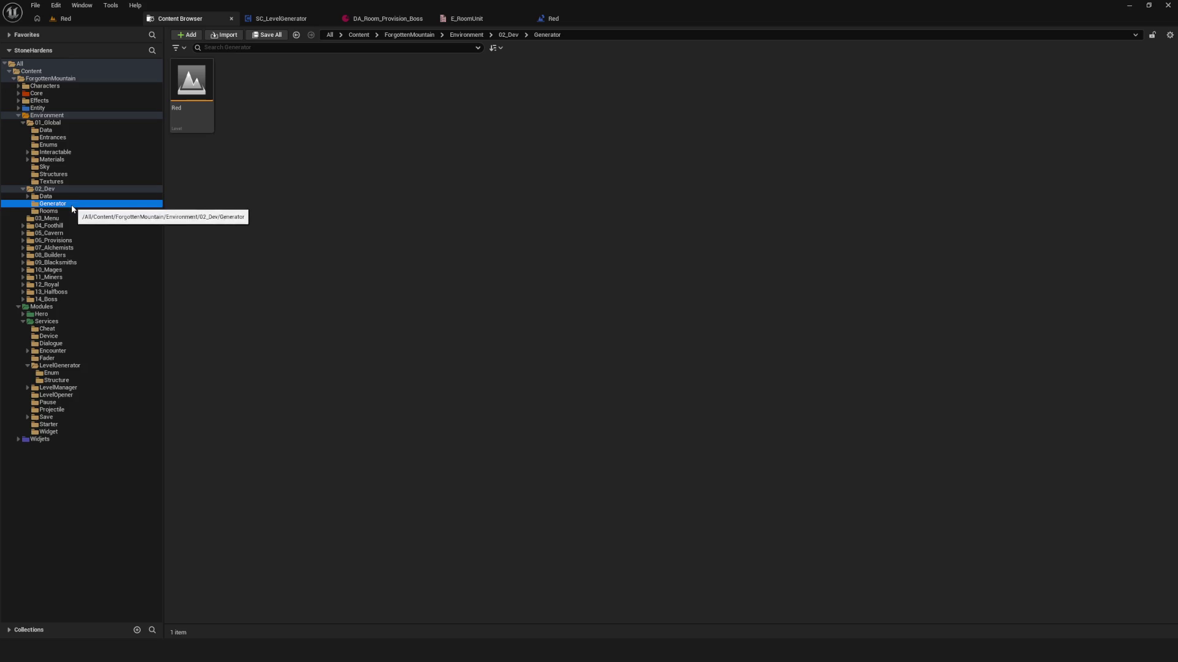
click(61, 210)
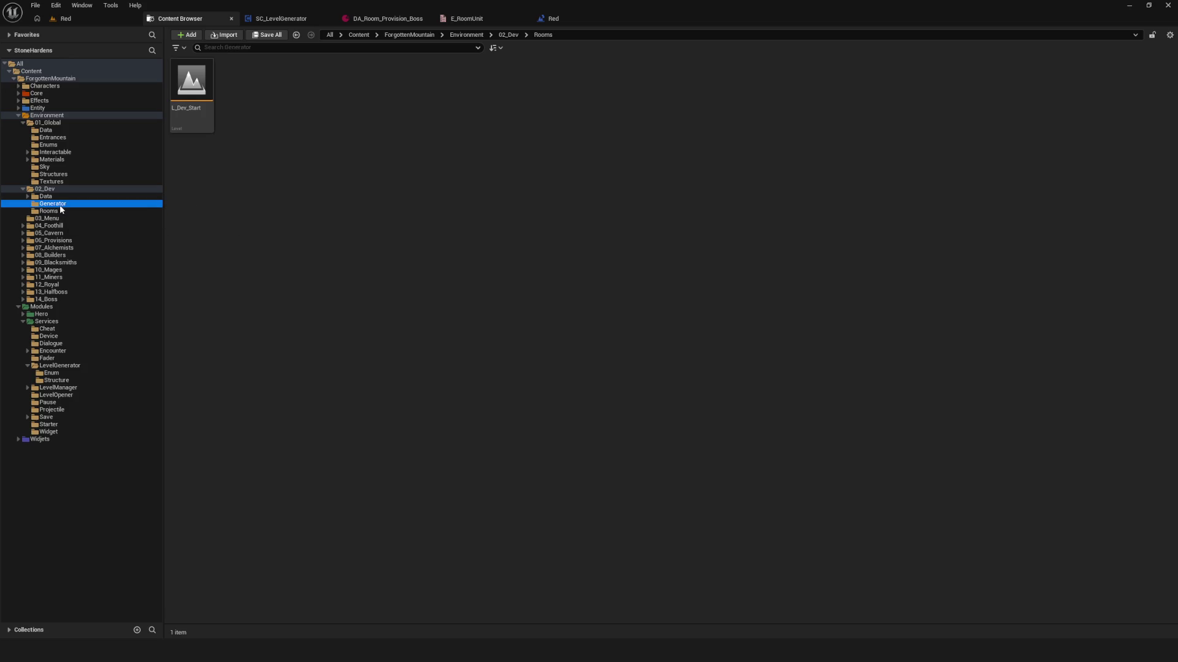
click(61, 209)
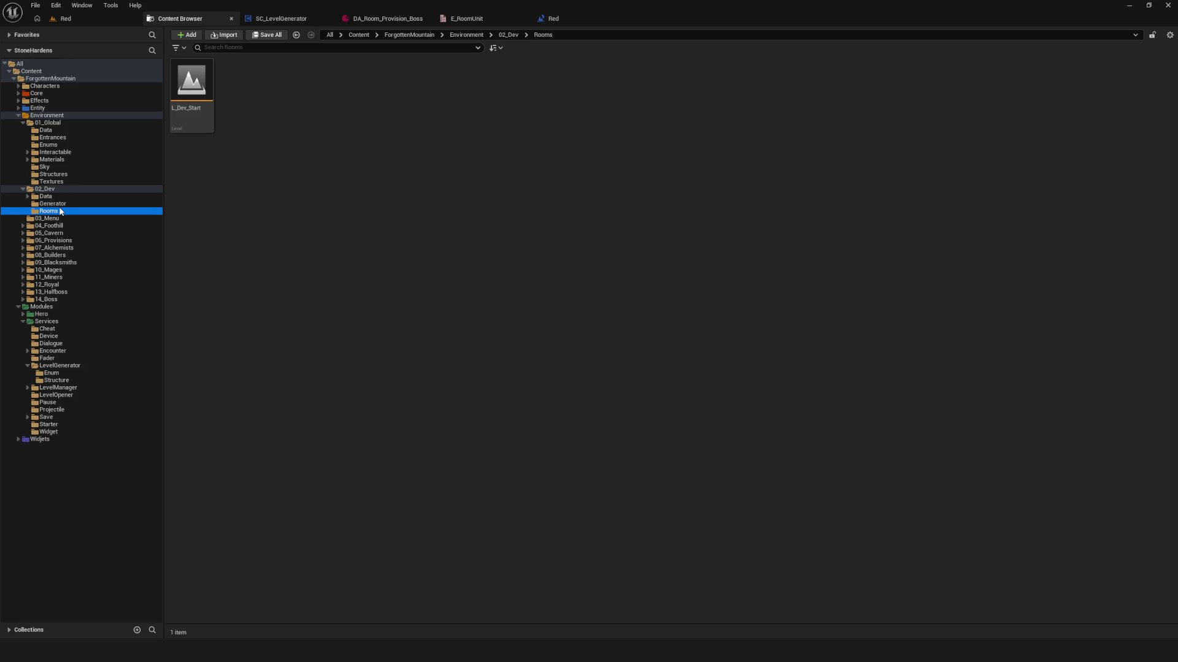
click(60, 206)
click(53, 197)
click(54, 204)
click(53, 196)
click(55, 190)
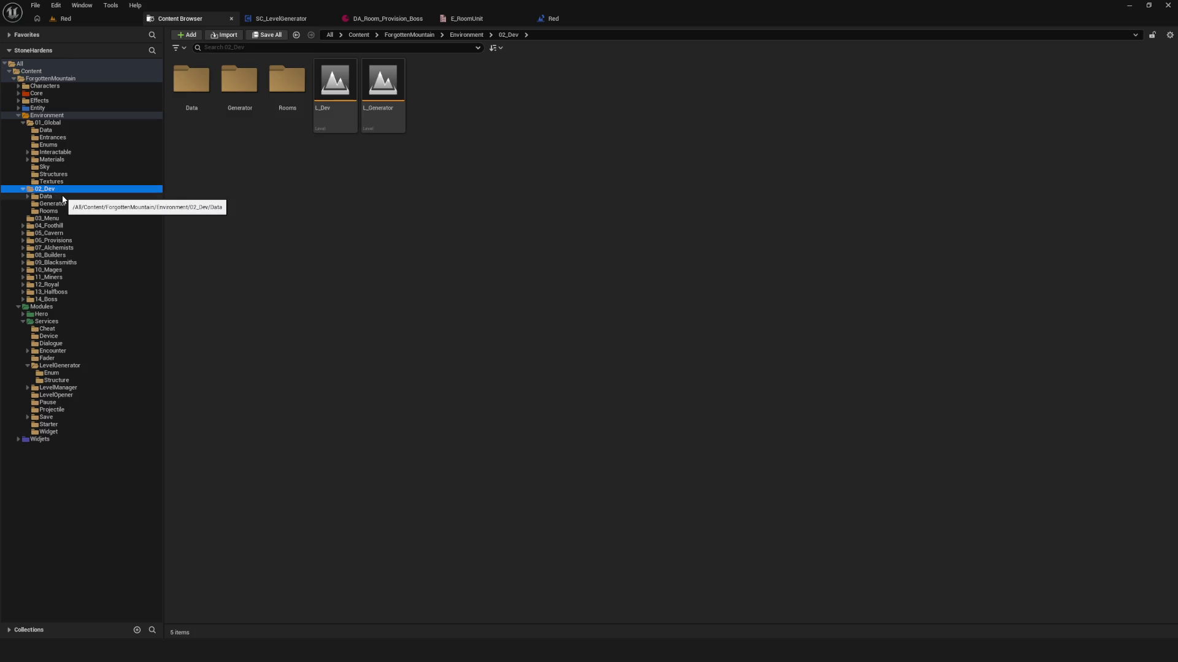
click(63, 205)
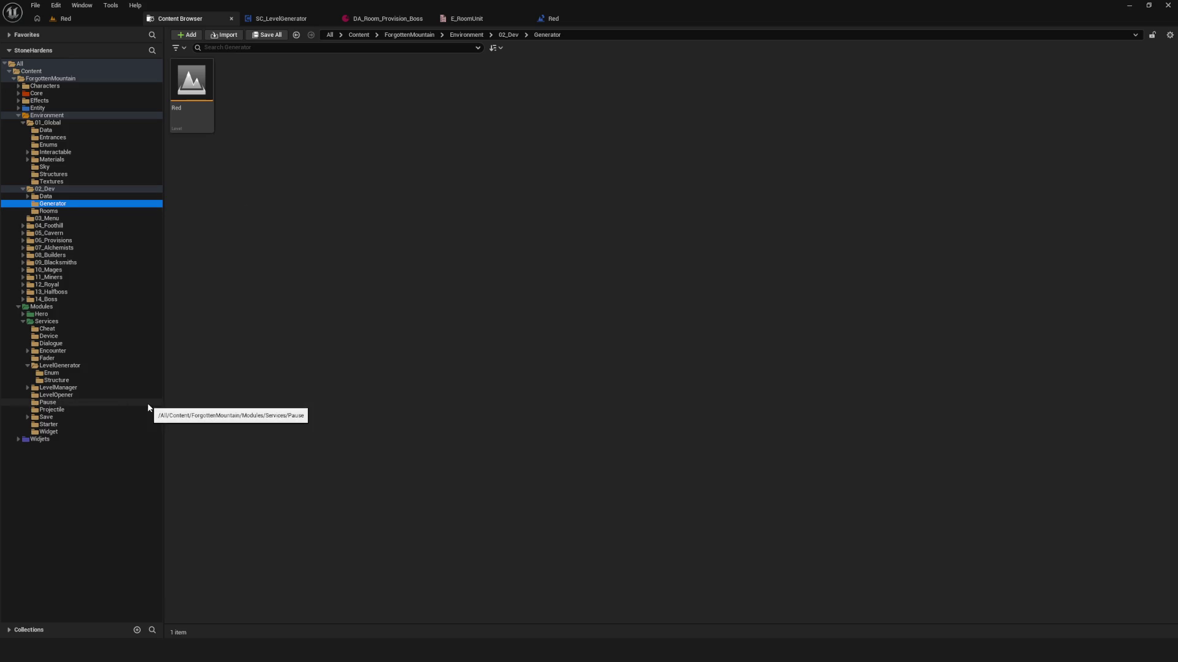
click(74, 366)
click(287, 86)
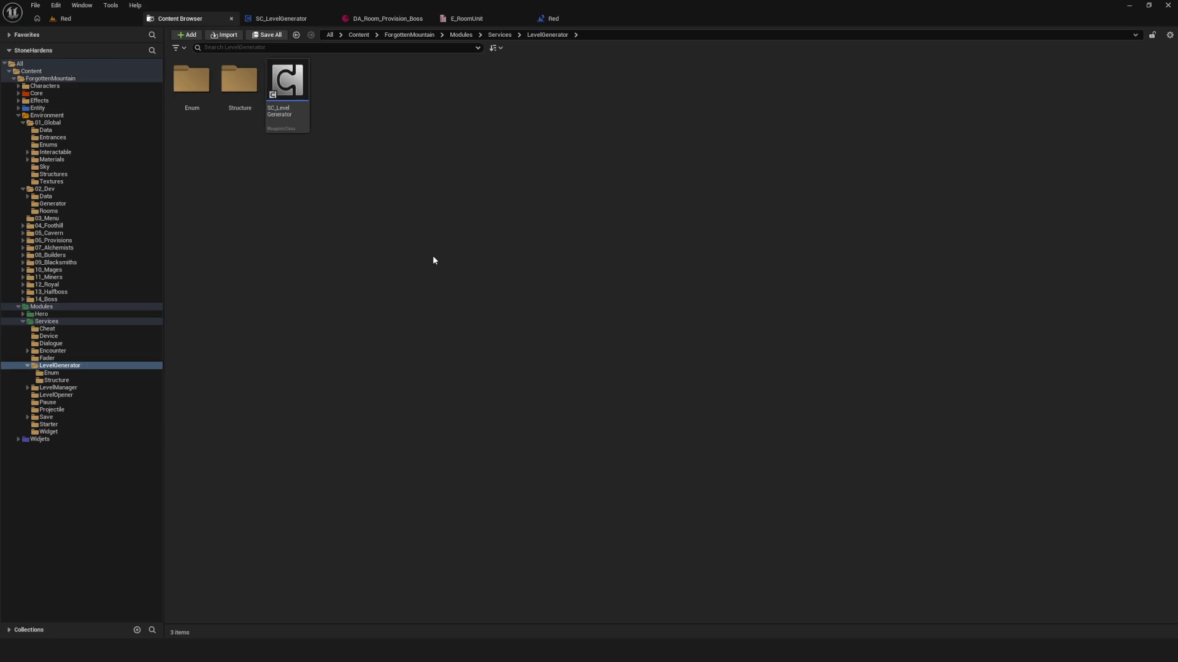
- Create an Actor-parented Blueprint Class named BP_ next to SC_LevelGenerator
right_click(310, 147)
mouse_move(349, 309)
mouse_move(344, 338)
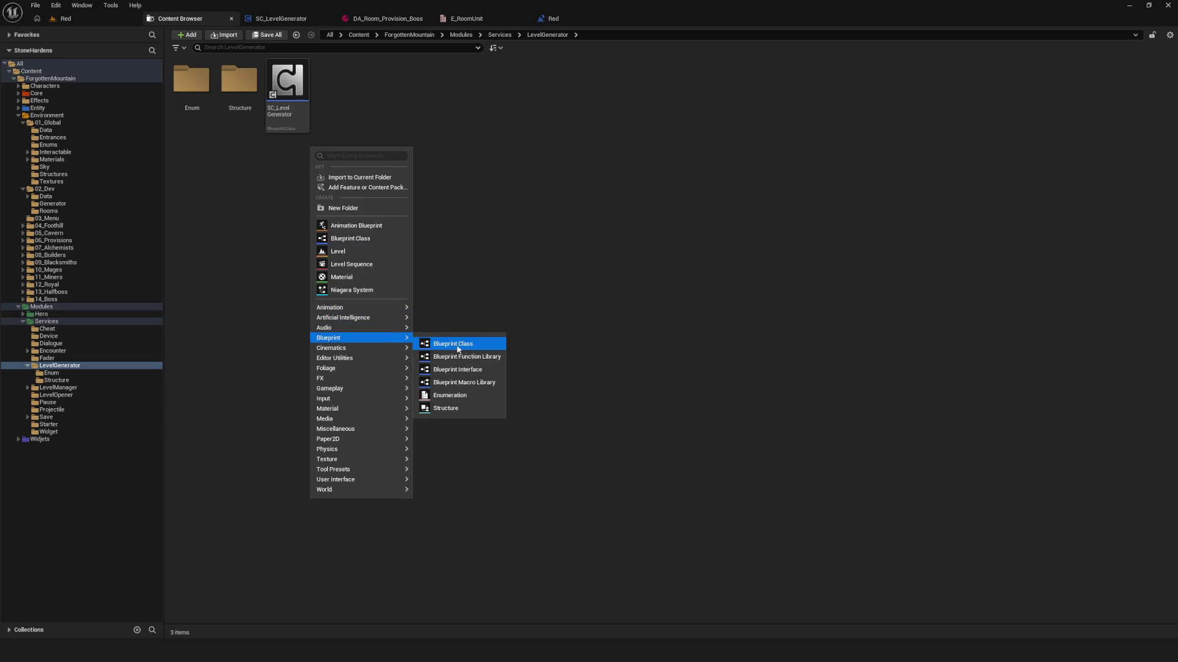
click(457, 349)
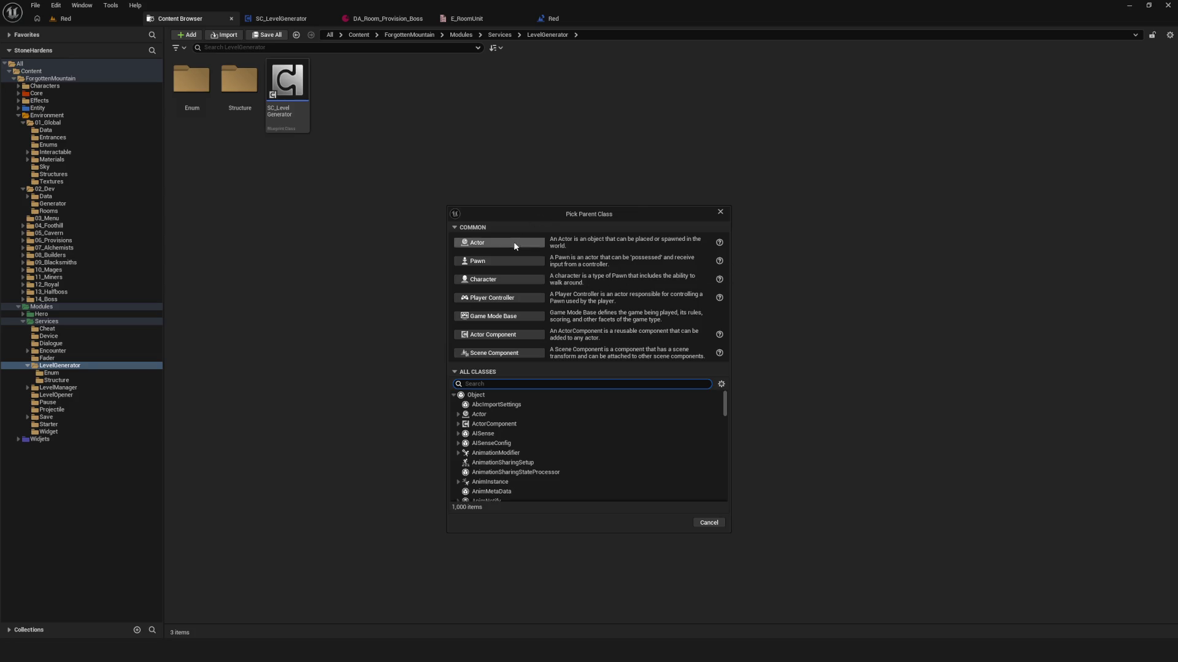
click(491, 243)
text(BP_)
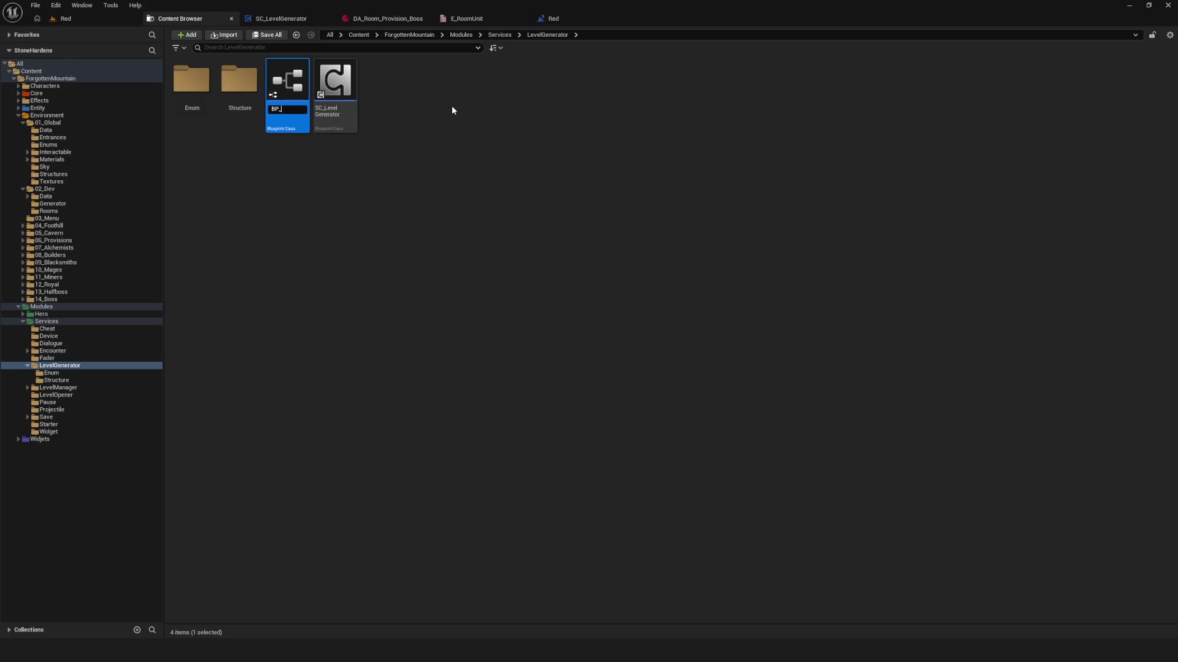
key(Return)
click(534, 218)
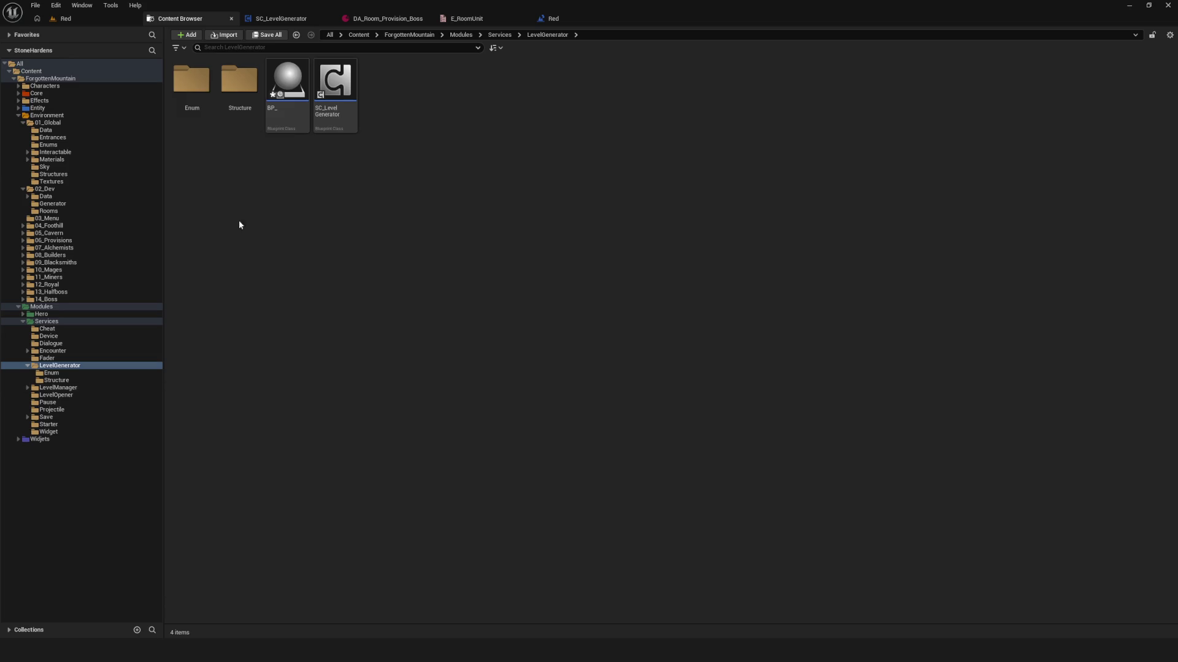
click(291, 108)
click(528, 166)
click(287, 80)
click(335, 80)
click(287, 79)
click(438, 121)
click(281, 18)
scroll(504, 193, down, 5)
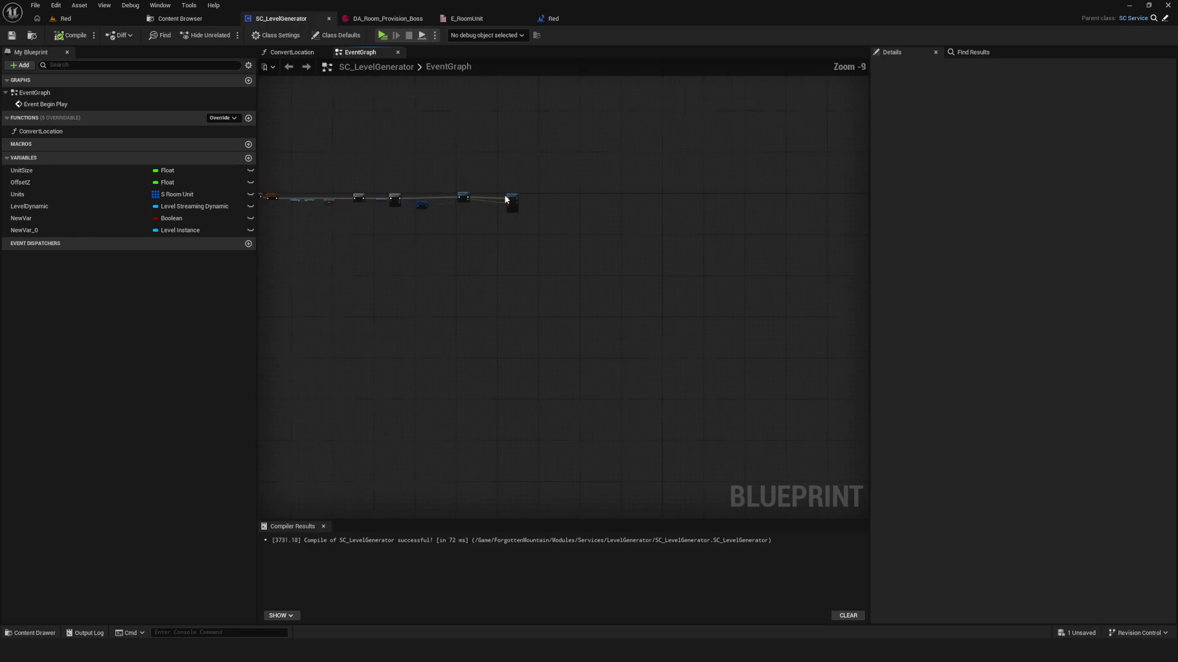
scroll(504, 194, up, 5)
click(16, 35)
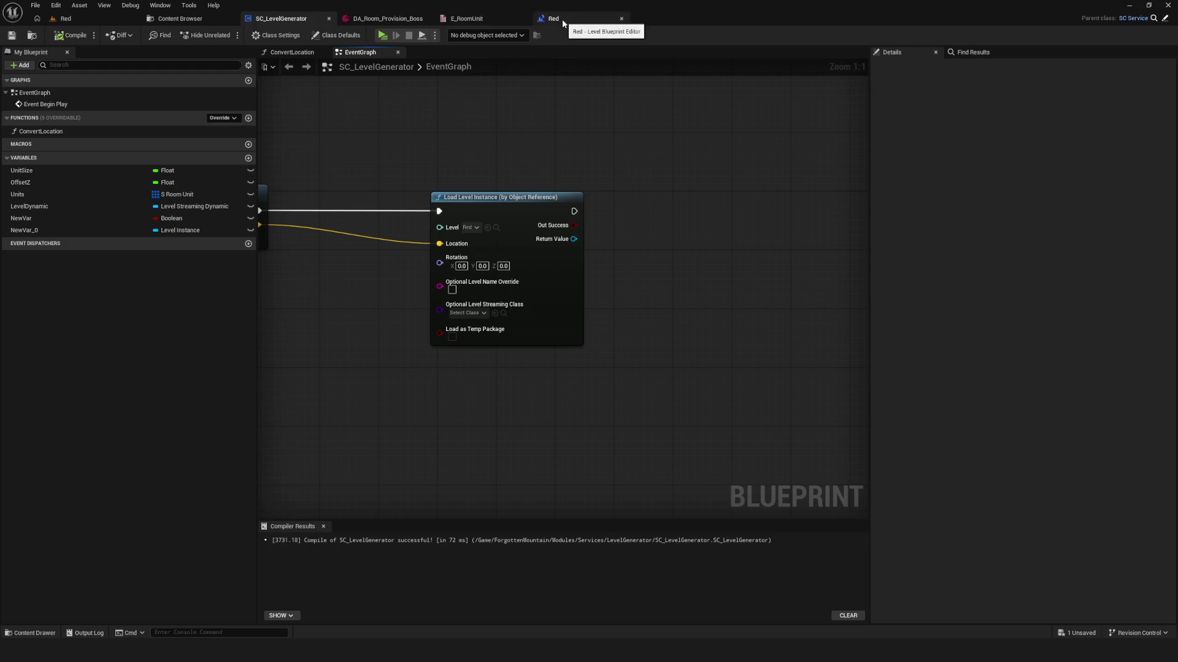
drag(504, 180, 482, 179)
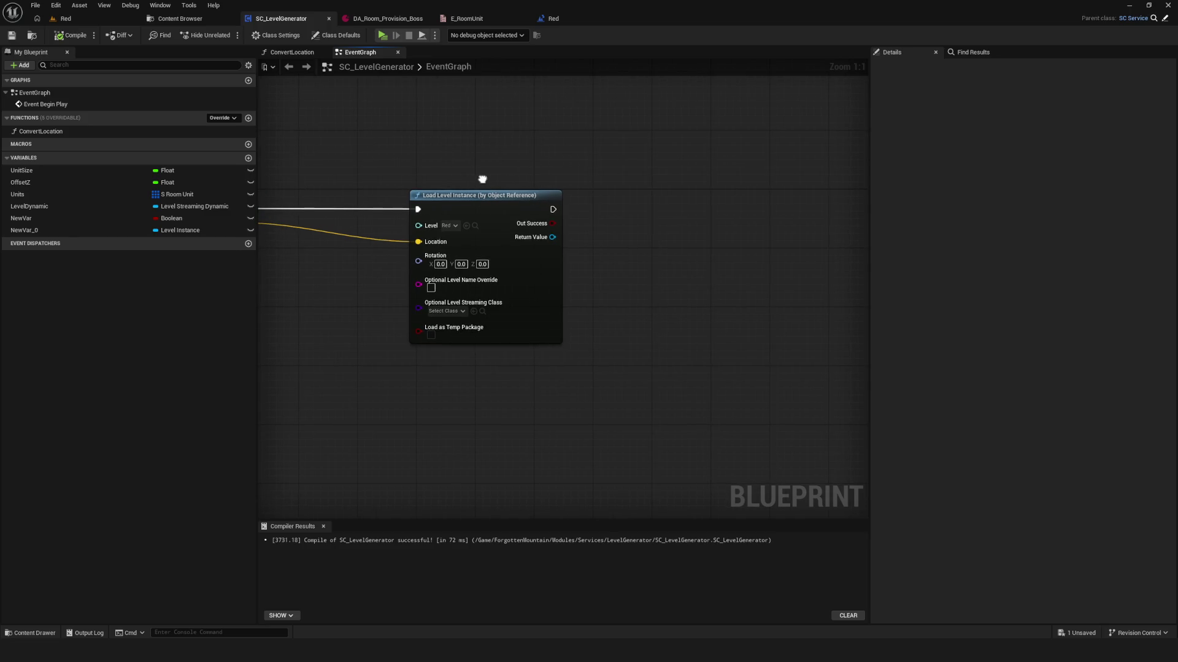
click(67, 64)
drag(357, 132, 462, 164)
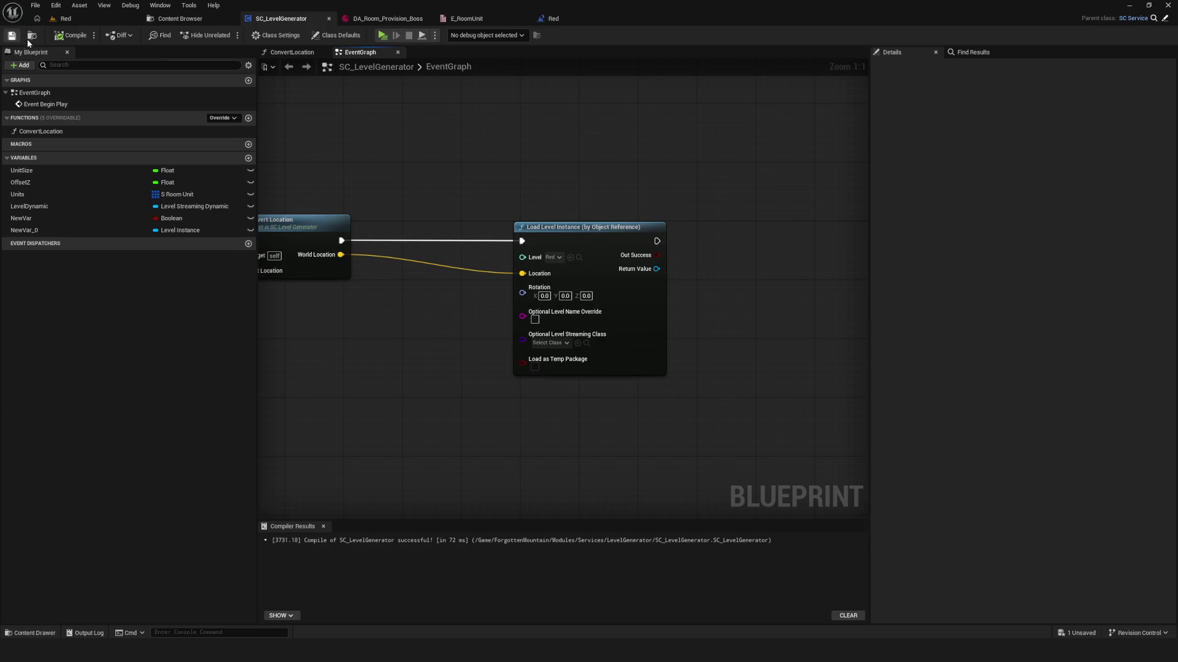
drag(466, 203, 441, 197)
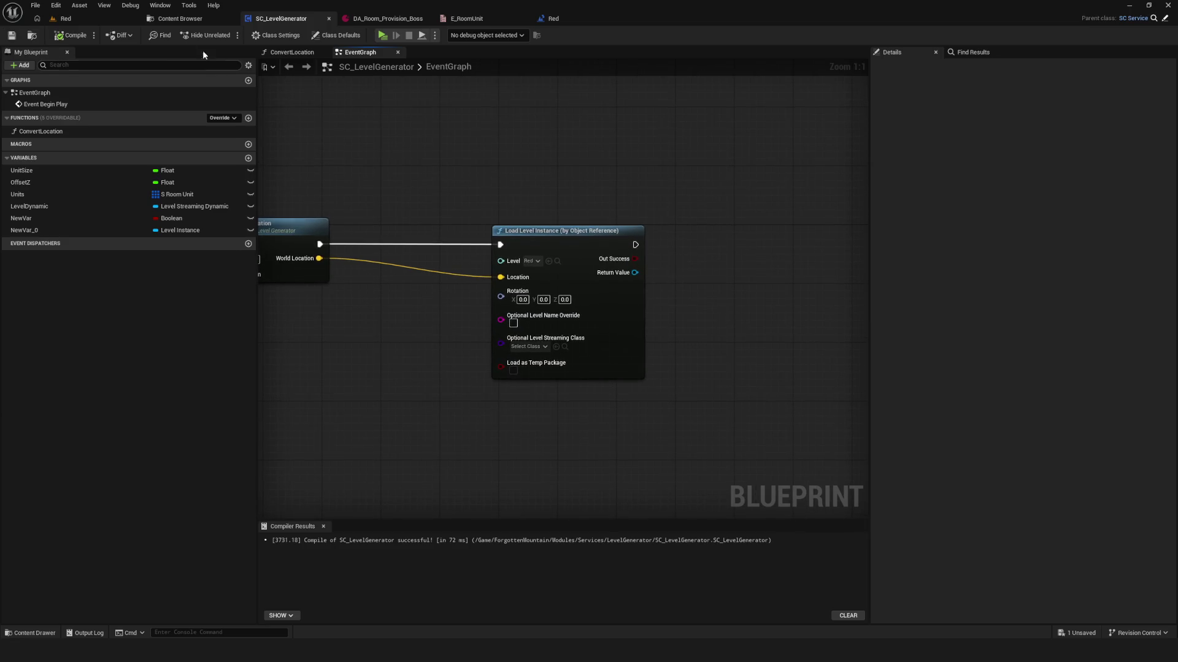
click(180, 18)
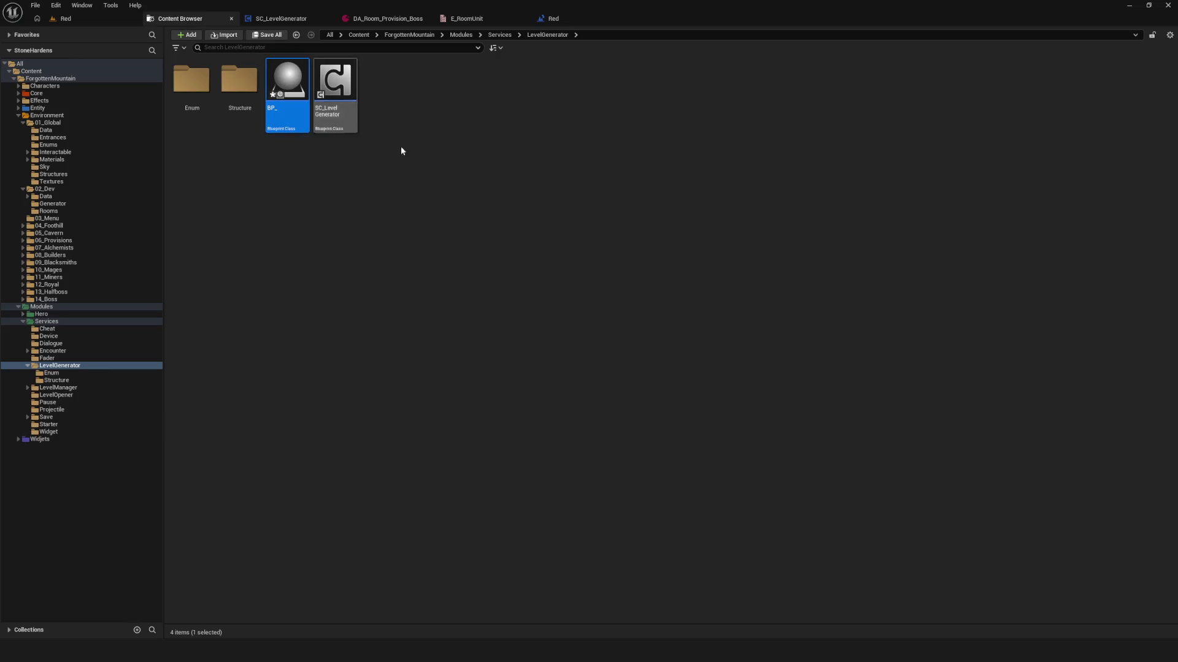
- Rename the BP_ blueprint to BP_LevelInstanceManager
click(300, 111)
text(Level)
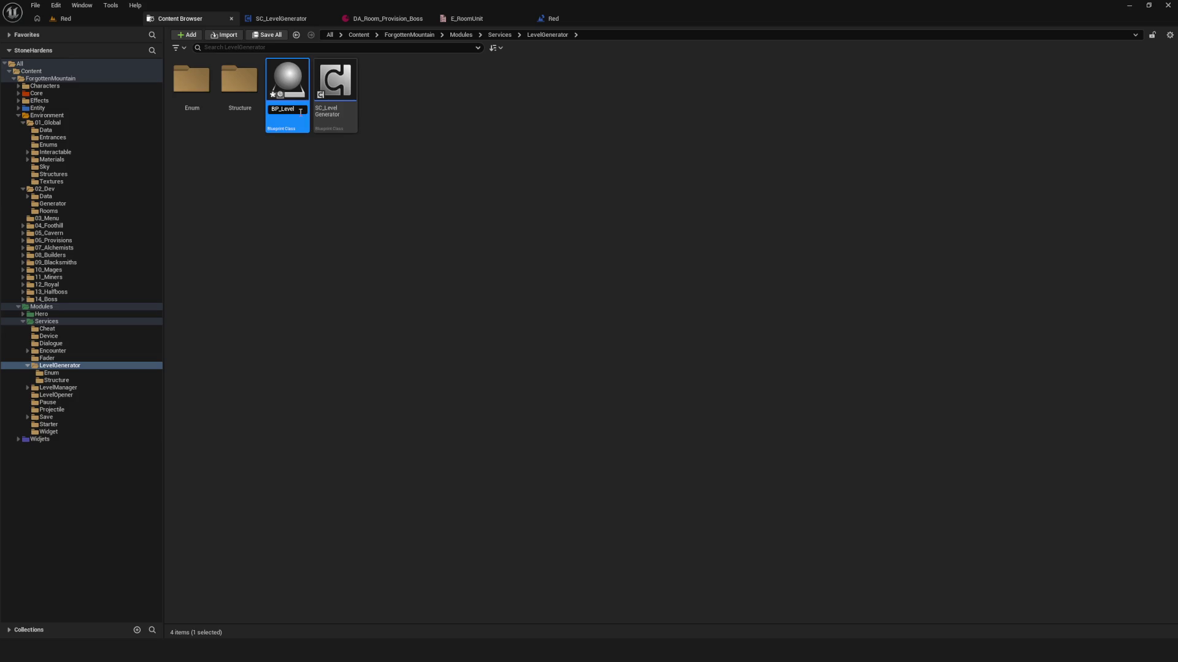
text(Mana)
key(BackSpace)
key(BackSpace)
key(BackSpace)
text(LevelInst)
text(ance)
text(Manager)
key(Return)
- Reselect BP_LevelInstanceManager in the Content Browser and return to the Red level viewport
click(430, 150)
click(289, 85)
key(Right)
click(290, 85)
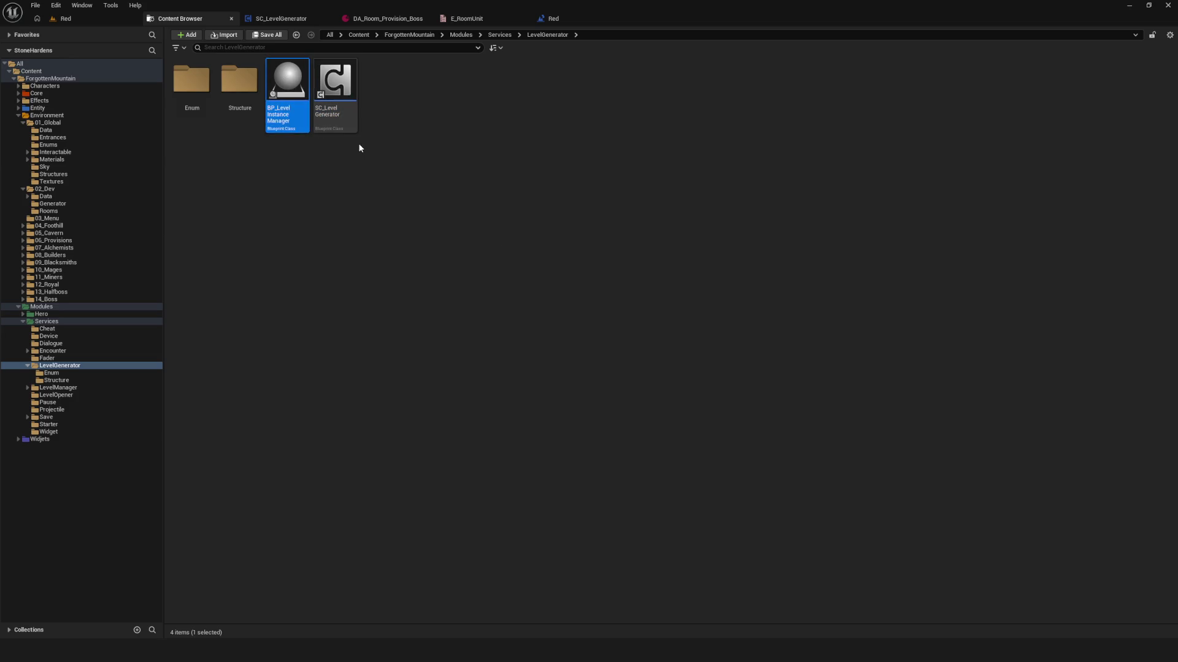
click(84, 19)
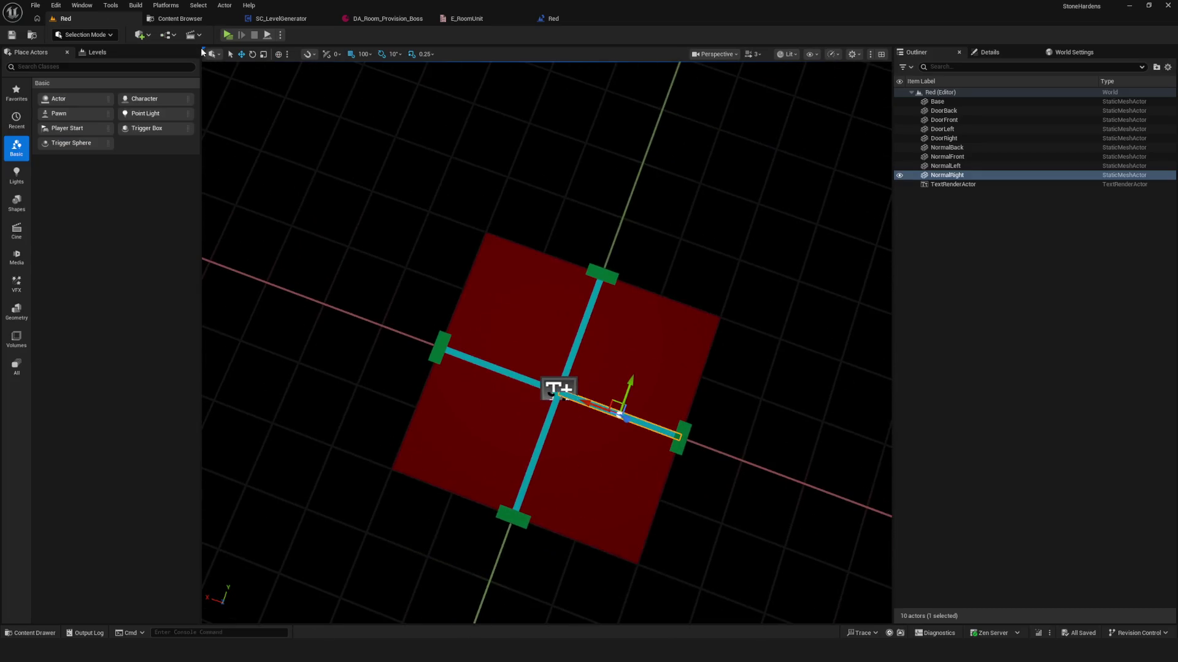
- Place a BP_LevelInstanceManager actor into the Red level, frame it, and save the level
click(179, 19)
mouse_move(287, 86)
mouse_down()
mouse_move(78, 39)
mouse_move(245, 53)
mouse_move(71, 19)
mouse_move(373, 185)
mouse_up()
drag(620, 357, 552, 430)
key(f)
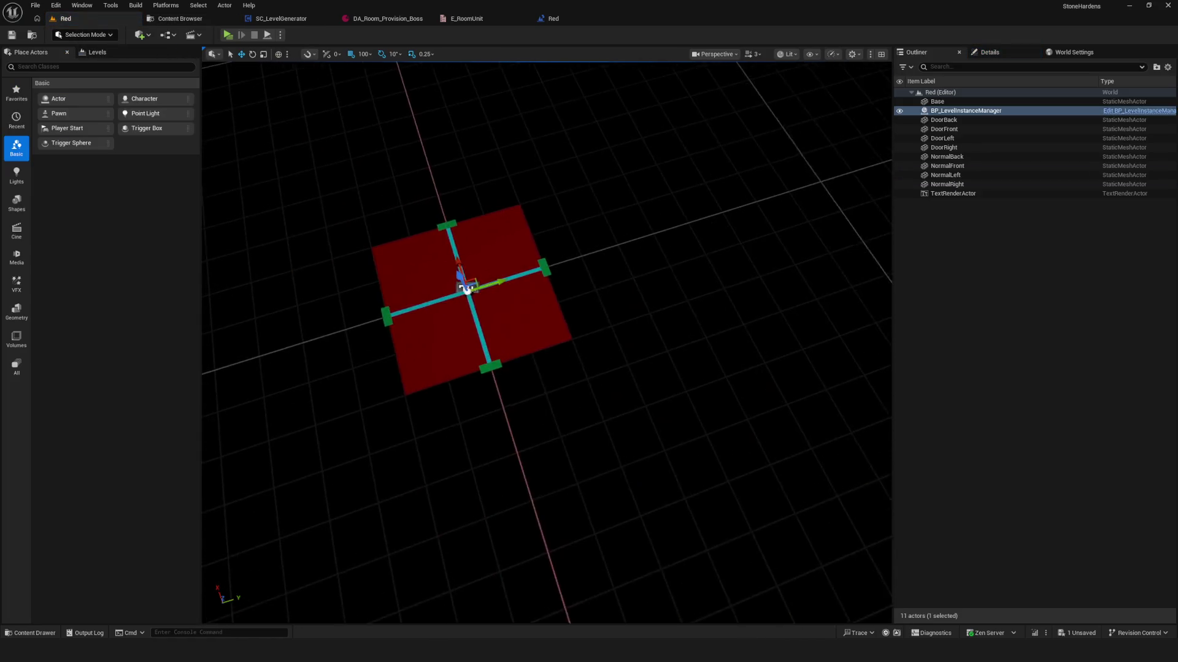
click(12, 34)
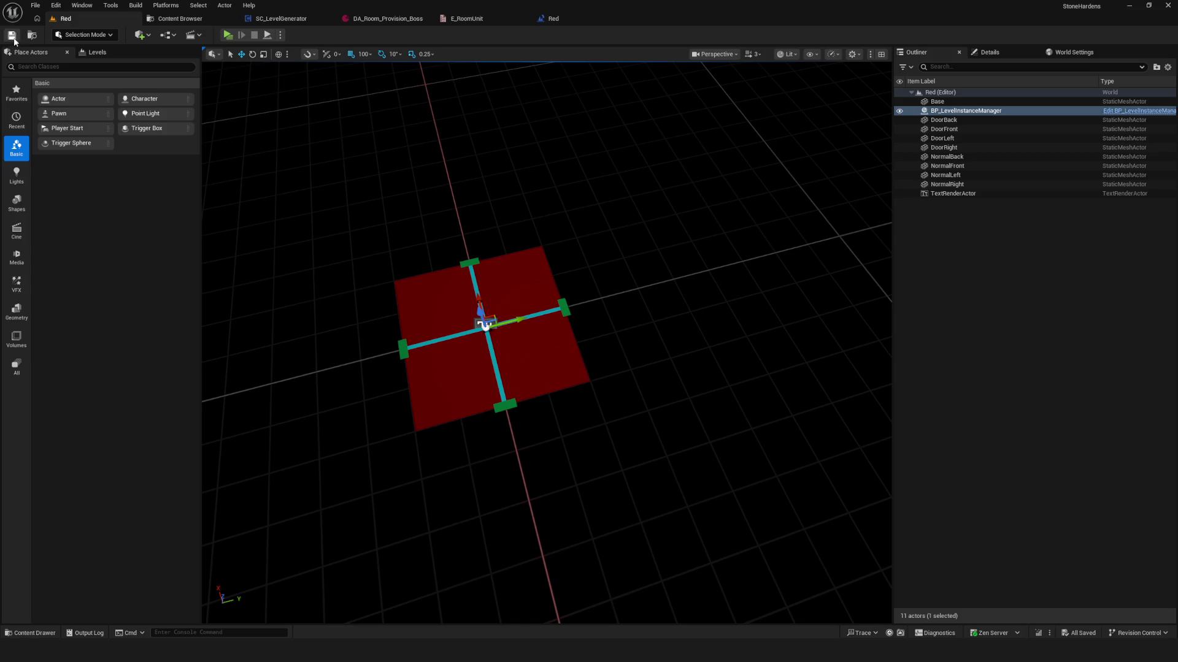
mouse_move(546, 289)
mouse_down()
mouse_move(534, 392)
mouse_move(546, 296)
mouse_up()
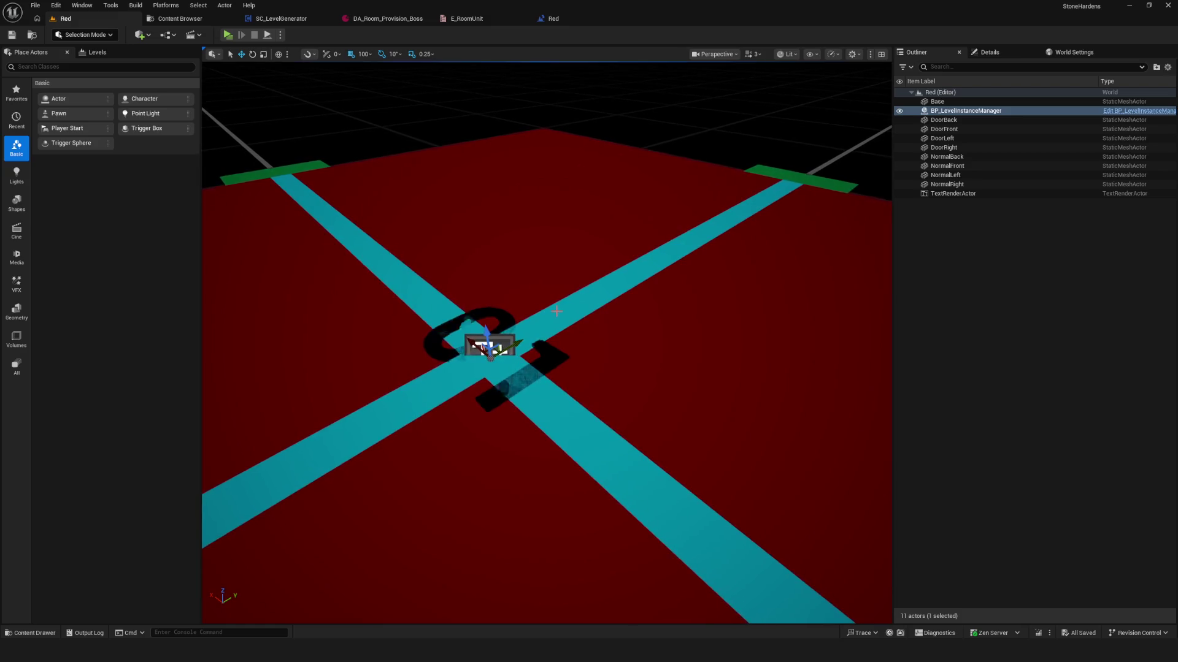
- Attach the Base floor actor under BP_LevelInstanceManager in the Outliner
drag(954, 101, 958, 109)
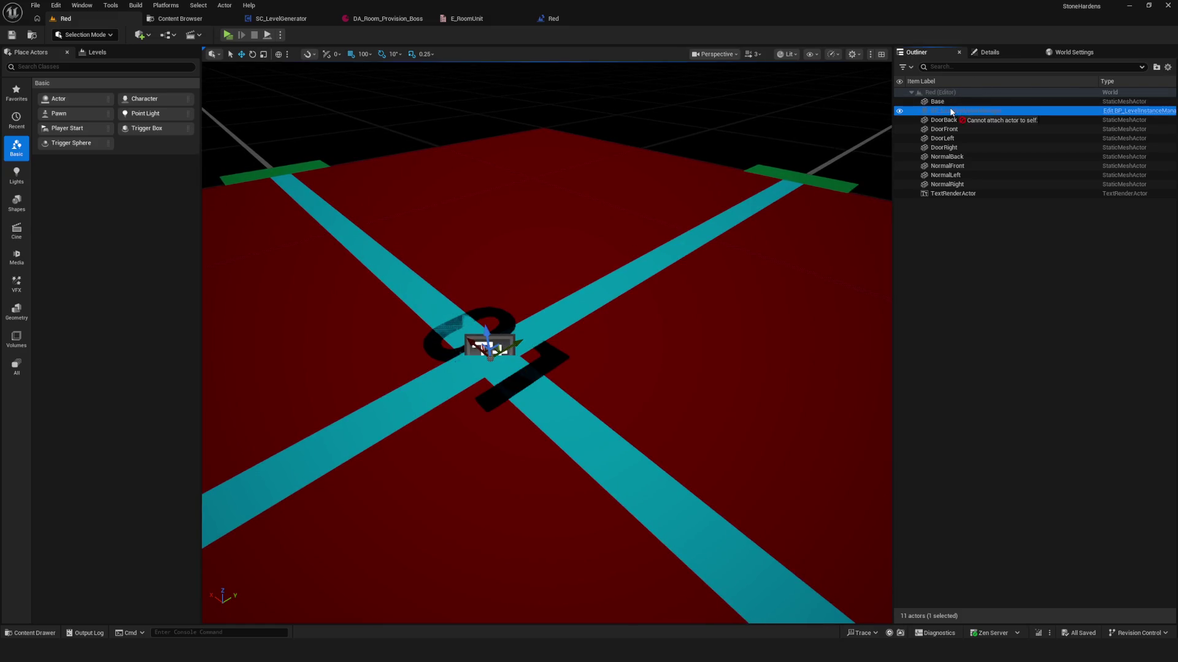
drag(594, 268, 593, 295)
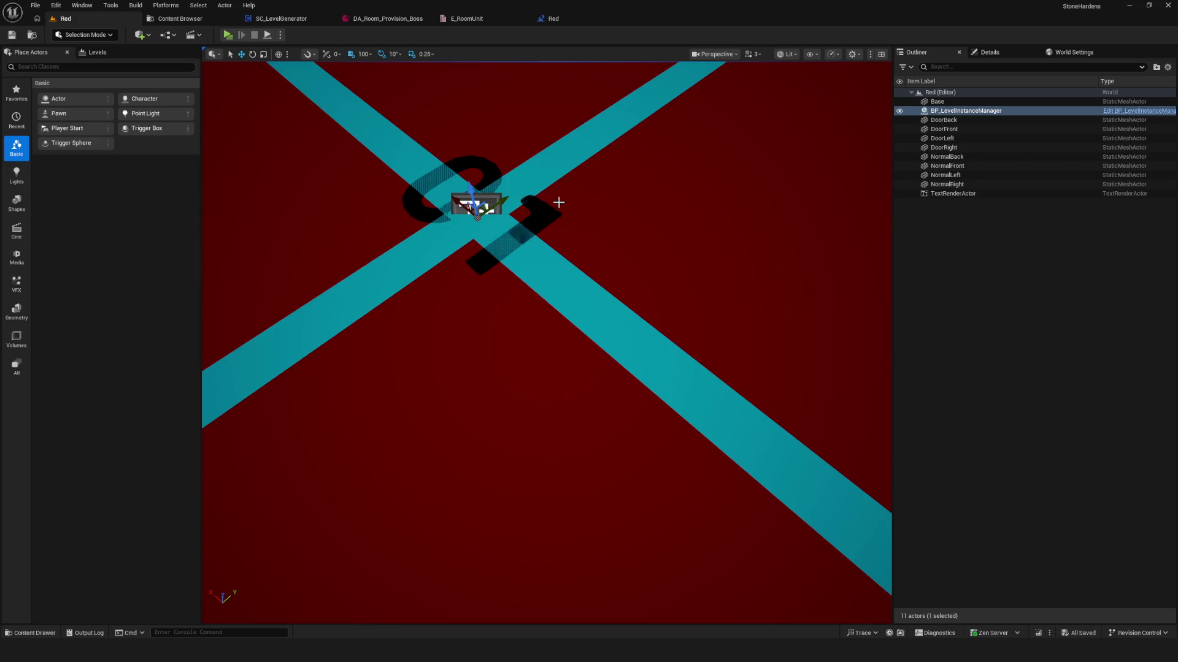
drag(557, 202, 545, 198)
scroll(545, 197, down, 6)
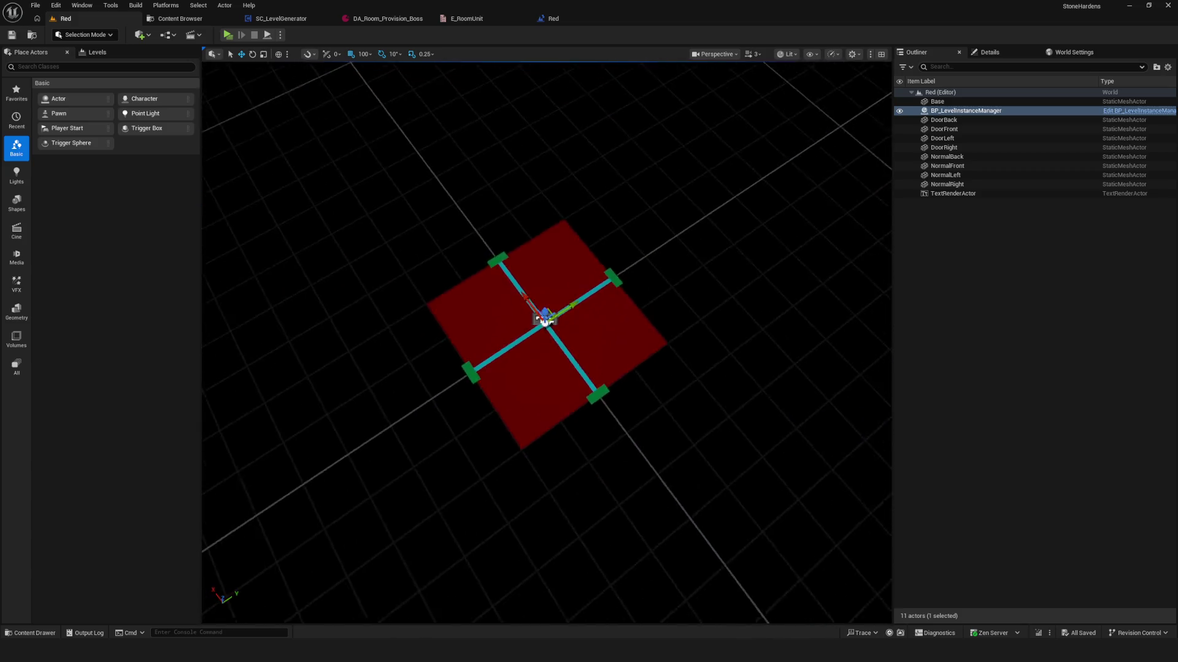
scroll(544, 200, up, 4)
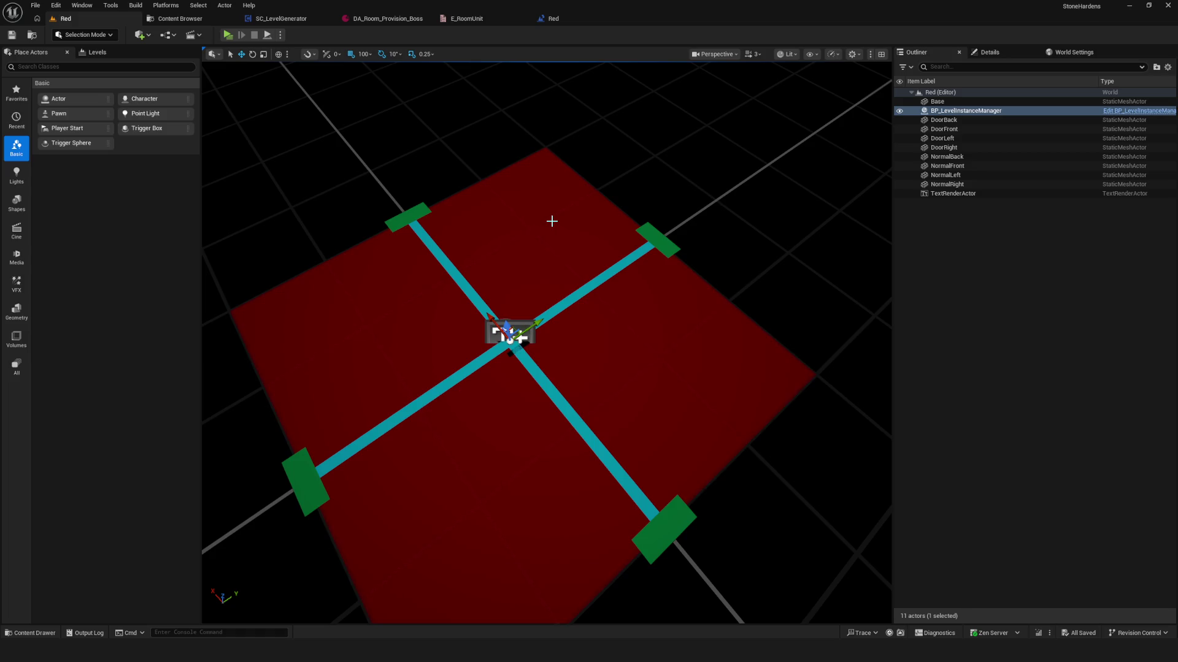
- Delete the RoomUnitName variable from the Red Level Blueprint, save, and return to the Red viewport
click(168, 35)
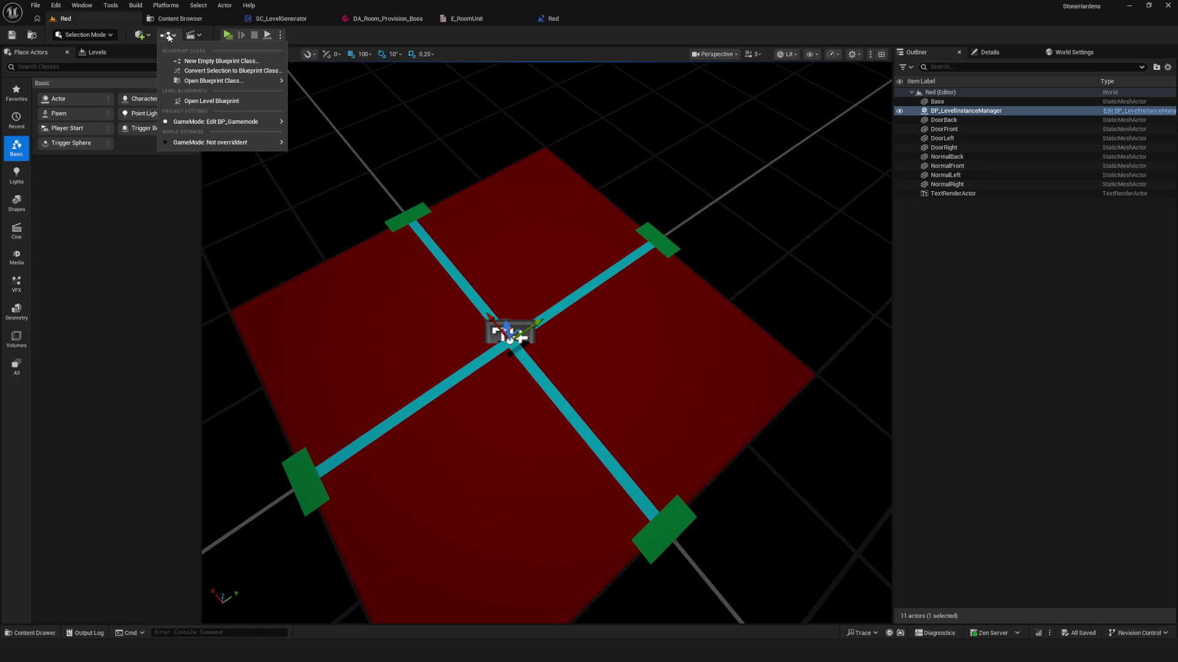
click(190, 101)
click(68, 148)
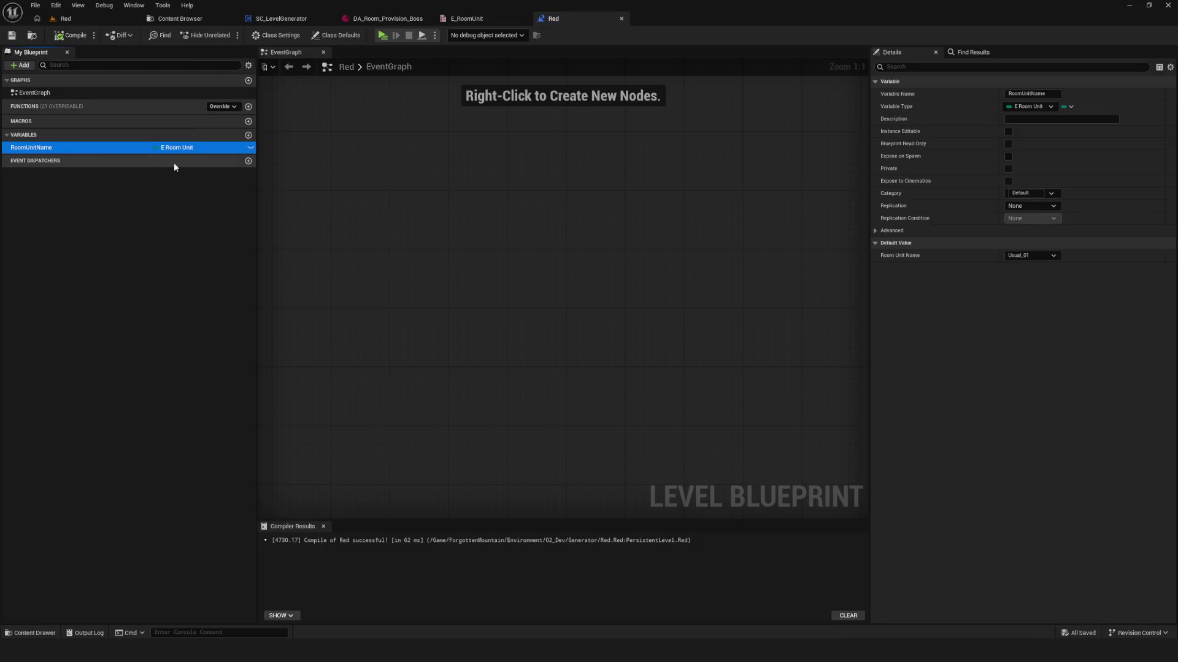
key(Delete)
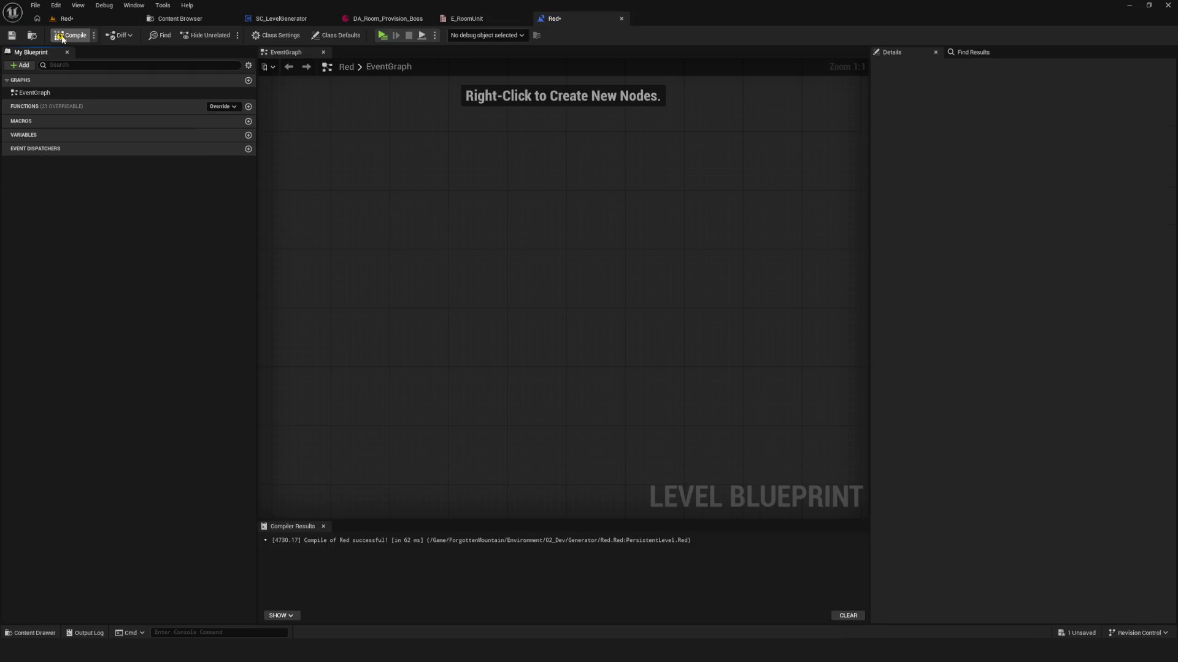
click(11, 35)
click(281, 18)
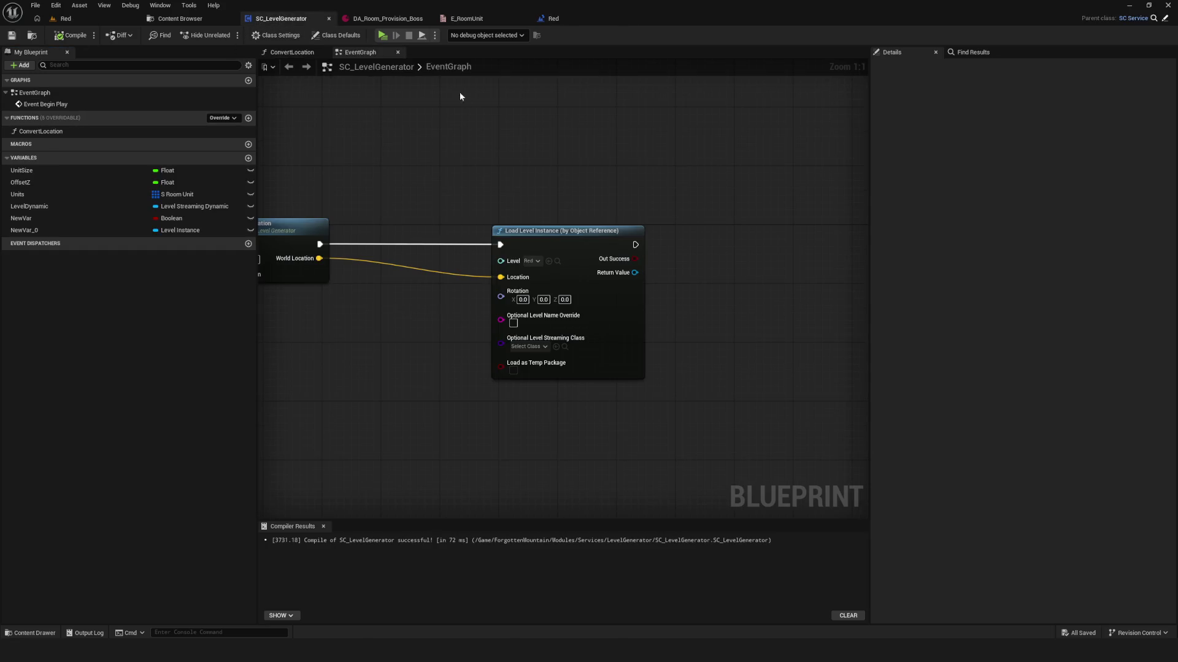
click(91, 17)
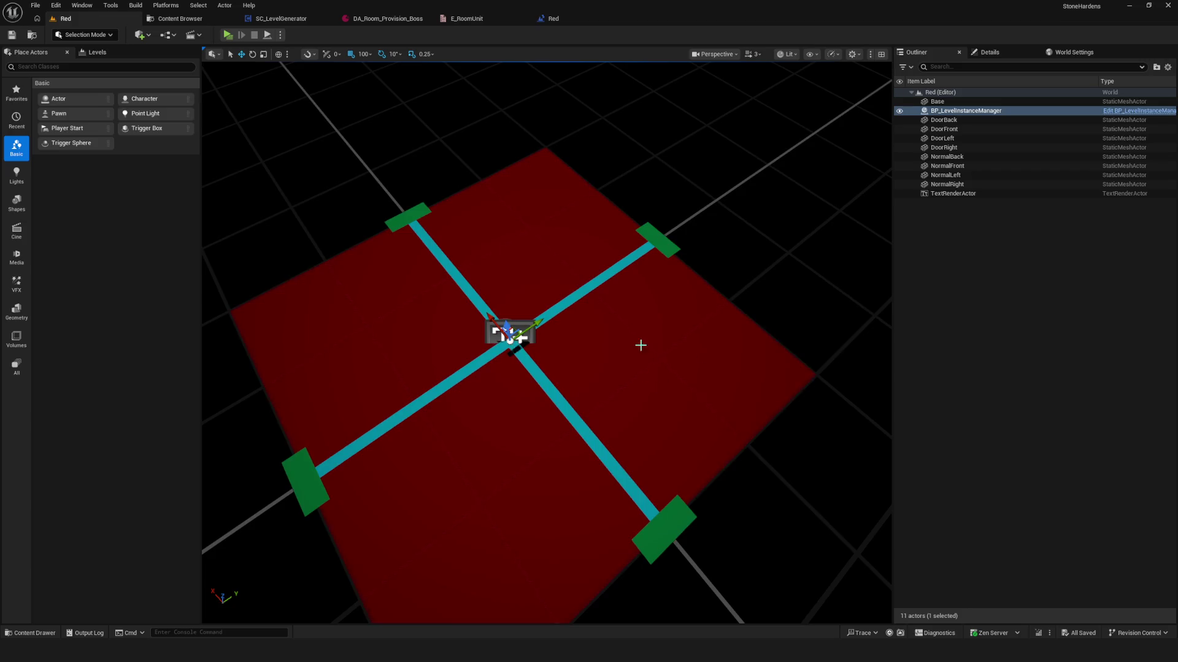
- Open BP_LevelInstanceManager, widen My Blueprint, and inspect its EventGraph's default BeginPlay, ActorBeginOverlap and Tick events
click(179, 18)
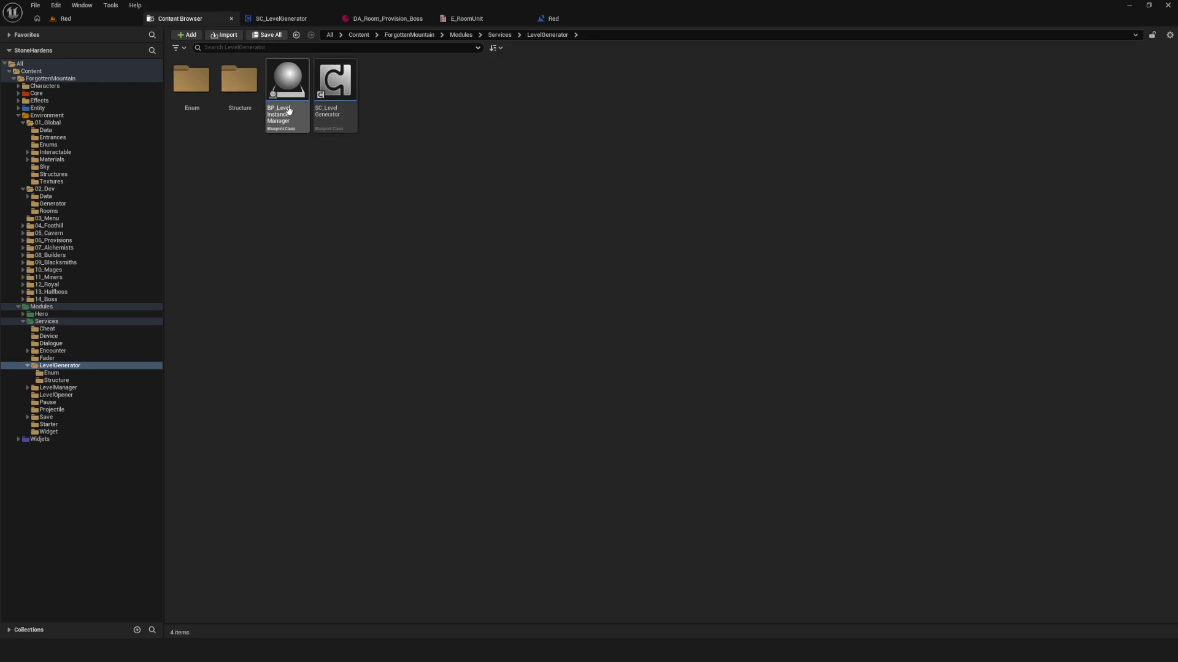
key(Return)
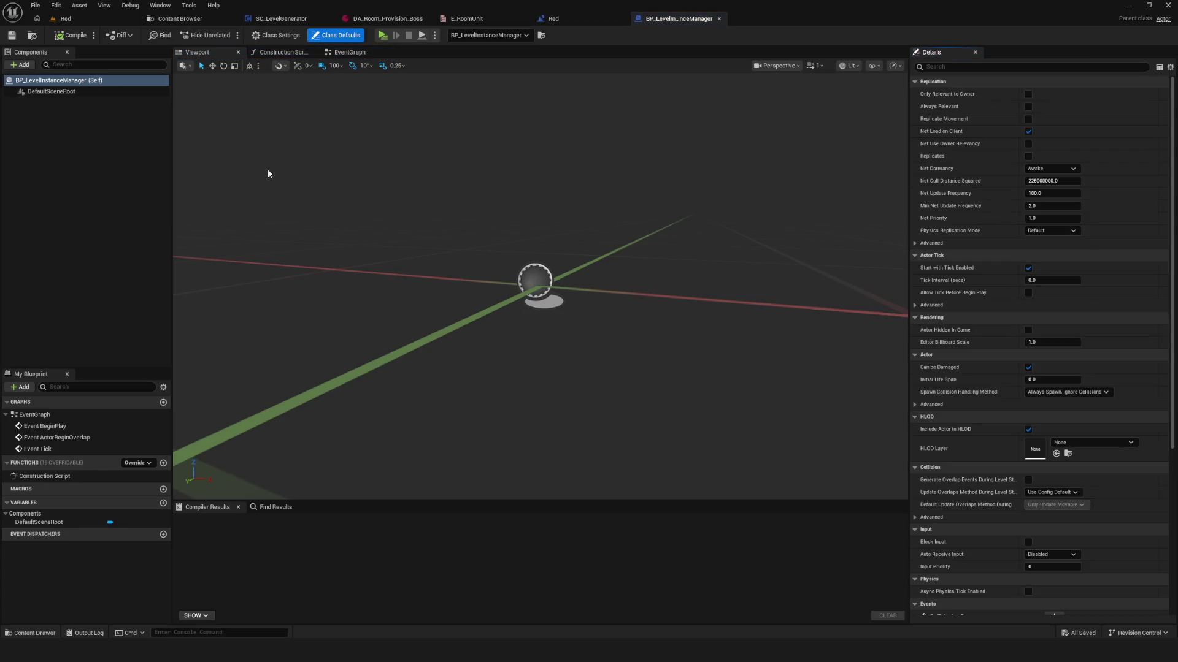
drag(96, 369, 122, 170)
click(345, 54)
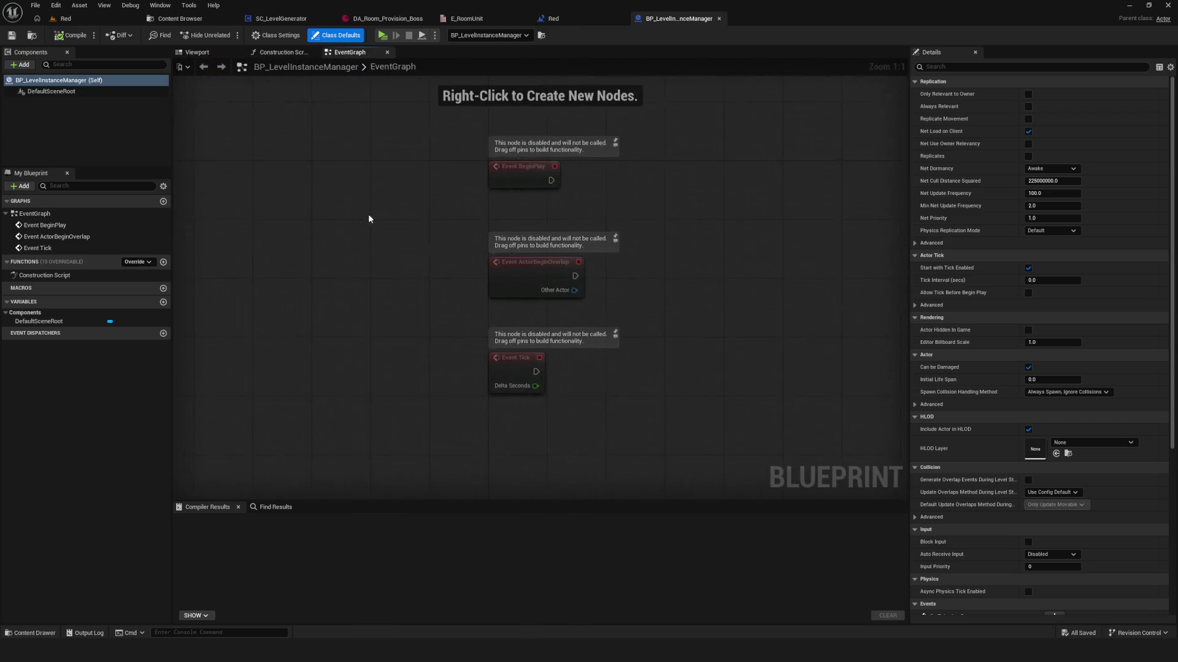
drag(373, 213, 316, 280)
mouse_move(416, 196)
mouse_down()
mouse_move(360, 233)
mouse_move(274, 222)
mouse_up()
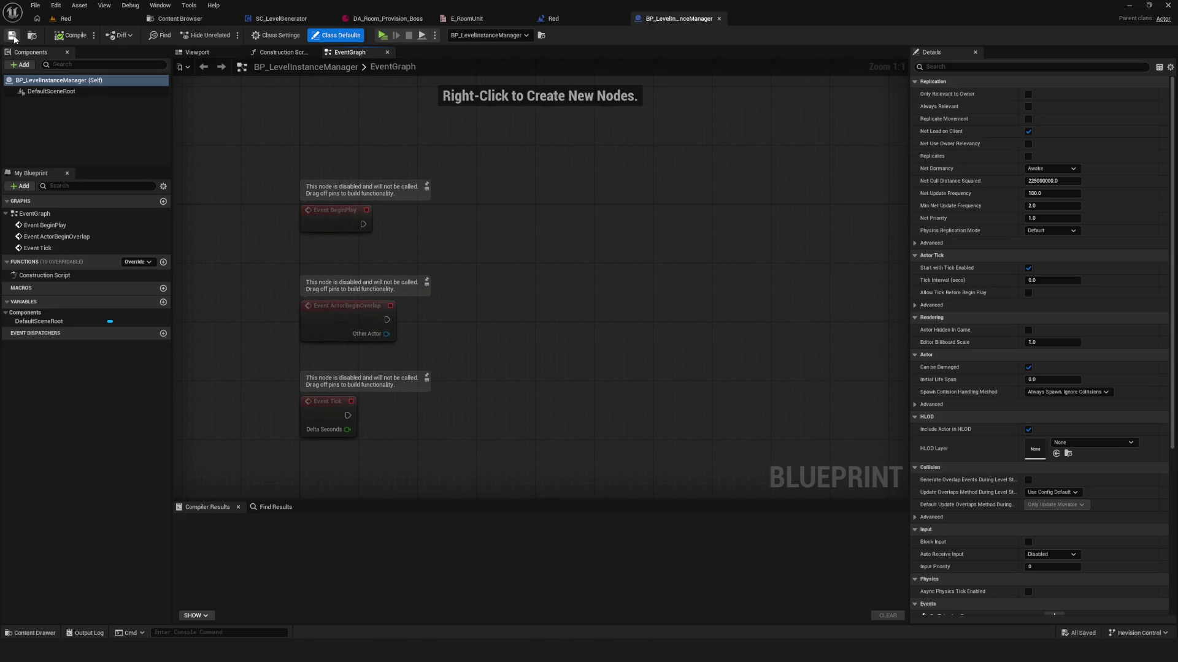
drag(547, 210, 543, 219)
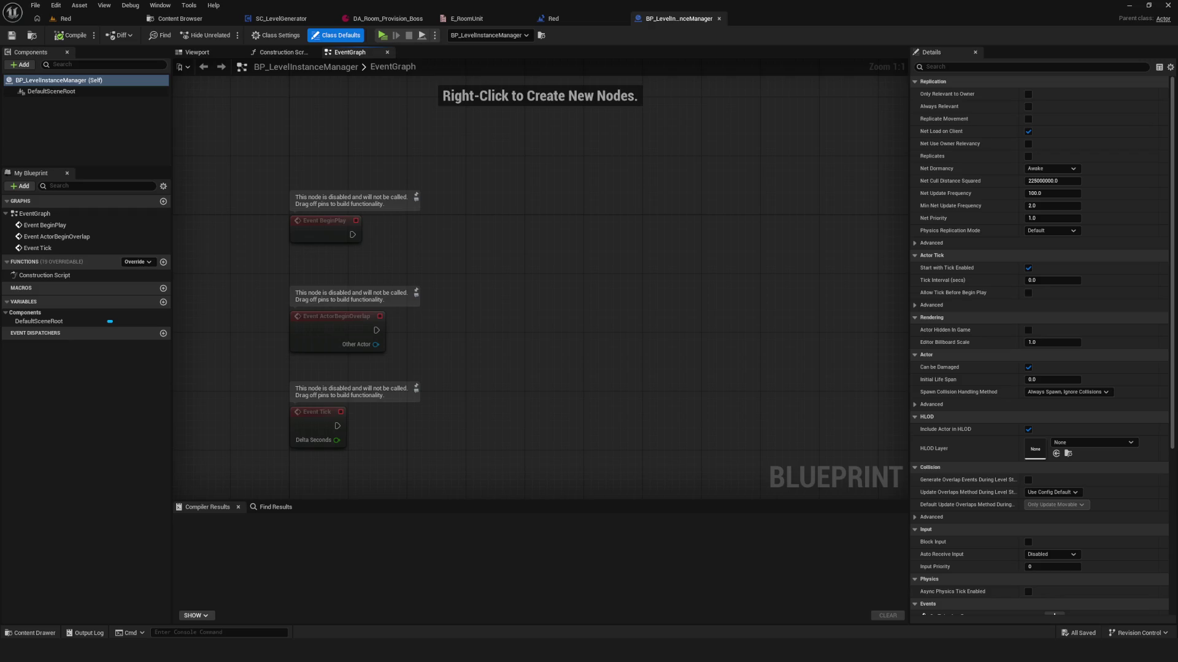
scroll(495, 253, down, 1)
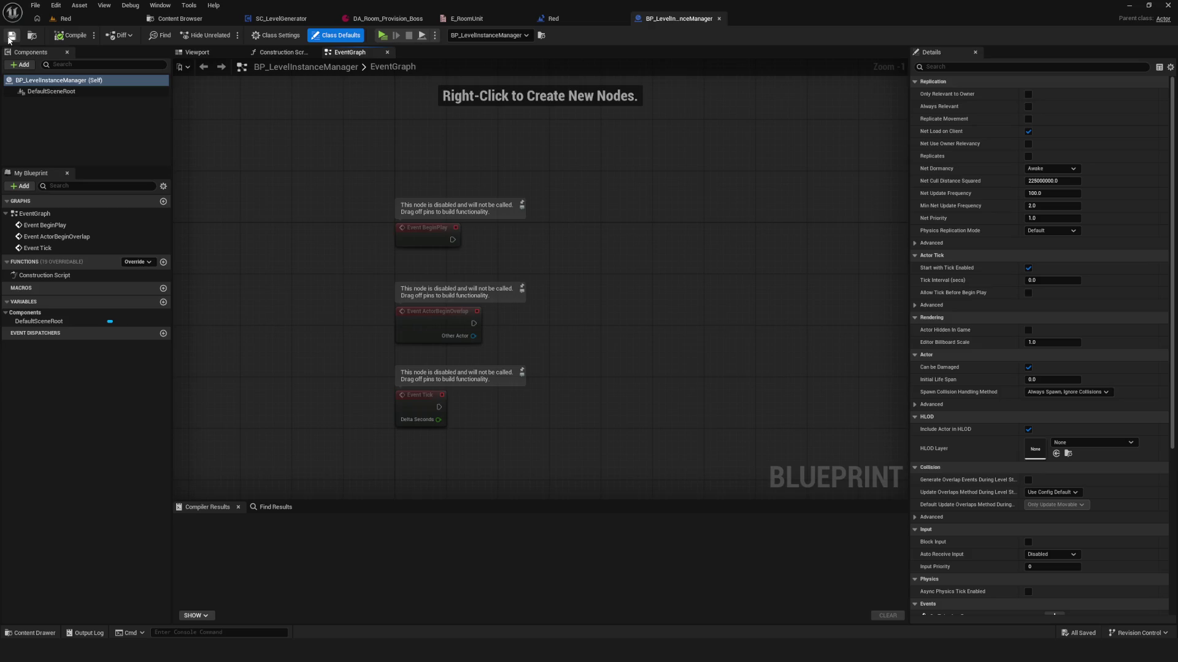
drag(641, 199, 588, 213)
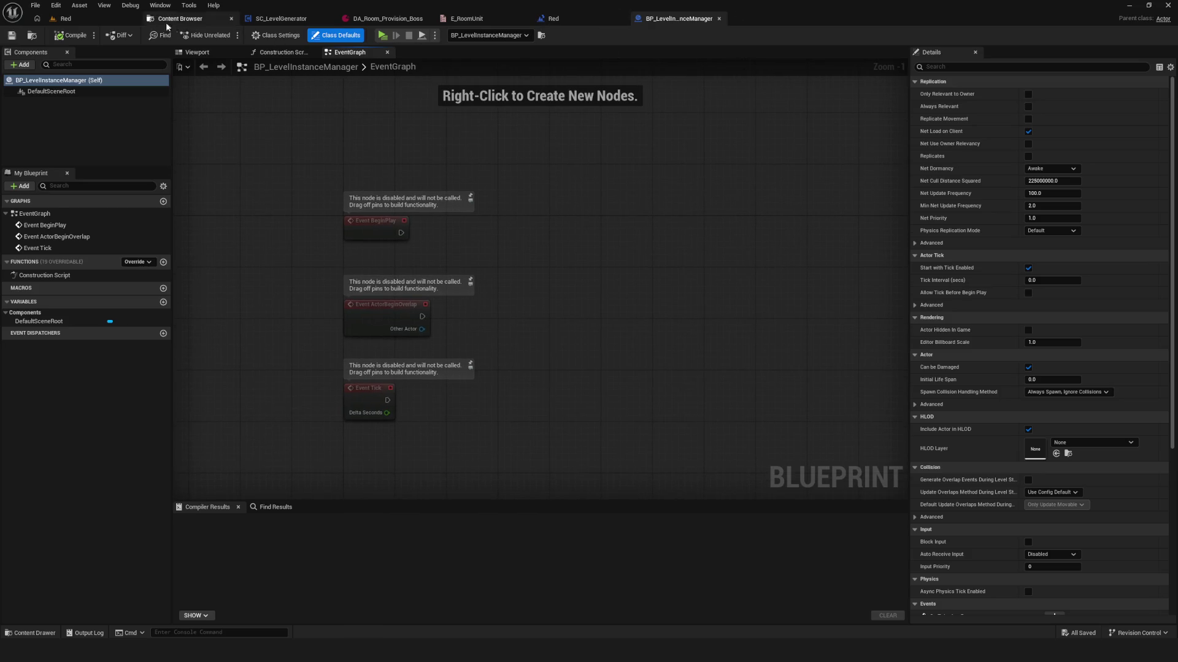
click(66, 19)
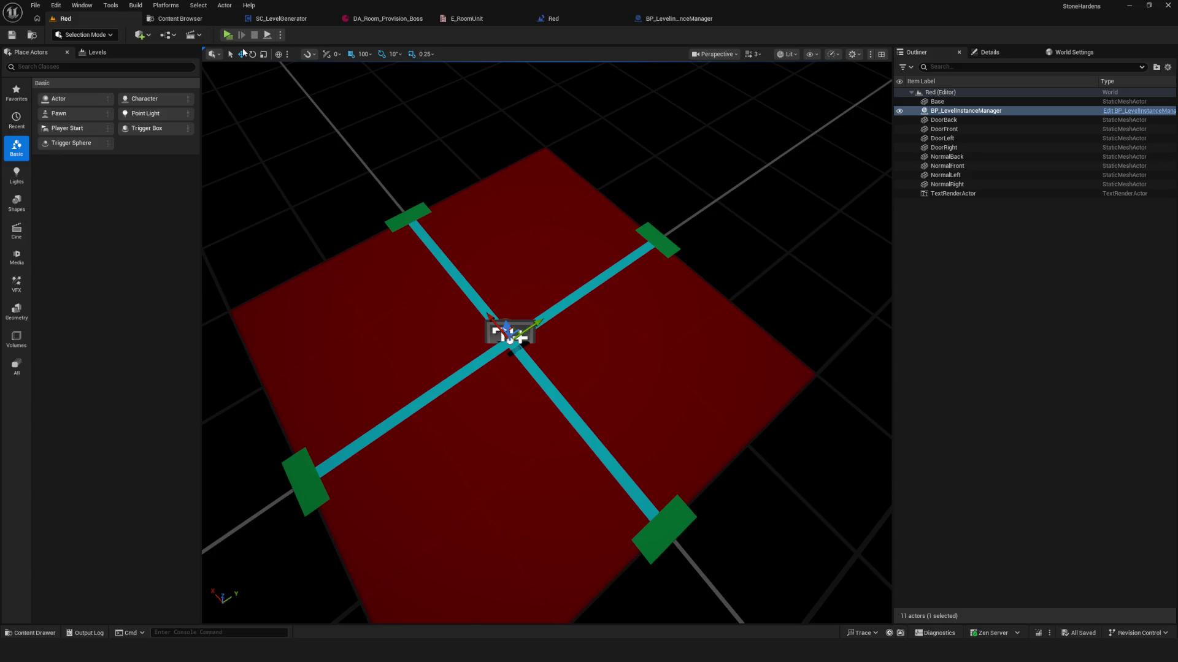
- Select DoorBack, DoorRight, DoorLeft, NormalBack, NormalFront and NormalLeft in turn to identify their positions
click(969, 120)
click(956, 147)
click(942, 138)
click(945, 165)
click(944, 175)
click(950, 193)
click(946, 184)
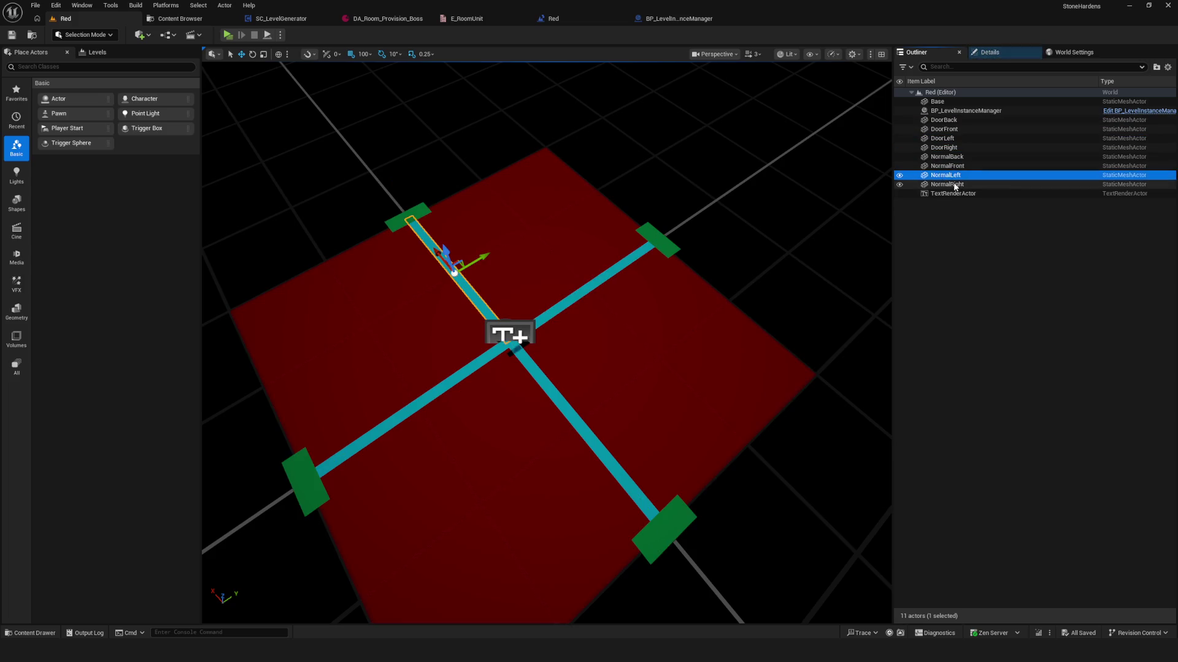
click(943, 156)
click(943, 119)
click(963, 166)
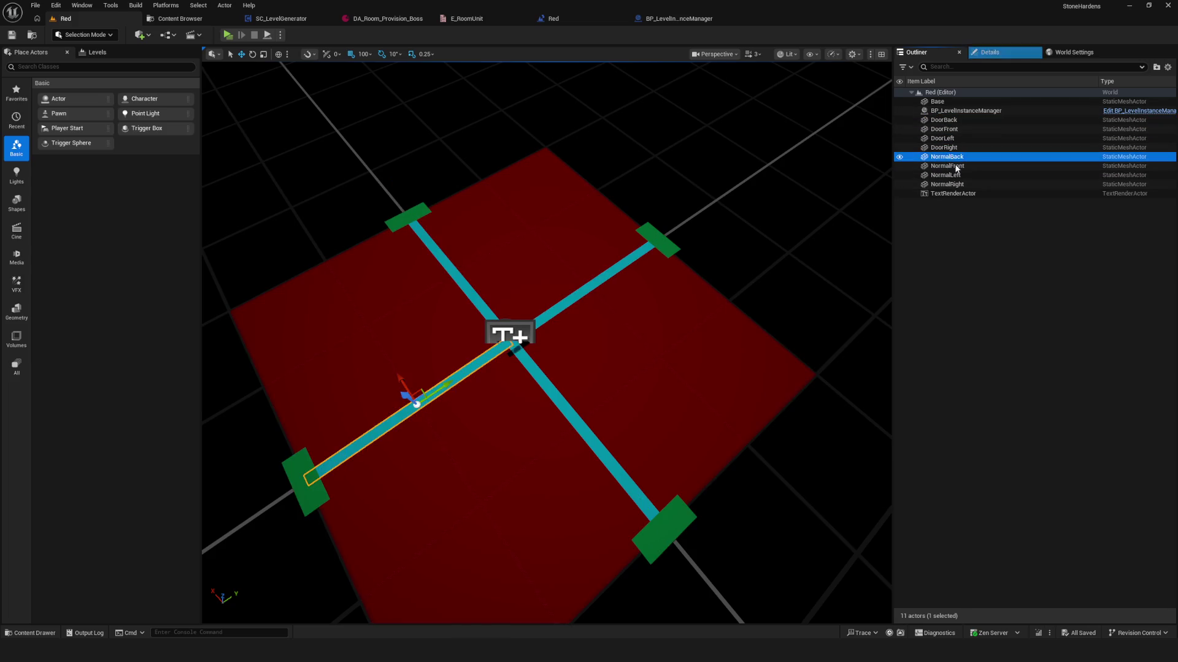
click(975, 176)
click(957, 165)
click(950, 147)
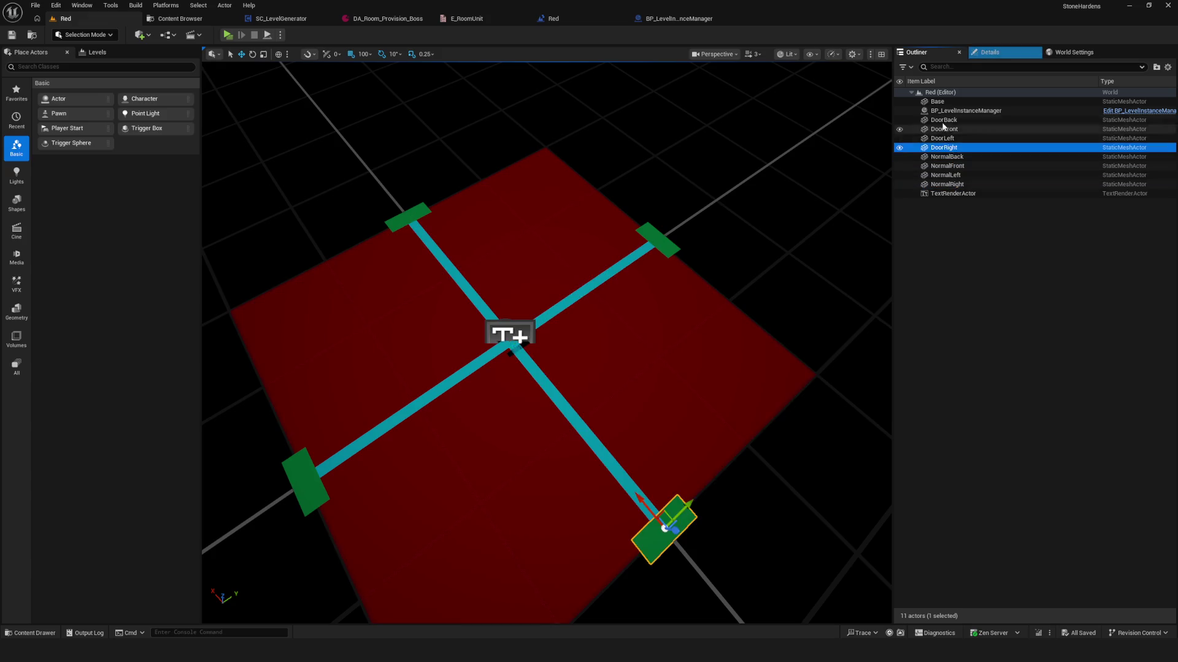
click(942, 121)
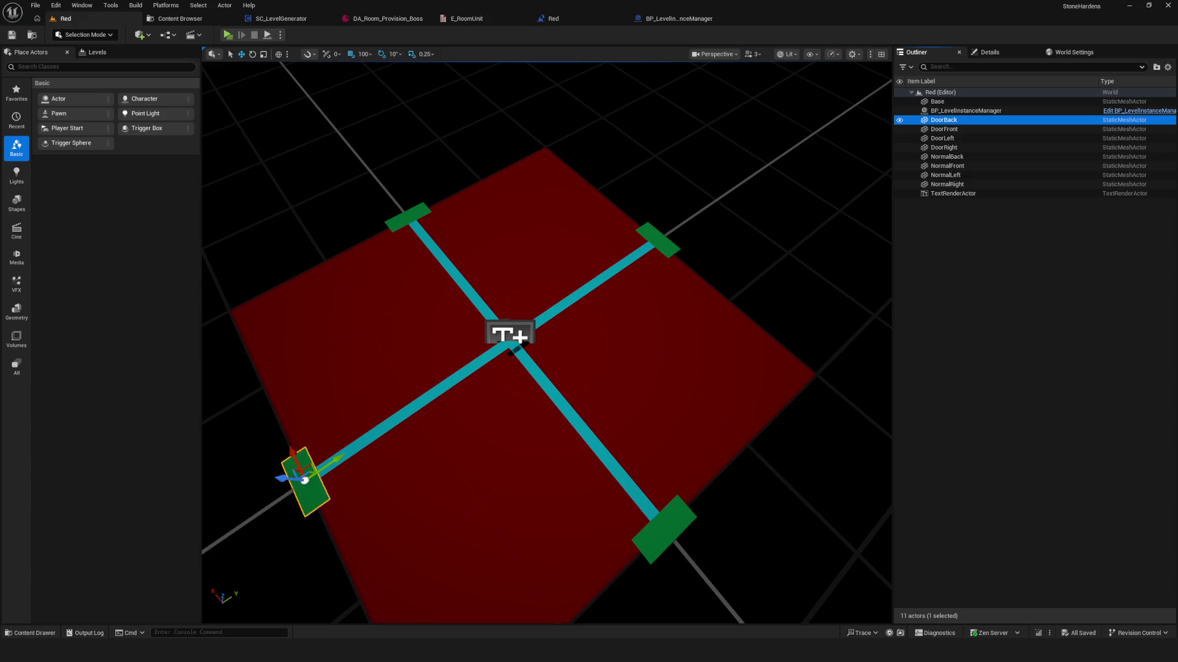
click(942, 138)
click(943, 120)
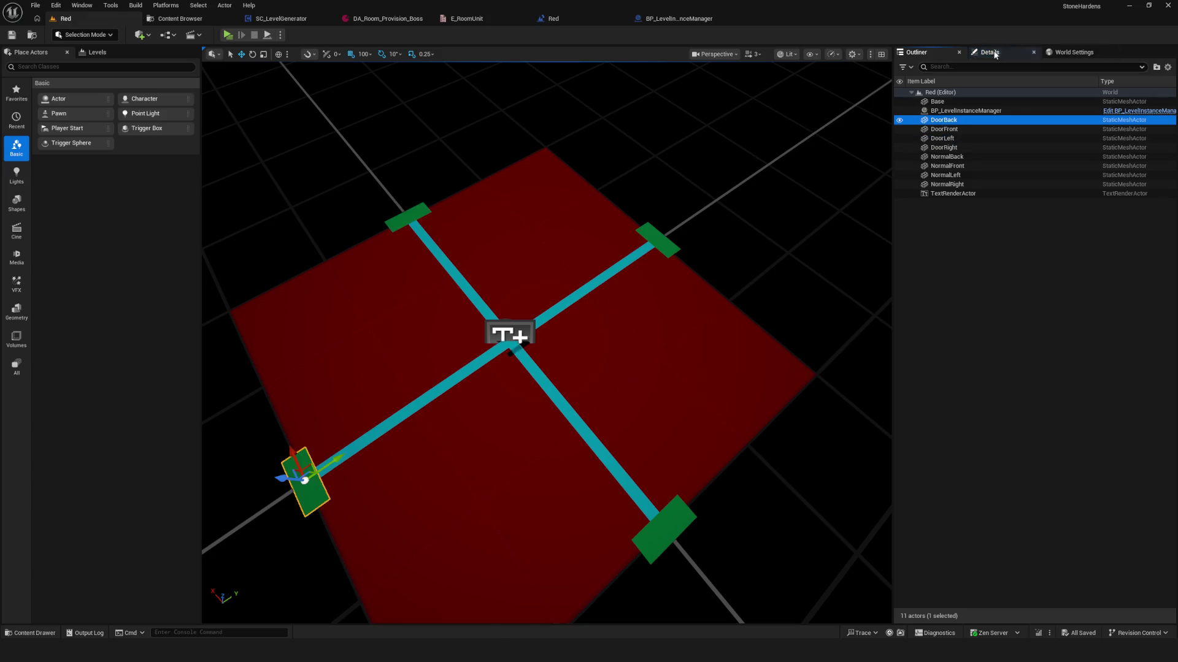
- Filter DoorBack's Details by 'tag' to confirm both tag arrays hold 0 elements
click(989, 52)
click(932, 172)
text(ефп)
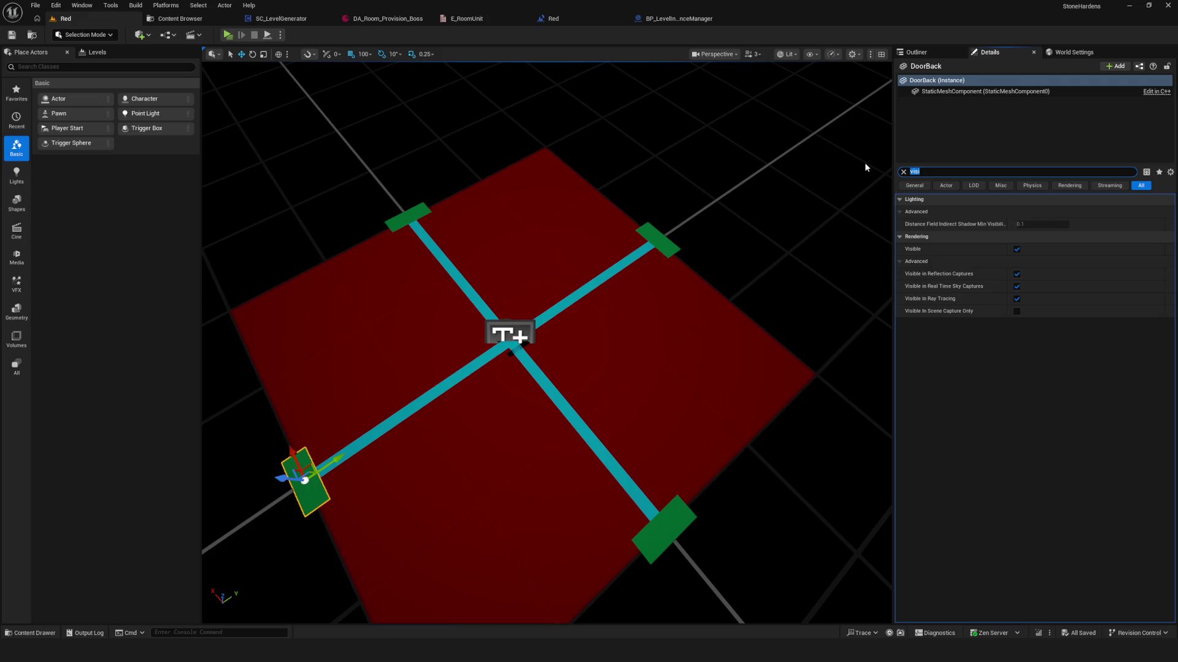
key(BackSpace)
key(BackSpace)
key(BackSpace)
text(tag)
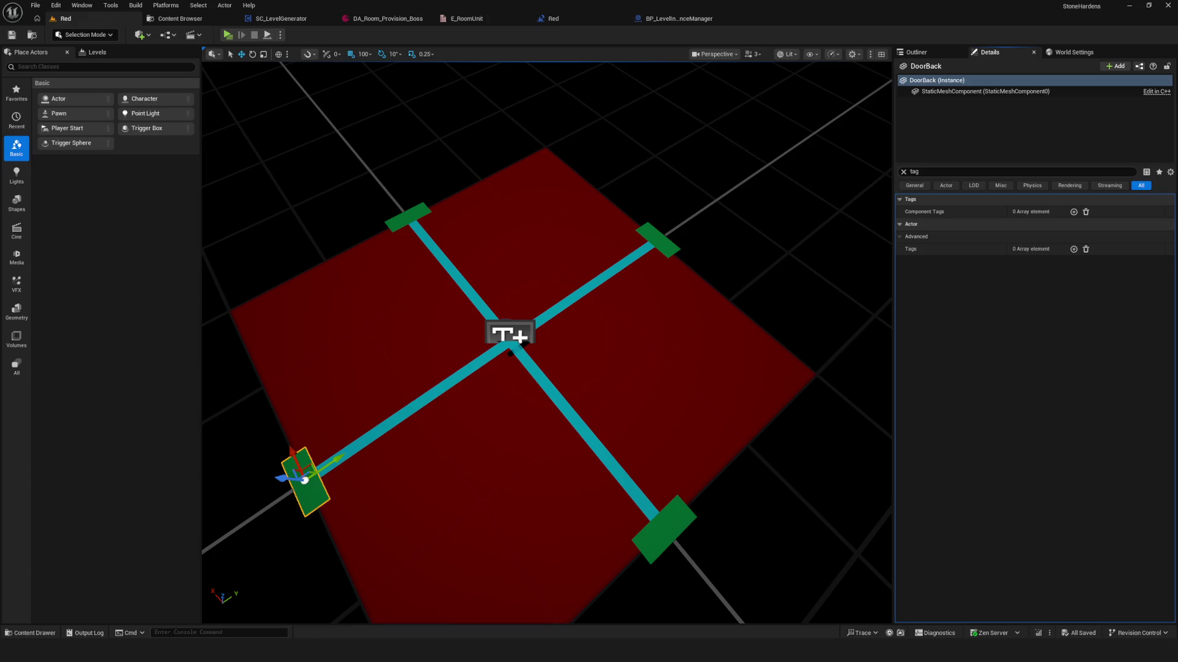
drag(554, 265, 644, 250)
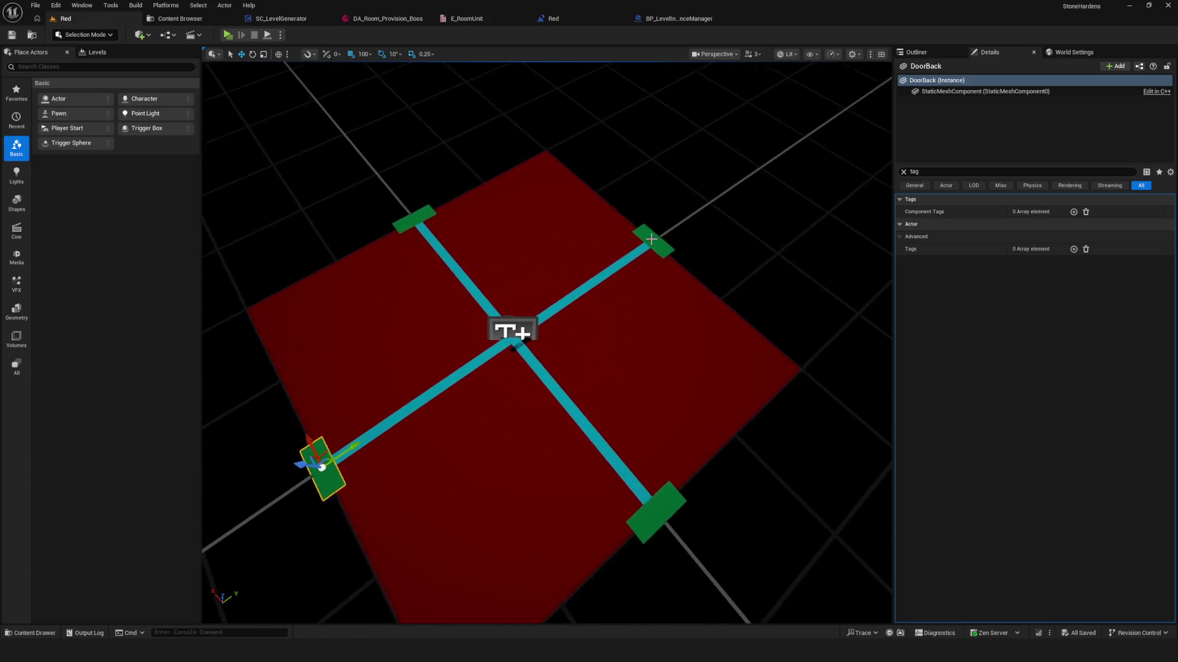
click(675, 19)
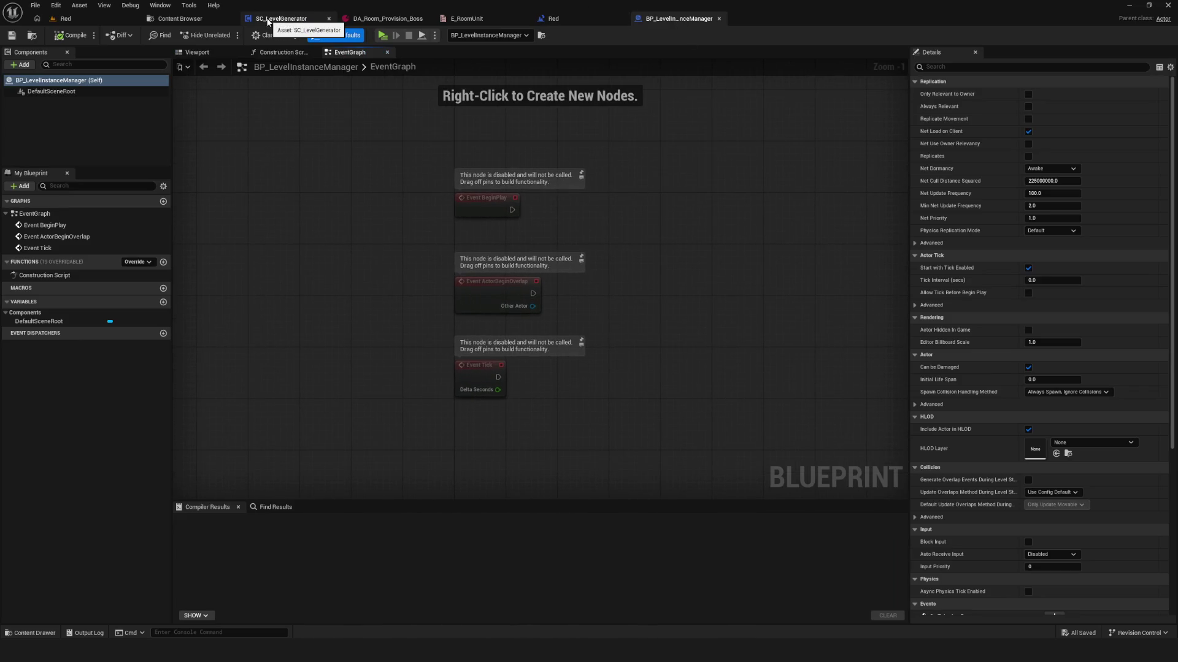
- Save BP_LevelInstanceManager with Ctrl+S, then add a new Boolean variable NewVar
mouse_move(619, 244)
mouse_down()
mouse_move(528, 231)
mouse_move(544, 239)
mouse_up()
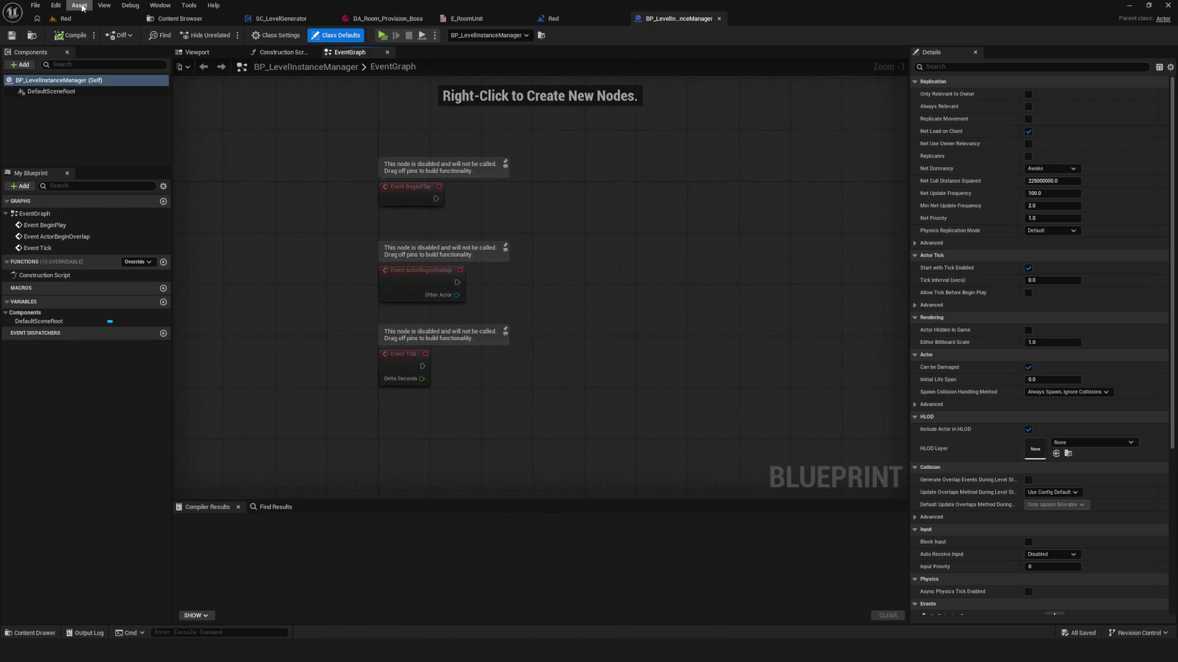
drag(580, 213, 587, 248)
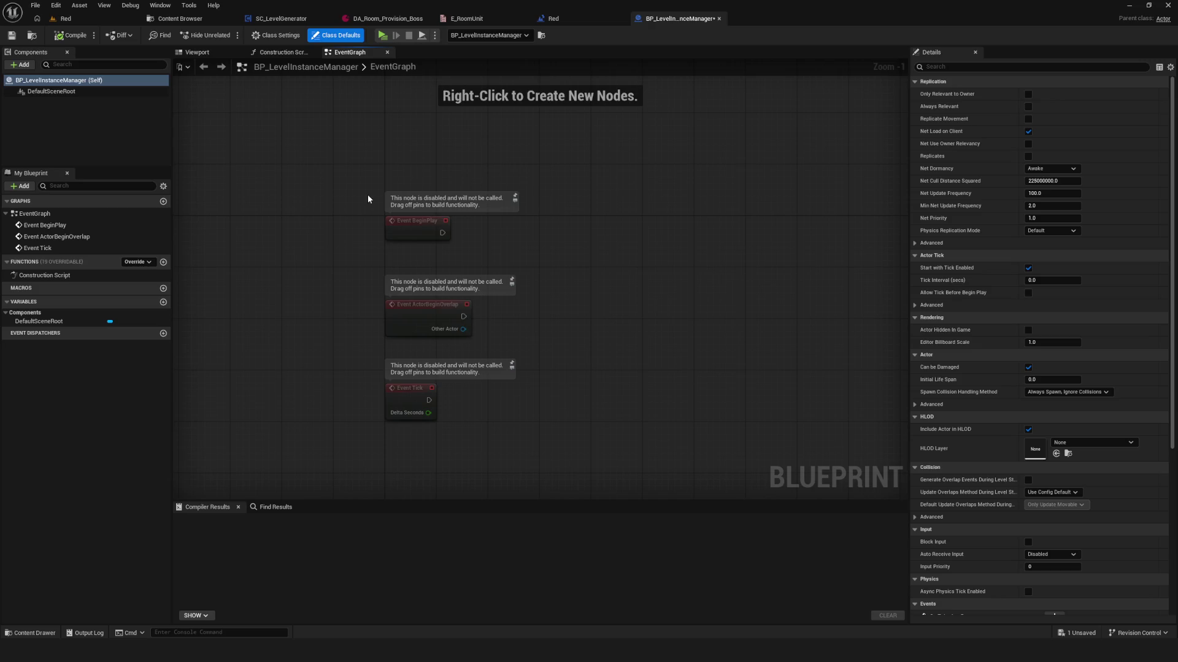
key(ctrl+s)
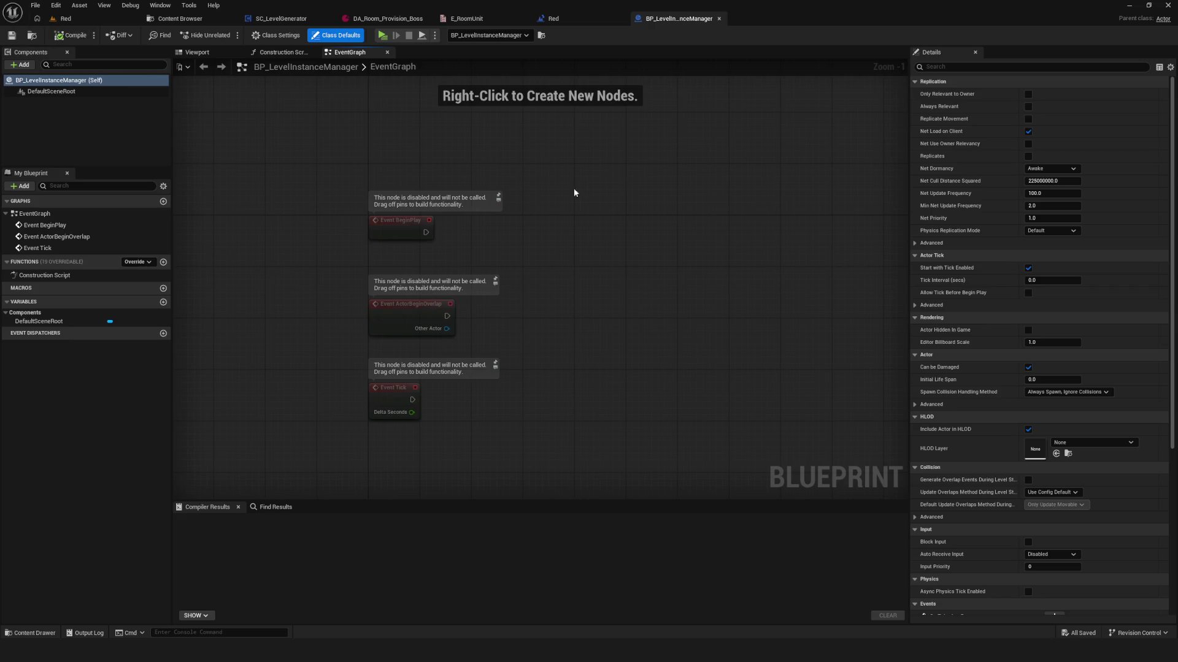
drag(543, 184, 539, 194)
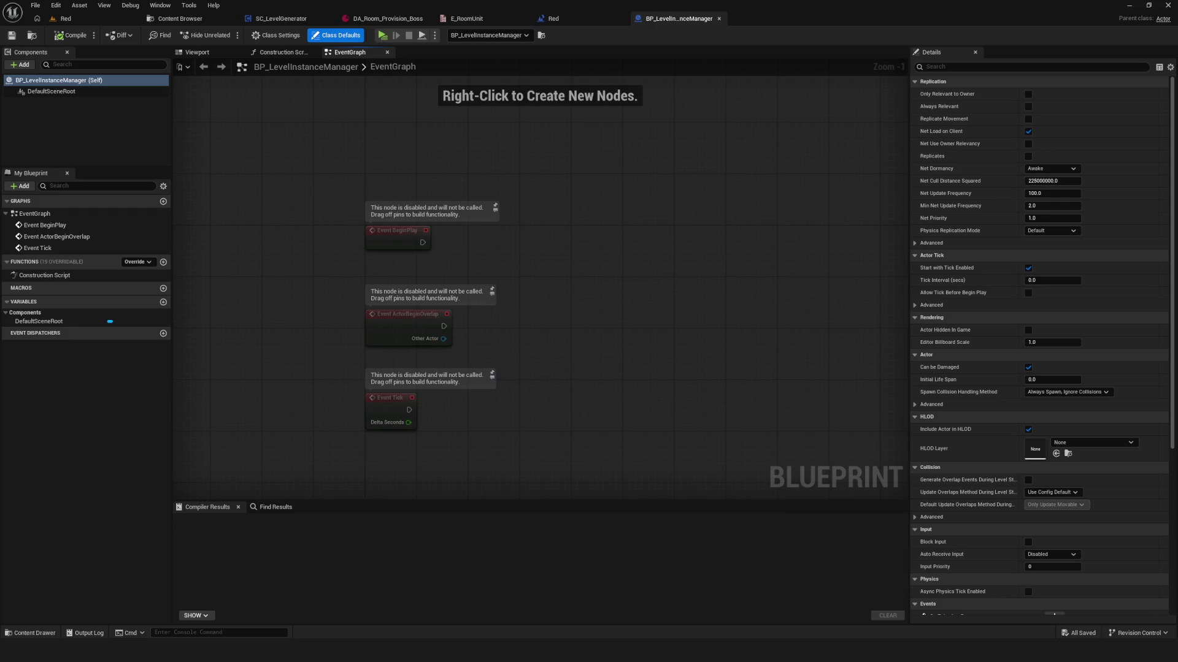
key(Home)
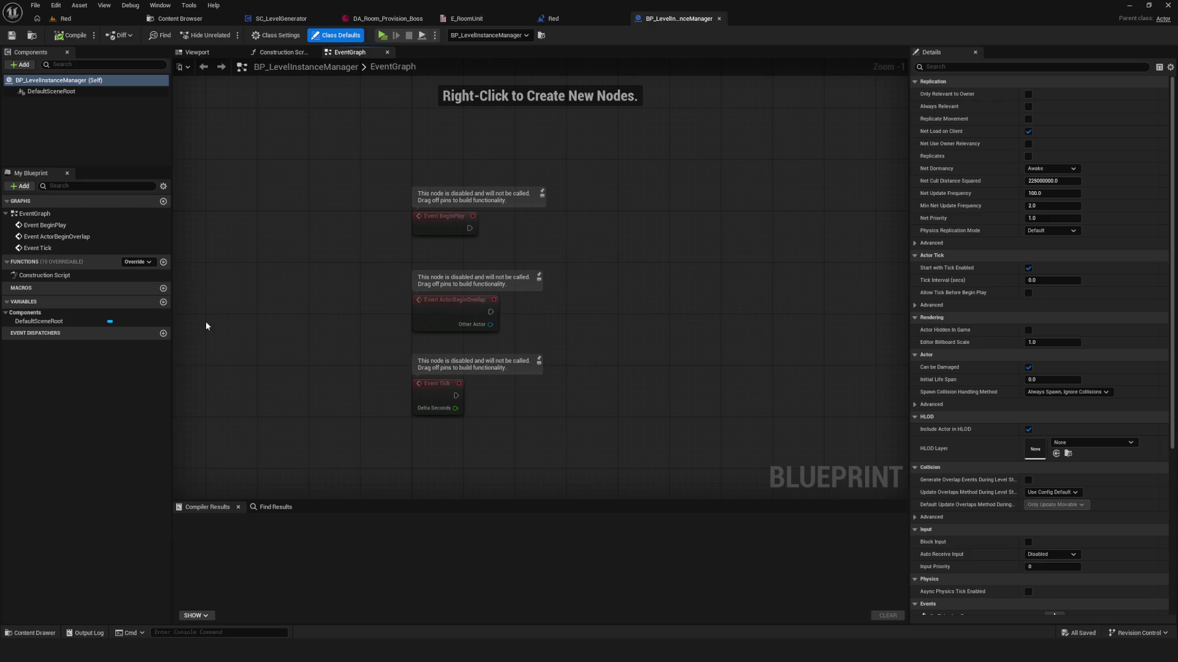
click(163, 302)
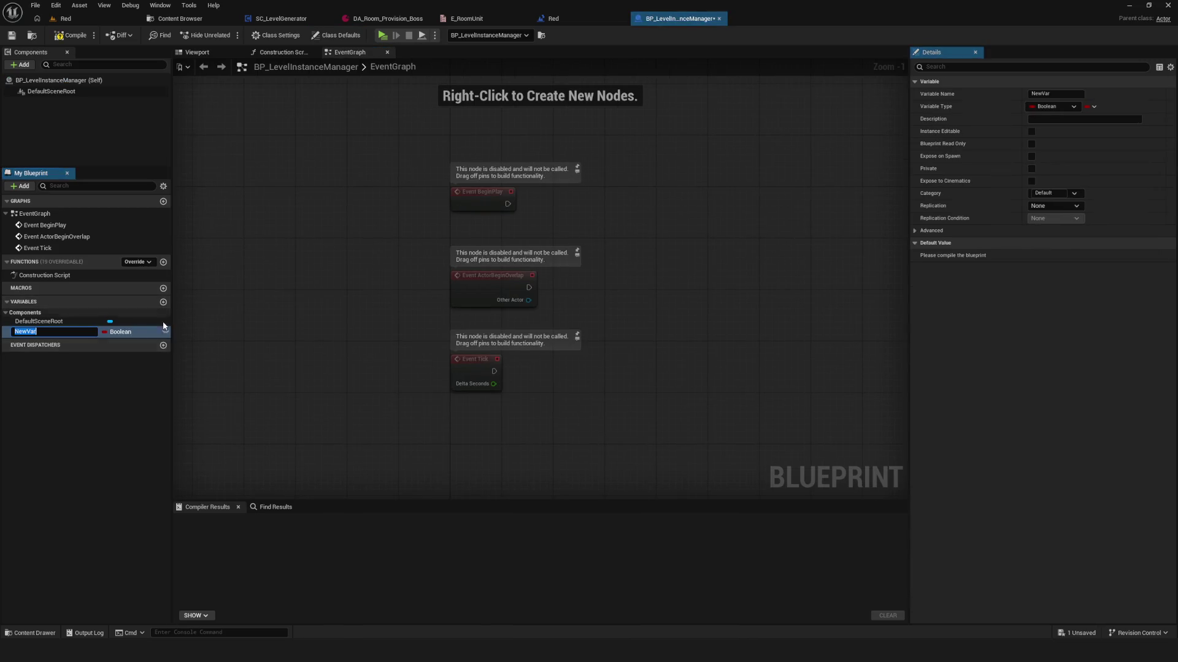
- Select DoorFront, the top-right door, in the Red level and view its Details
click(141, 332)
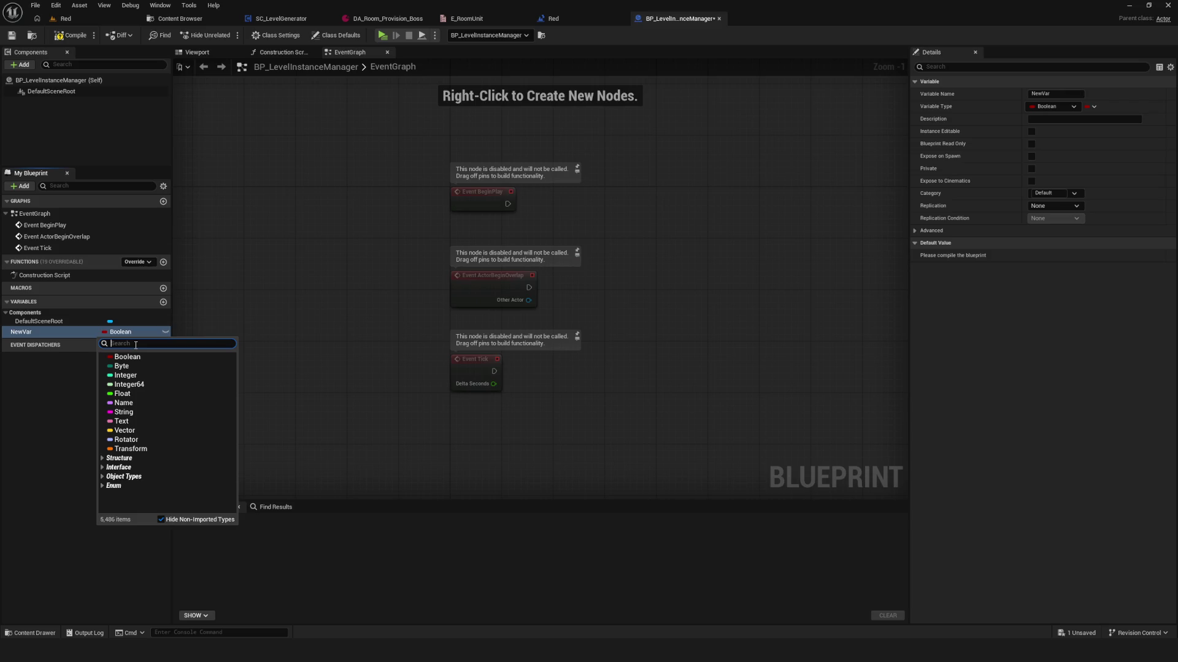
click(552, 18)
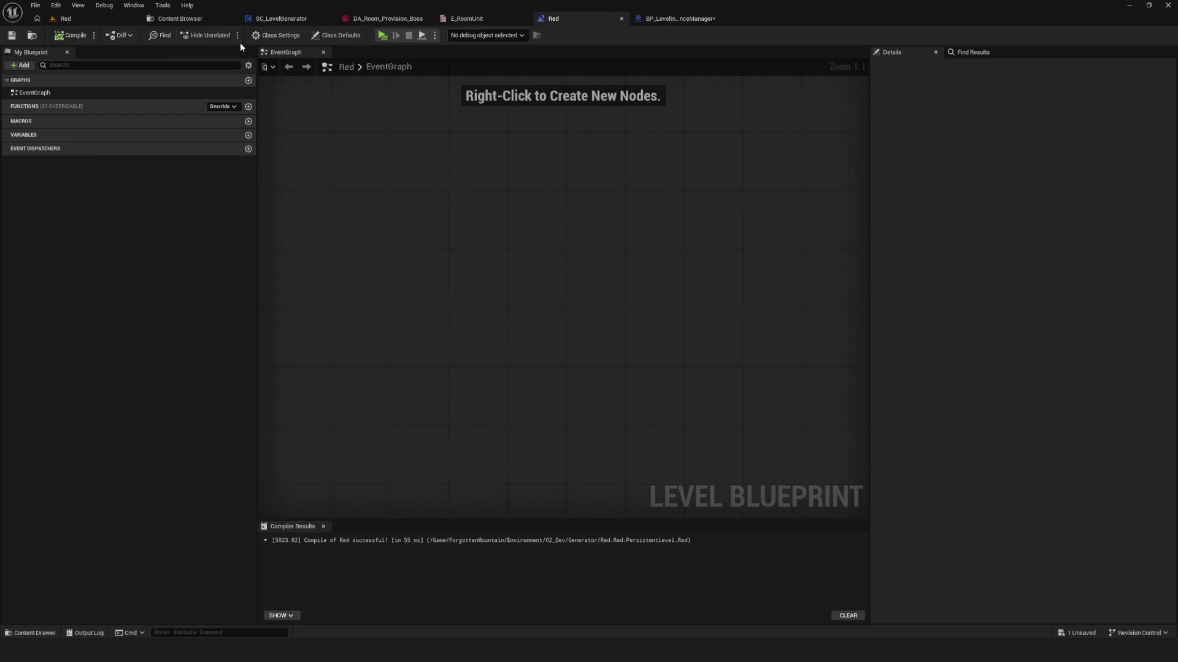
click(66, 19)
click(659, 236)
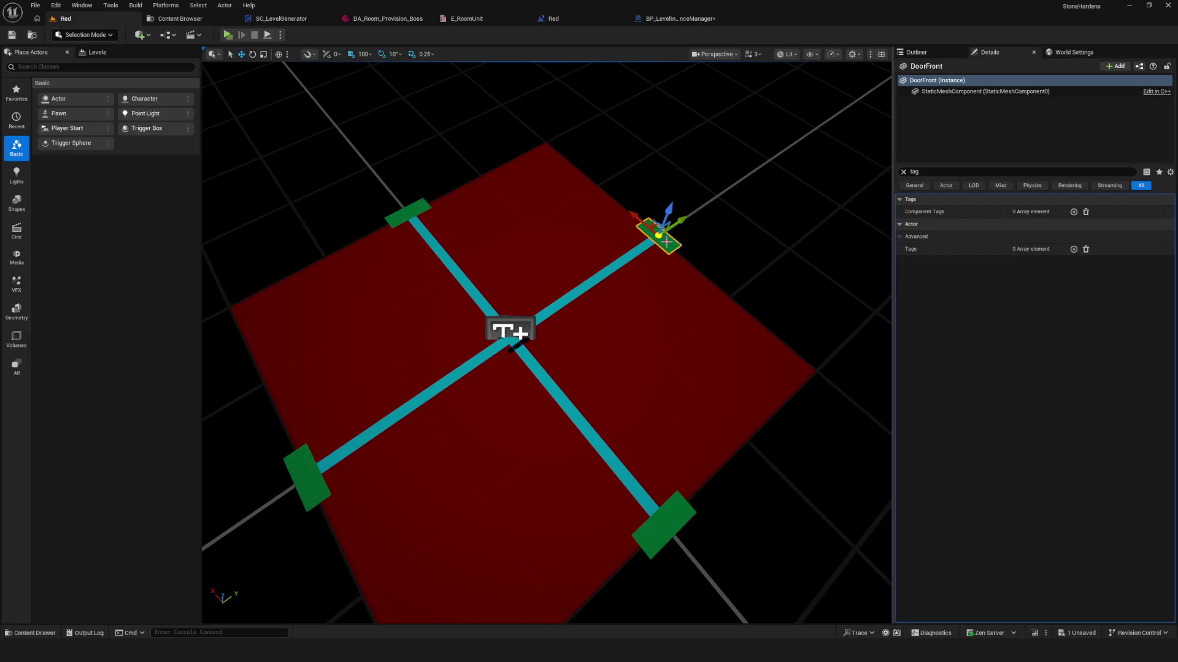
click(945, 53)
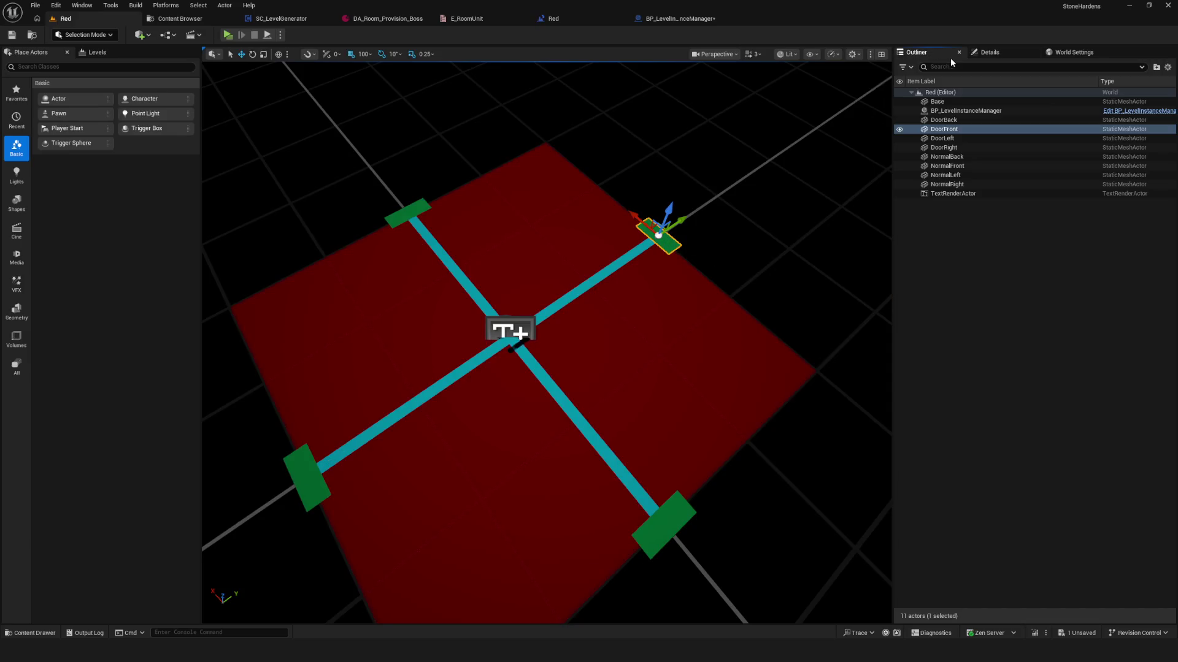
click(947, 130)
click(982, 52)
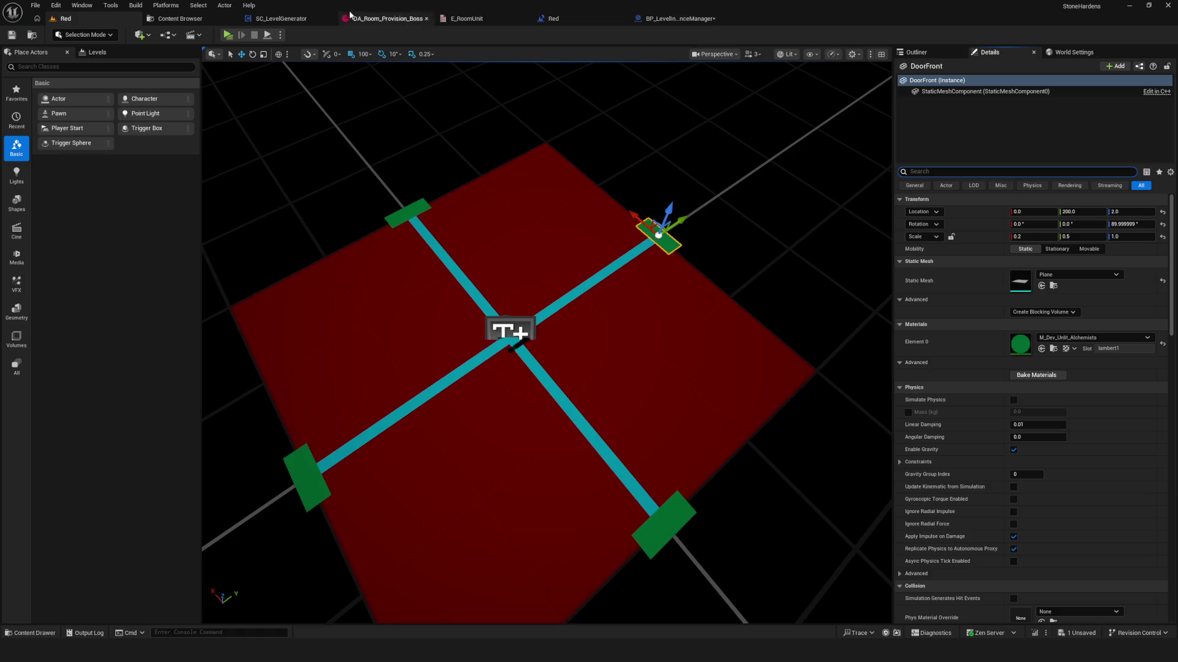
- Compile and save BP_LevelInstanceManager, keeping NewVar as a Boolean
click(678, 18)
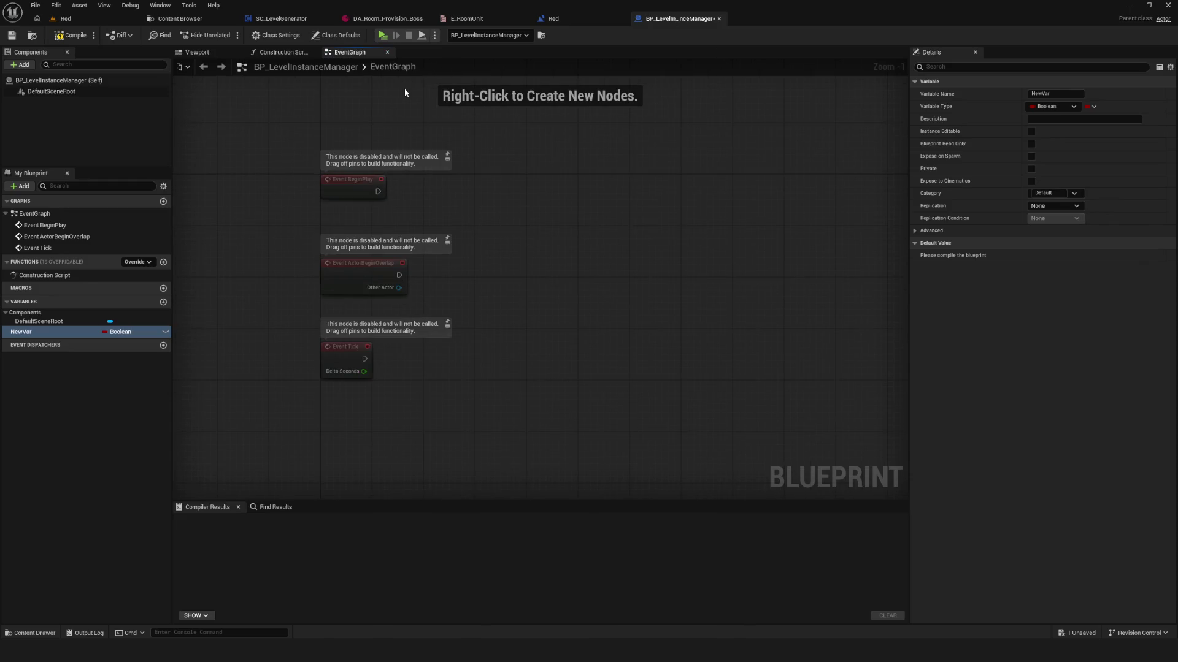
click(70, 35)
click(11, 35)
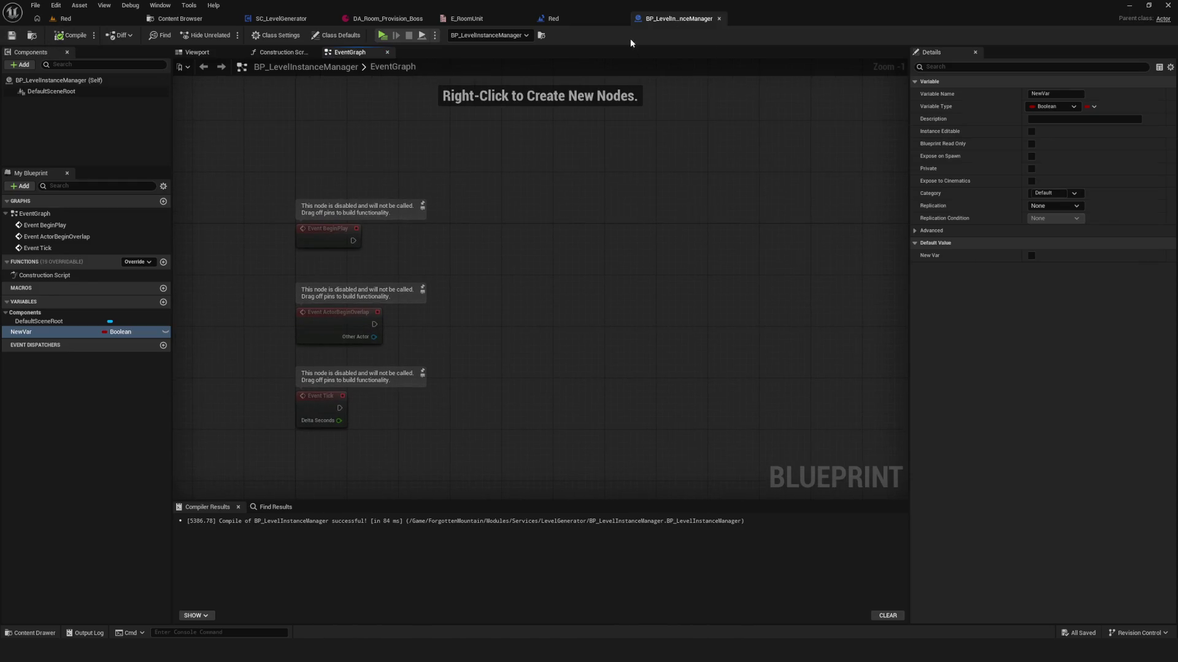
click(120, 332)
- Change NewVar's type to a Static Mesh object reference
text(STI)
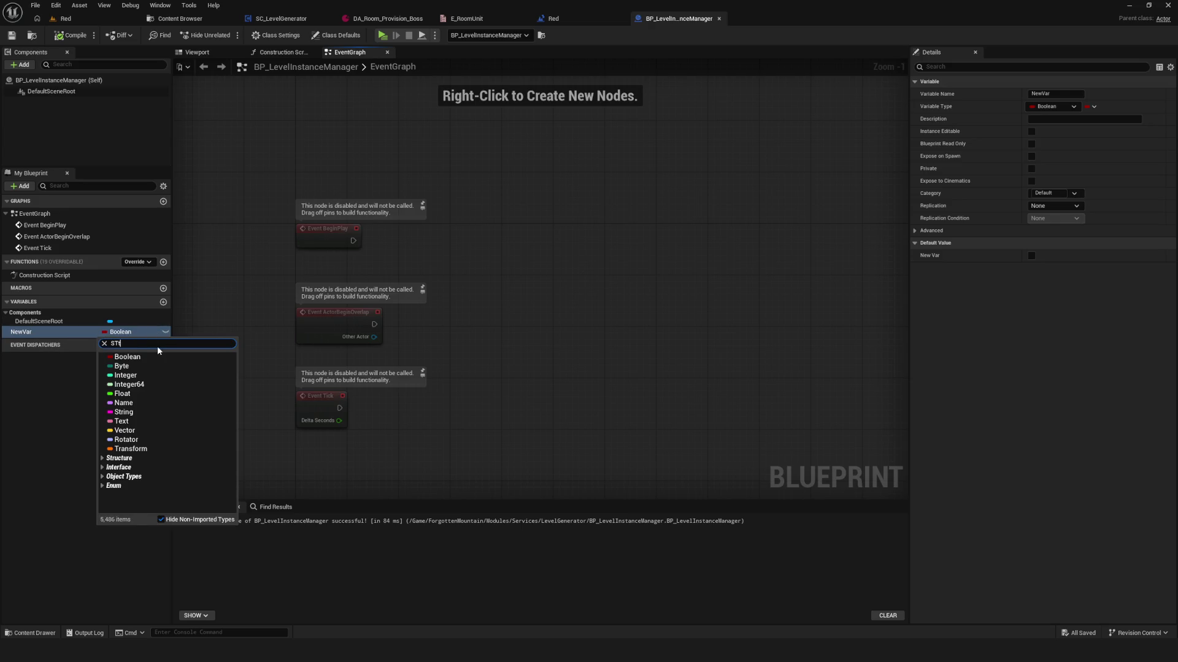
key(BackSpace)
text(ti)
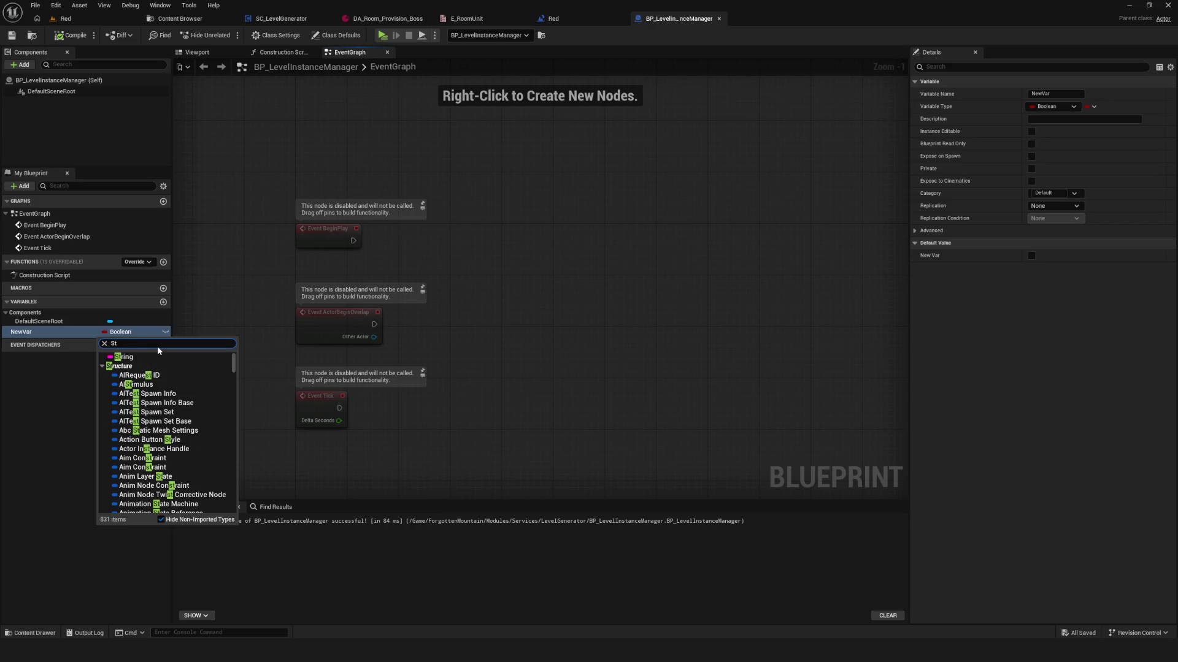
text(c mesh)
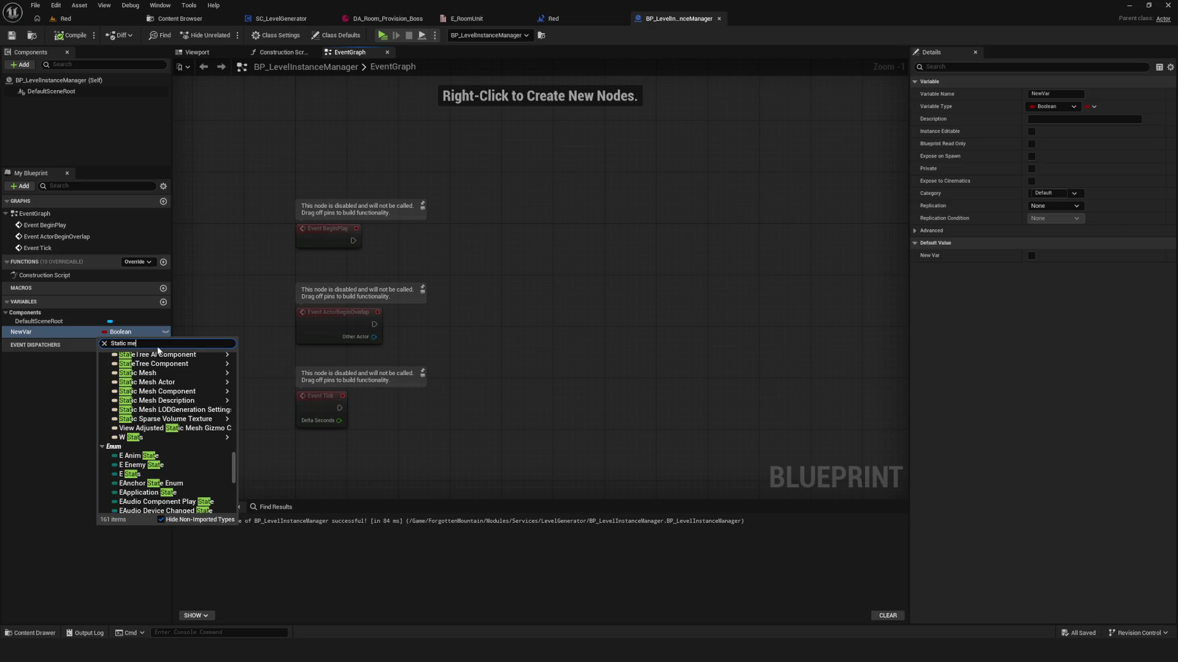
mouse_move(184, 444)
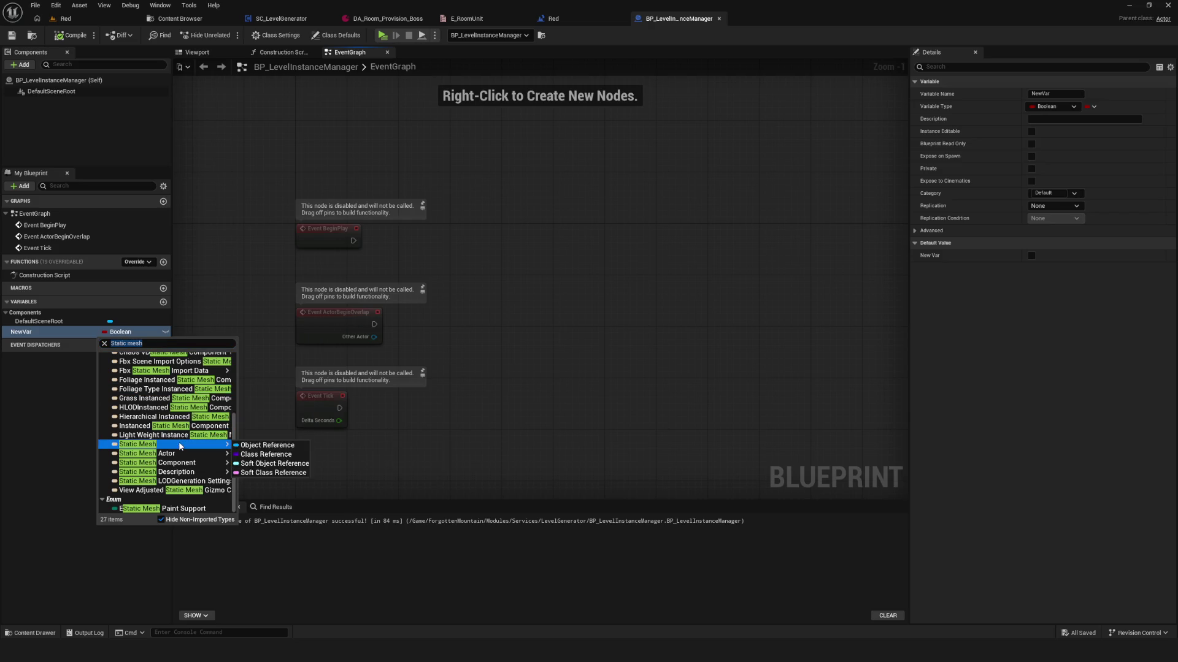
click(264, 445)
- Rename the variable to Door1, make it instance-editable, and save the Blueprint
key(F2)
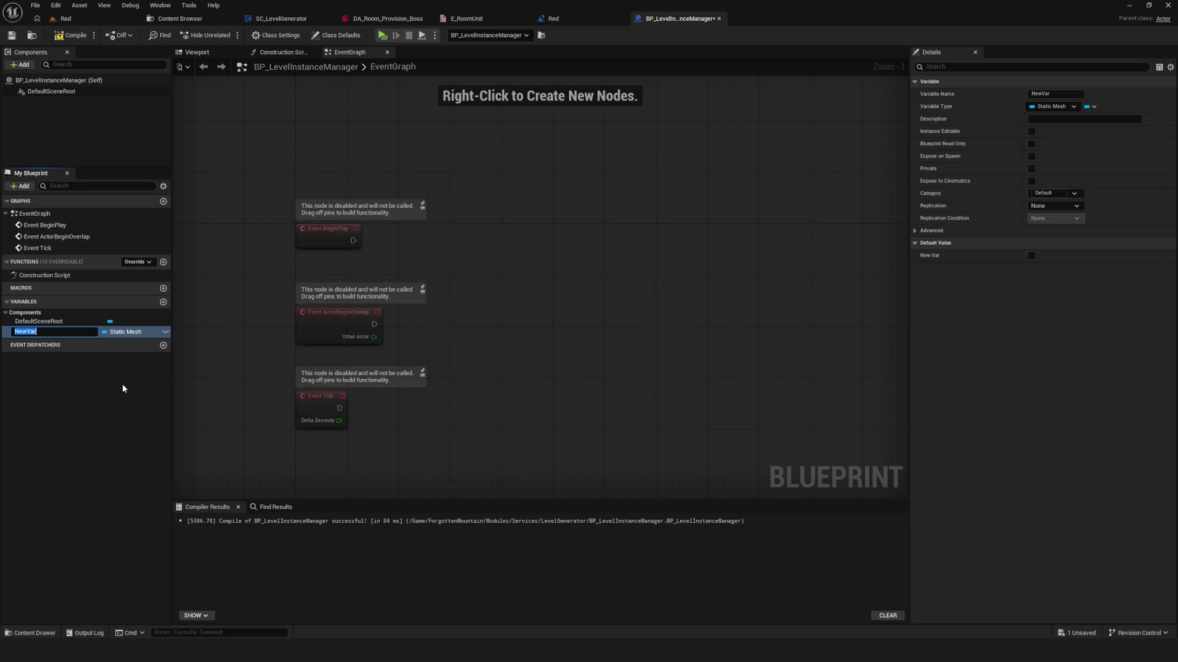
text(Door1)
key(Return)
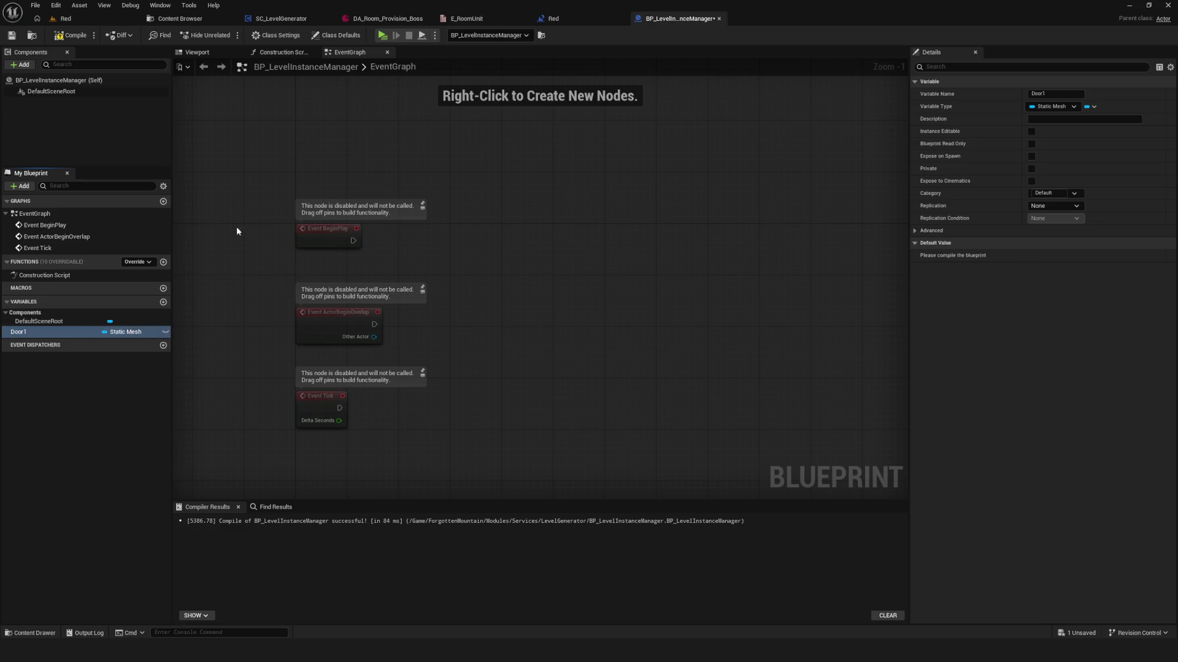
click(165, 332)
click(10, 37)
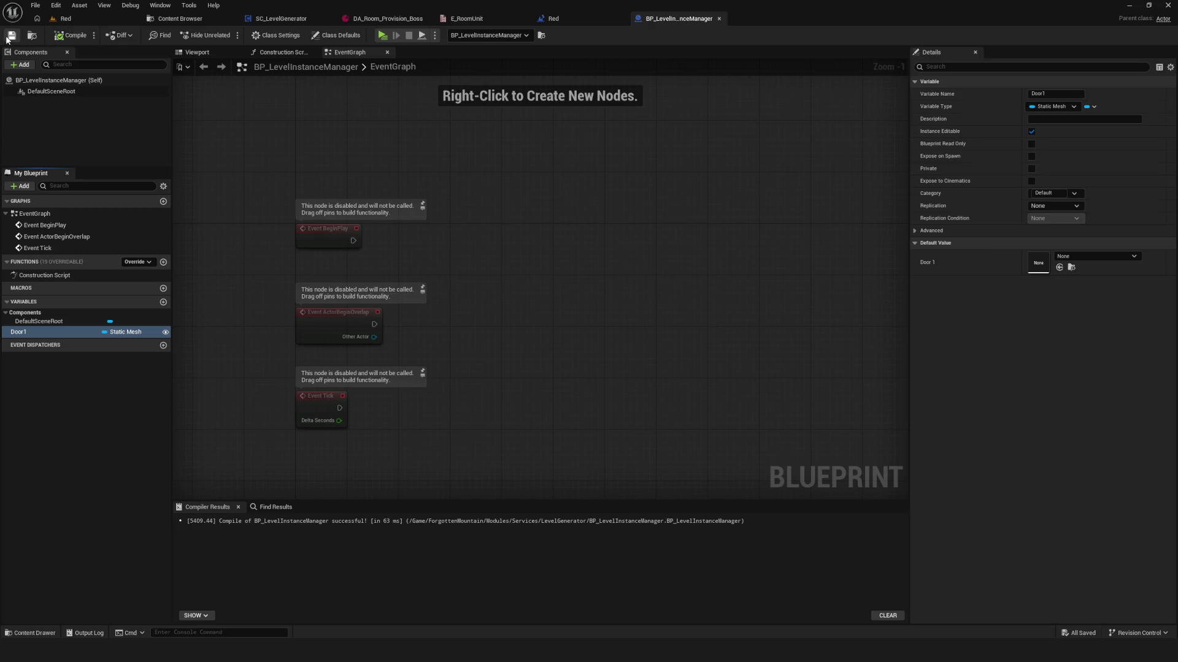
mouse_move(515, 213)
mouse_down()
mouse_move(573, 238)
mouse_move(535, 124)
mouse_up()
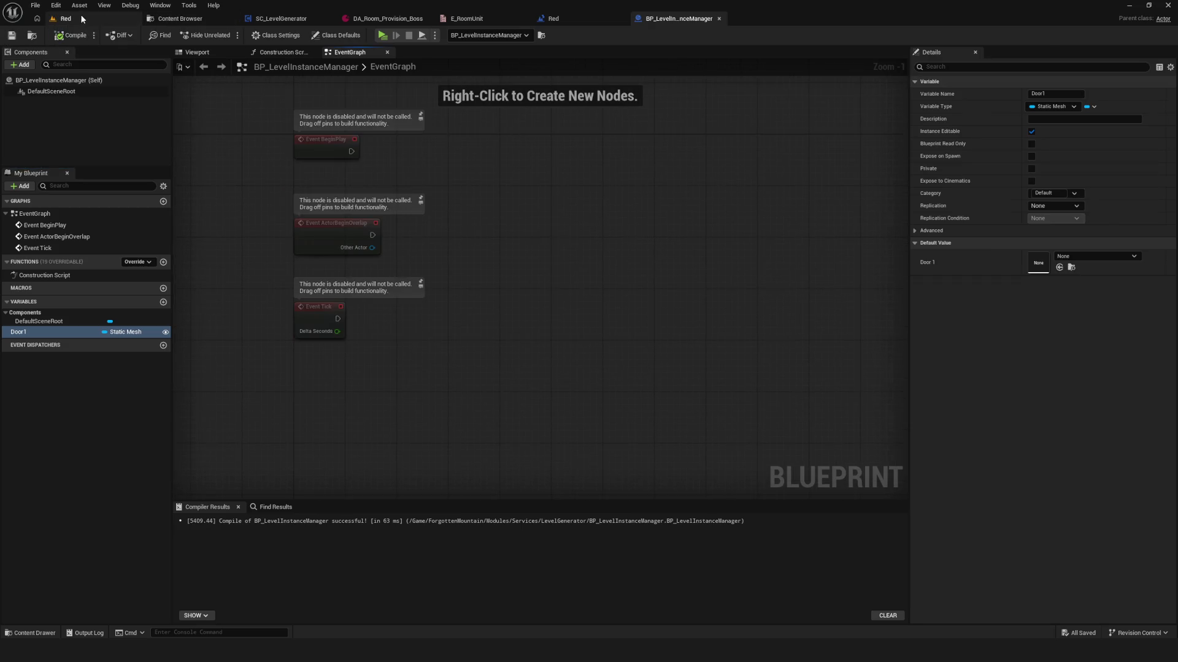
- Return to the Red level and select and focus the BP_LevelInstanceManager actor
click(82, 19)
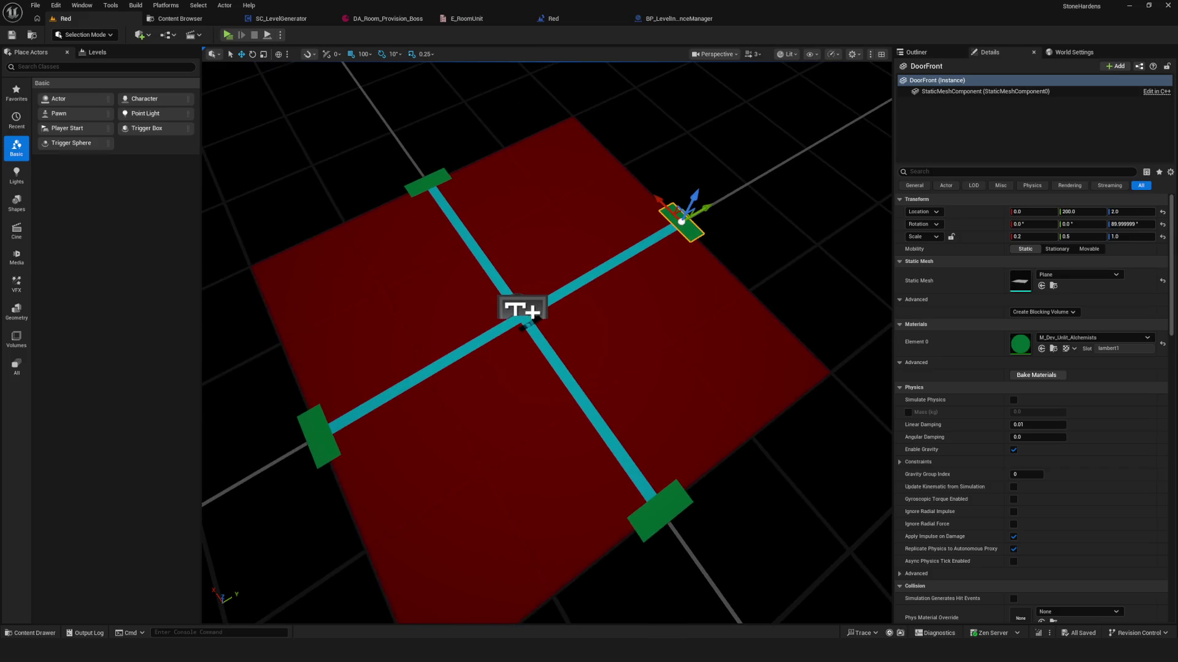
drag(663, 62, 664, 62)
click(686, 20)
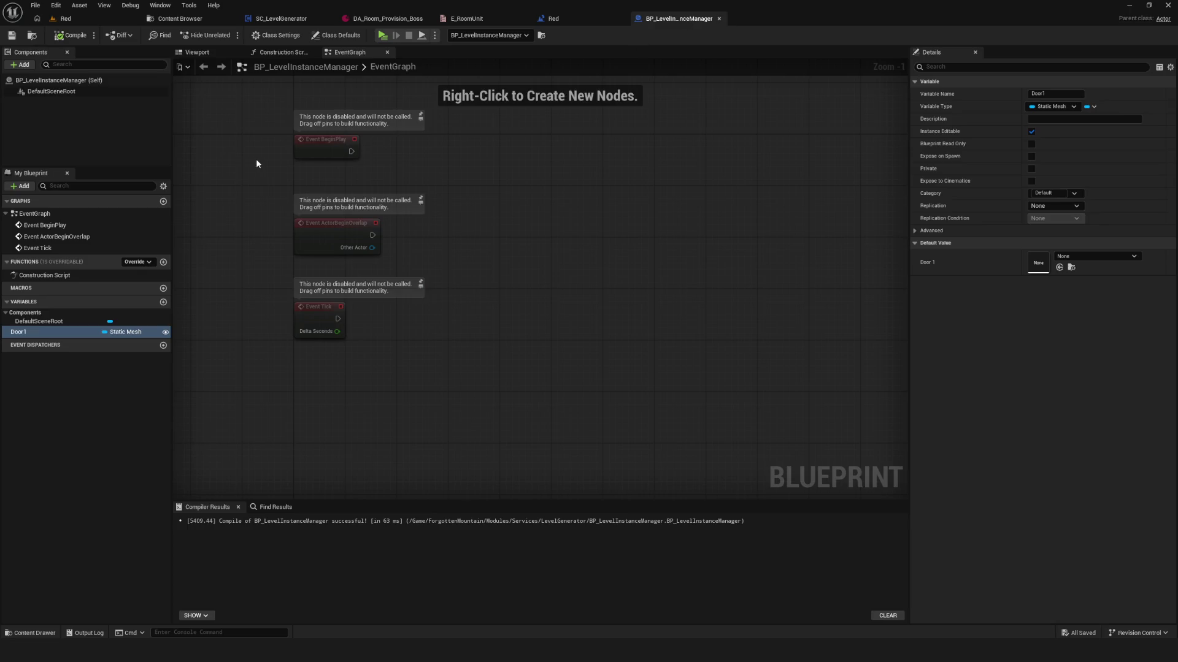
click(179, 18)
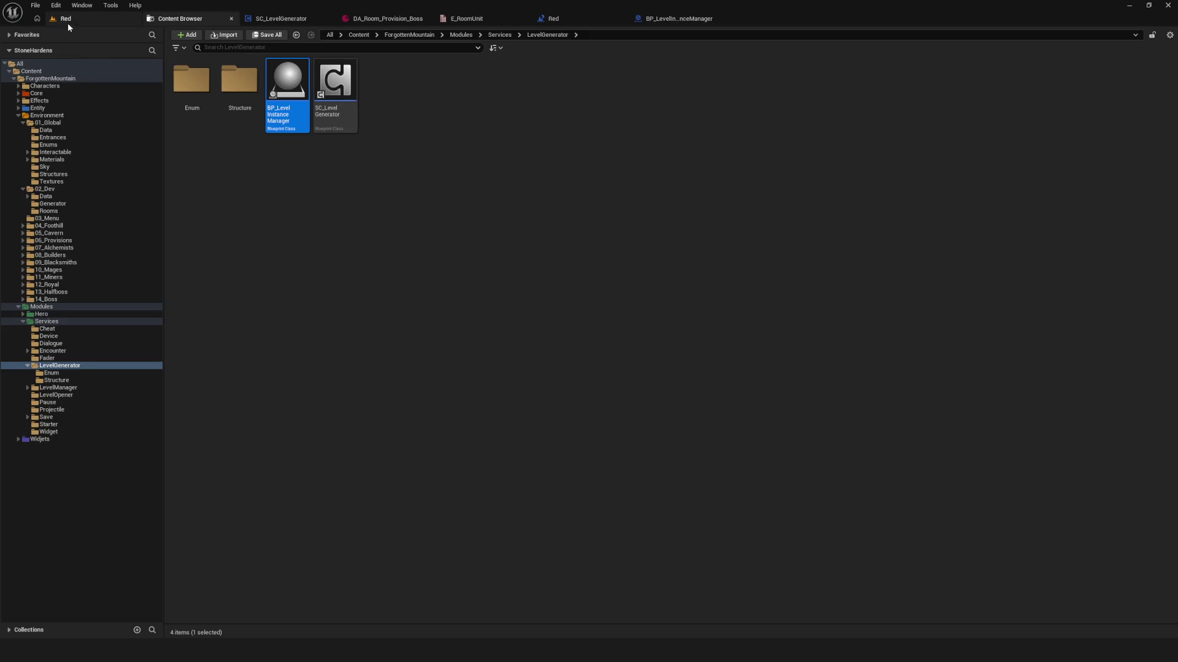
click(66, 19)
click(923, 53)
double_click(966, 110)
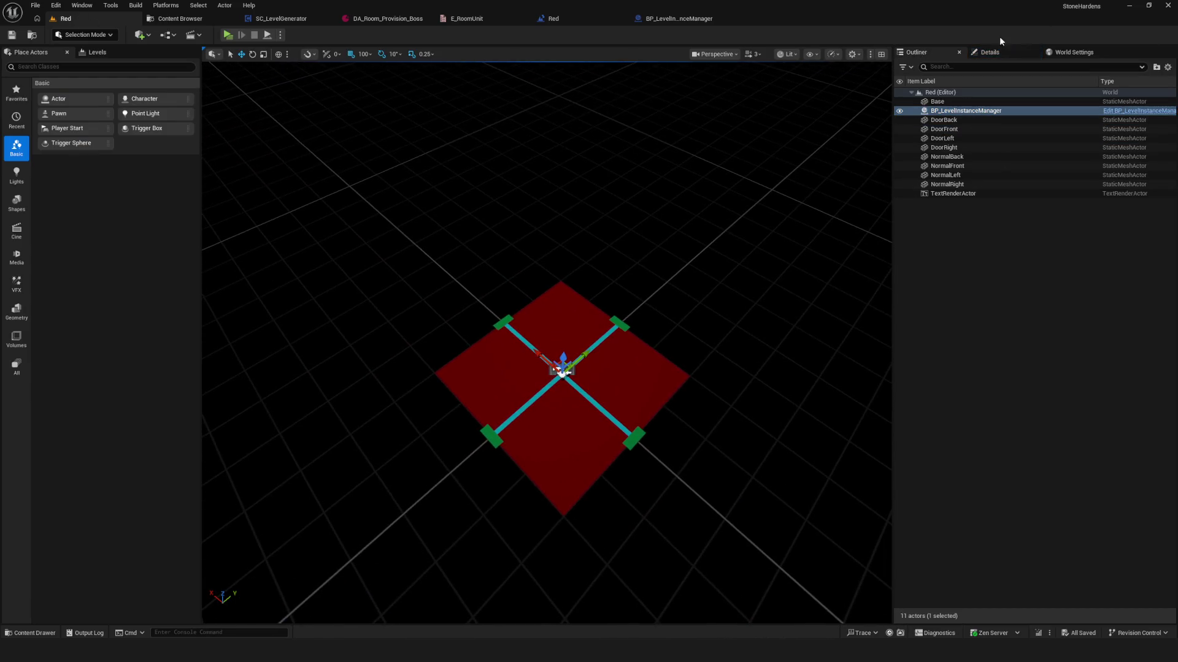
- Browse the manager's Door 1 asset choices in Details, then select the green DoorFront piece
click(1000, 52)
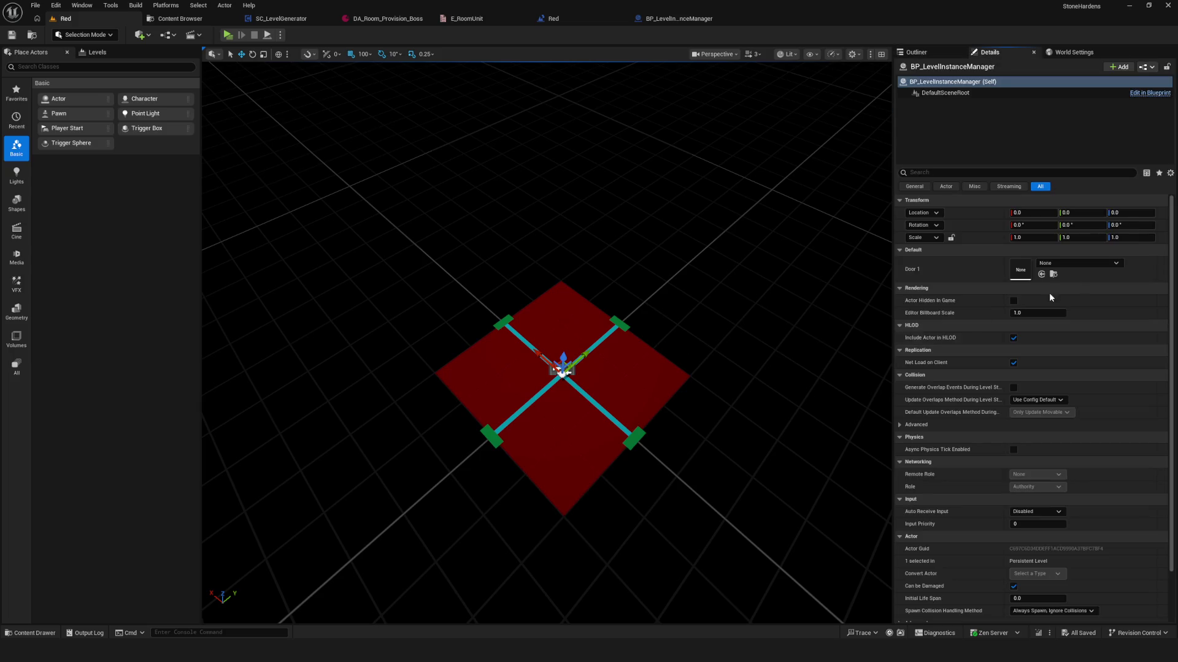
click(1065, 265)
scroll(1113, 390, down, 5)
scroll(1116, 386, up, 8)
scroll(1120, 381, down, 1)
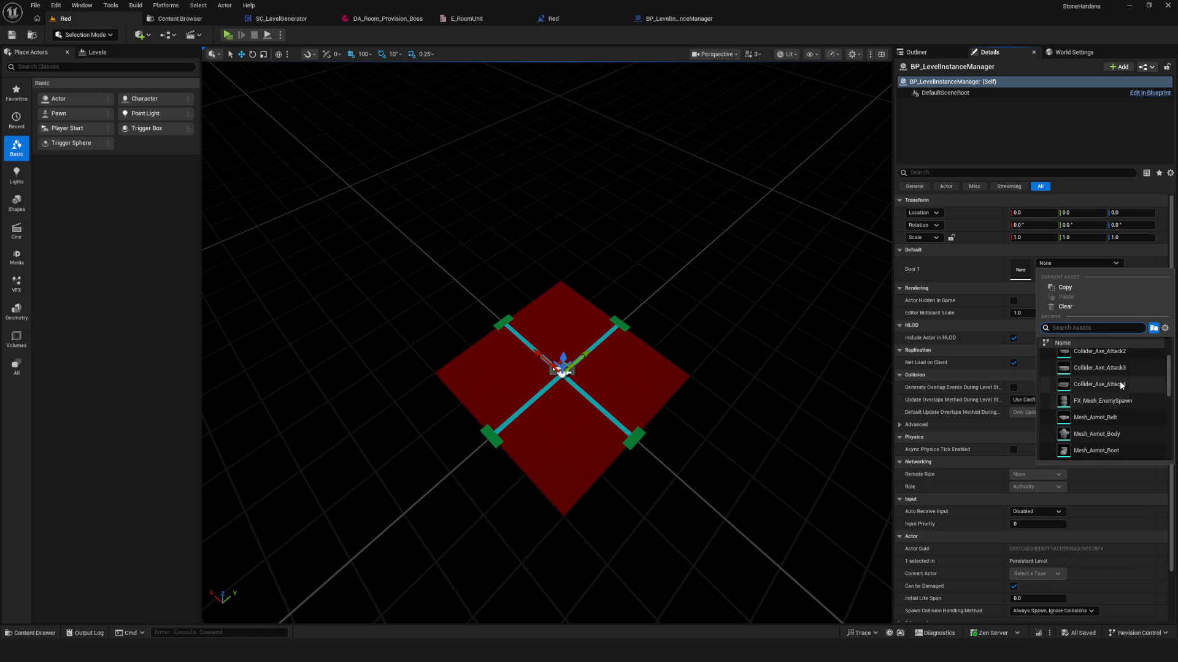
mouse_move(770, 427)
mouse_down()
mouse_move(852, 438)
mouse_move(662, 427)
mouse_up()
click(620, 313)
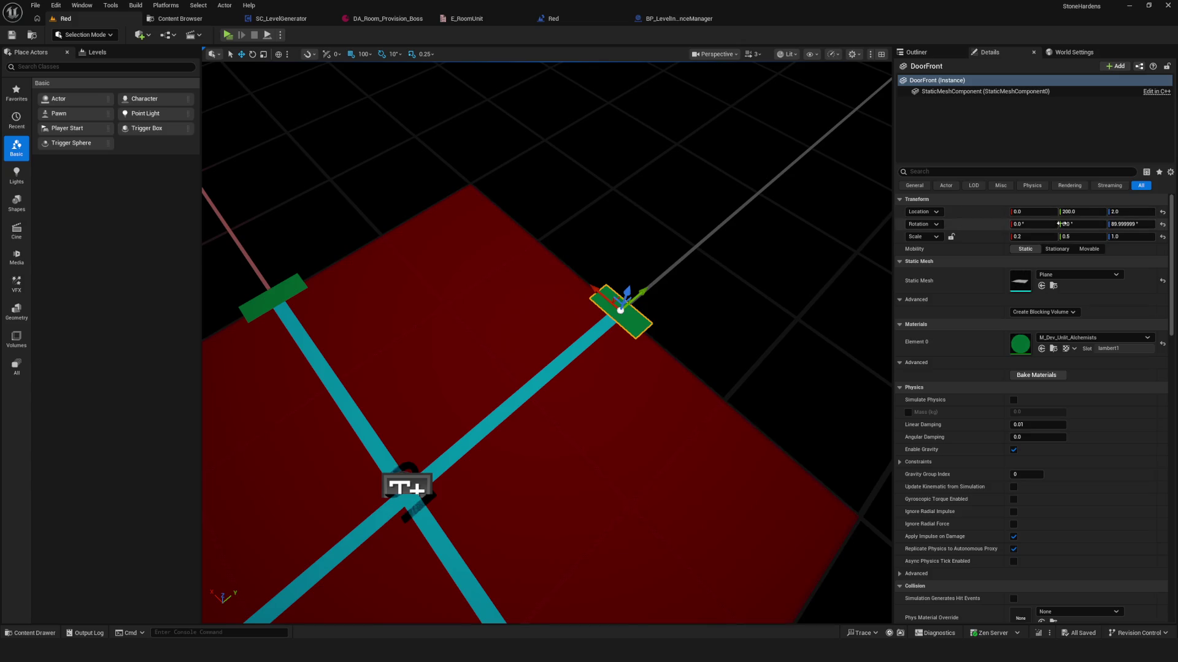
- Check DoorFront's Static Mesh list without changing it, then select DoorFront in the Outliner
click(1065, 276)
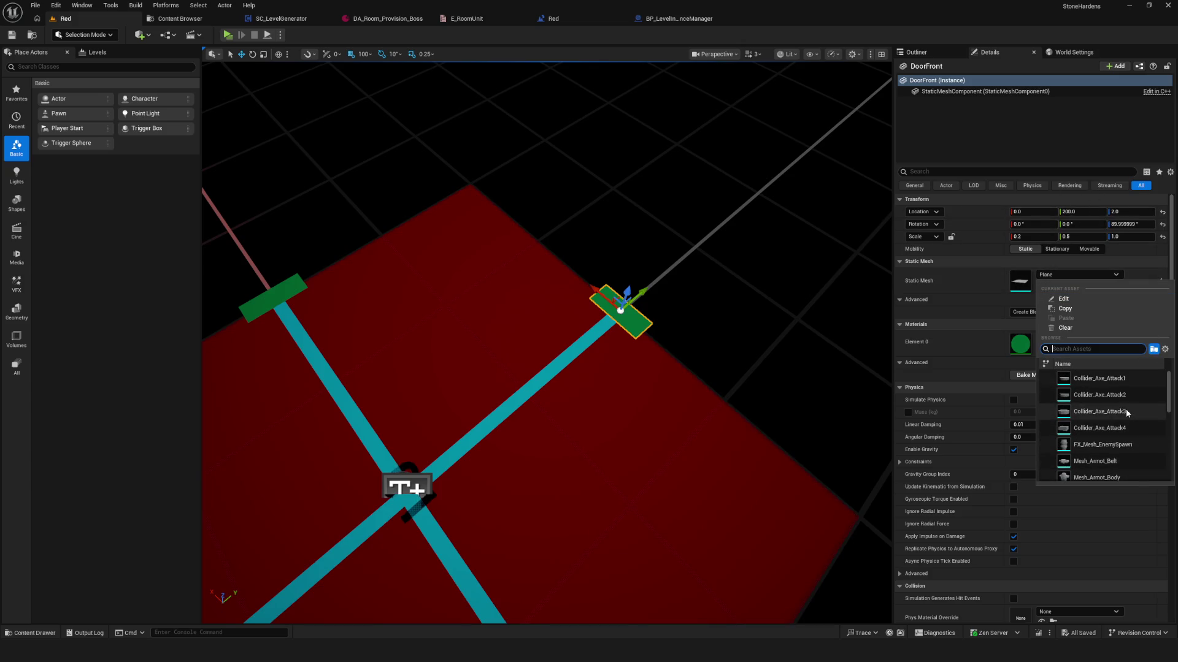
scroll(1127, 412, down, 10)
scroll(1127, 408, up, 10)
key(Escape)
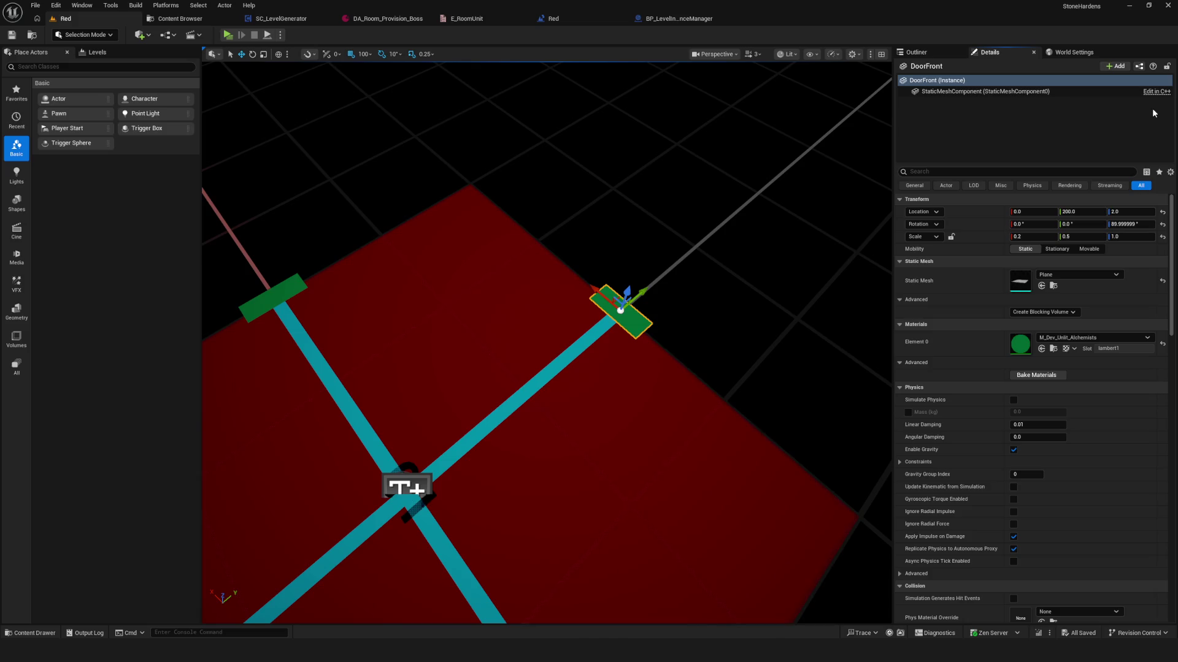
click(939, 54)
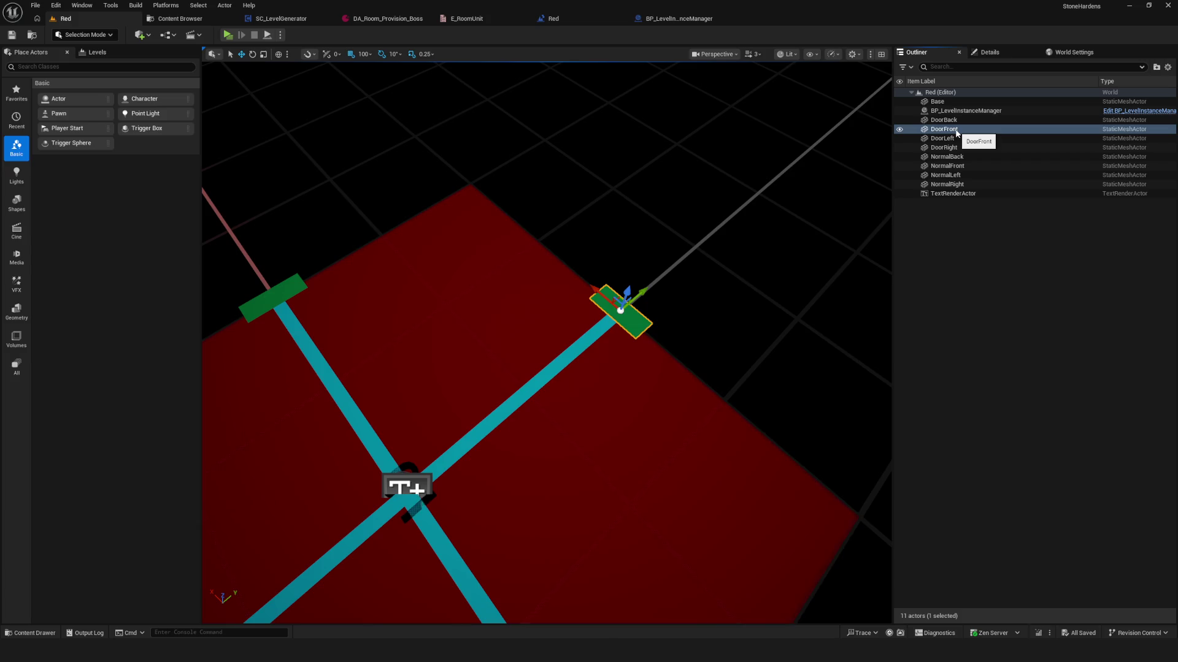
click(958, 129)
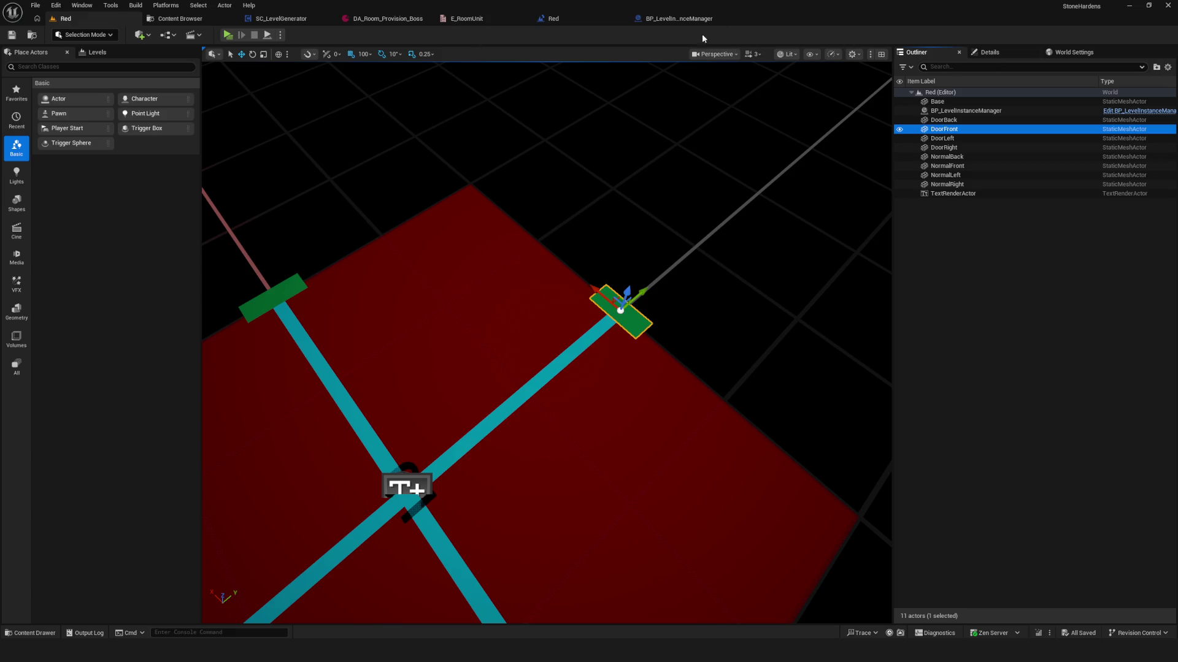
- In the Blueprint, reselect Door1's type from the Static Mesh options and save
click(675, 18)
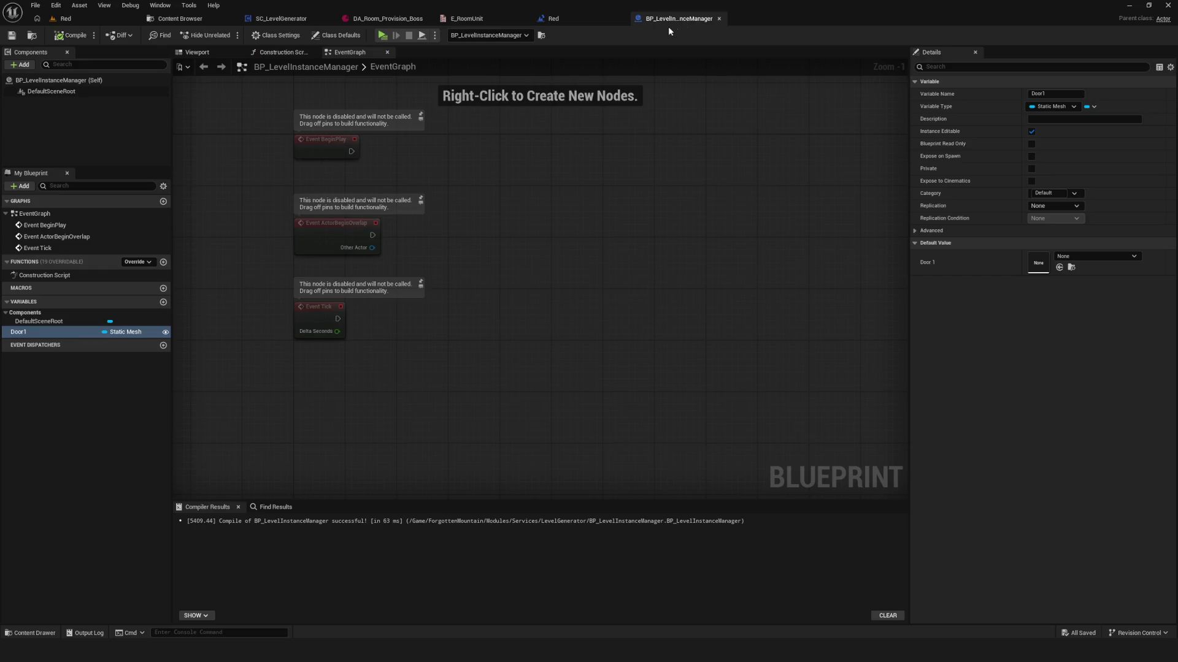
click(141, 331)
text(S)
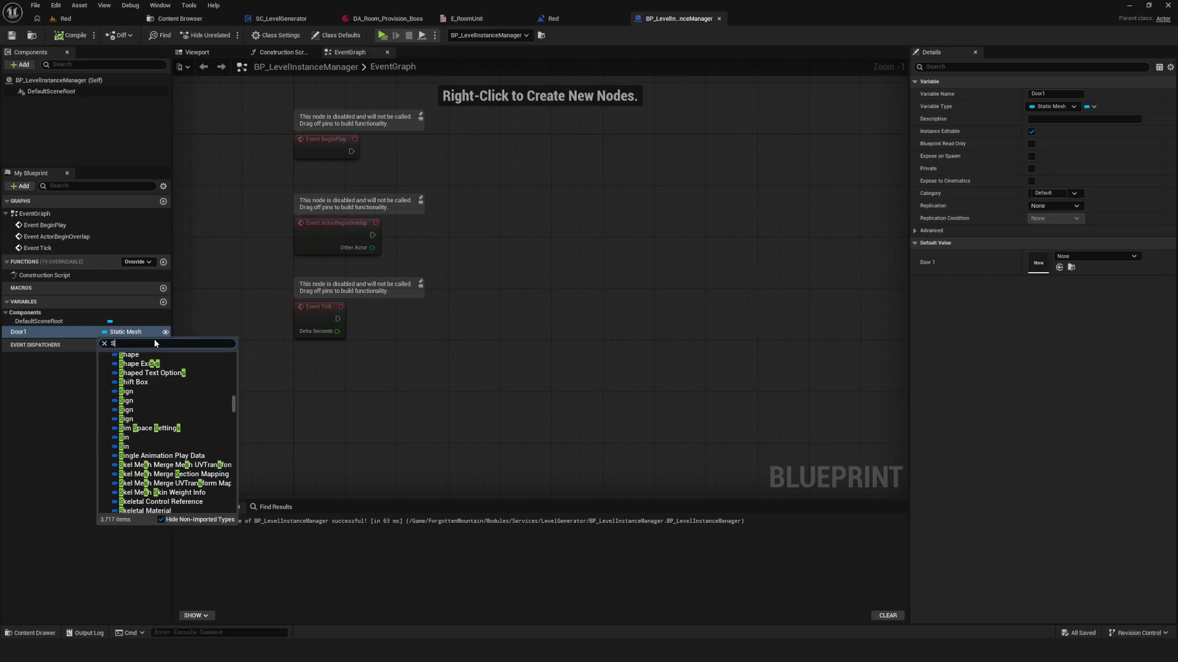
text(tatic)
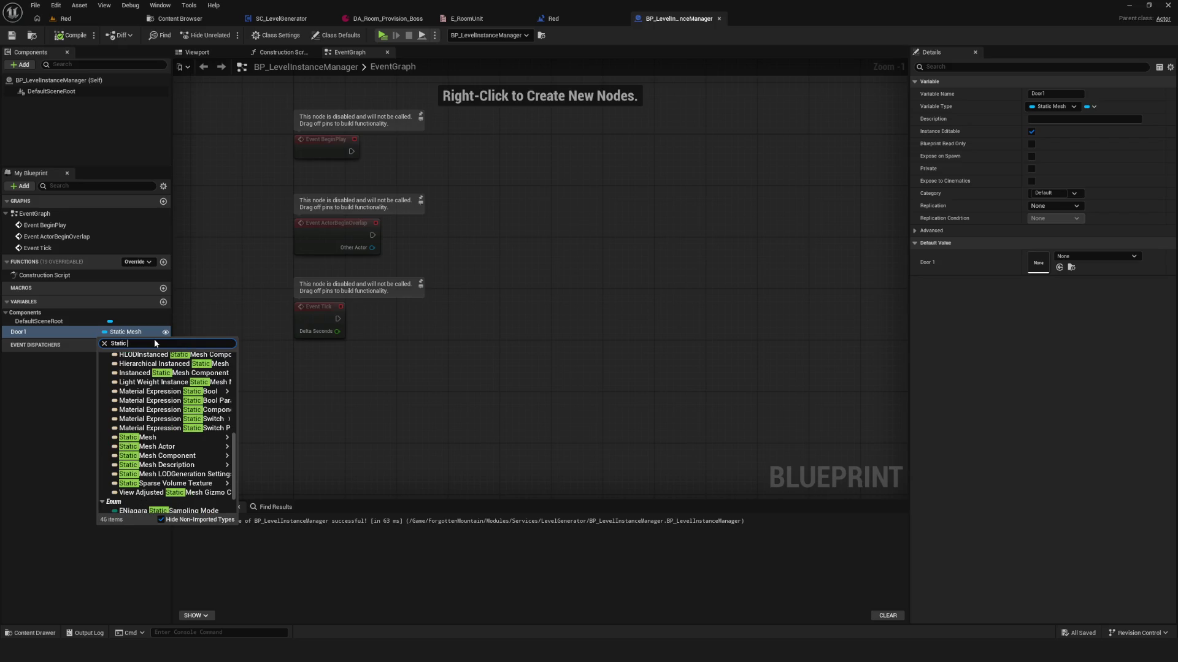
mouse_move(184, 438)
click(257, 449)
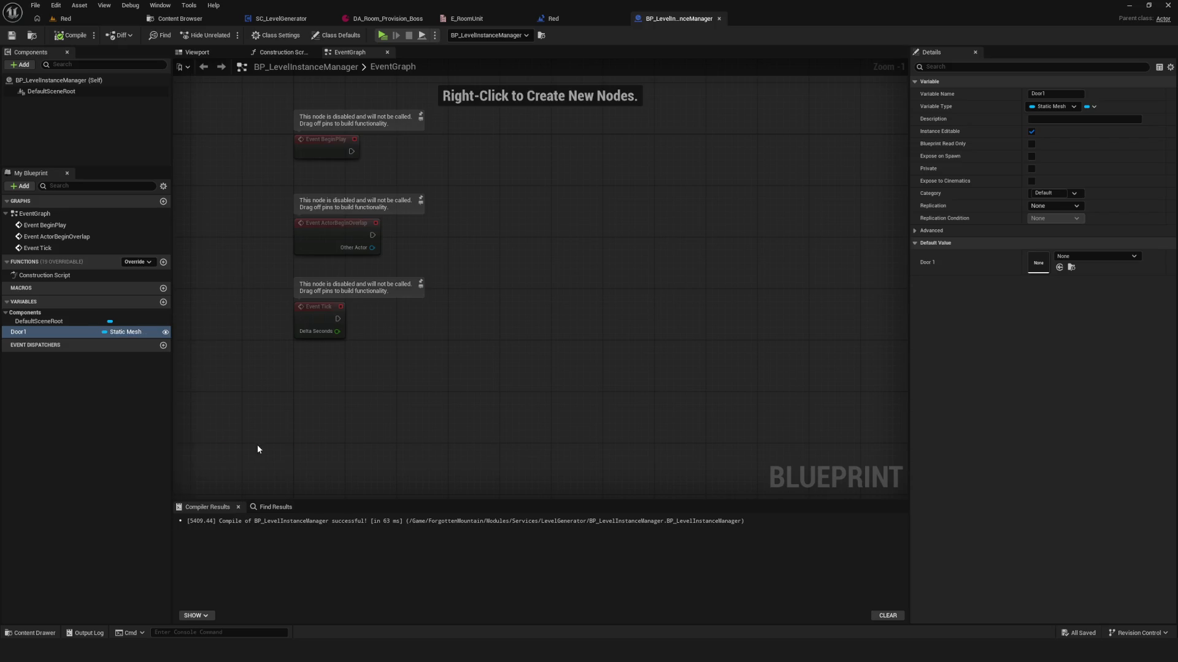
click(11, 35)
- Back in the Red level, check the manager's Door 1 choices, leaving it at None
click(65, 18)
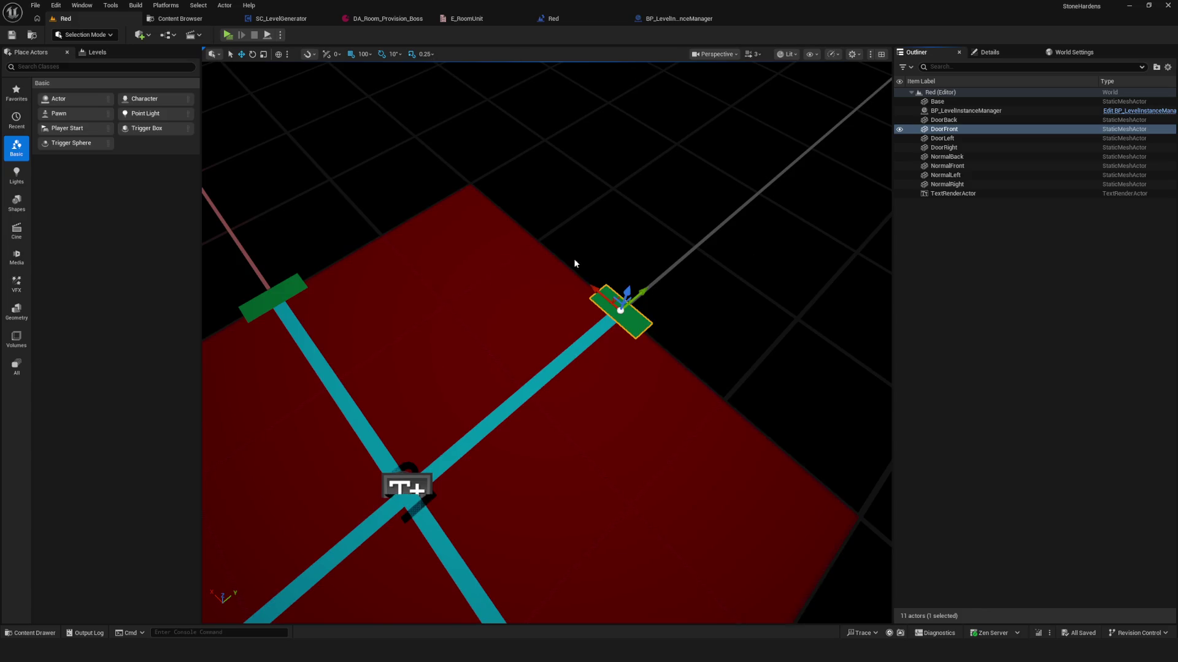
drag(583, 257, 675, 210)
click(962, 112)
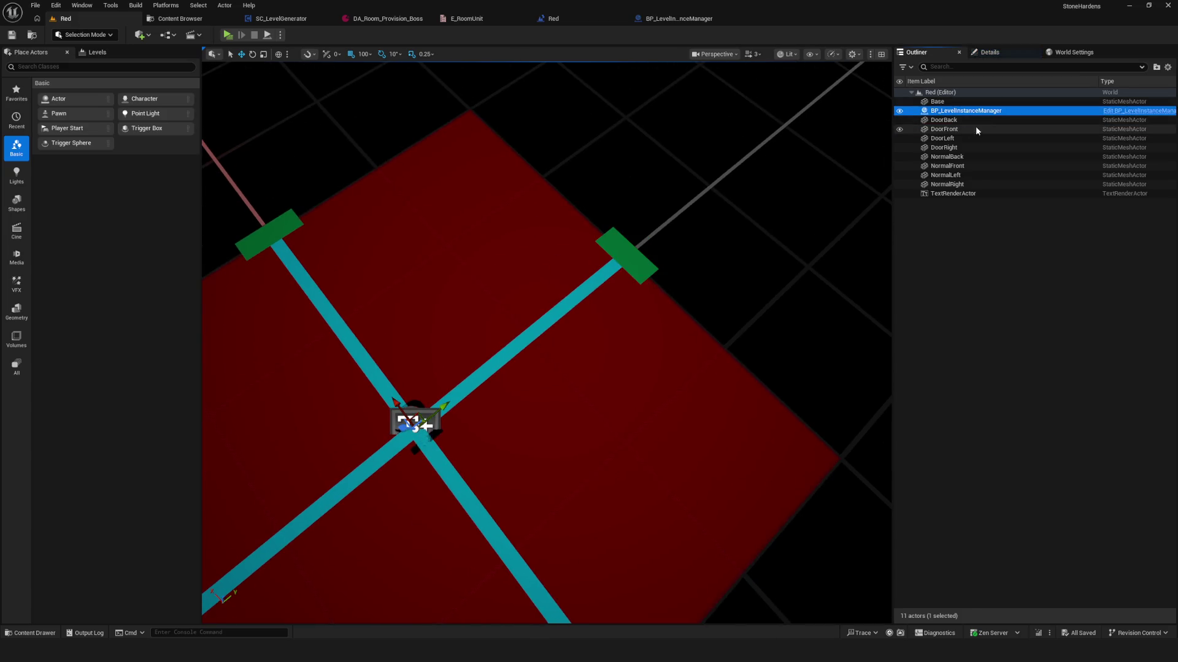
click(992, 52)
click(1040, 262)
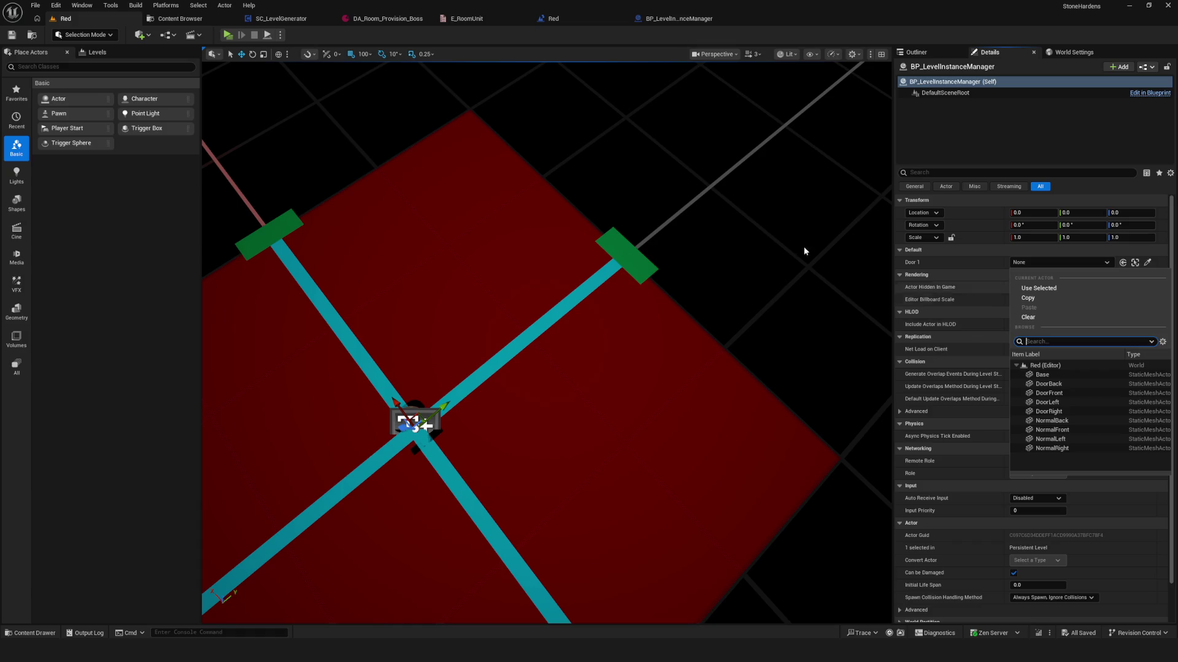
click(11, 33)
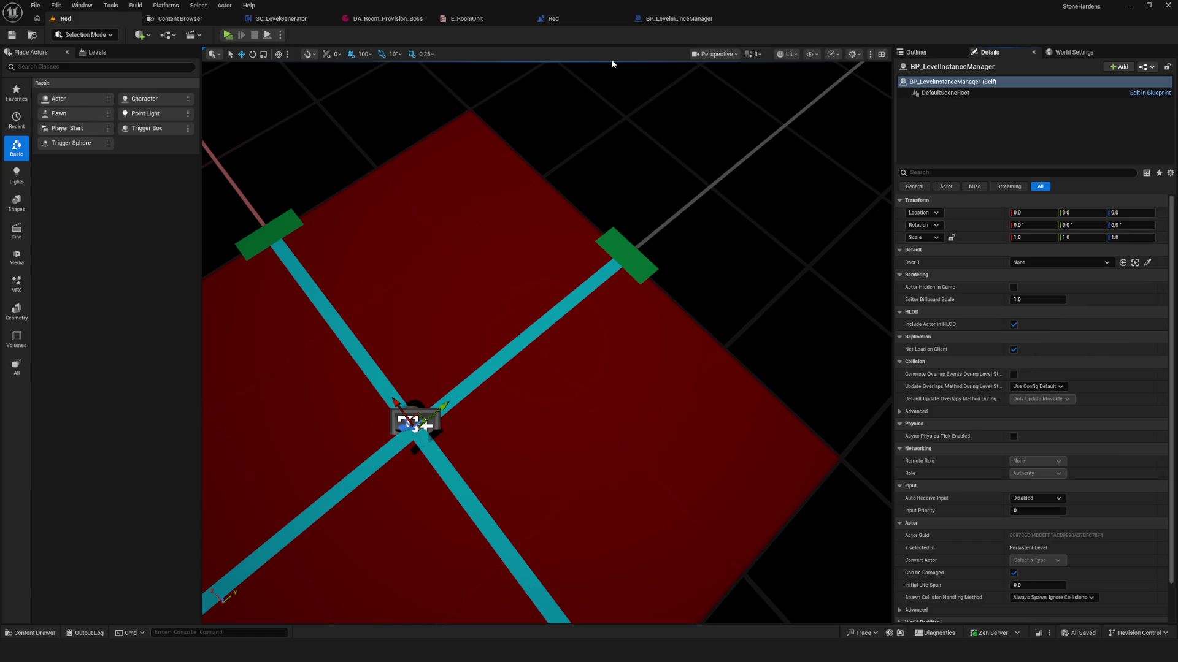
- Widen the variable list and rename Door1 to DoorFront
click(659, 20)
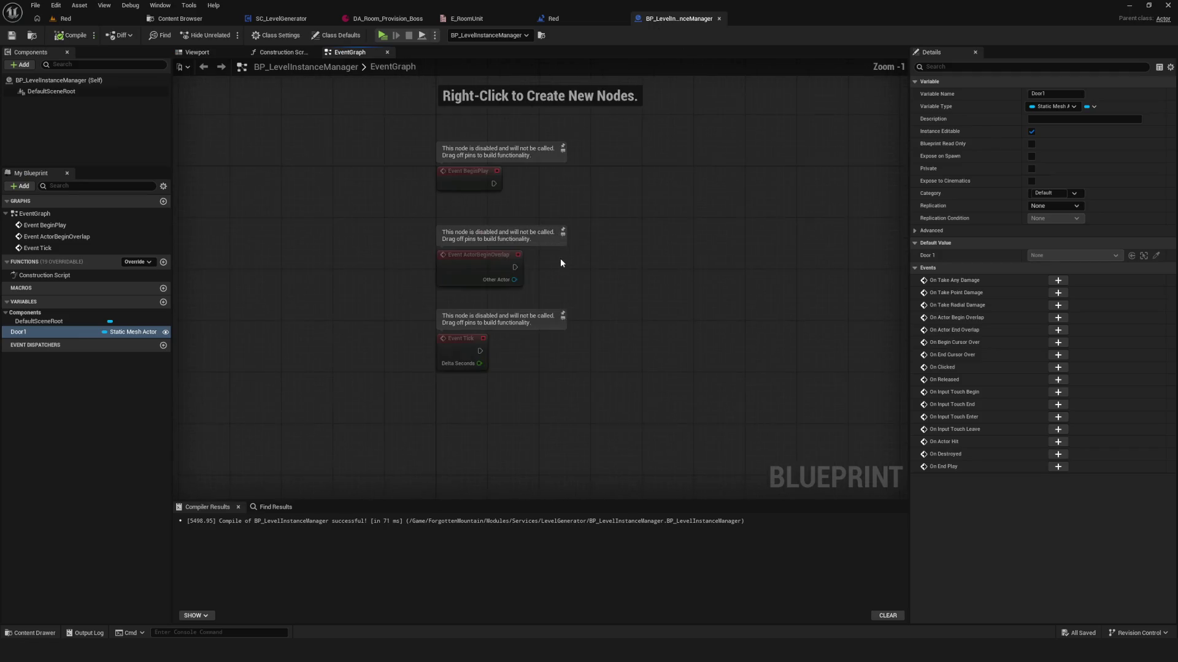
click(34, 353)
click(118, 332)
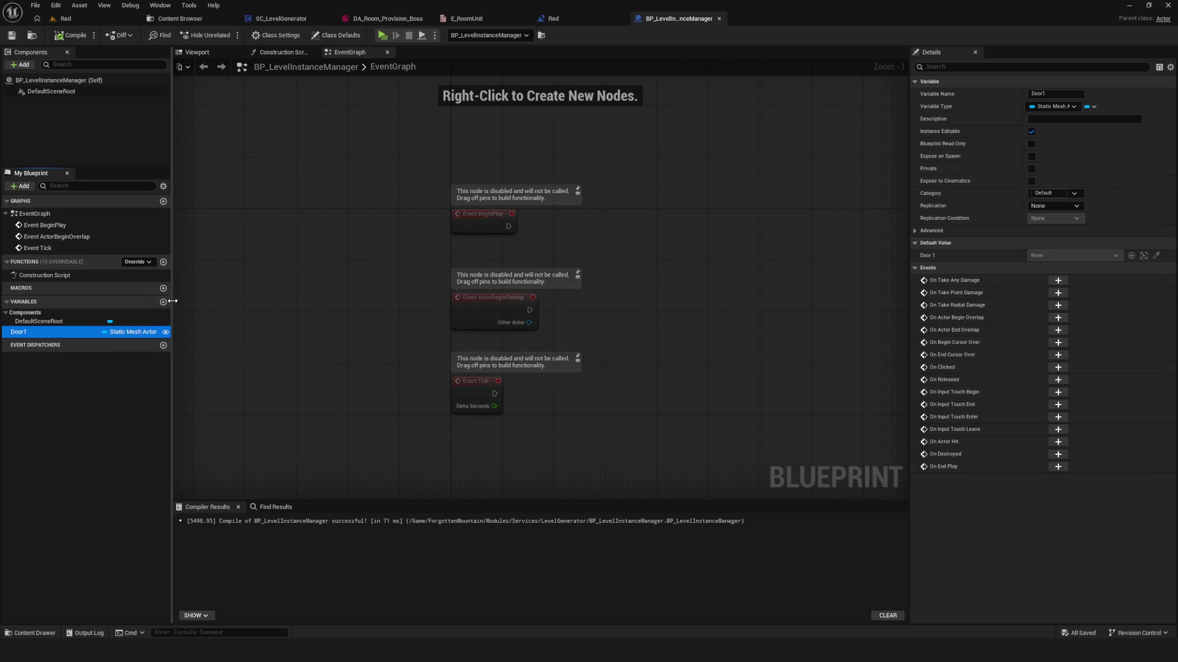
drag(172, 302, 340, 311)
click(29, 338)
double_click(30, 334)
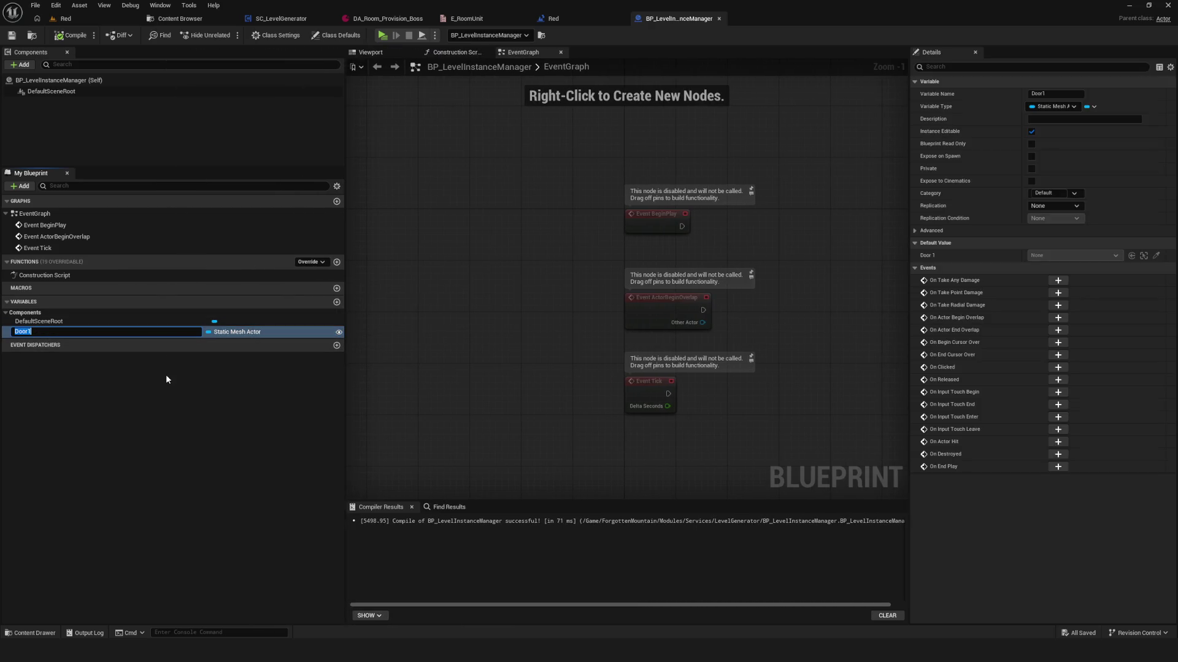
text(Door)
text(Front)
key(Return)
- Duplicate DoorFront into DoorBack, DoorLeft and DoorRight variables
key(ctrl+d)
text(DoorF)
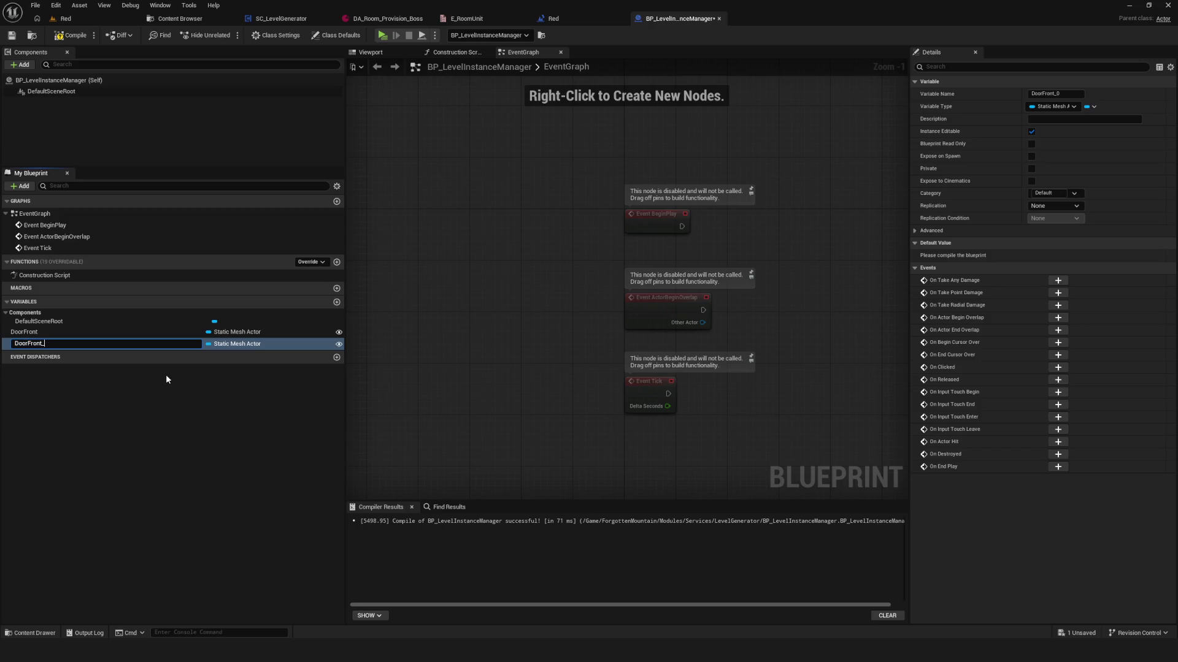
text(ack)
key(Return)
key(ctrl+d)
drag(57, 355, 28, 355)
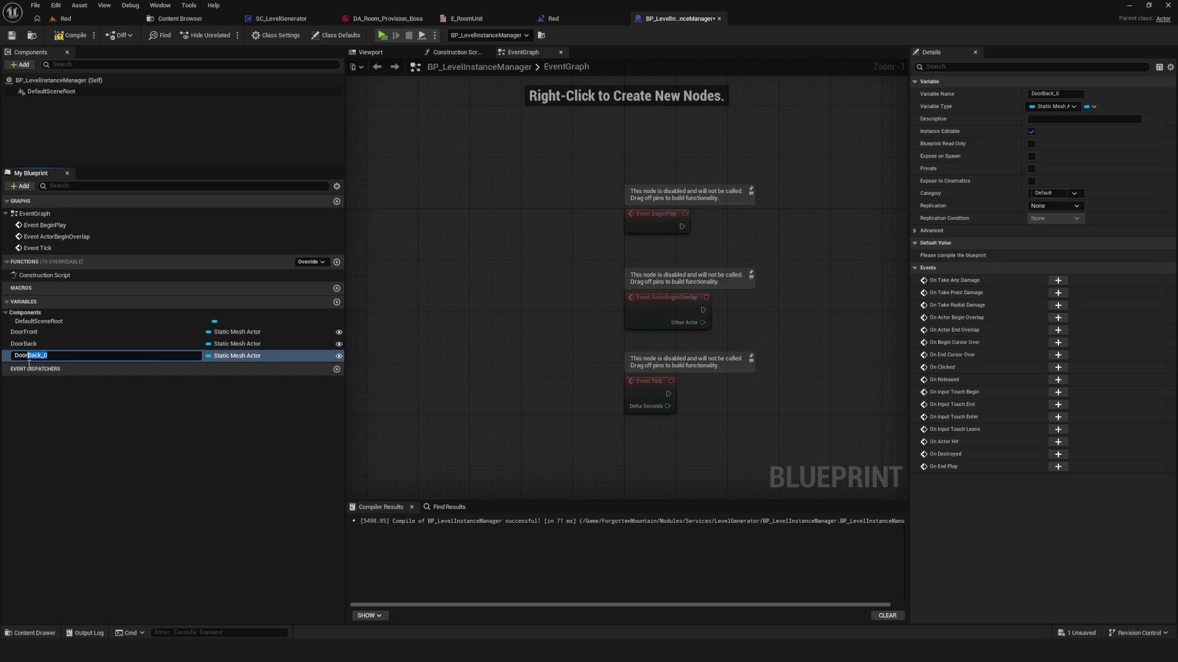
text(Le)
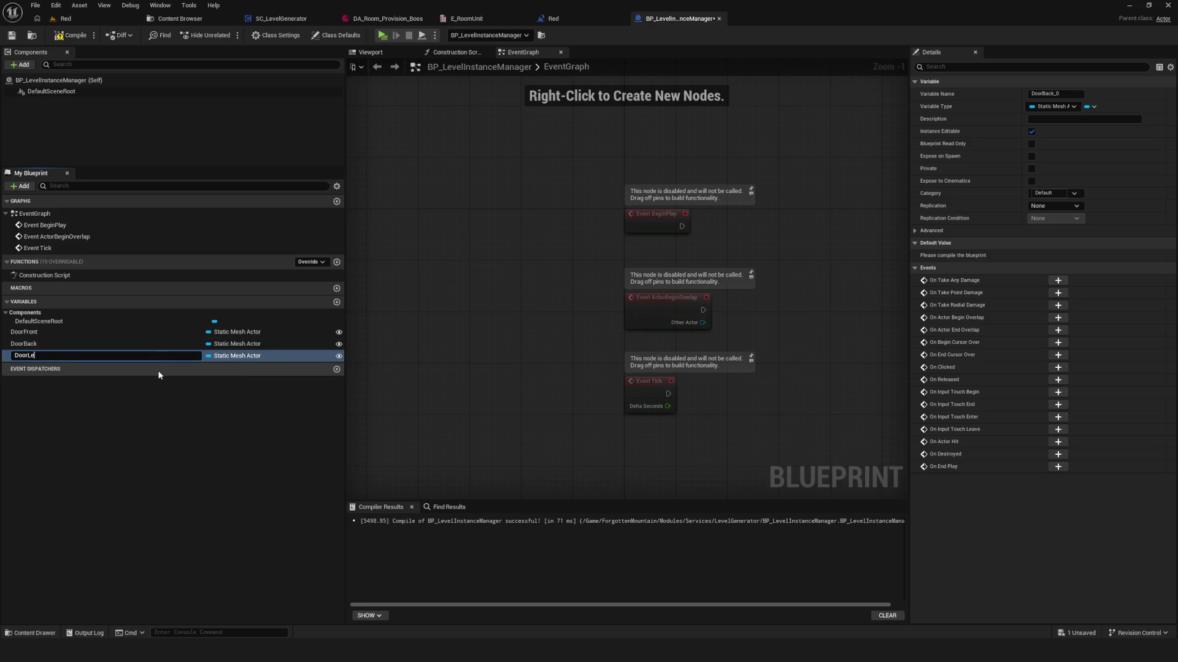
key(Return)
key(ctrl+d)
key(BackSpace)
key(BackSpace)
key(BackSpace)
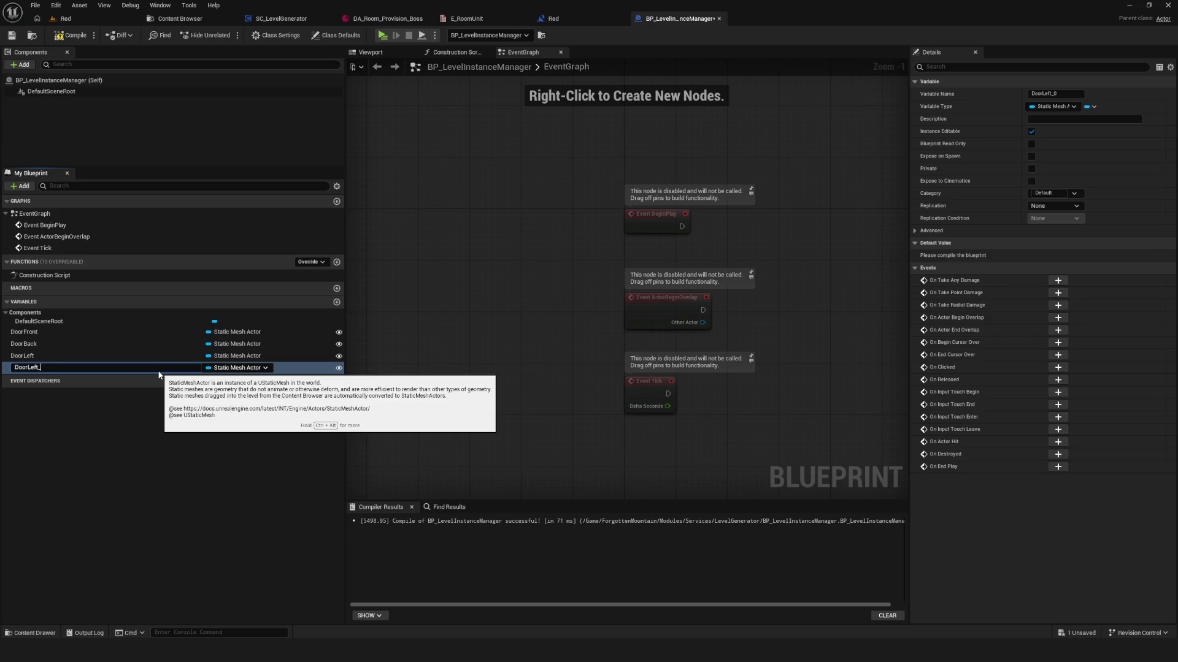
key(BackSpace)
key(BackSpace)
text(ght)
key(Return)
- Duplicate further into NormalFront, NormalBack, NormalLeft and NormalRight variables
key(ctrl+d)
text(NormalFron)
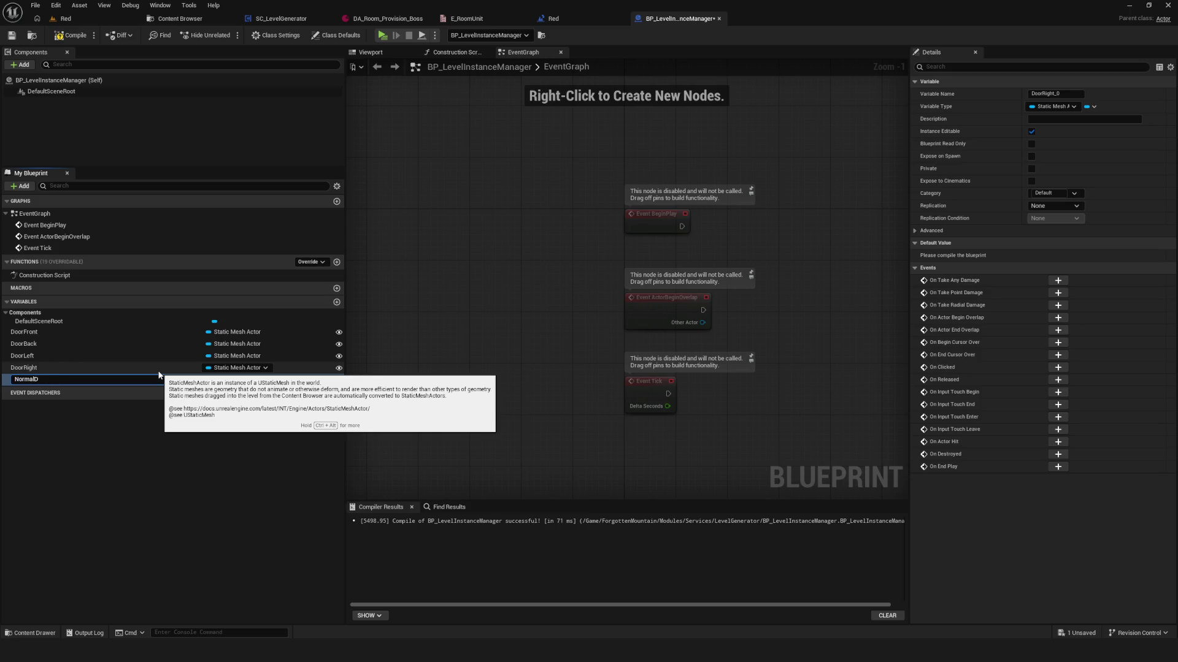
text(t)
key(Return)
key(ctrl+d)
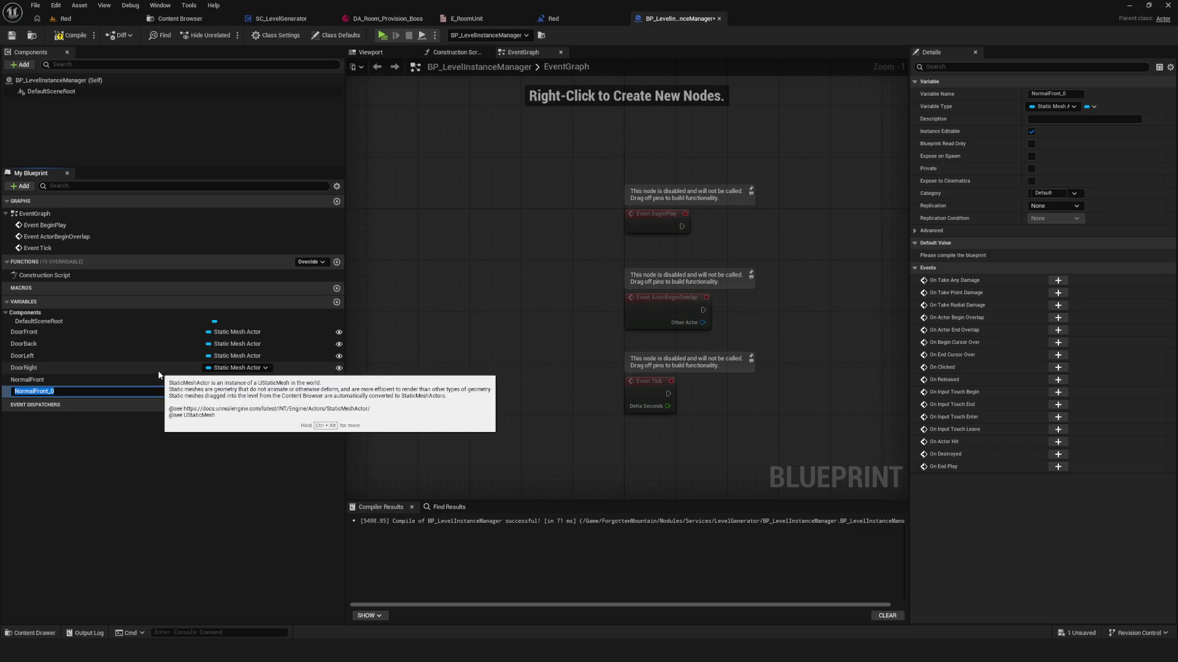
key(BackSpace)
key(BackSpace)
key(BackSpace)
text(asck)
key(Return)
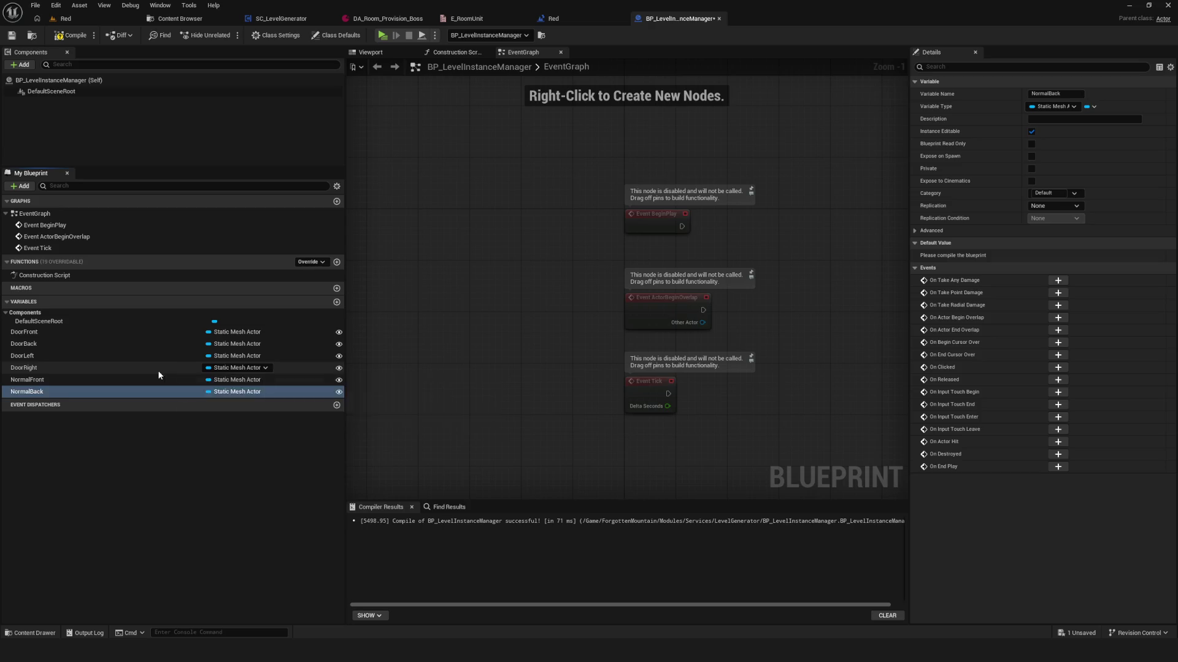
key(ctrl+d)
key(End)
key(BackSpace)
key(BackSpace)
key(BackSpace)
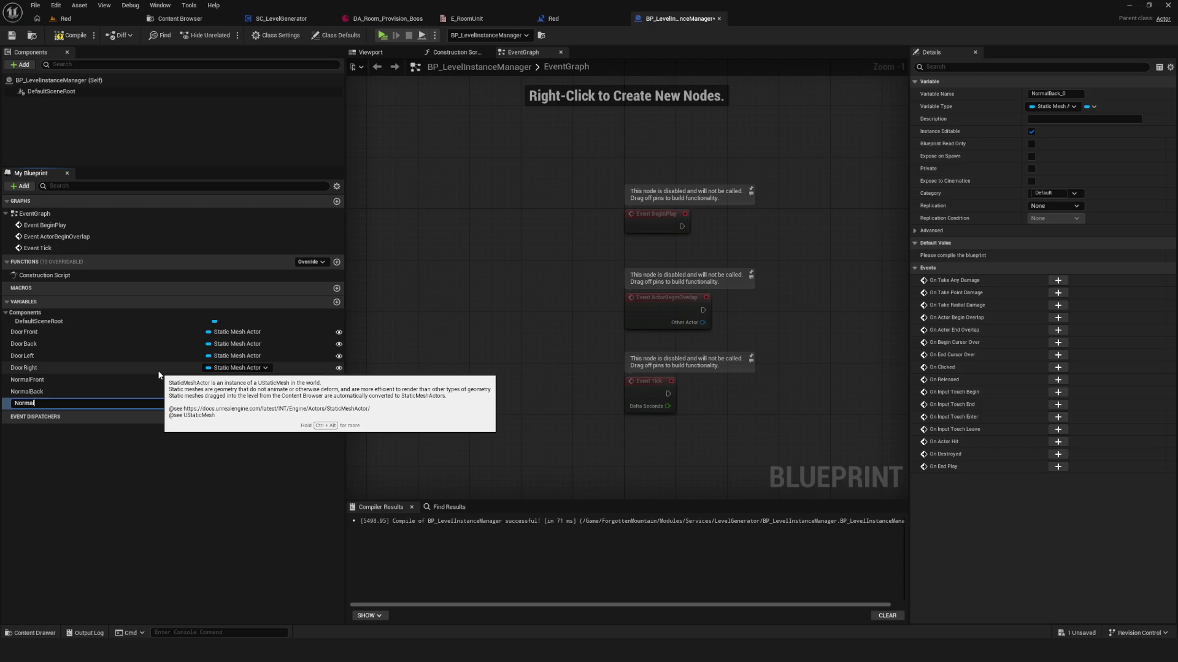
key(Return)
key(ctrl+d)
key(End)
key(BackSpace)
key(BackSpace)
key(BackSpace)
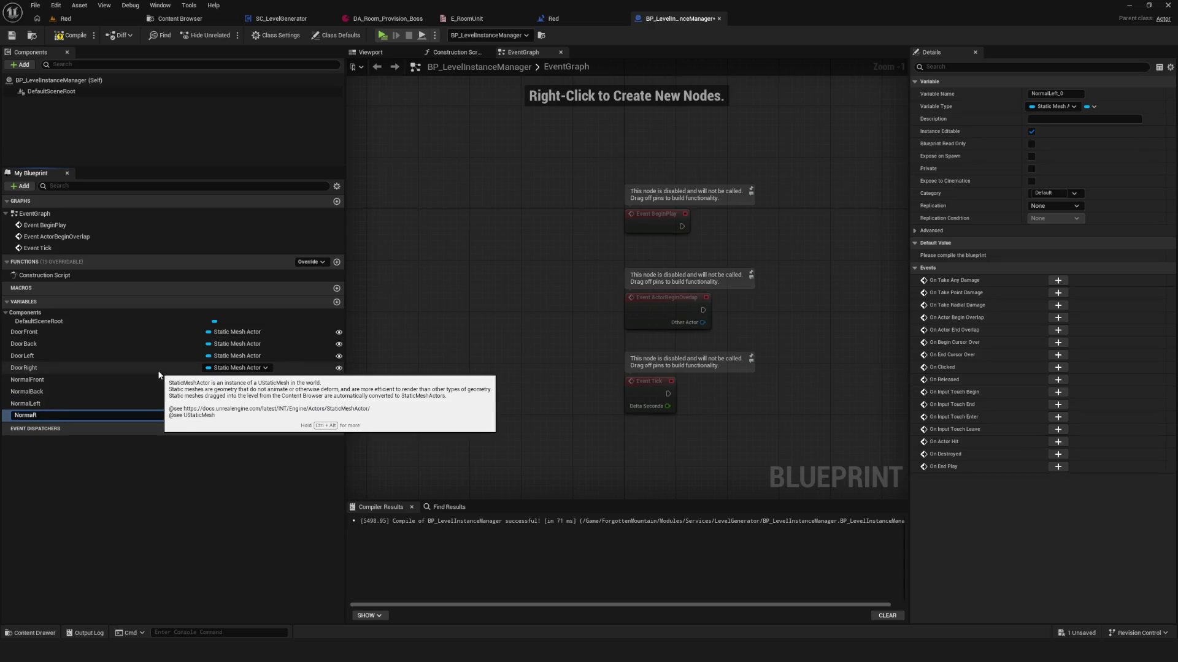
text(Right)
key(Return)
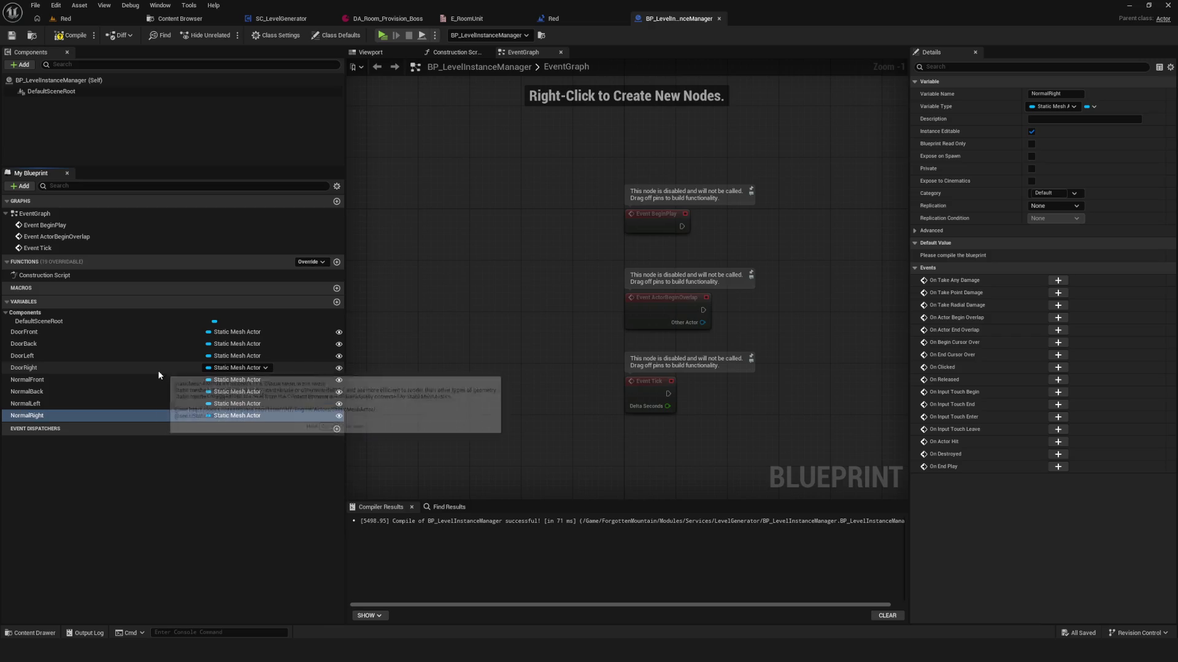
- Compile the Blueprint and add a new variable
click(70, 35)
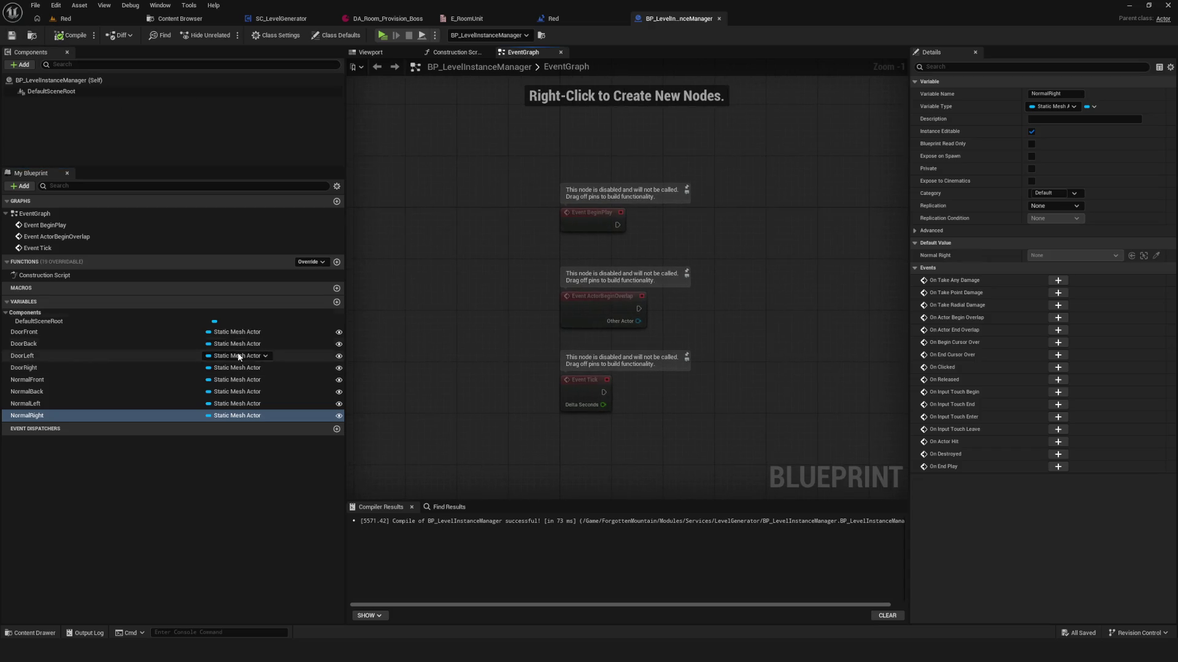
click(251, 301)
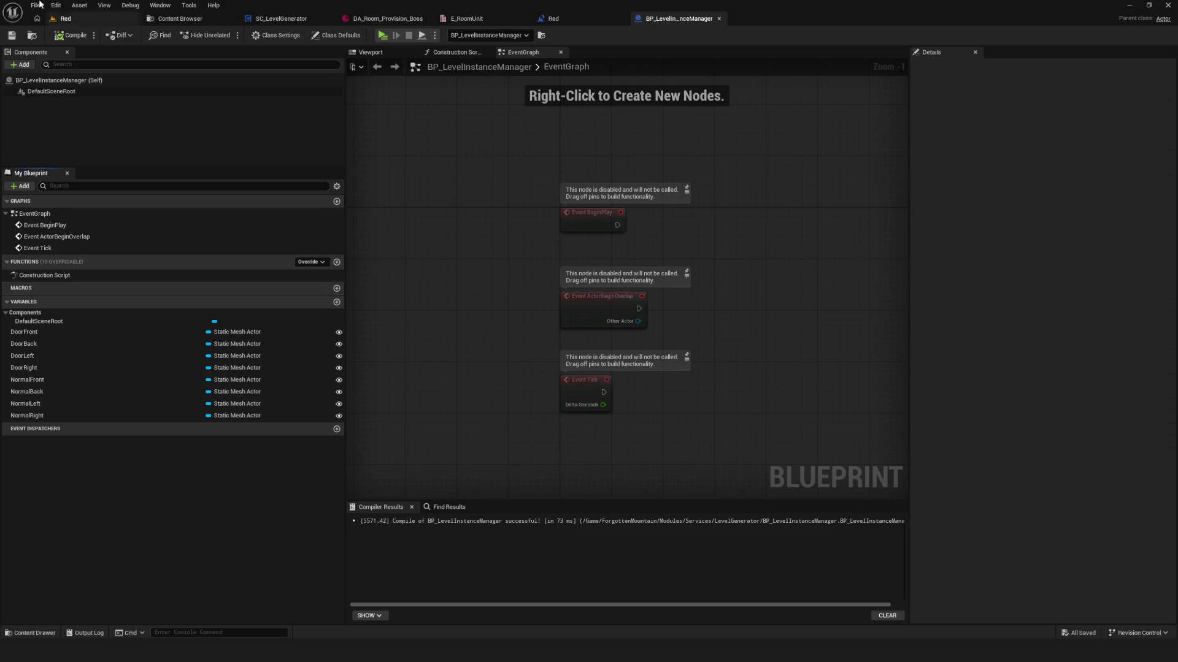
click(336, 301)
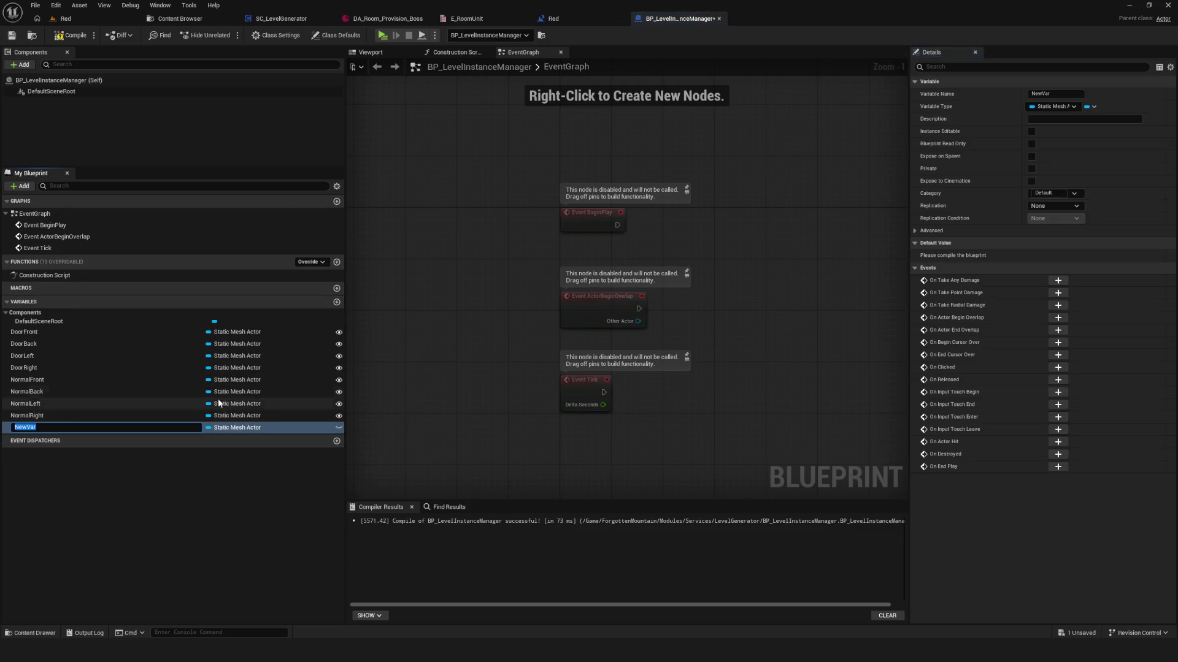
- Set the new variable's type to E_RoomUnit, name it RoomUnitName, and compile
click(233, 428)
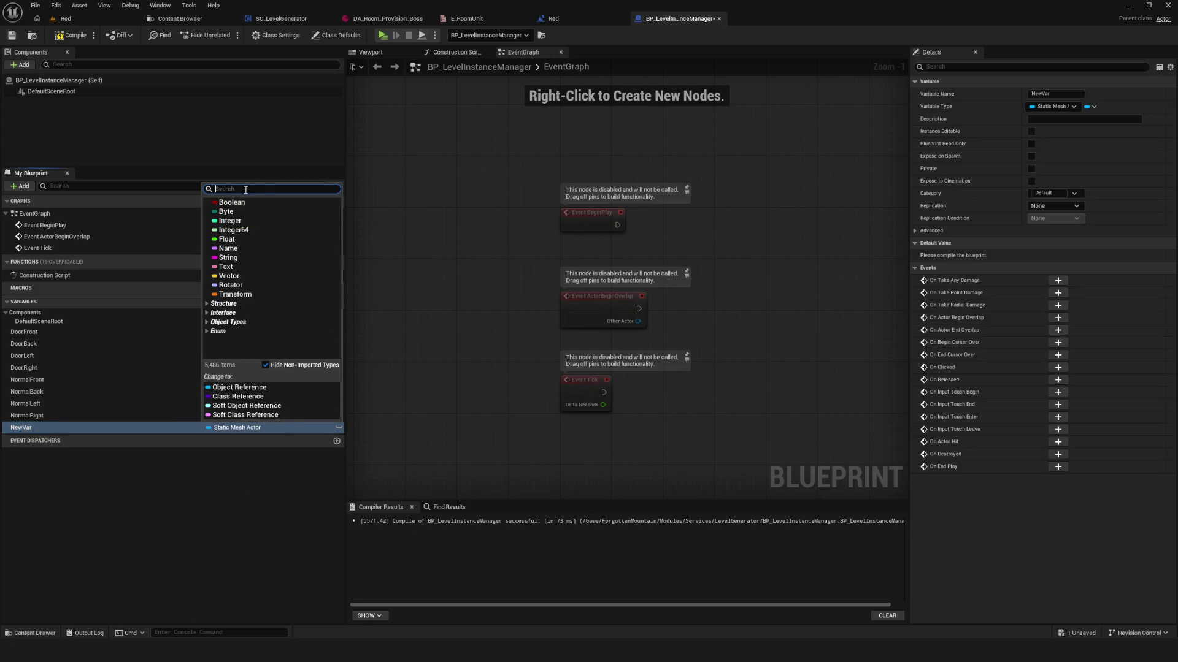
text(E_Room)
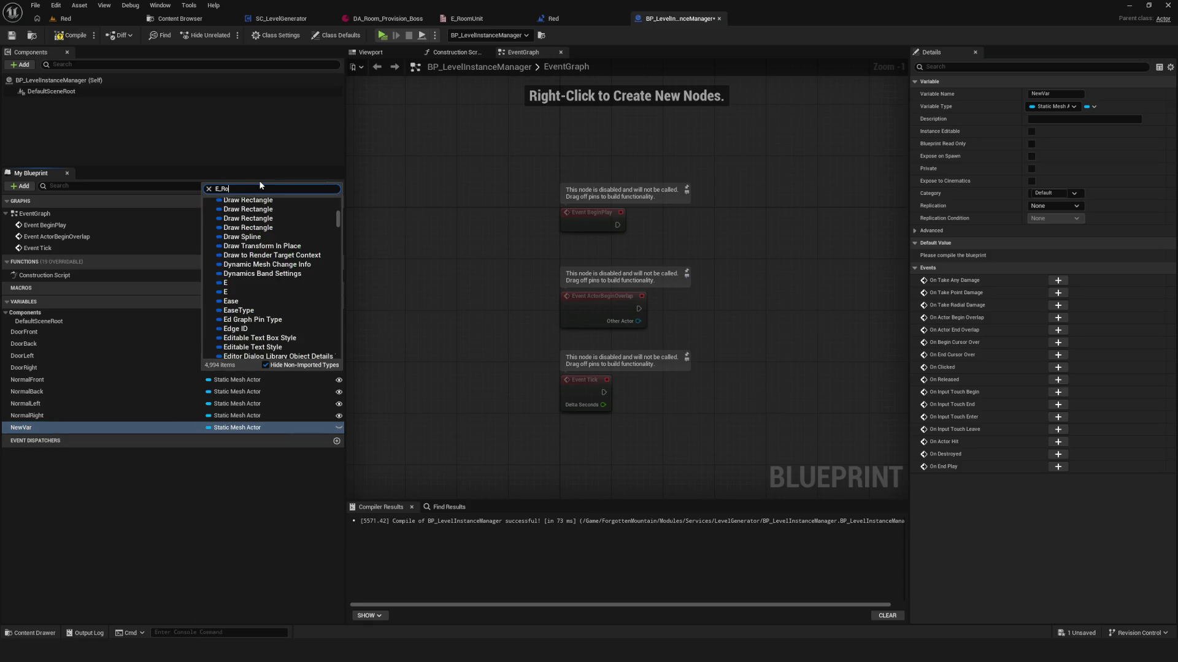
key(Return)
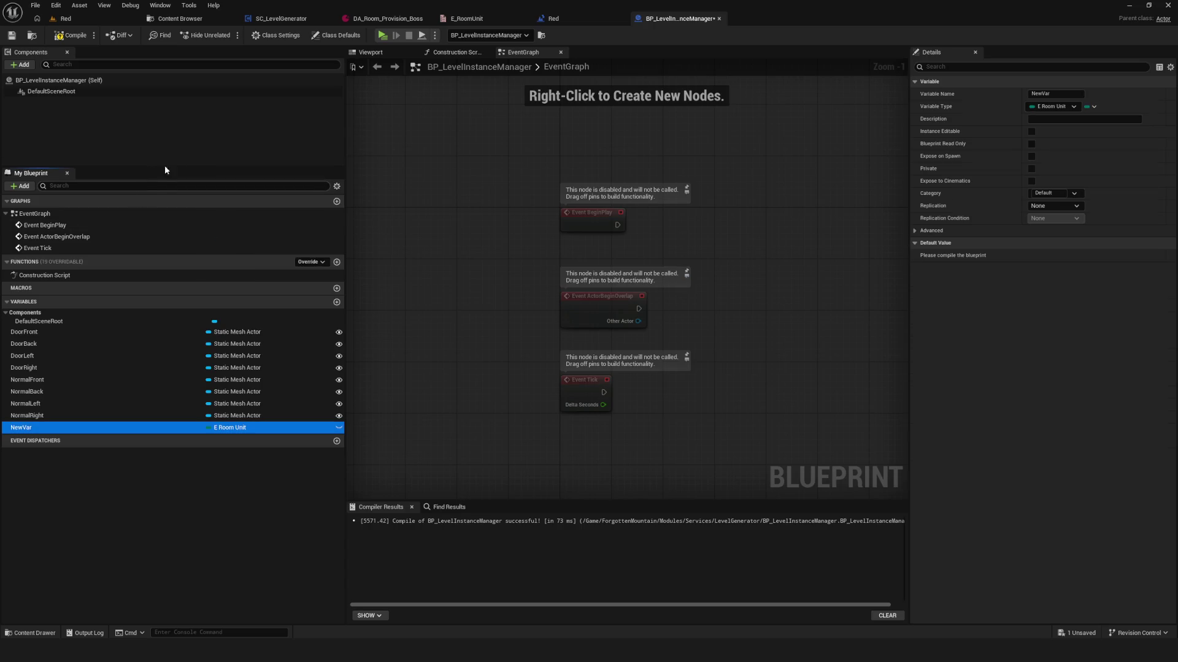
click(87, 424)
text(RoomUnit)
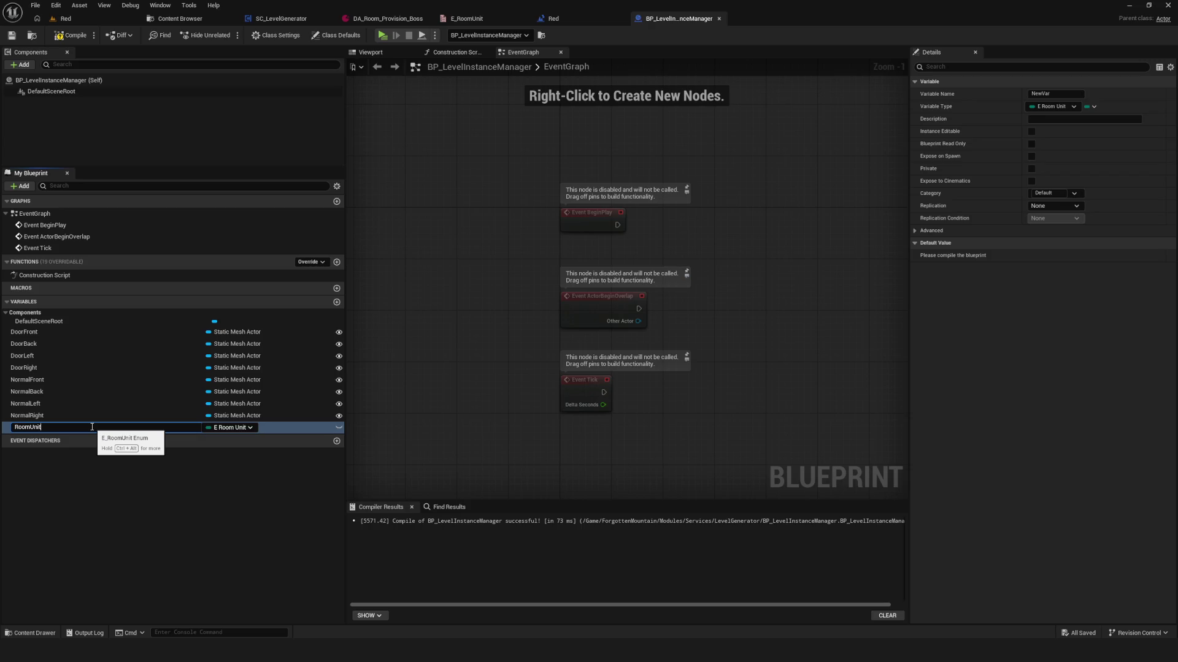
text(Name)
key(Return)
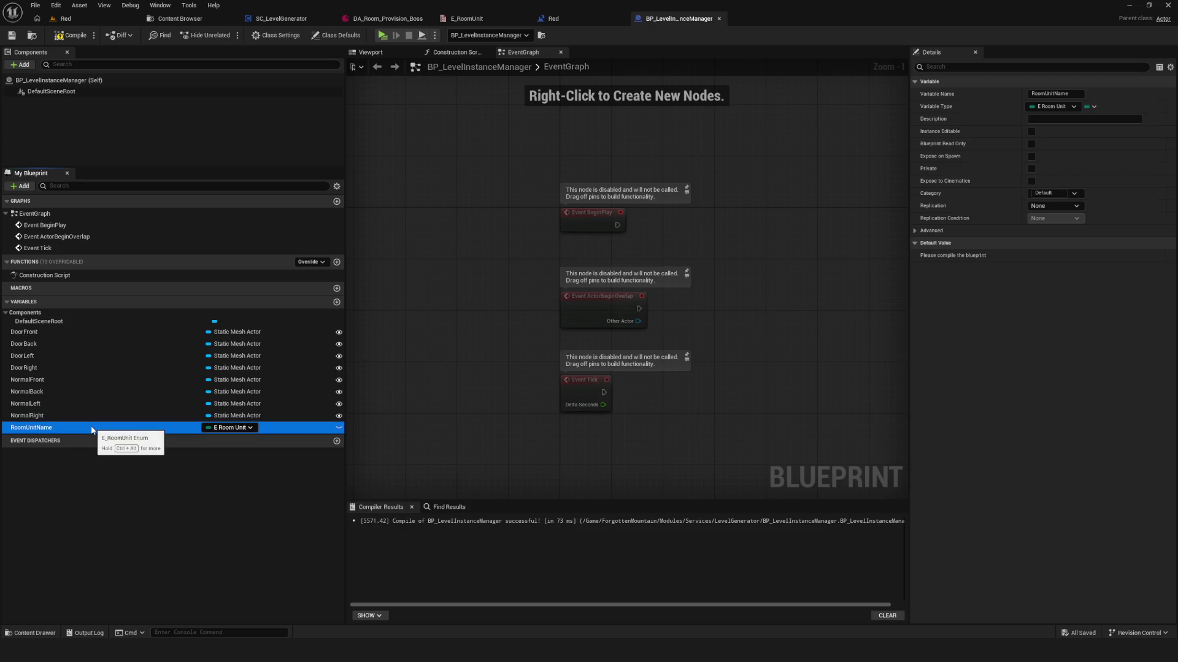
click(71, 35)
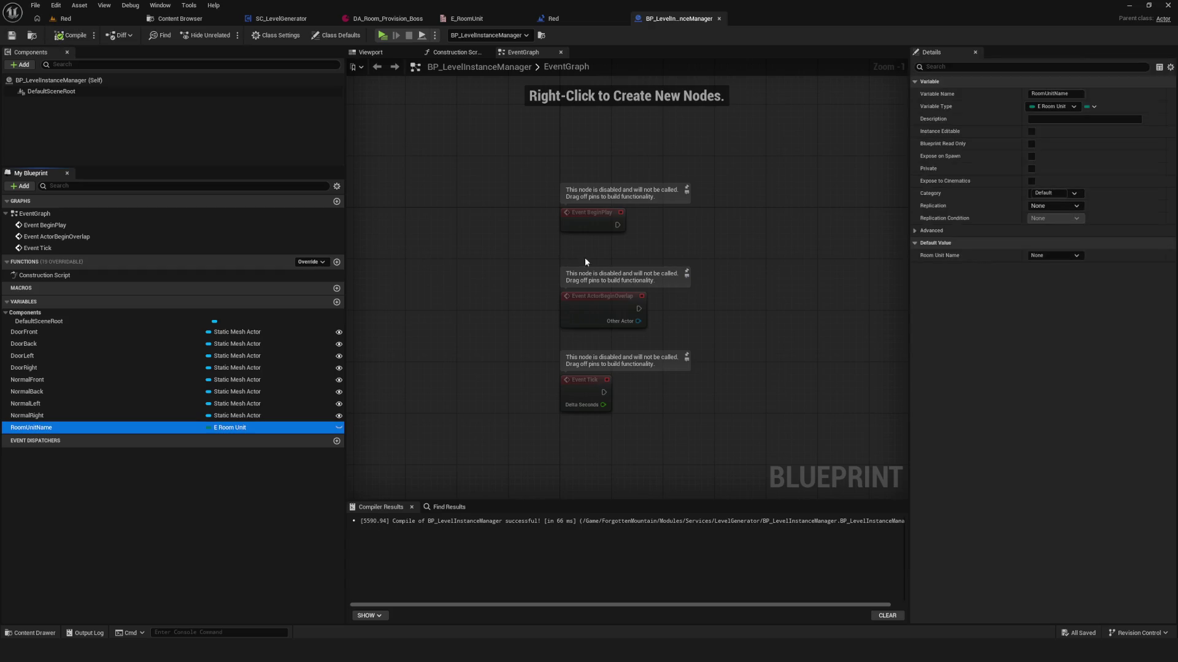
- Make RoomUnitName instance-editable, save the Blueprint, and return to the Red level
drag(637, 268, 604, 224)
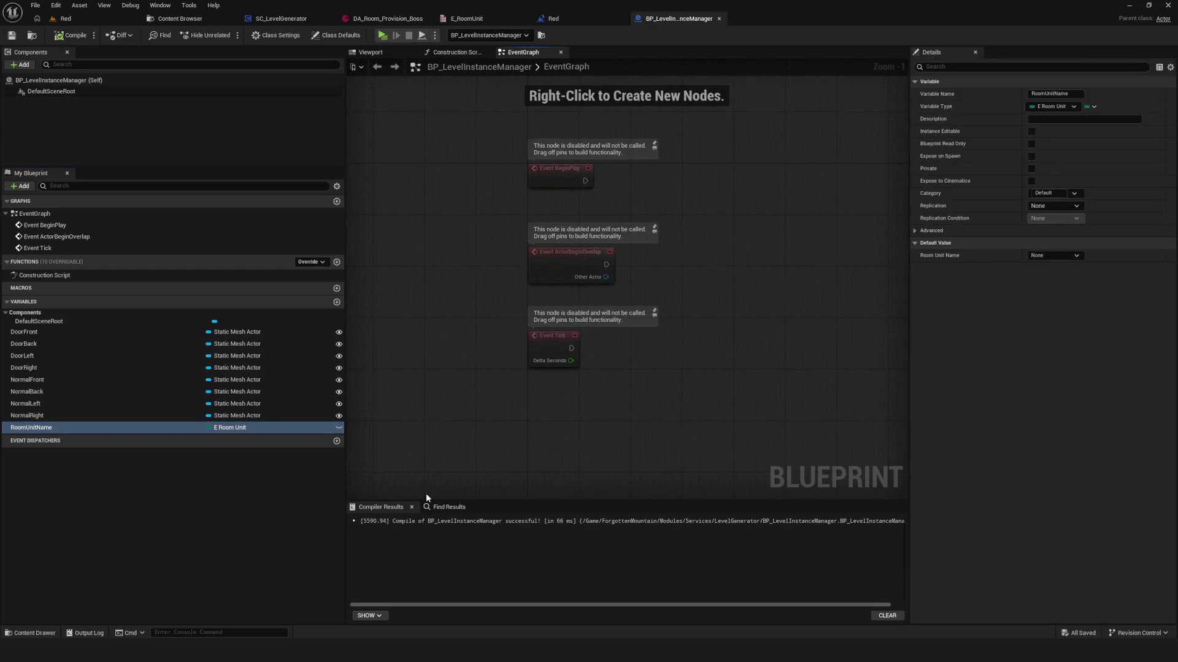
drag(451, 507, 452, 516)
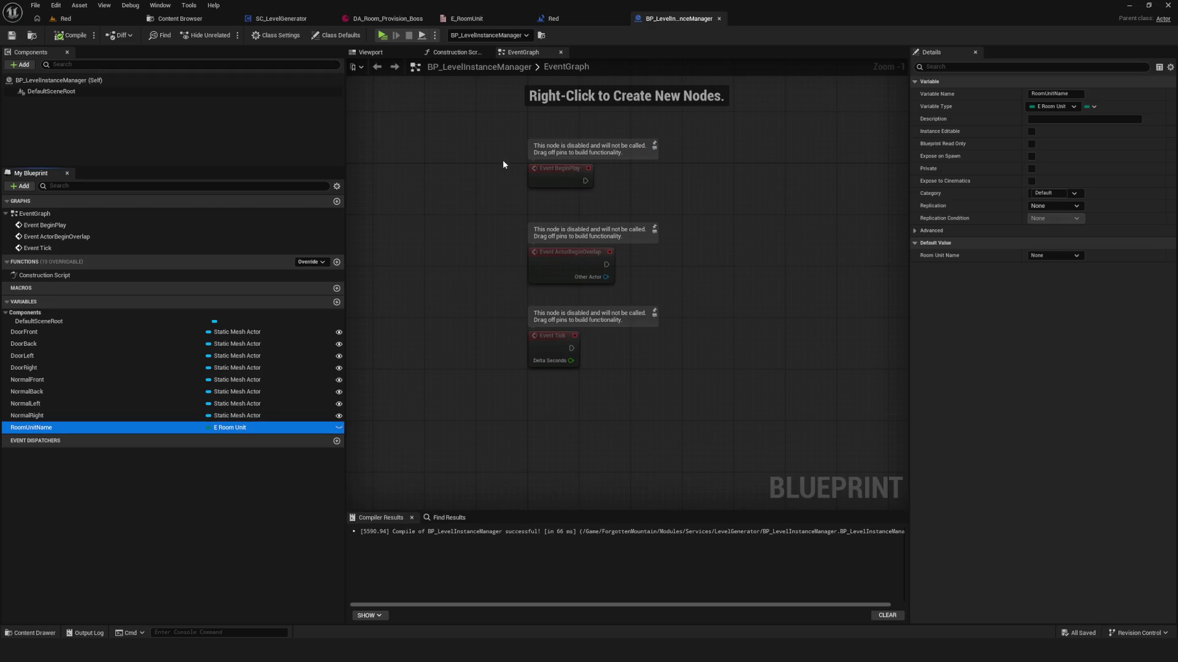
drag(499, 164, 479, 183)
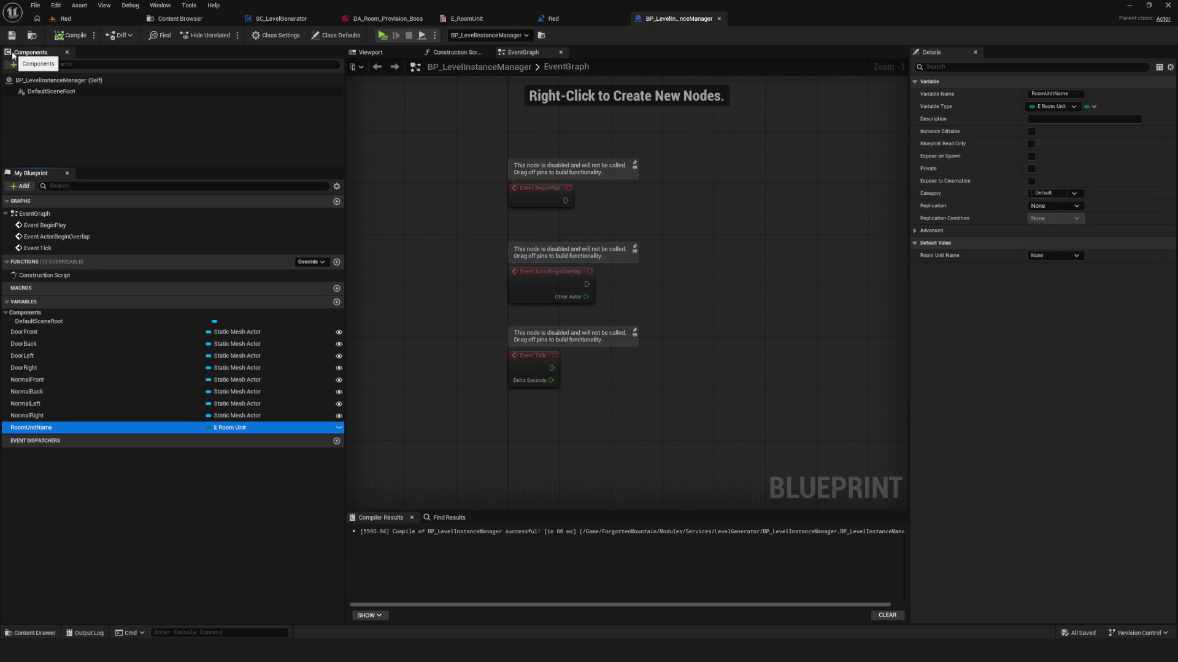
click(339, 428)
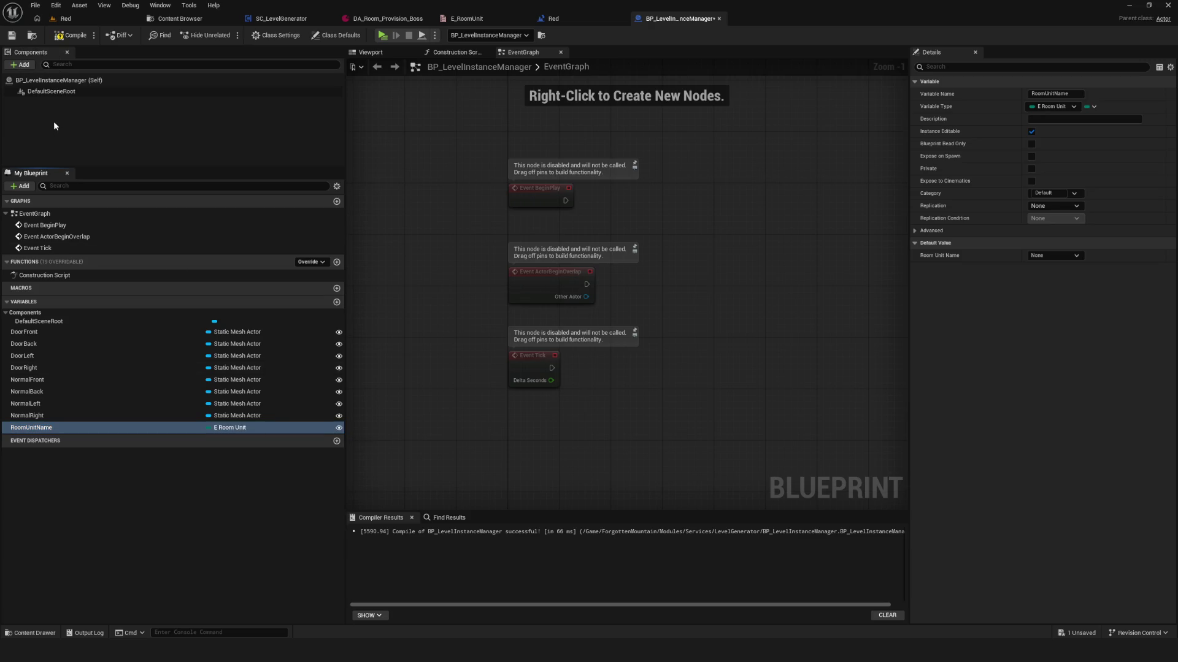
click(11, 35)
scroll(500, 149, up, 1)
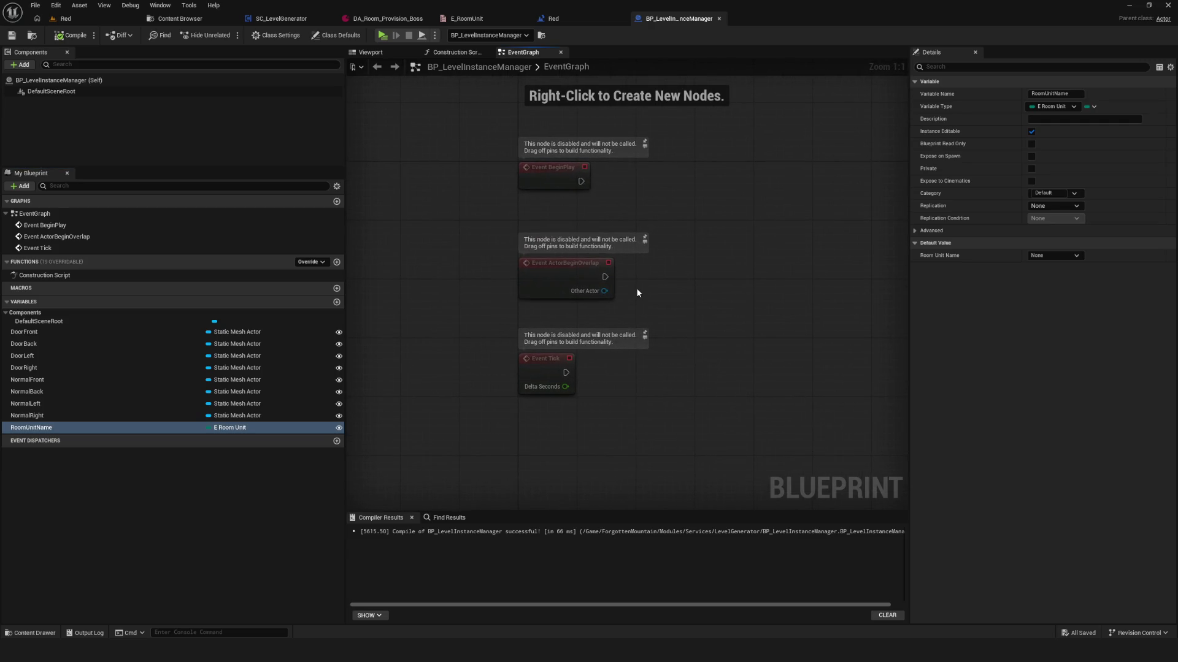
drag(637, 292, 548, 283)
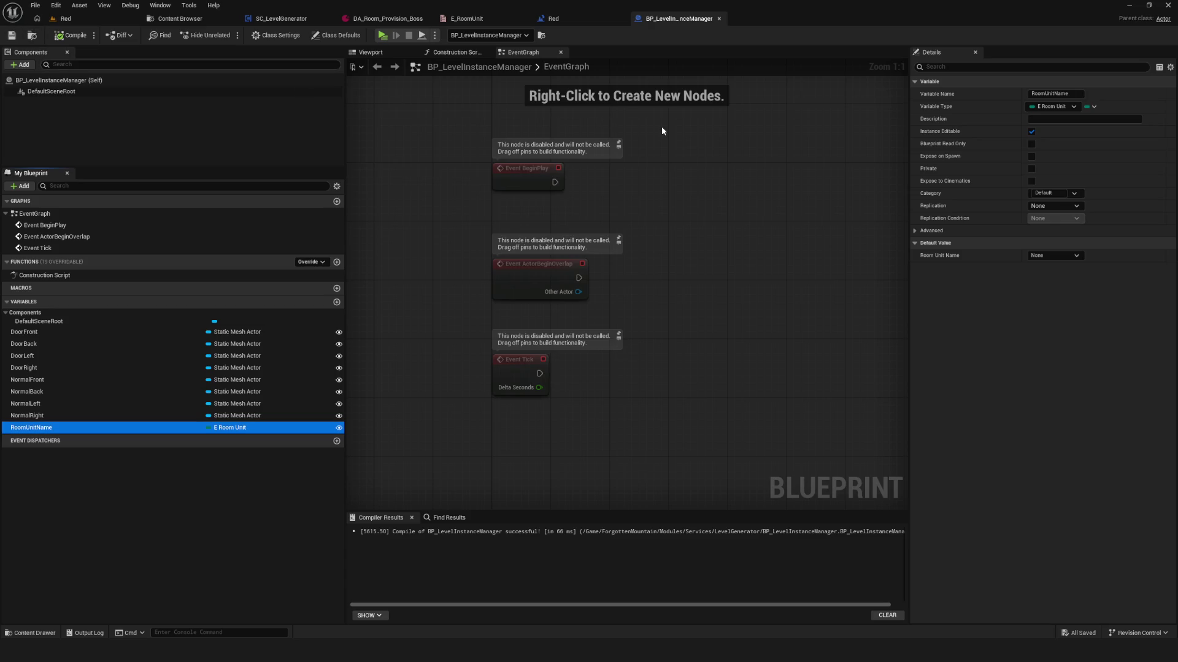
click(11, 34)
drag(674, 134, 732, 142)
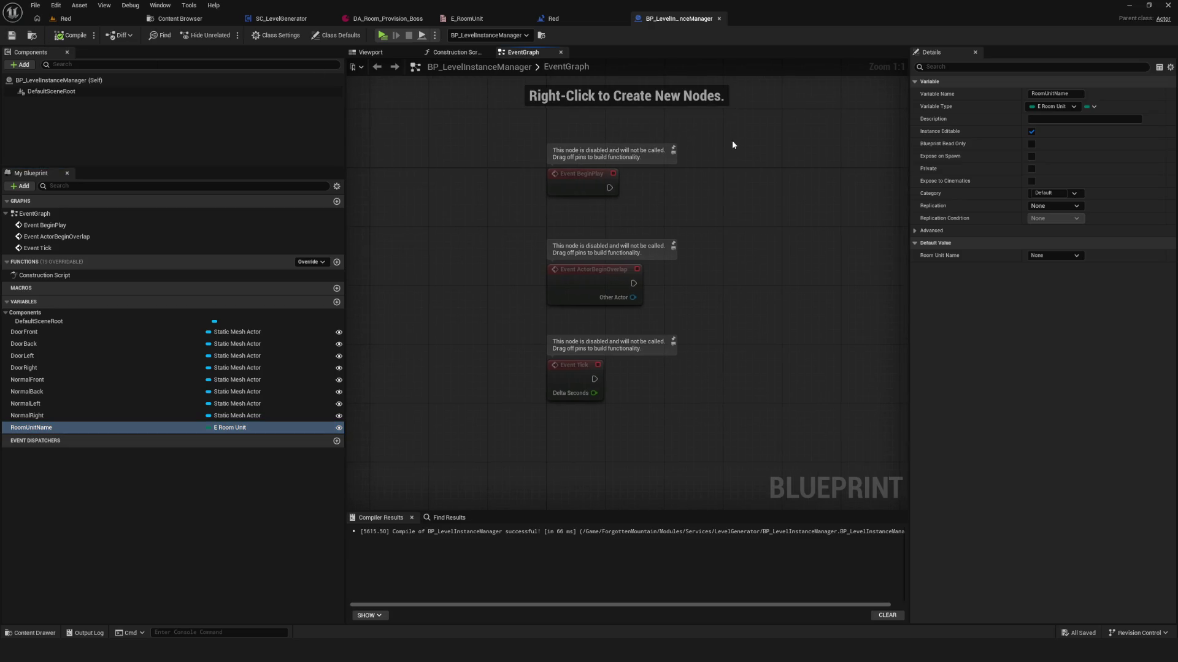
click(66, 18)
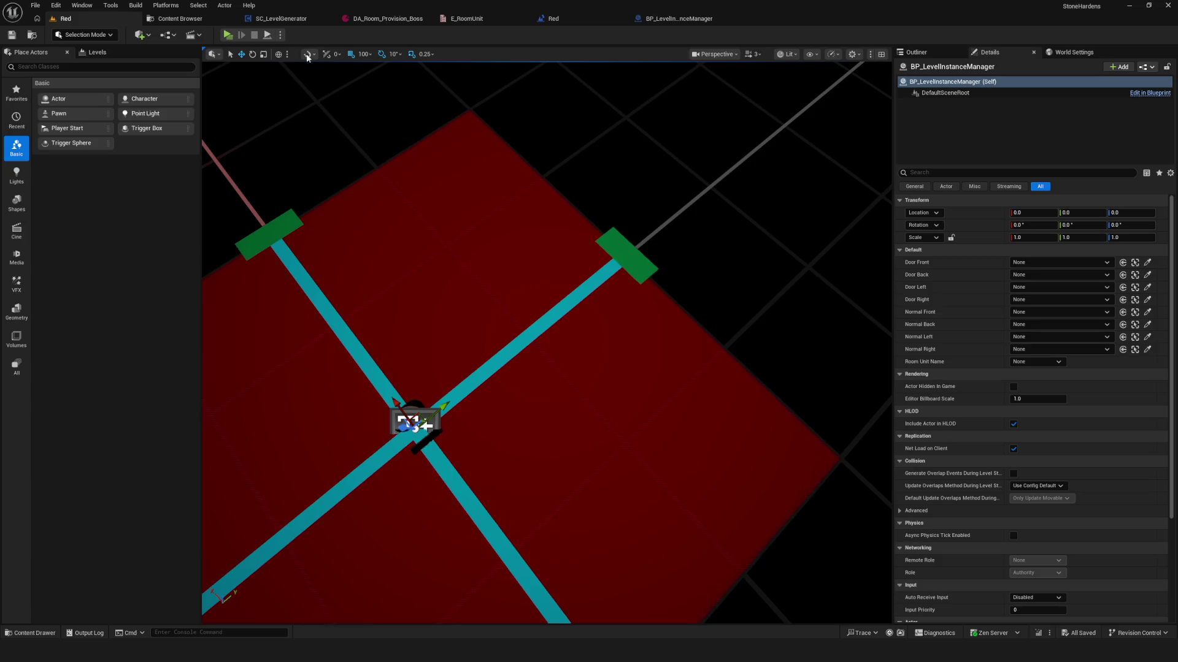
- Assign DoorFront, DoorBack, DoorLeft and DoorRight actors to the manager's door slots
drag(483, 85, 499, 163)
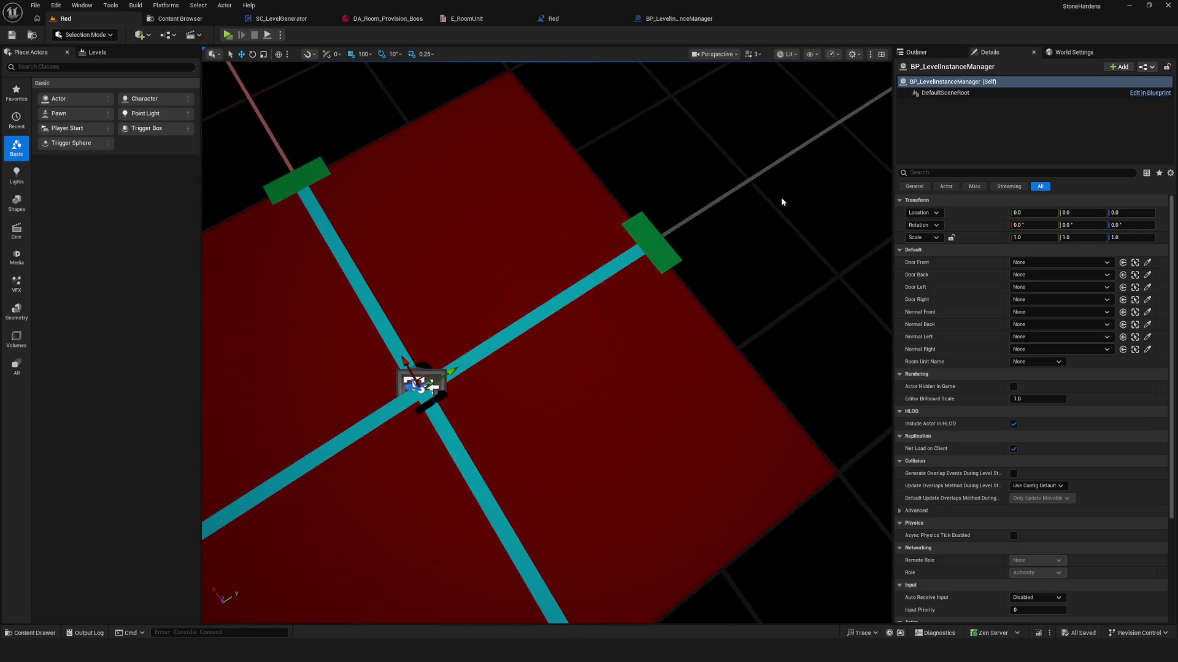
click(1078, 263)
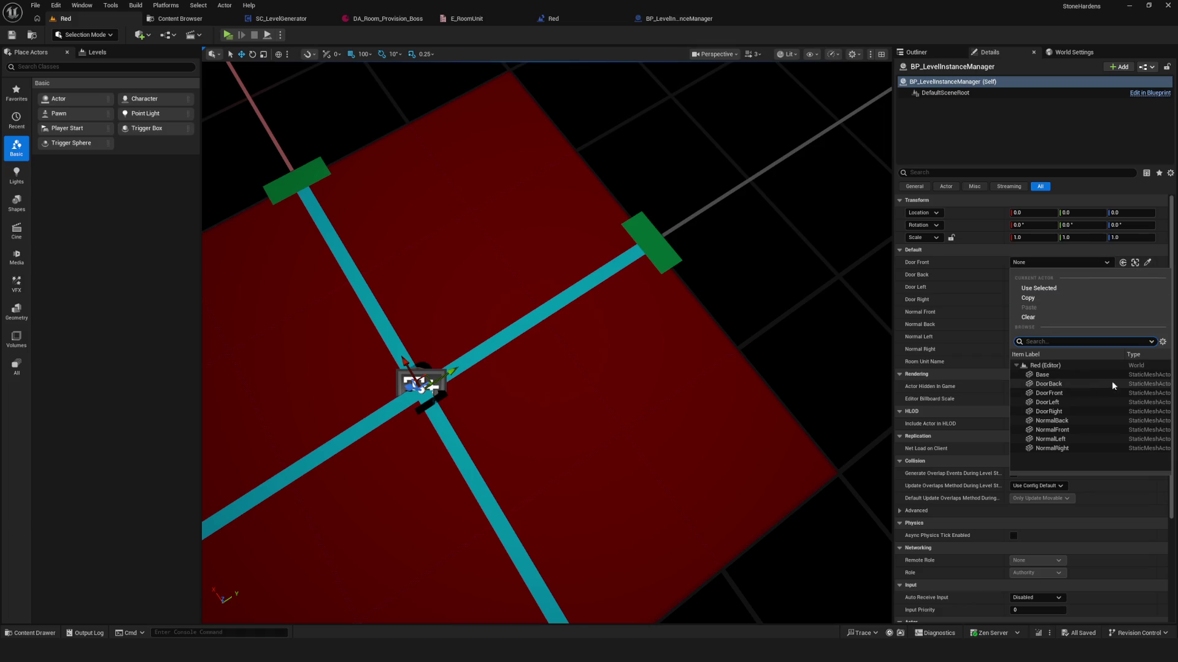
click(1069, 392)
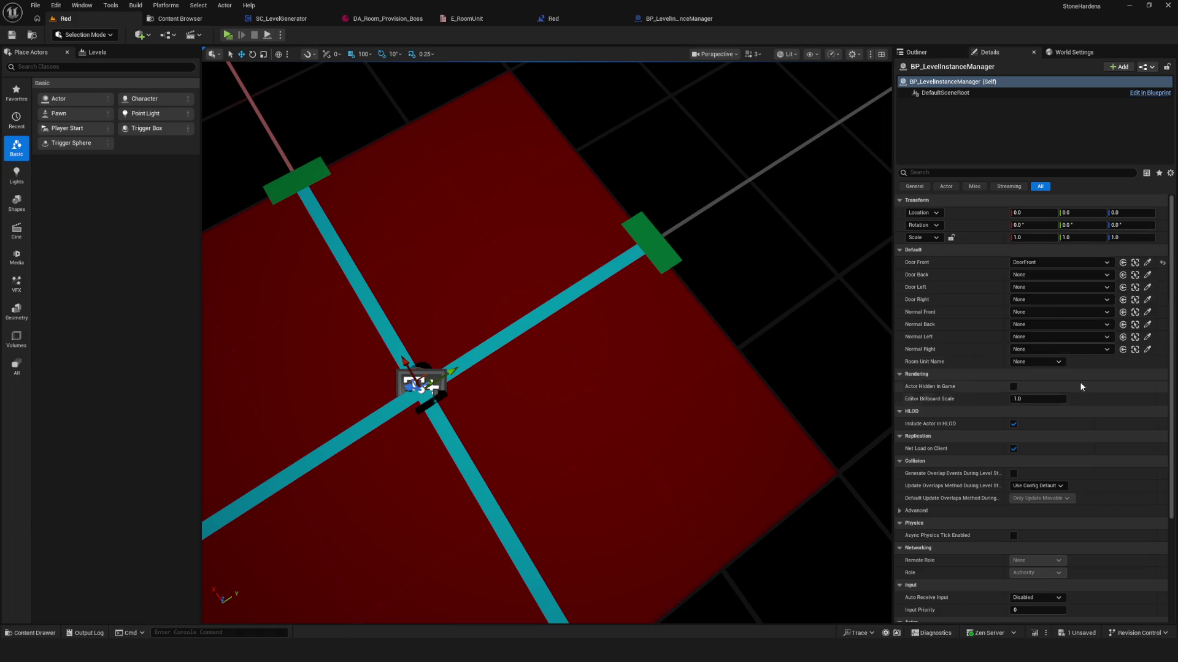
click(1031, 274)
click(1048, 396)
click(1040, 286)
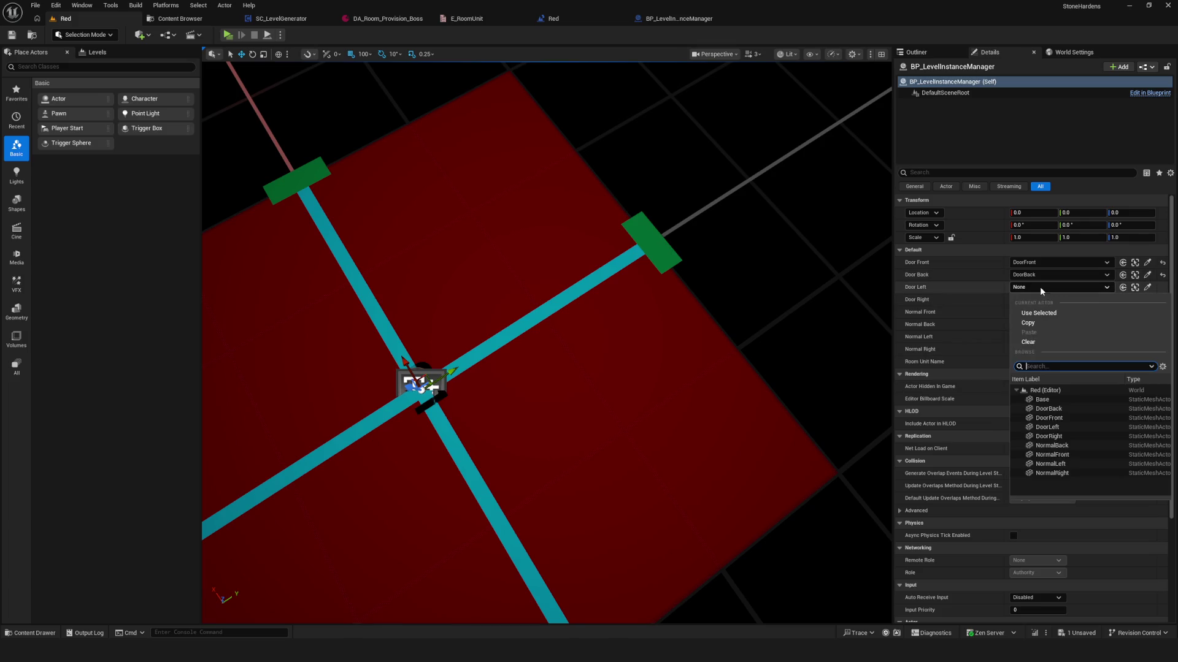
click(1083, 426)
click(1027, 301)
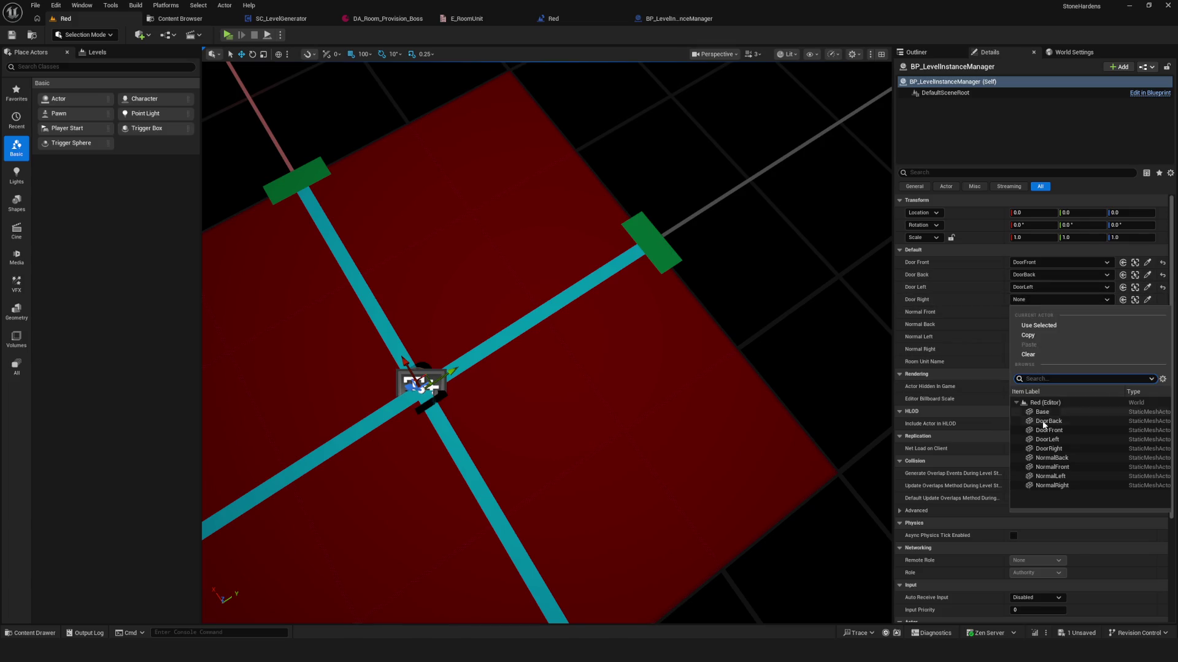
click(1071, 448)
- Assign NormalFront, NormalBack, NormalLeft and NormalRight actors to the matching normal slots
click(1029, 311)
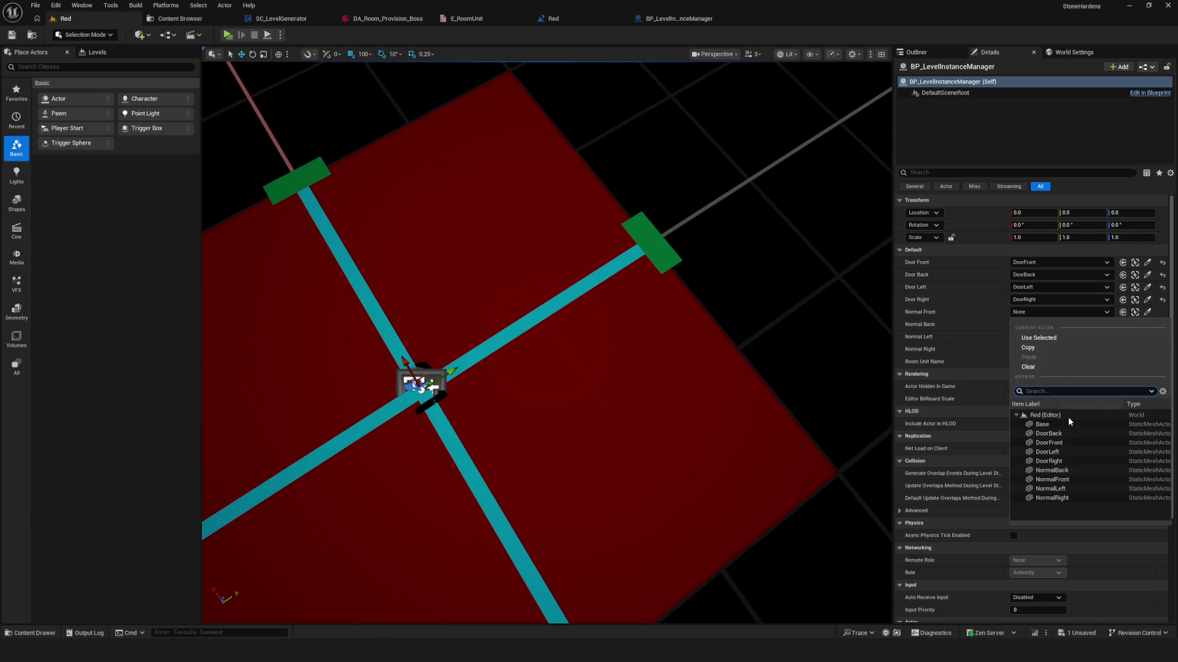
click(1074, 479)
click(1058, 325)
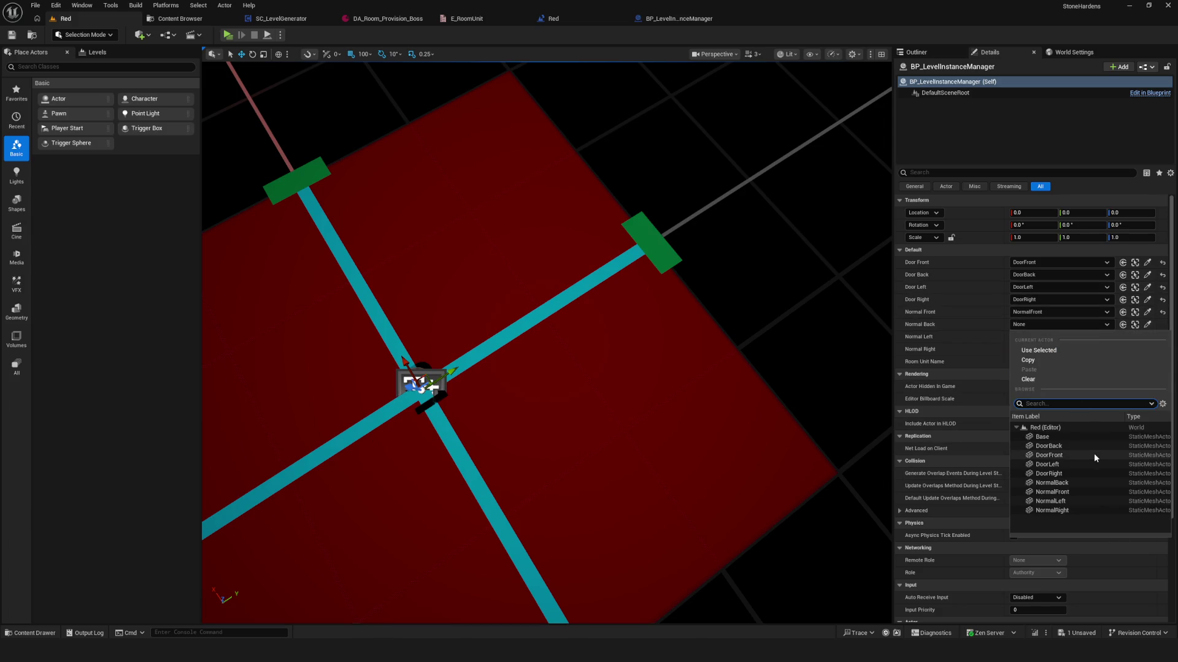
click(1081, 482)
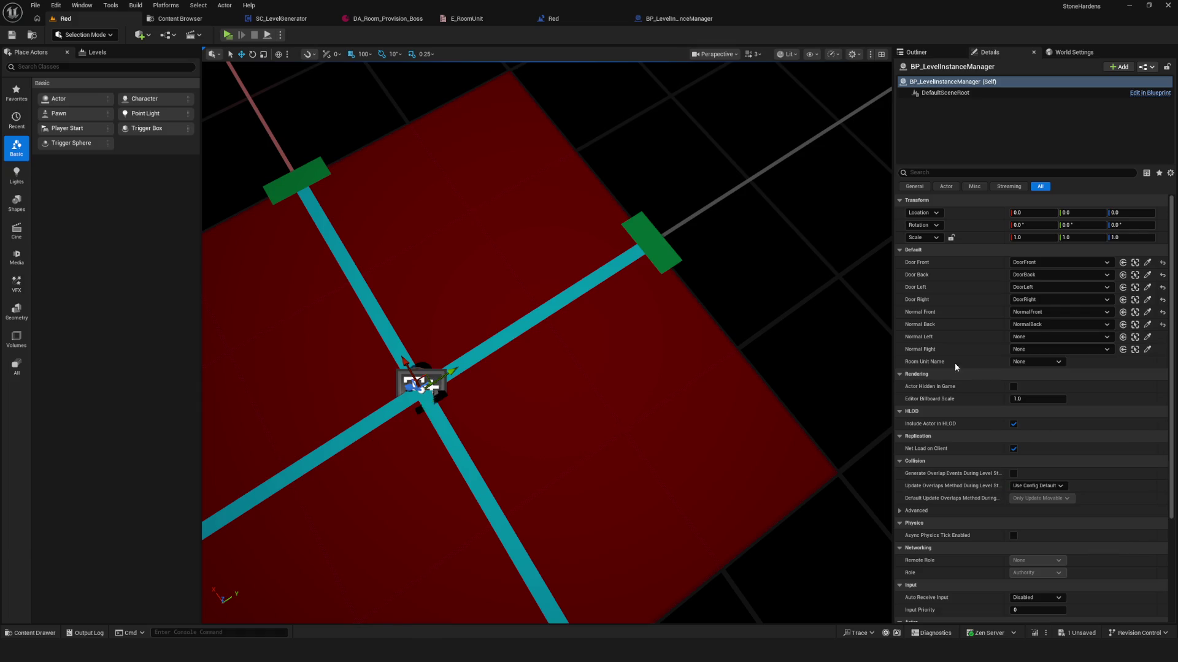
click(1050, 339)
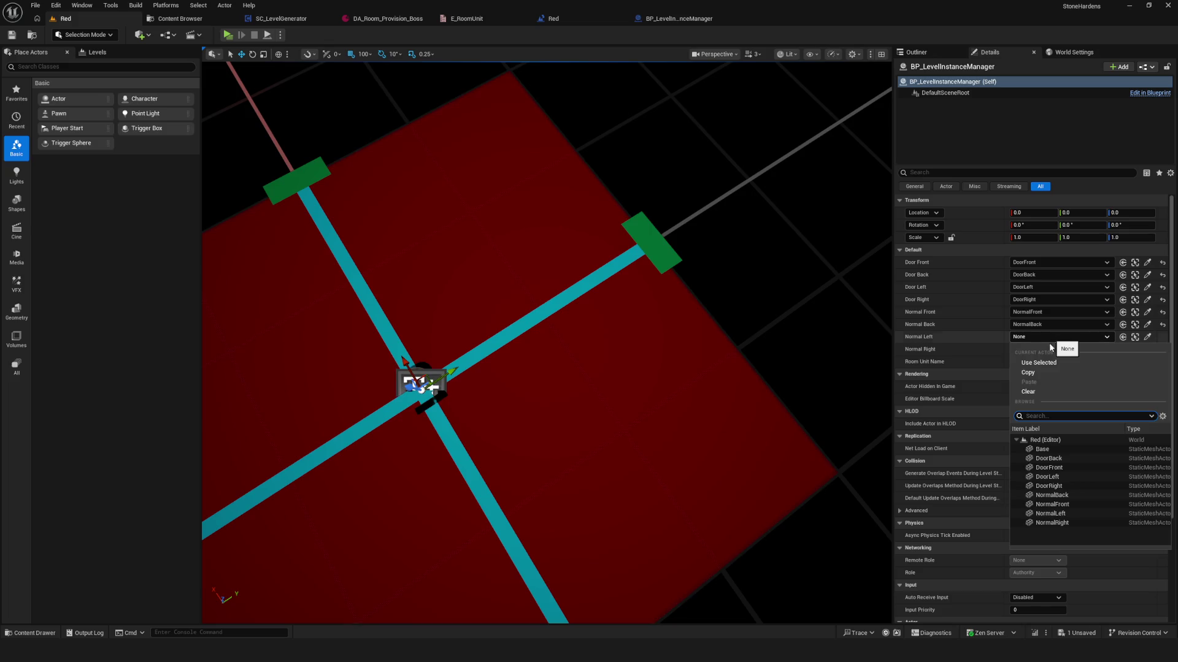
click(1080, 514)
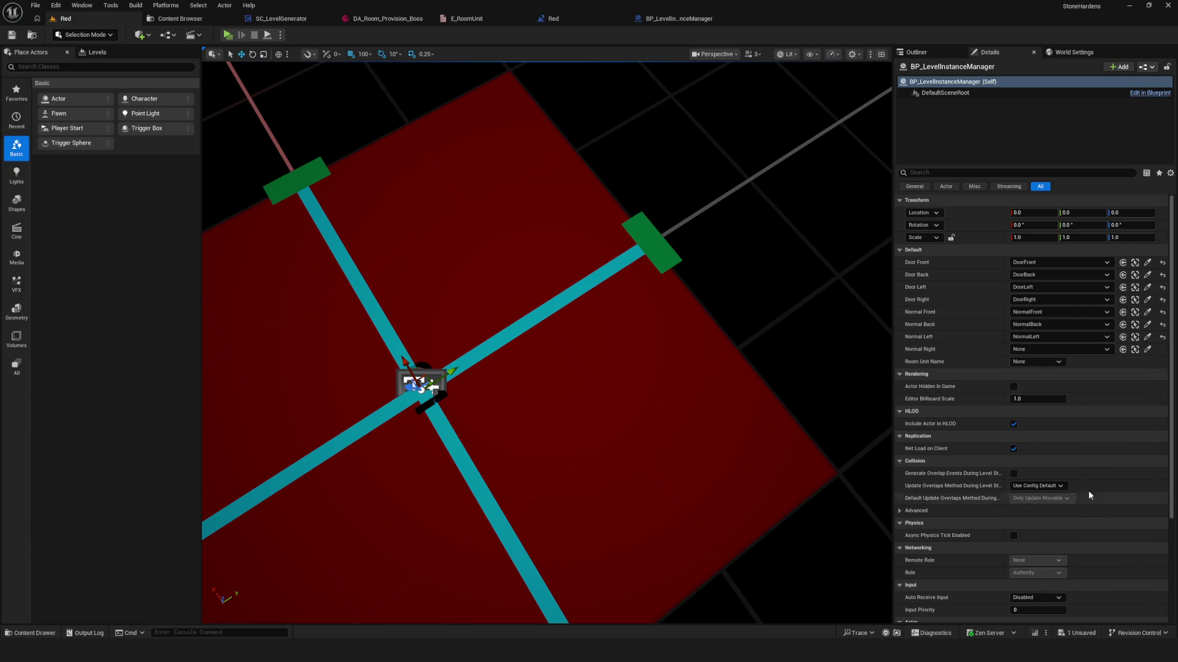
click(1032, 349)
click(1068, 533)
- Set Room Unit Name to Usual_01, save the level, and start a play test
click(1032, 361)
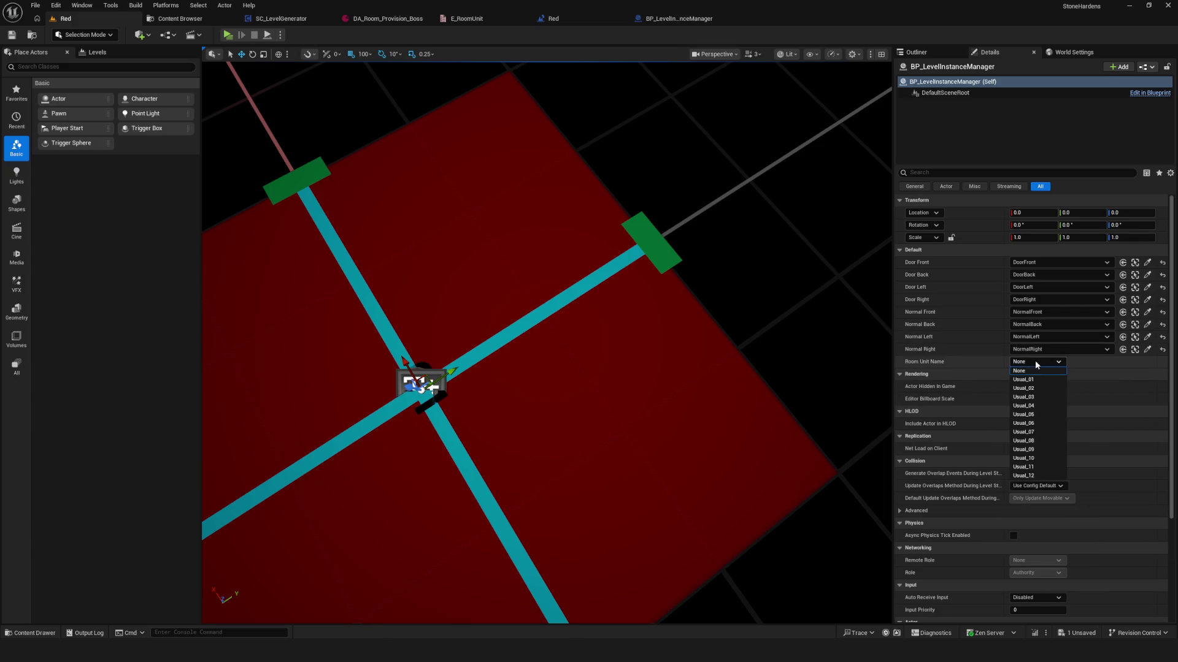
click(1022, 379)
click(11, 35)
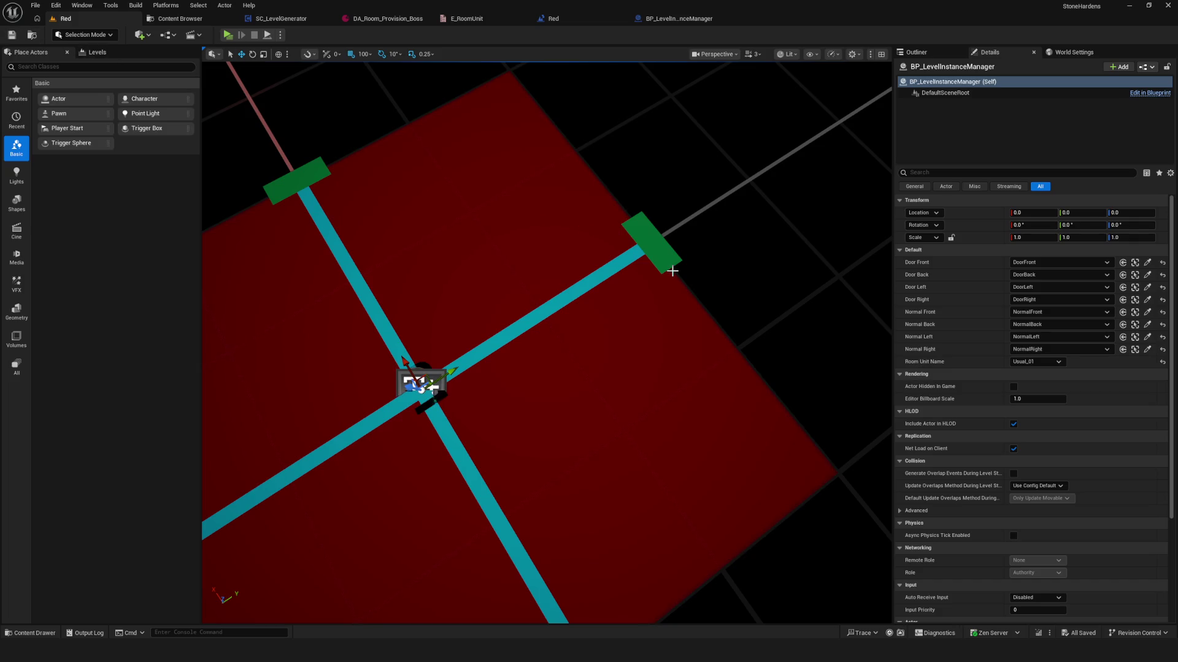
click(228, 35)
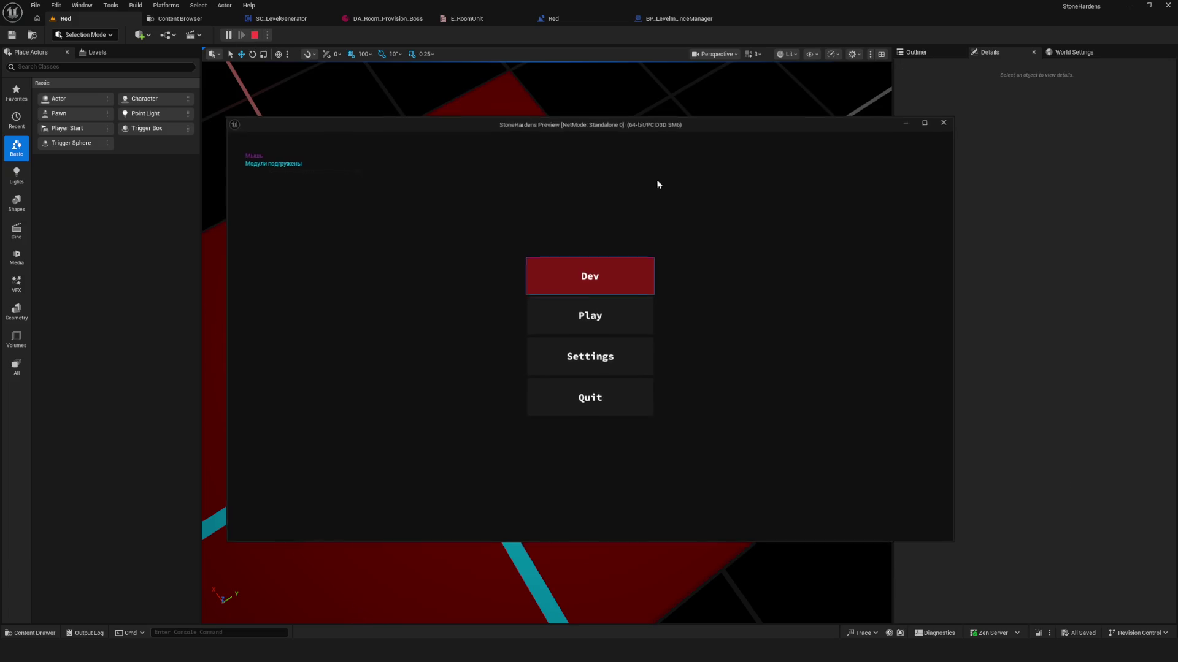
- Enter Dev mode, walk onto the red room grid, stop play, and select the central text actor
click(603, 280)
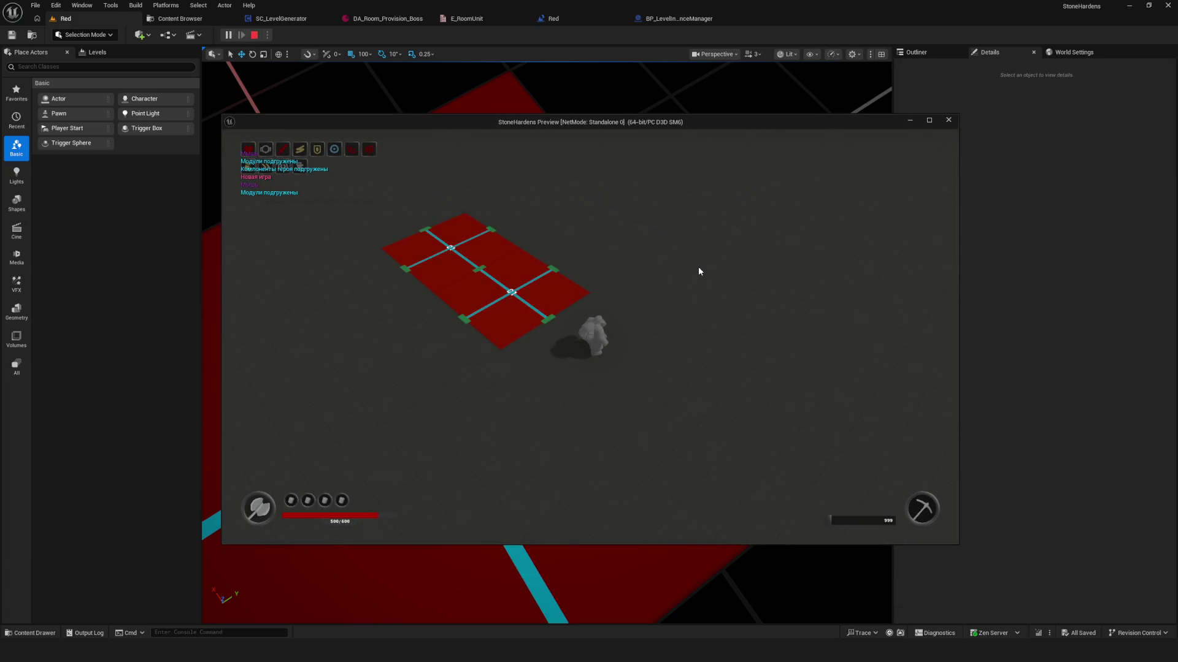
key(w)
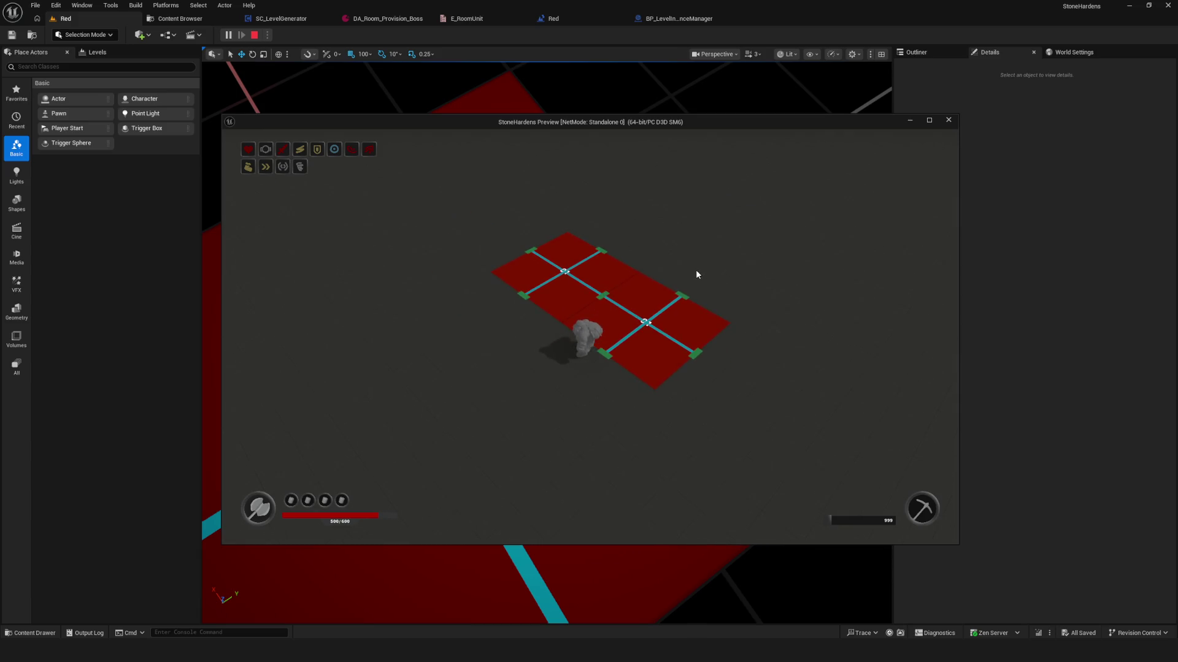
key(Escape)
click(437, 392)
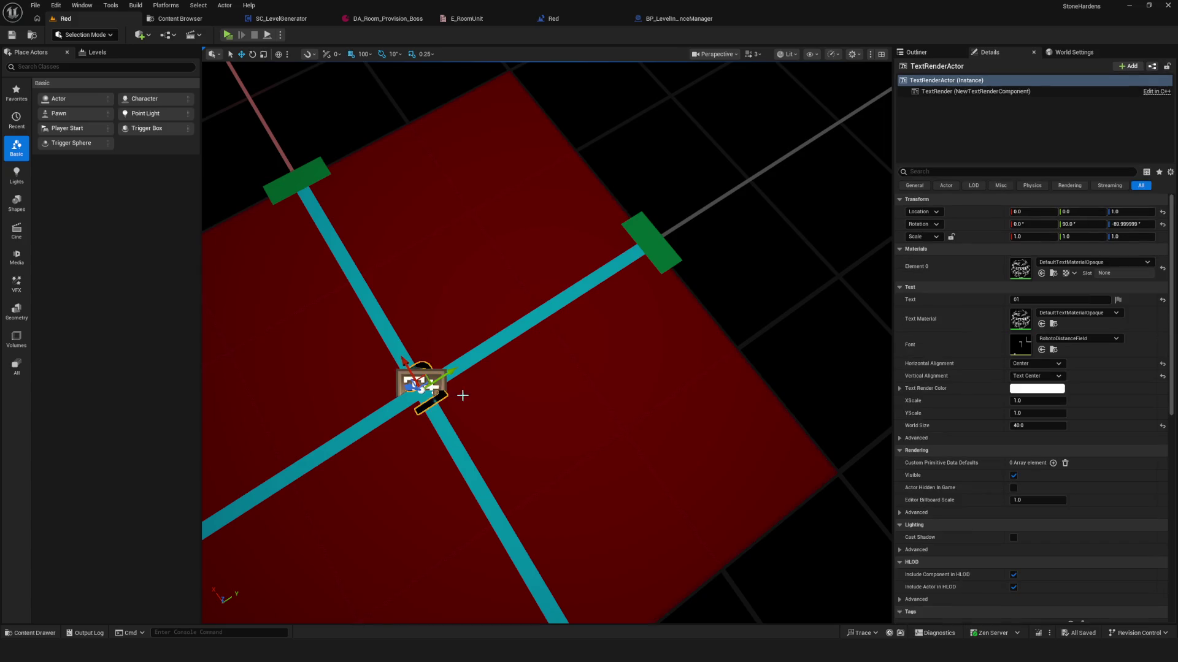
- Raise the text actor to Z 3.0, save the level and play-test it in Dev mode
click(1149, 210)
text(3)
key(Return)
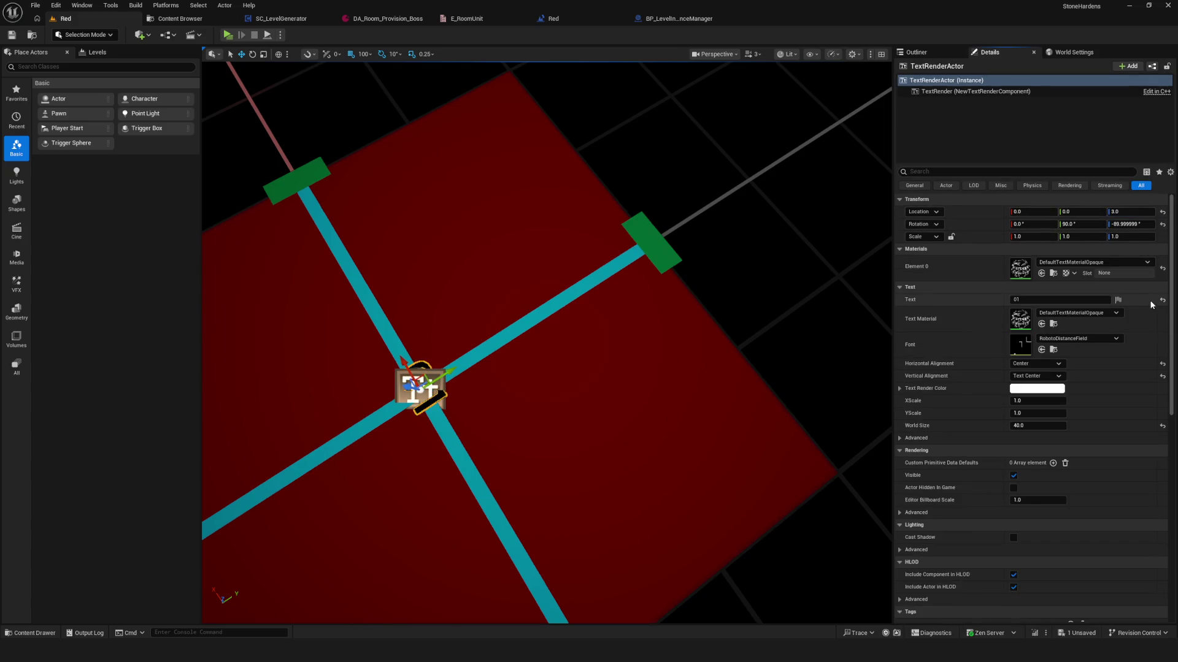
click(11, 35)
click(227, 34)
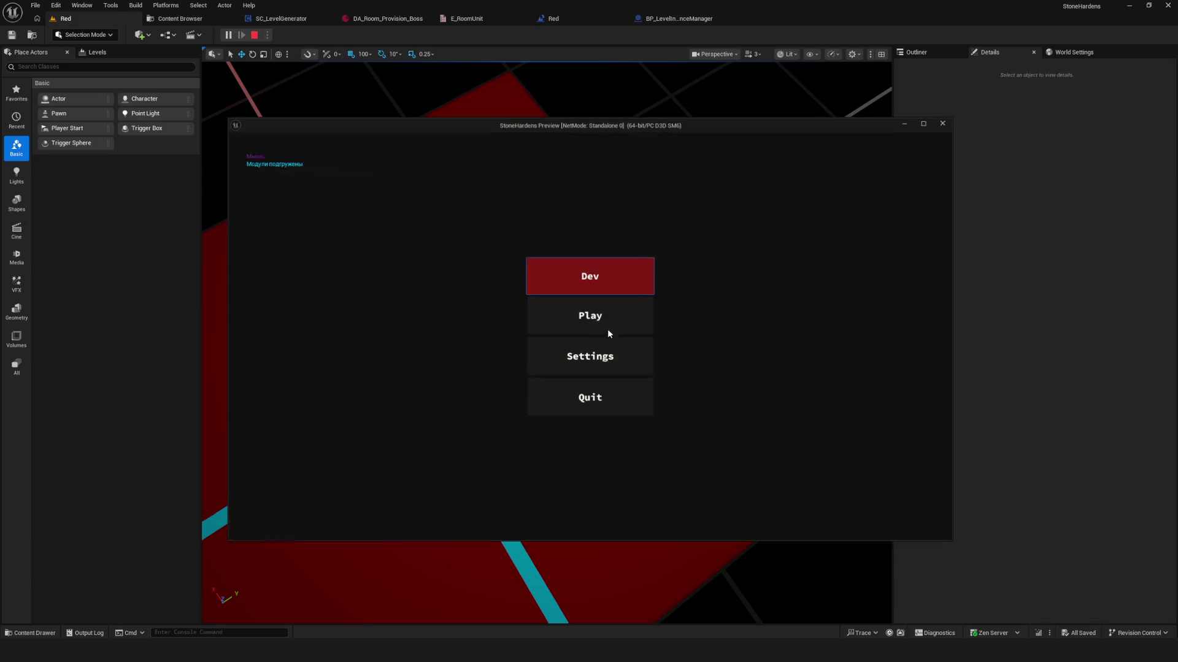
click(589, 274)
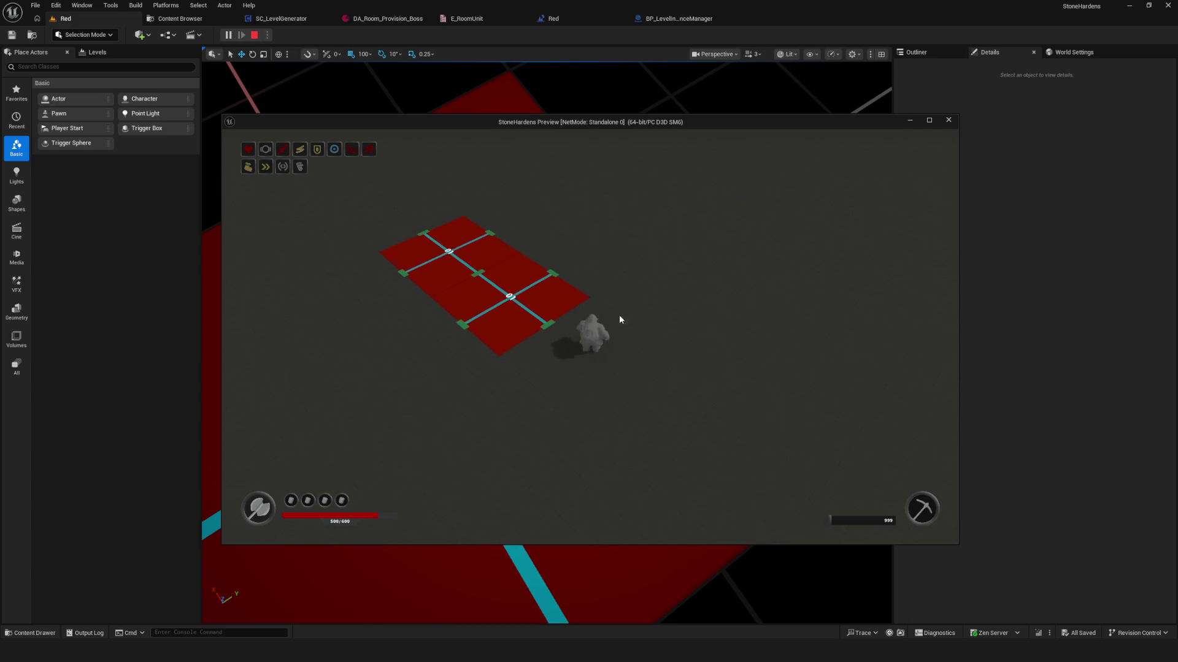
key(Escape)
- Set the text World Size to 60 and play-test by walking over the labelled red tiles
click(1025, 426)
text(60)
key(Return)
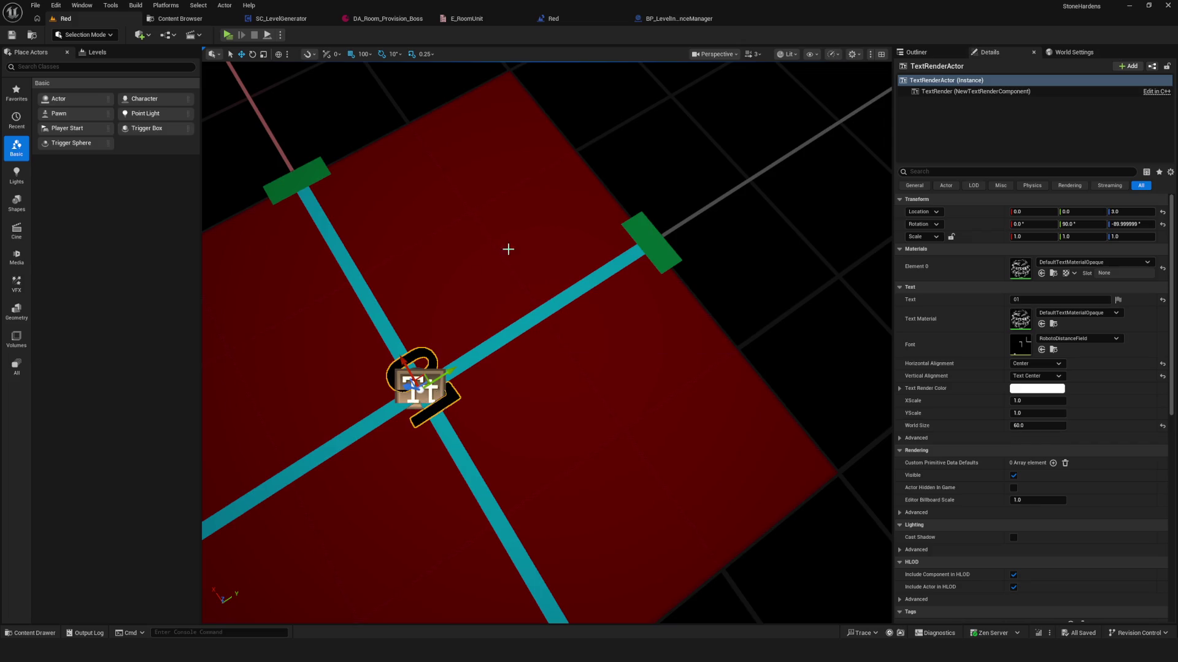
click(227, 35)
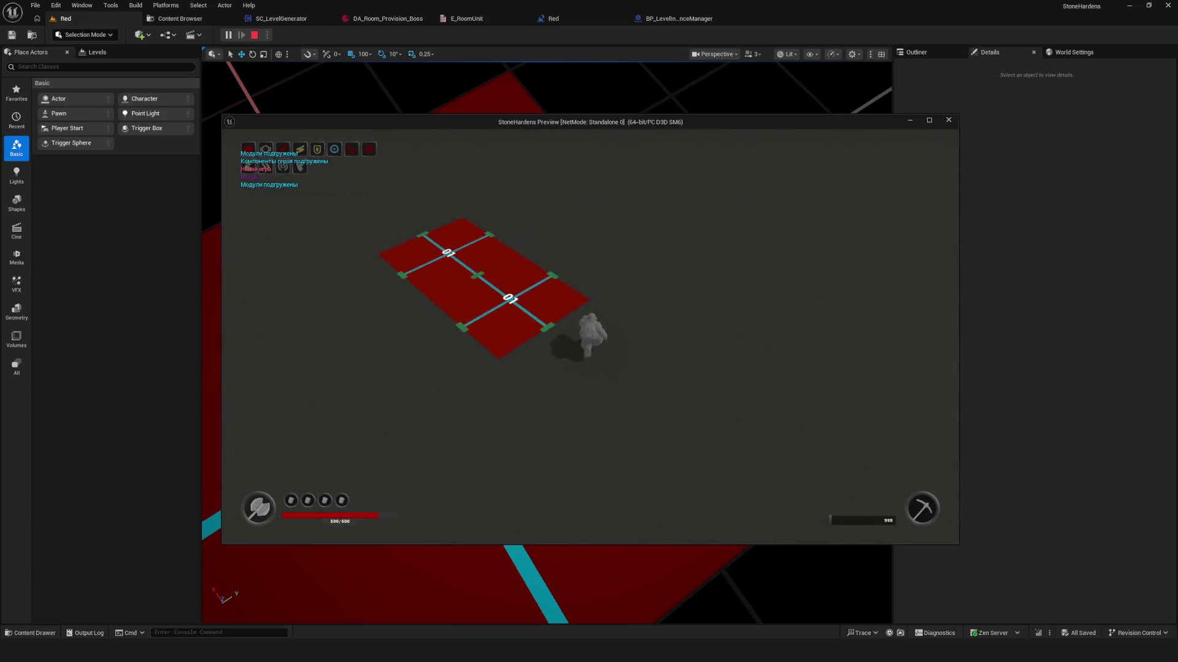
key(w)
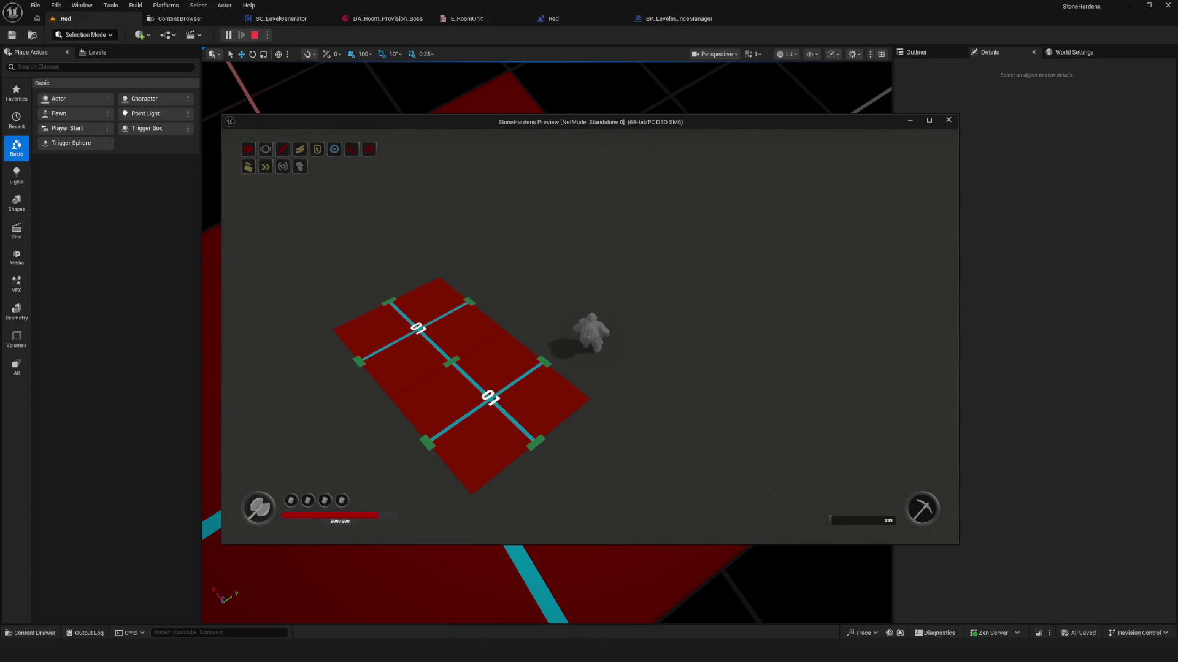
key(s)
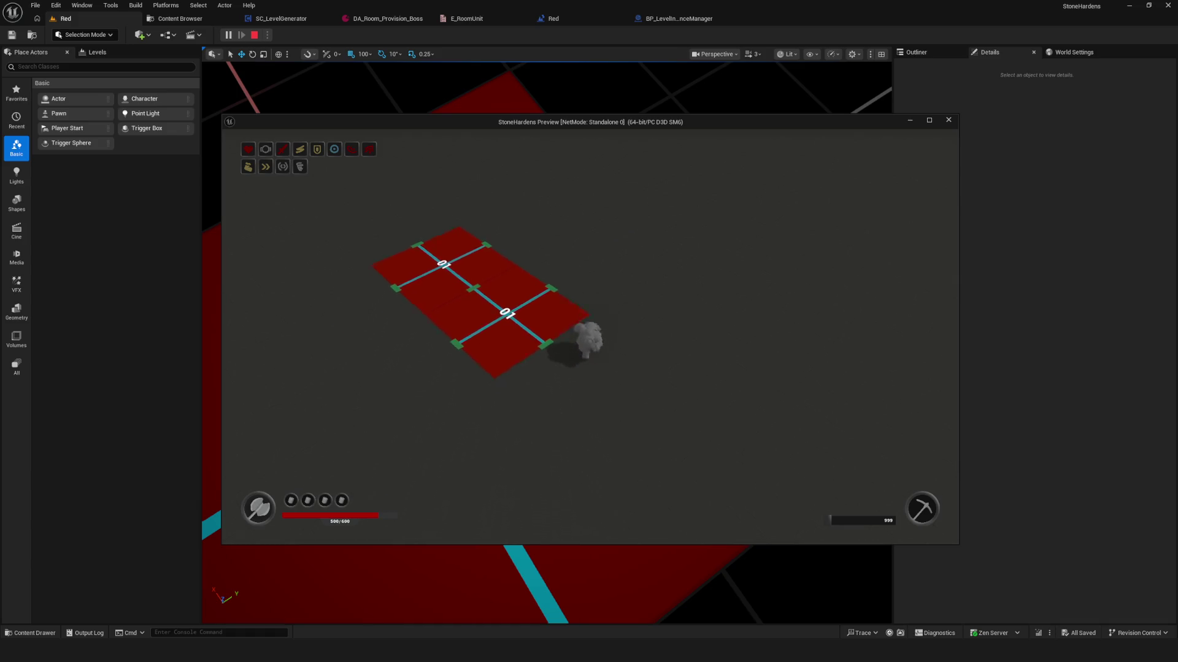
key(w)
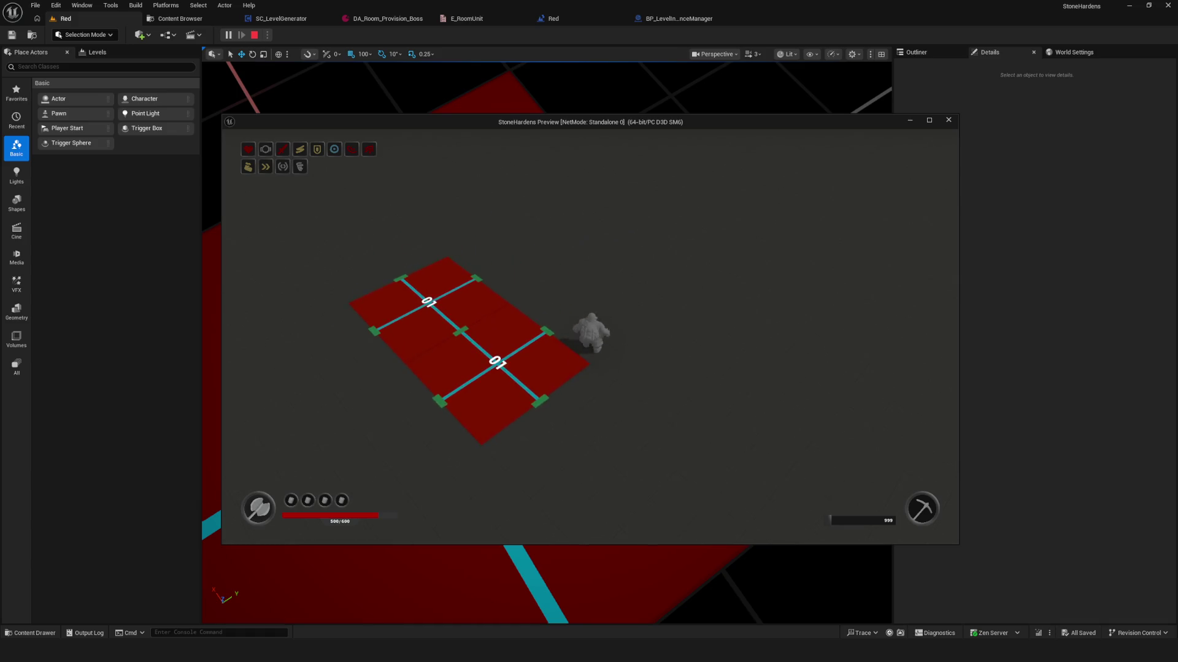
key(Escape)
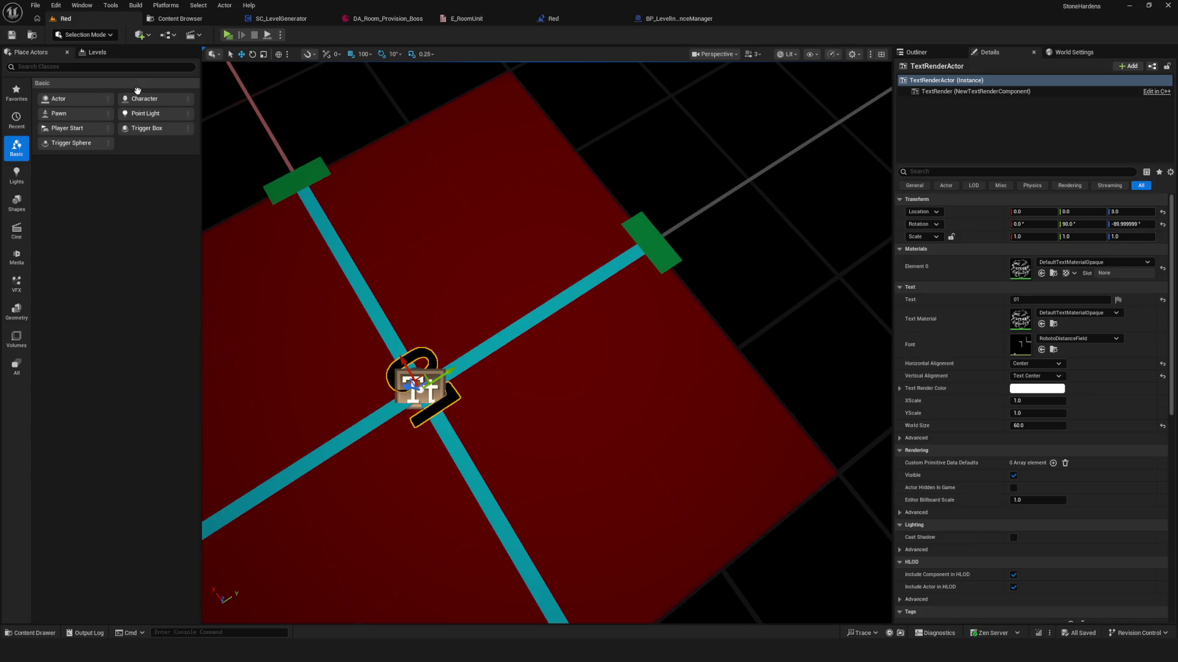
mouse_move(502, 332)
mouse_down()
mouse_move(438, 328)
mouse_move(440, 384)
mouse_move(500, 349)
mouse_up()
- Zoom out of the level viewport and switch to the SC_LevelGenerator Blueprint's EventGraph
scroll(501, 346, down, 3)
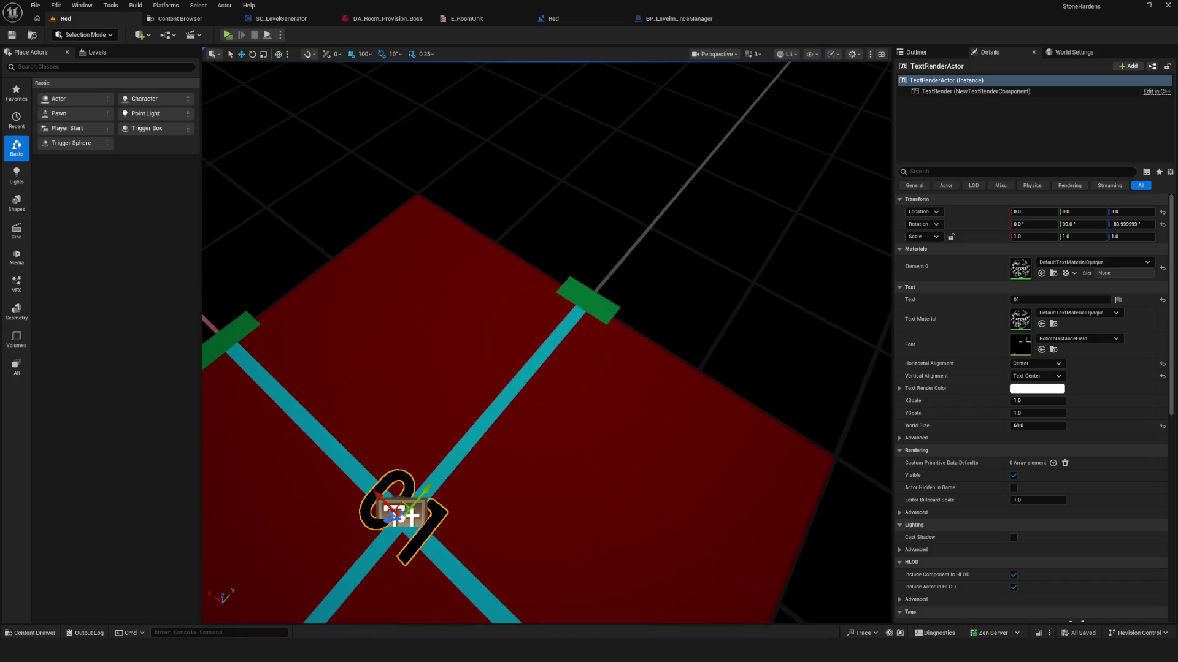
scroll(518, 357, down, 2)
scroll(518, 358, down, 2)
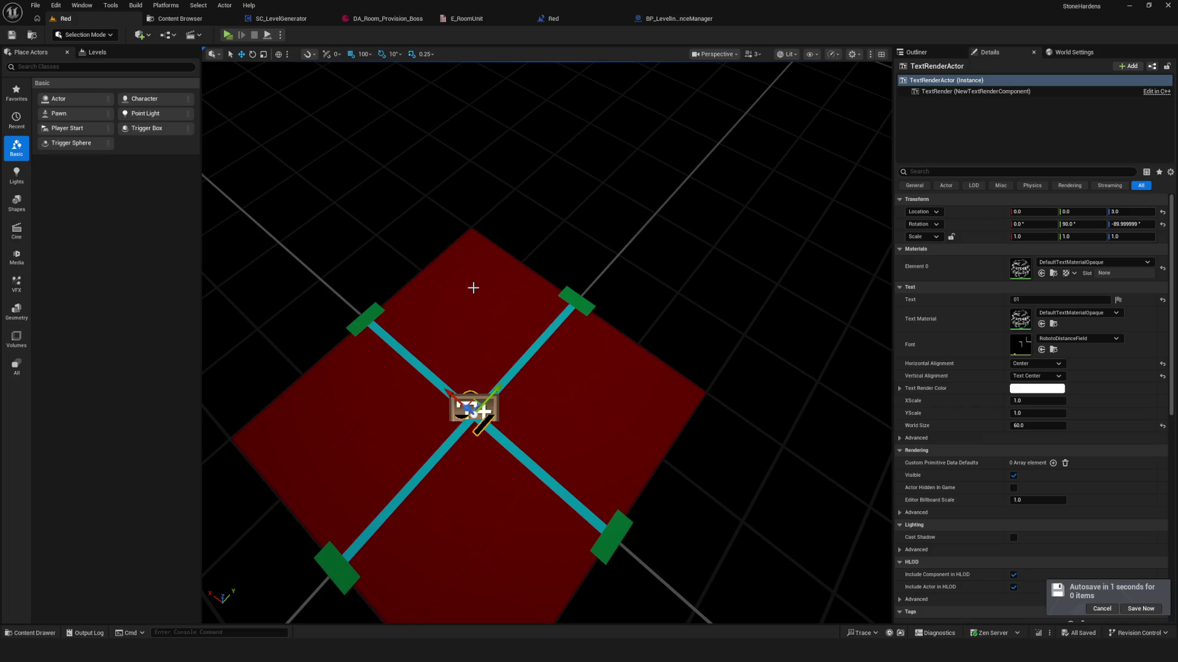
click(282, 19)
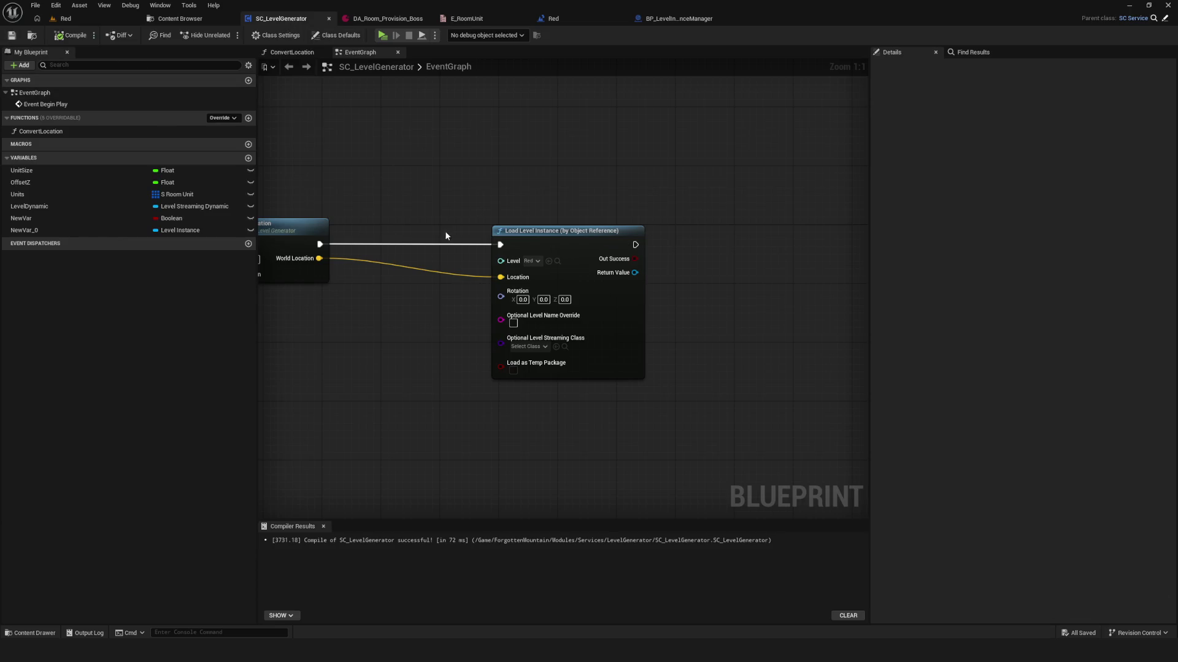
- Shift the four loop-related nodes to the right in the event graph
scroll(470, 236, down, 5)
scroll(472, 234, up, 5)
mouse_move(665, 217)
mouse_down()
mouse_move(686, 227)
mouse_move(497, 229)
mouse_move(594, 230)
mouse_up()
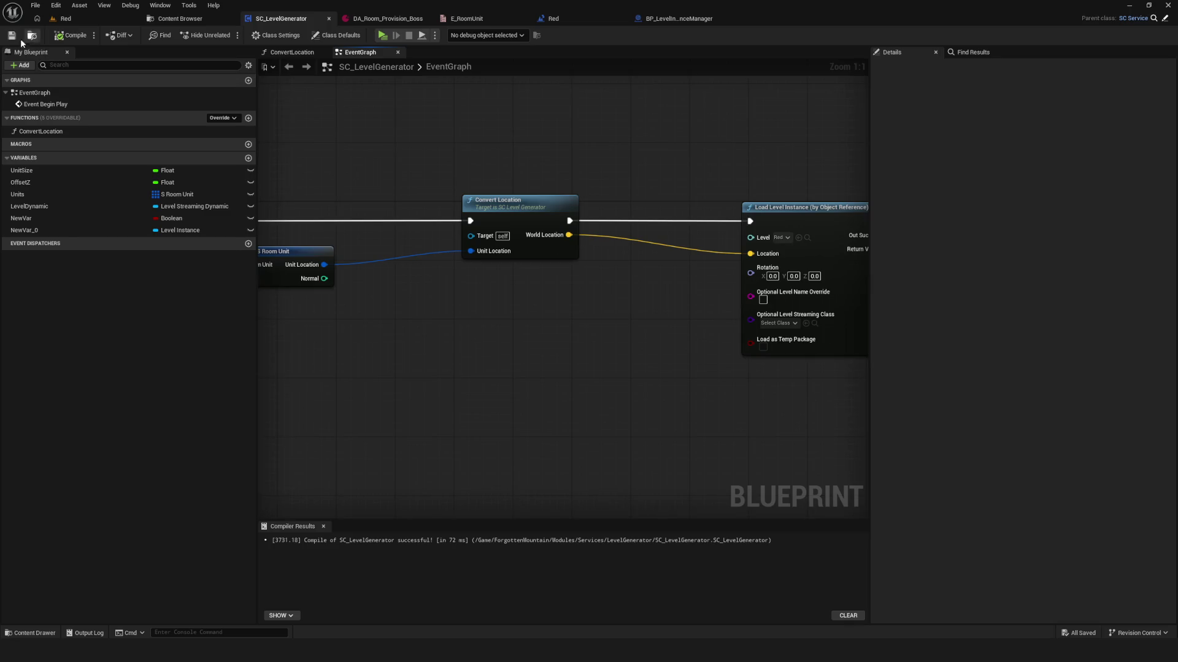
drag(520, 236, 613, 256)
scroll(504, 282, down, 8)
scroll(503, 282, up, 6)
drag(316, 193, 705, 305)
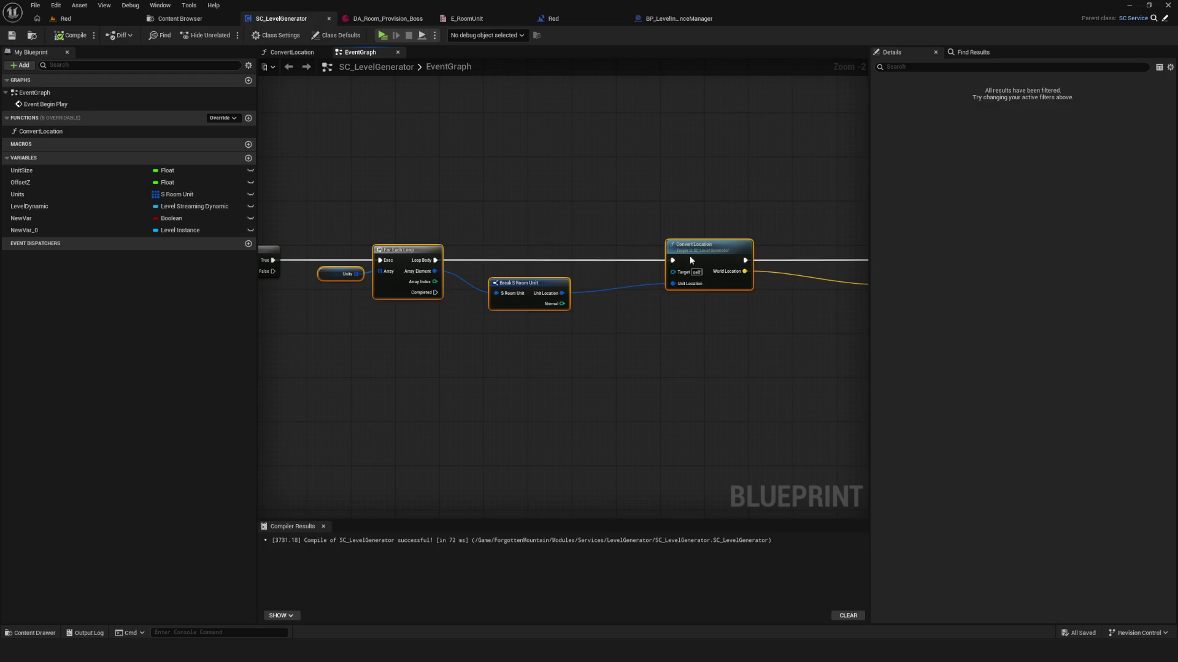
drag(689, 260, 757, 254)
- Move Break S Room Unit right, save SC_LevelGenerator and show the LevelGenerator folder
drag(563, 233, 498, 218)
mouse_move(529, 275)
mouse_down()
mouse_move(581, 276)
mouse_move(548, 273)
mouse_up()
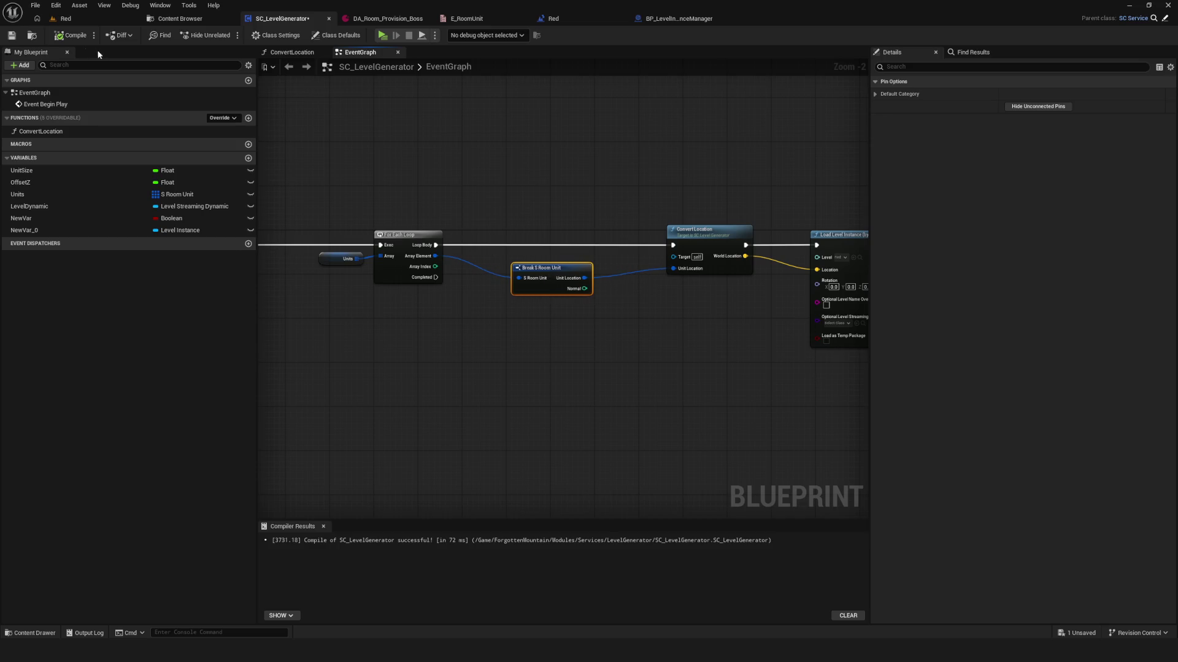
click(15, 38)
click(179, 19)
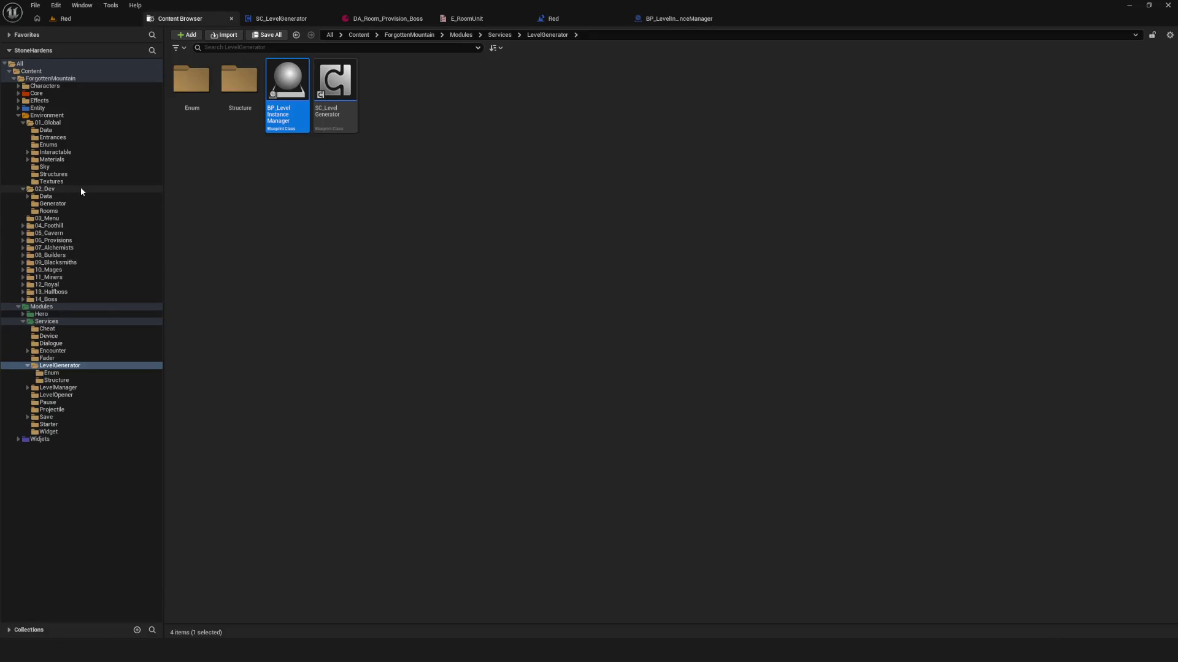
- Open the FL_Rooms library from Core > Library and inspect LibGetterRoomsCavern's local variables
click(54, 94)
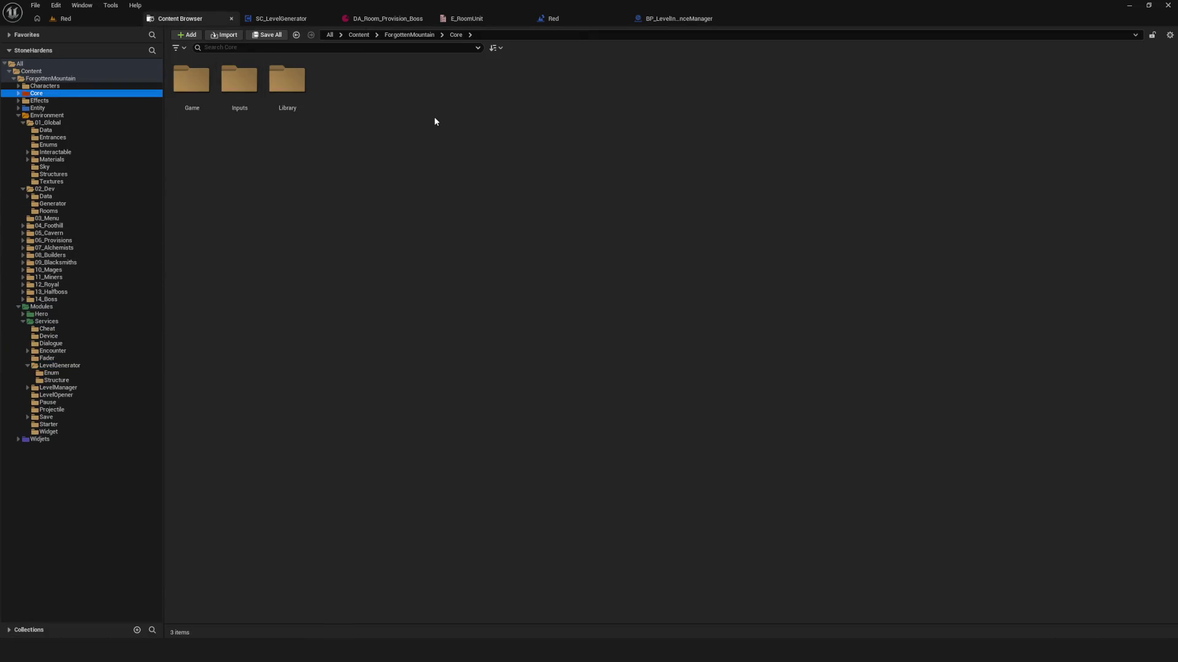
double_click(287, 80)
double_click(383, 83)
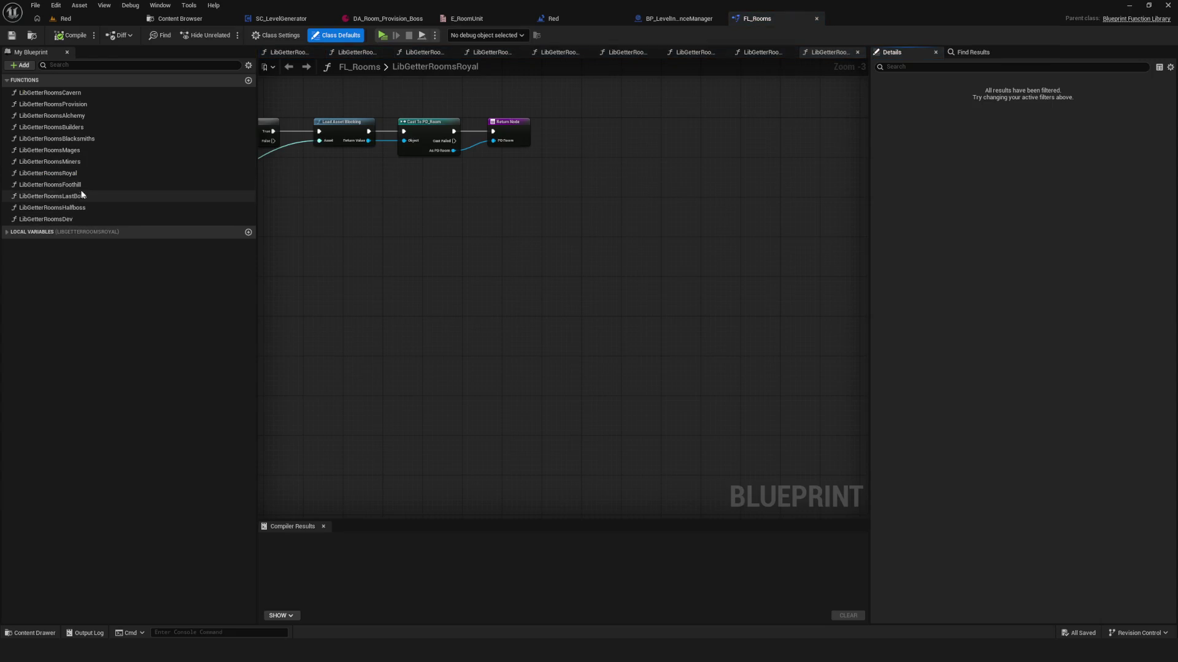
click(102, 94)
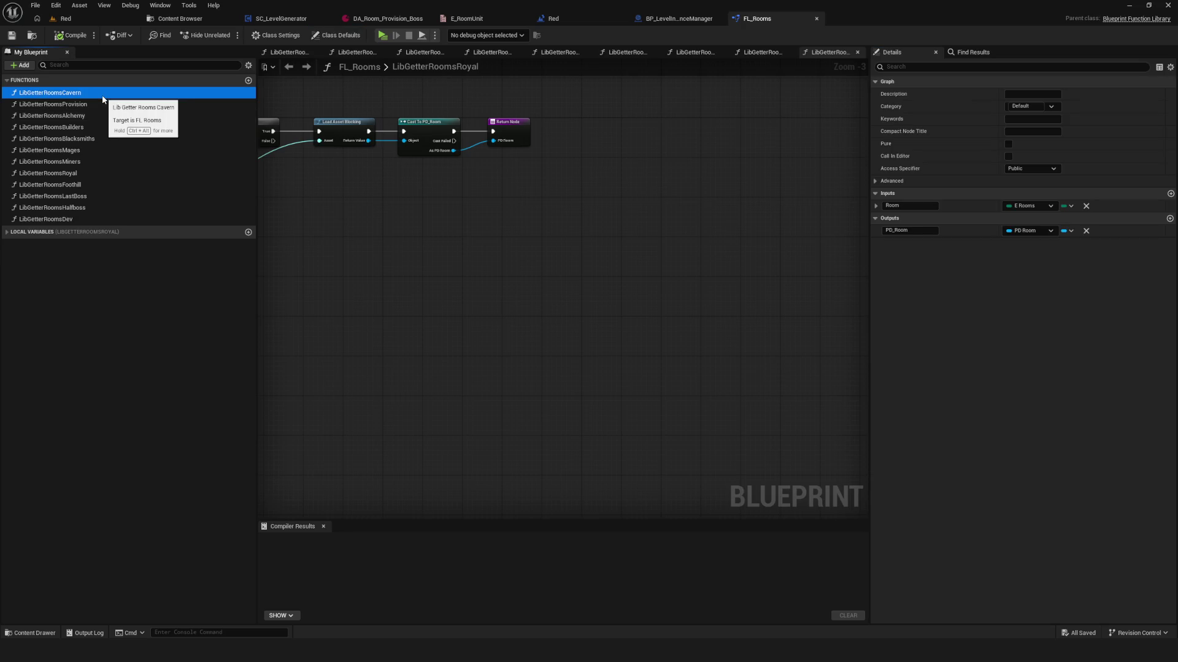
click(66, 232)
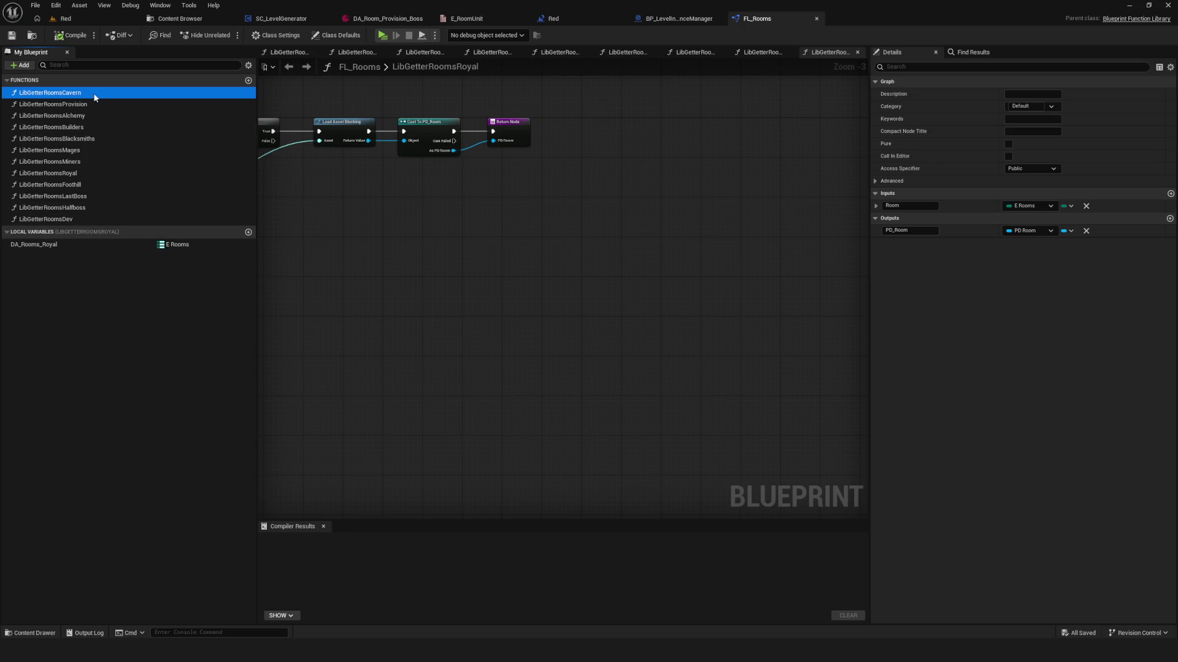
- Browse the room getter functions and open the LibGetterRoomsProvision graph, selecting its nodes
key(Down)
key(Down)
key(Down)
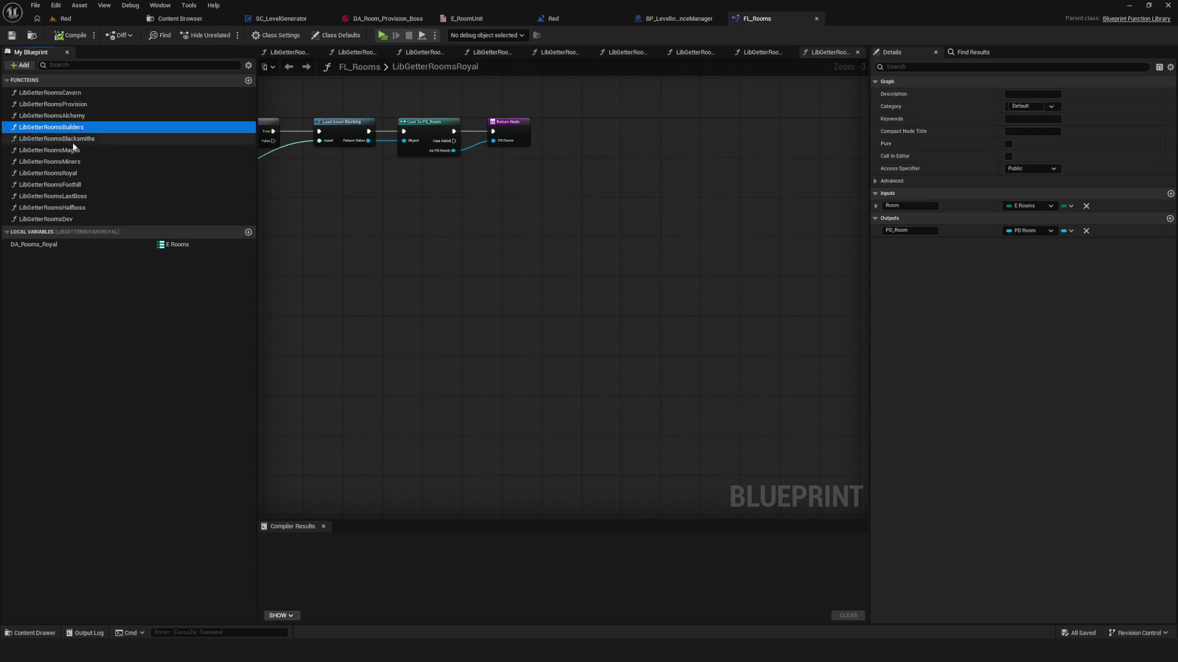
key(Up)
key(Up)
key(Up)
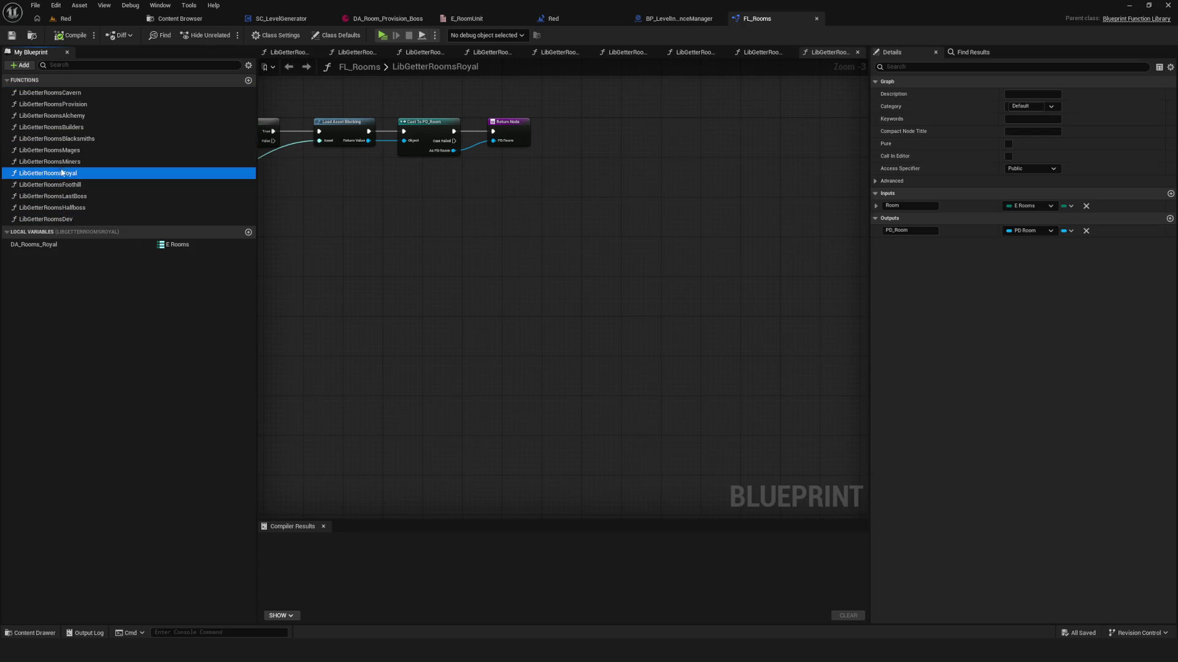
key(Up)
key(Down)
key(Down)
key(Down)
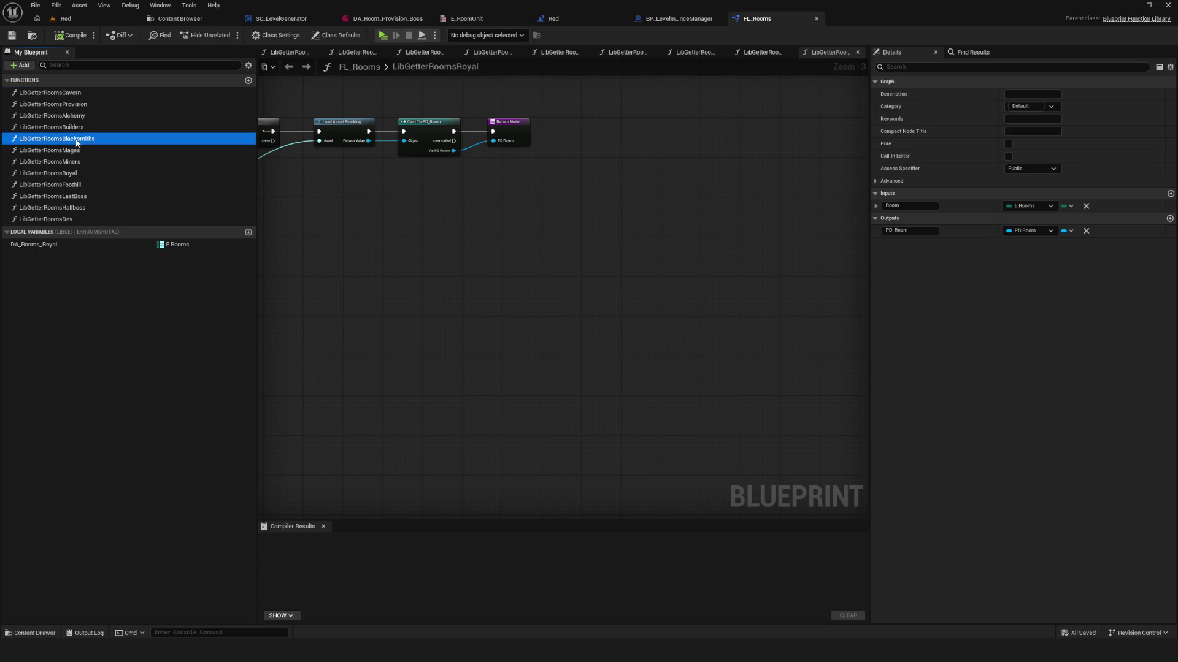
click(76, 219)
click(83, 184)
click(79, 151)
click(74, 116)
click(69, 105)
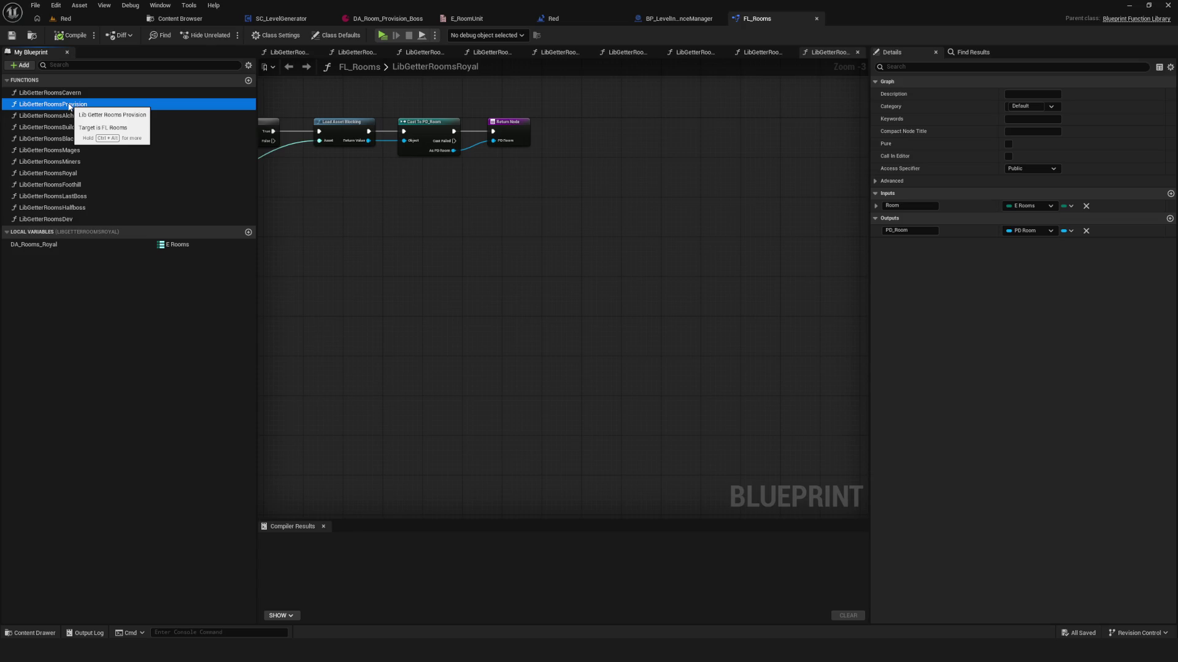
click(37, 244)
drag(292, 141, 994, 463)
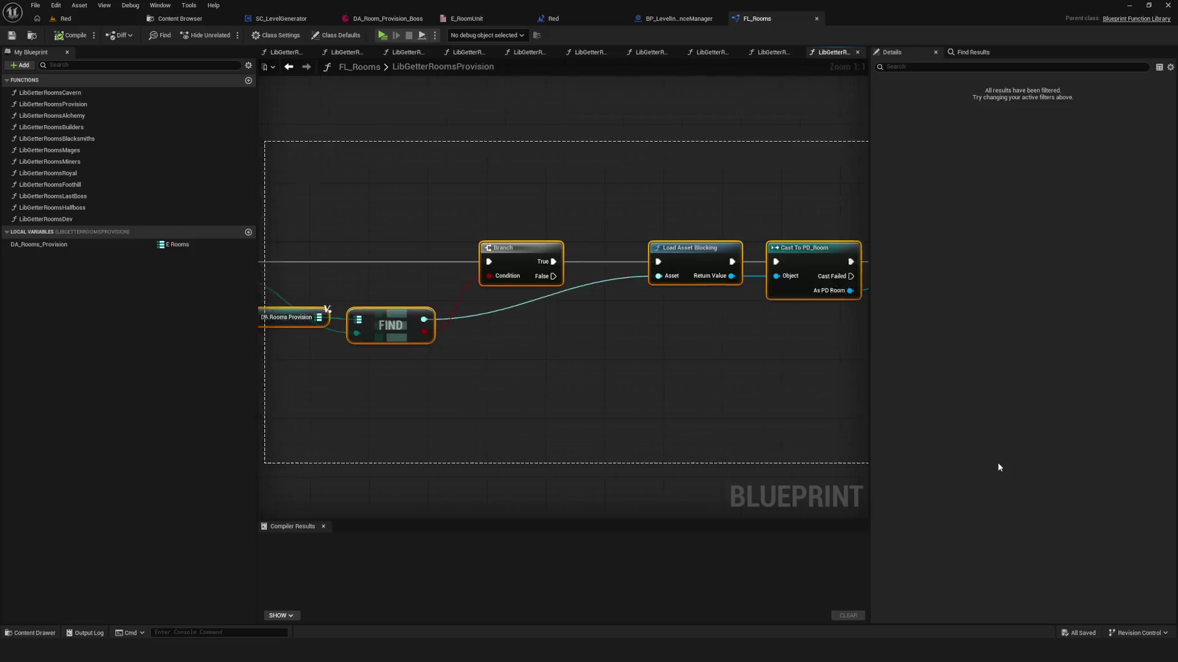
- Reopen the FL_Rooms function library and centre its graph
key(ctrl+b)
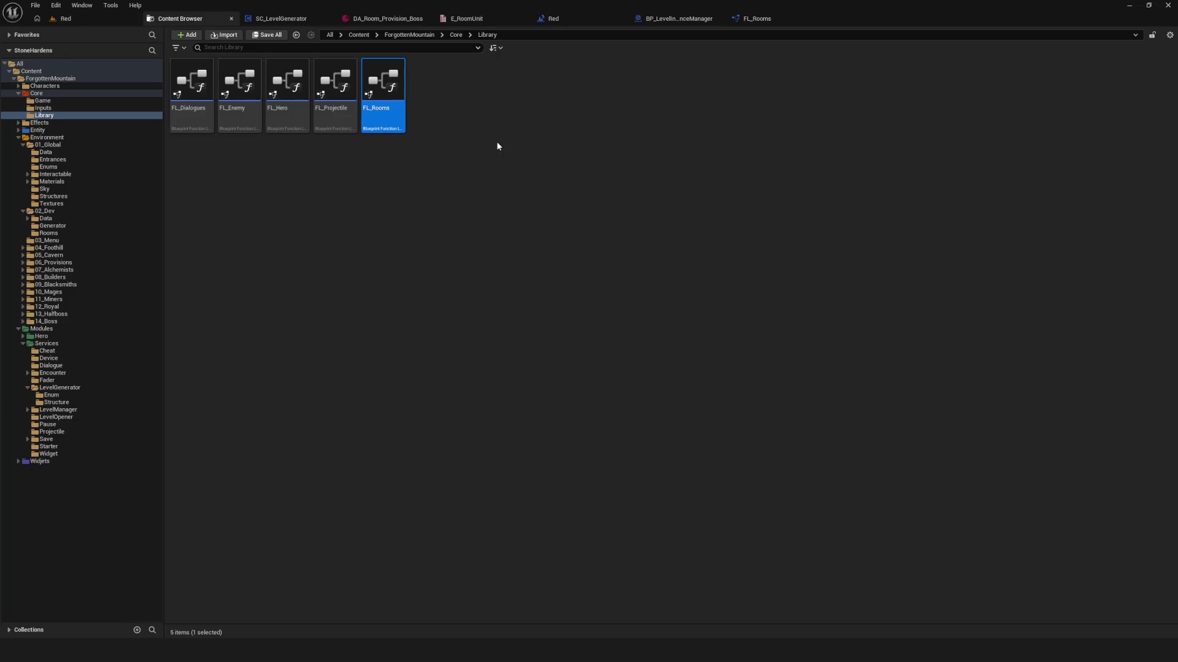
click(486, 159)
double_click(382, 86)
scroll(549, 249, down, 10)
scroll(549, 250, up, 9)
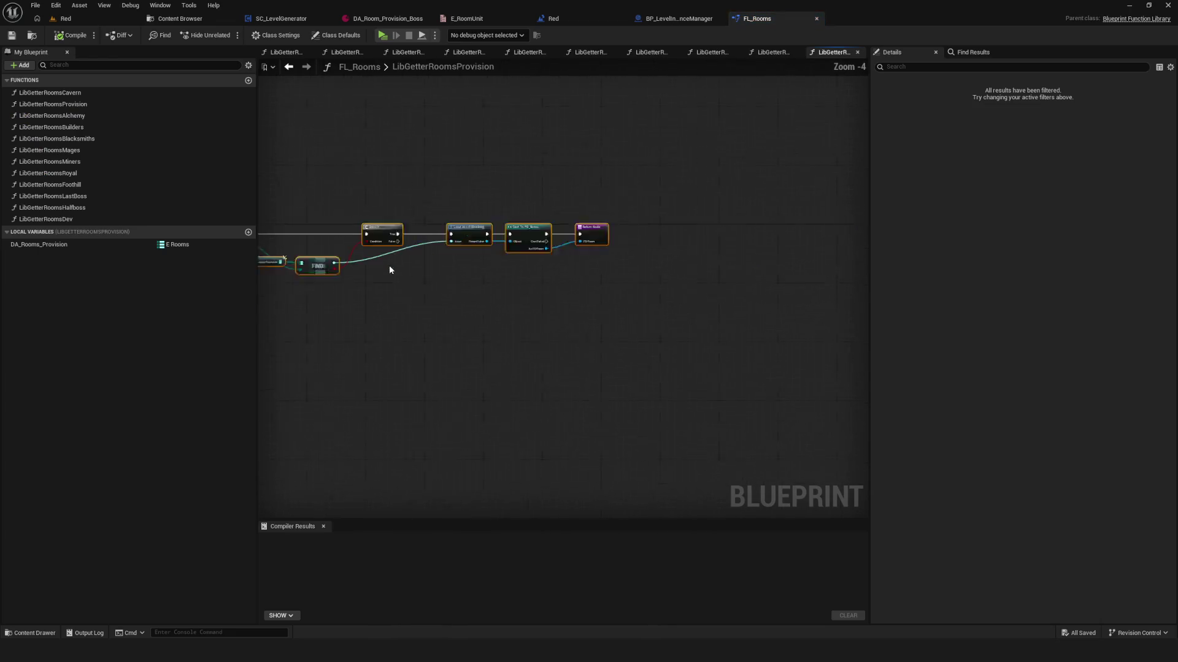
drag(577, 270, 544, 273)
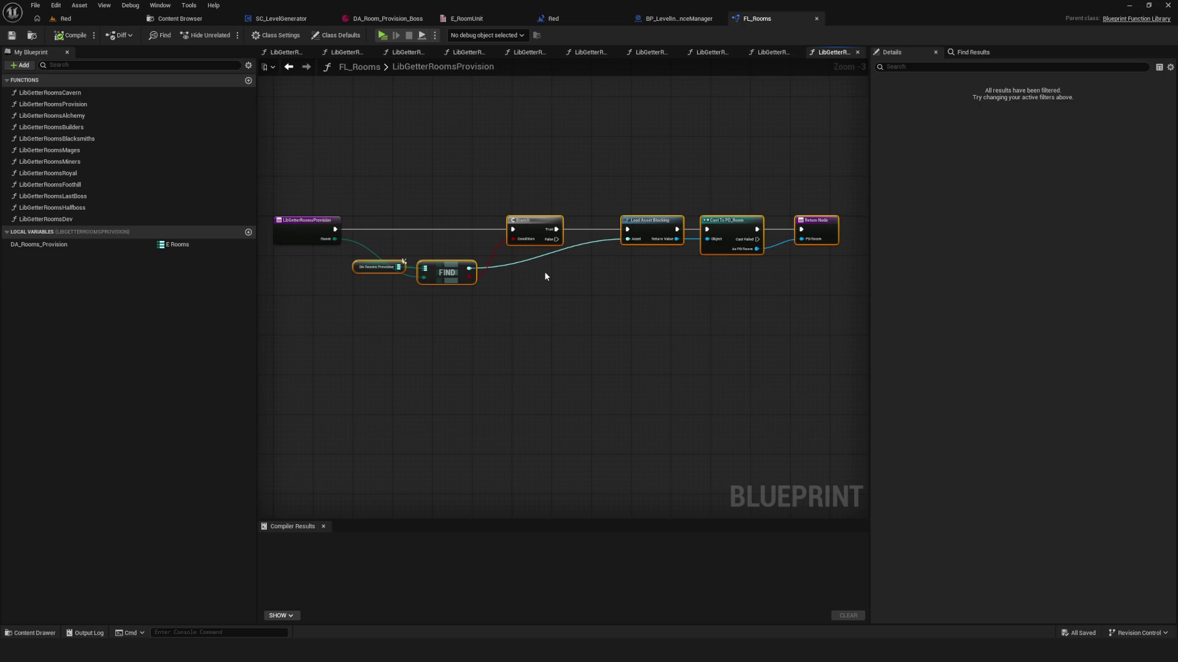
- Open the Dev, Halfboss, LastBoss, Foothill, Royal, Miners, Mages and Builders getter graphs
double_click(100, 219)
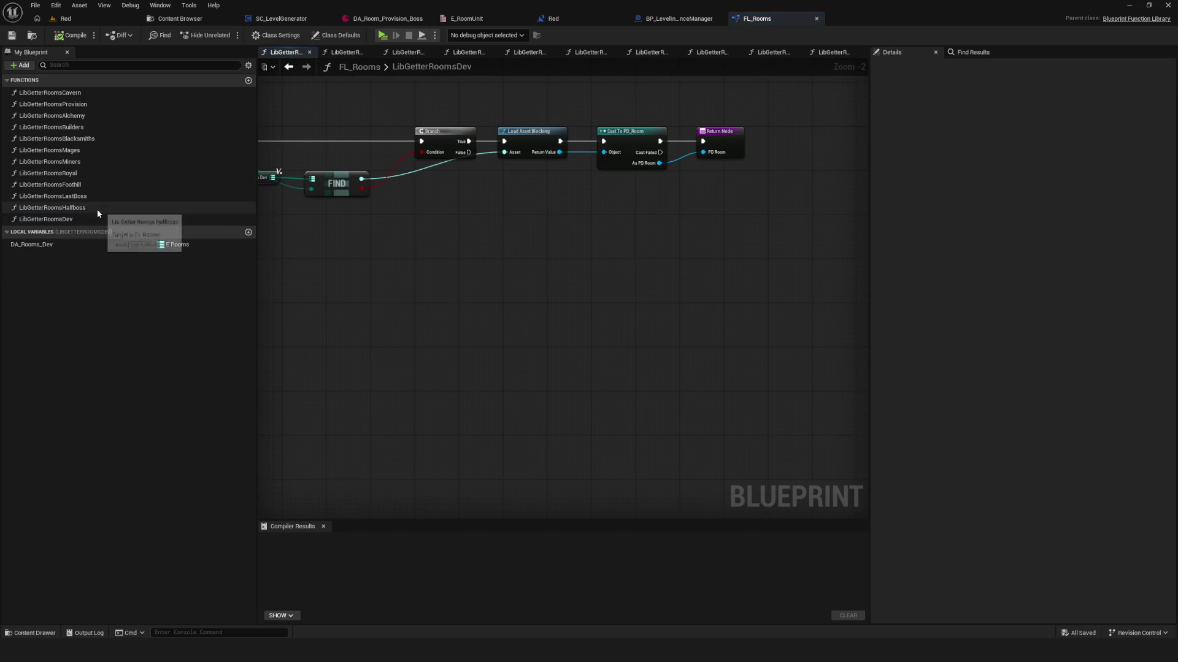
double_click(97, 208)
double_click(95, 195)
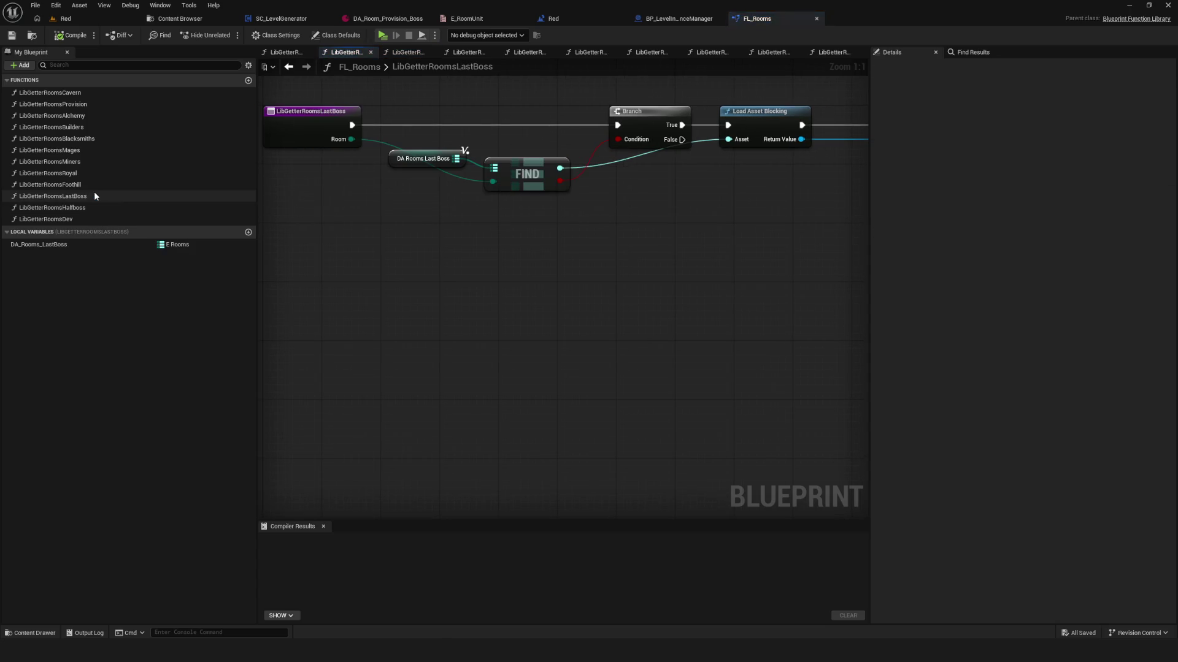
double_click(91, 184)
click(81, 175)
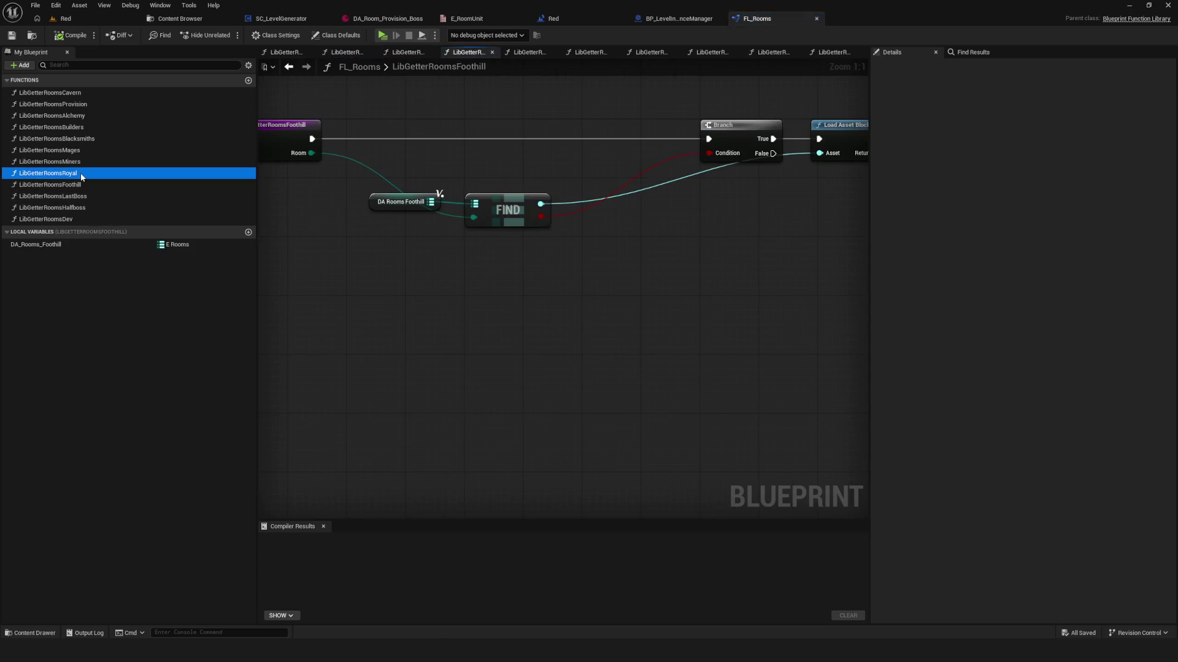
double_click(81, 174)
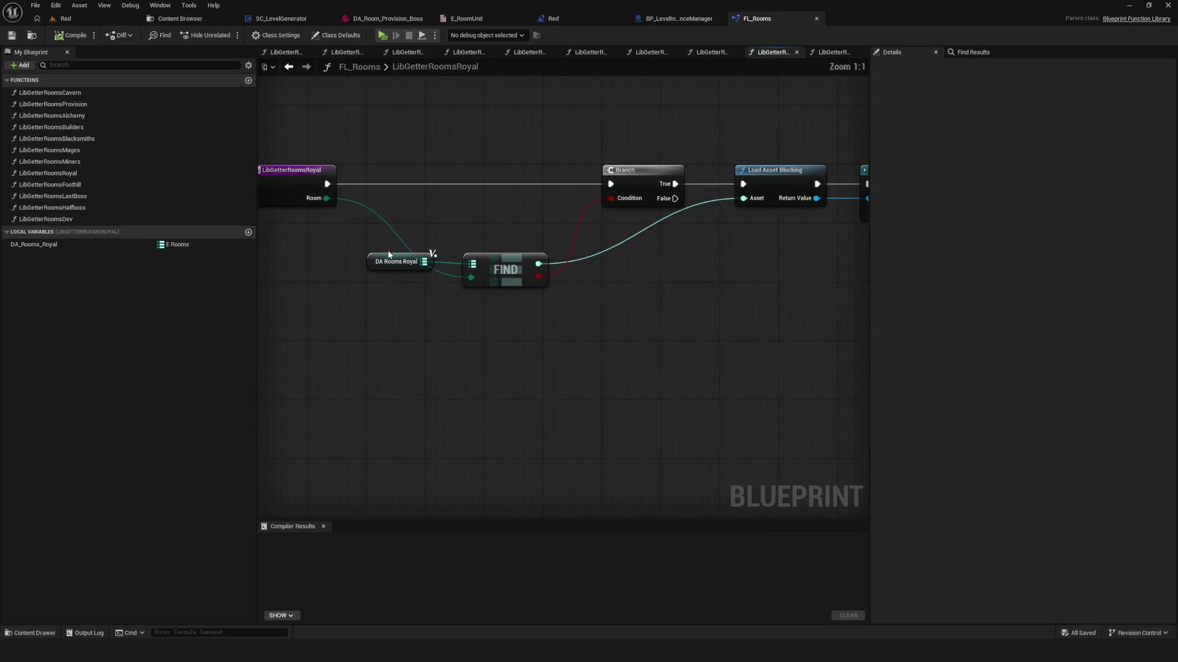
double_click(70, 161)
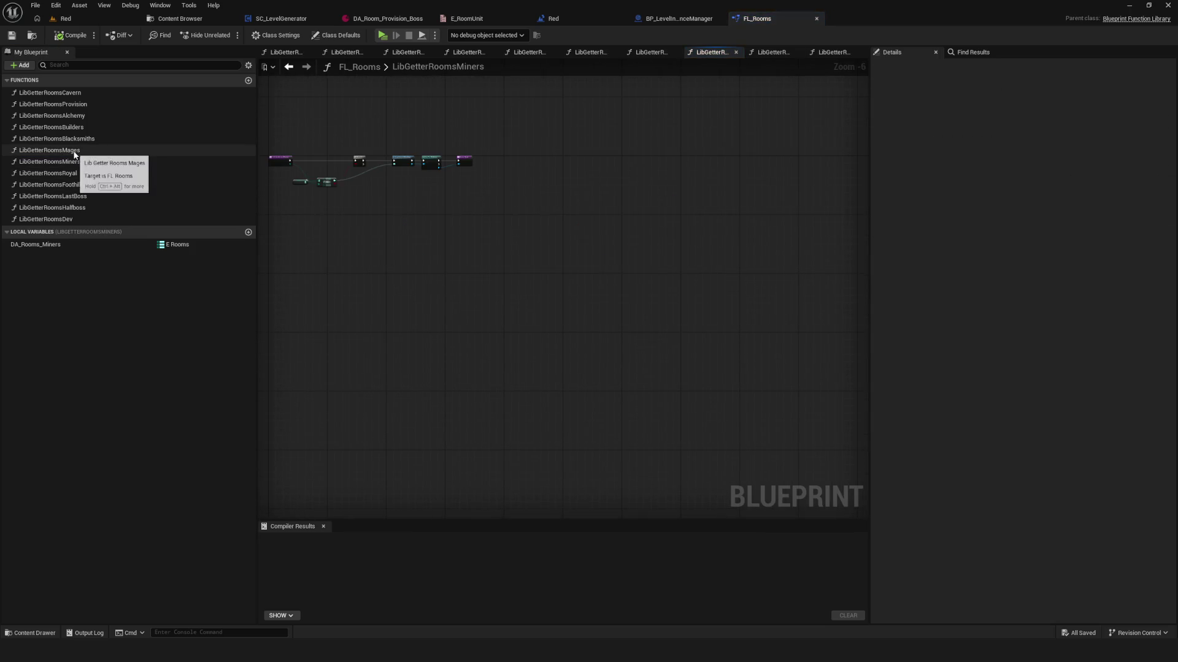
double_click(74, 153)
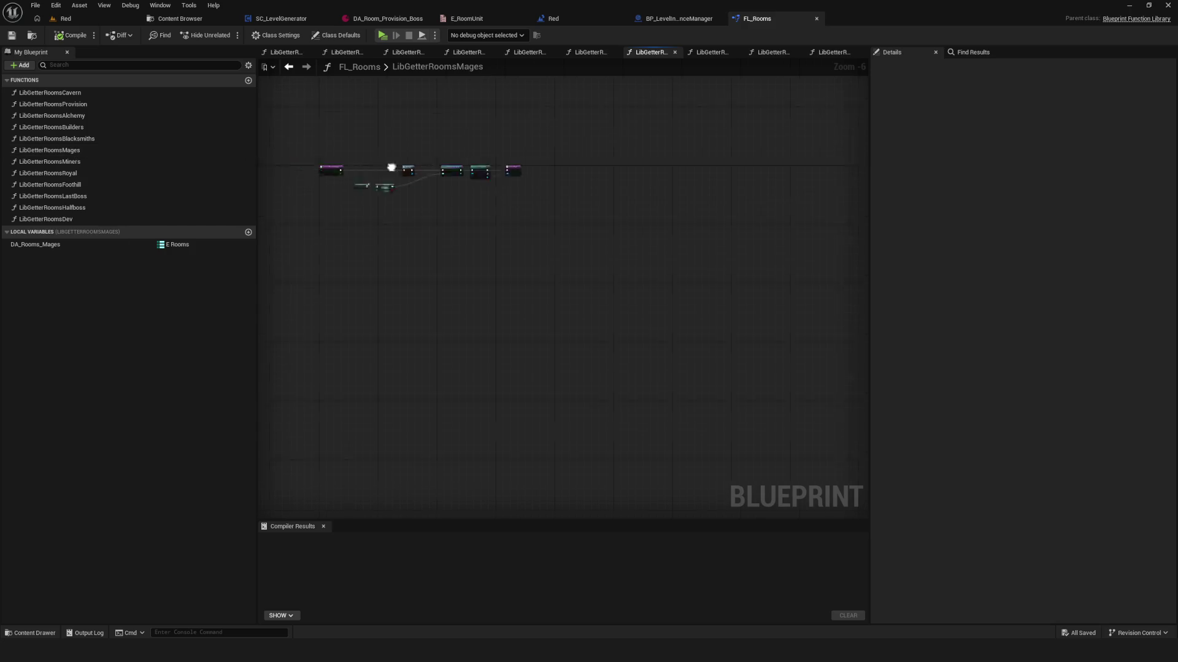
double_click(86, 129)
- Inspect the Builders graph's nodes, then return to the Content Browser's Library folder
scroll(380, 170, up, 7)
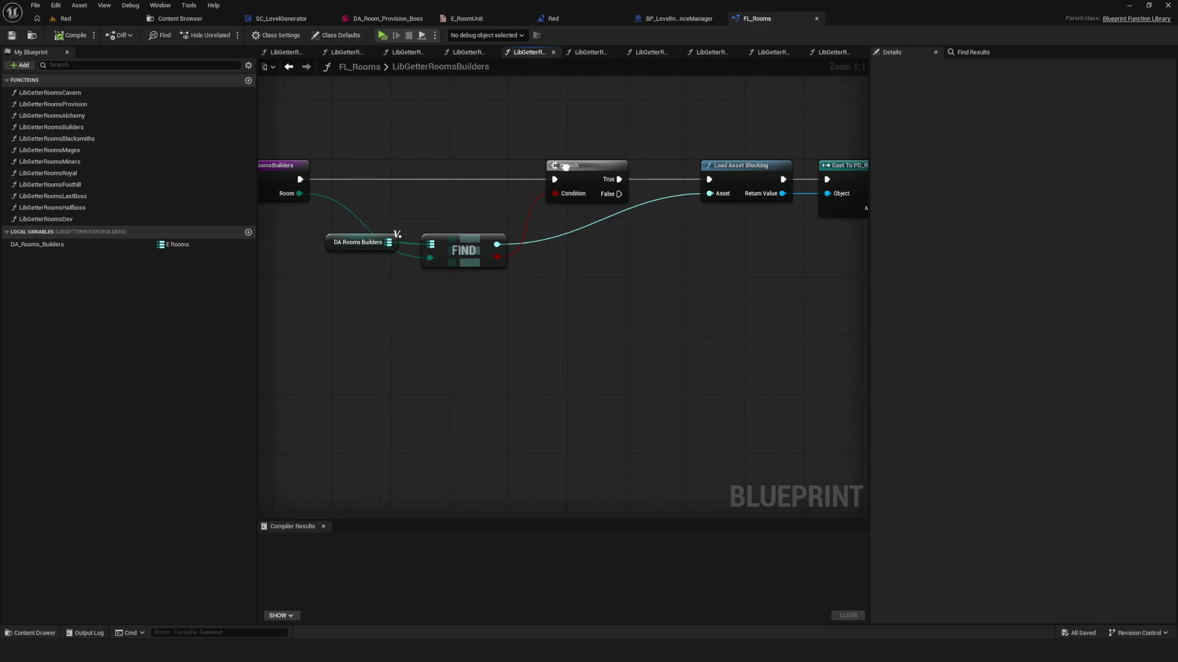
drag(565, 166, 547, 169)
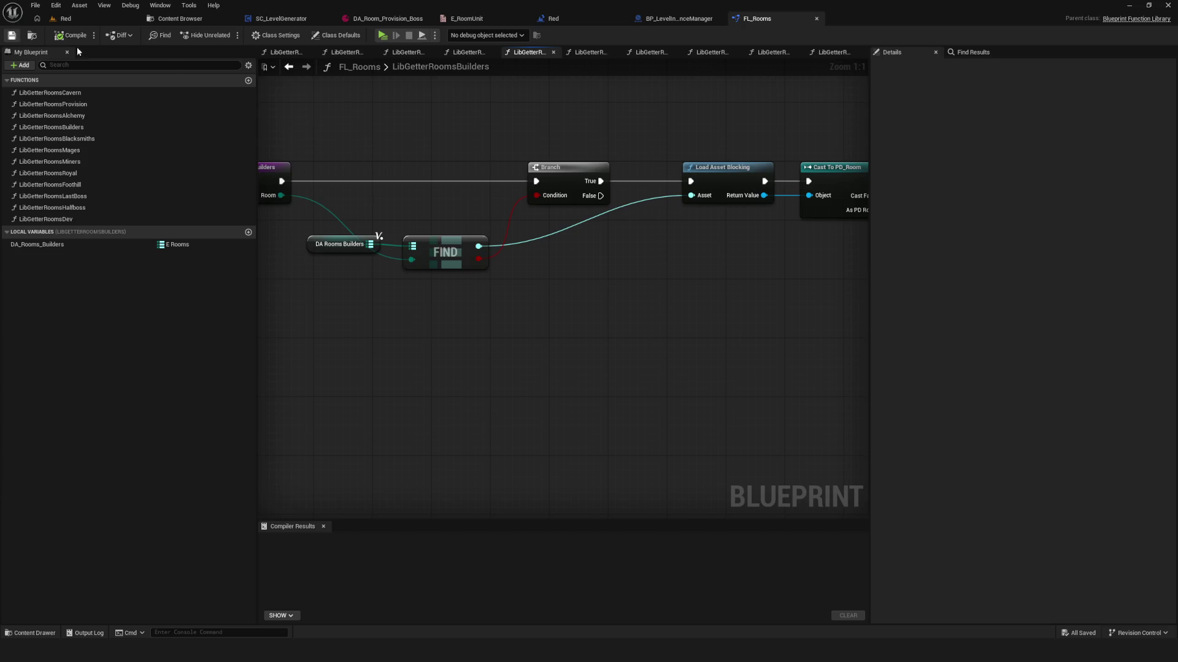
scroll(520, 204, down, 4)
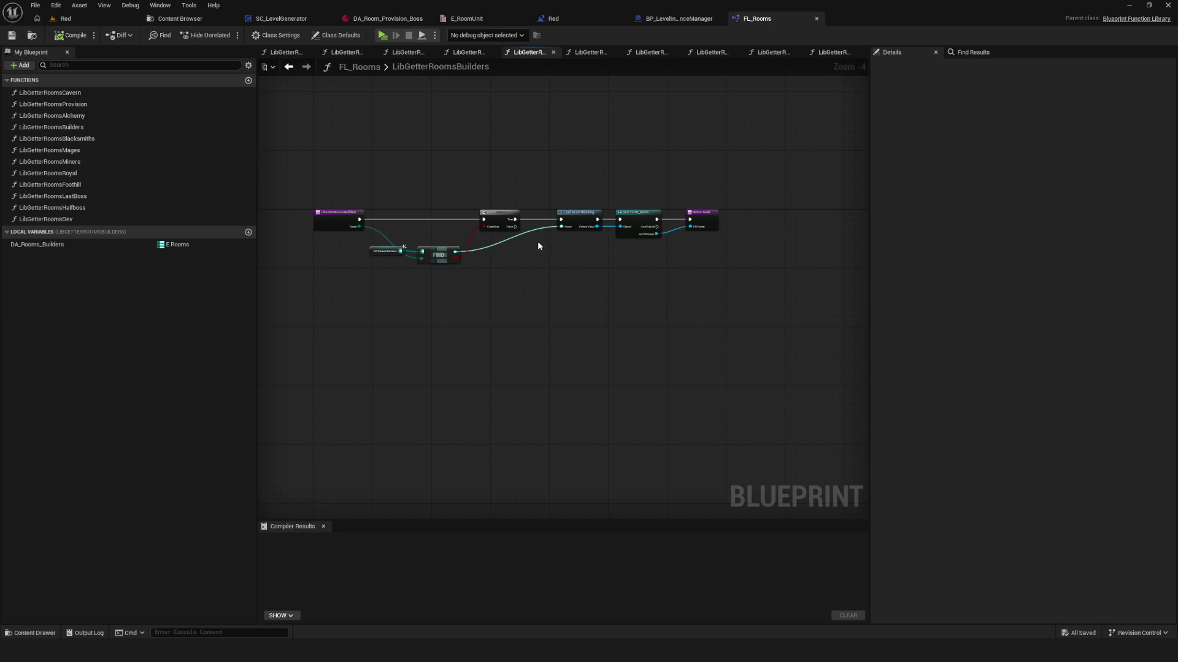
drag(536, 241, 567, 262)
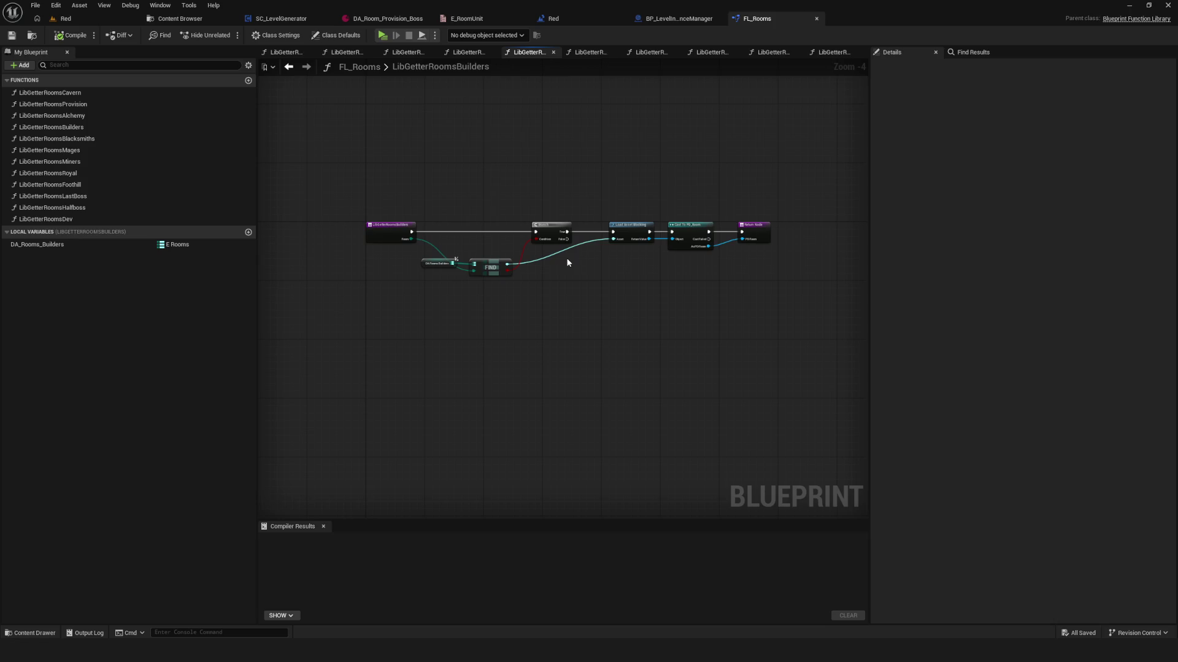
click(196, 16)
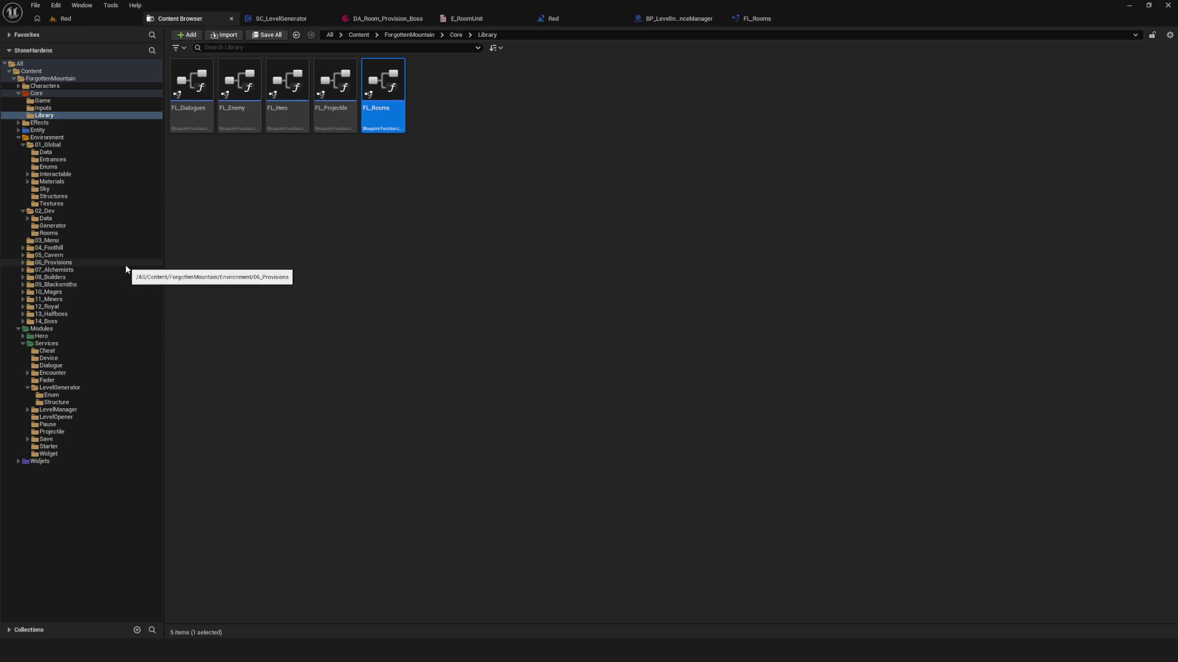
- Create a new Generator folder inside Environment
click(67, 138)
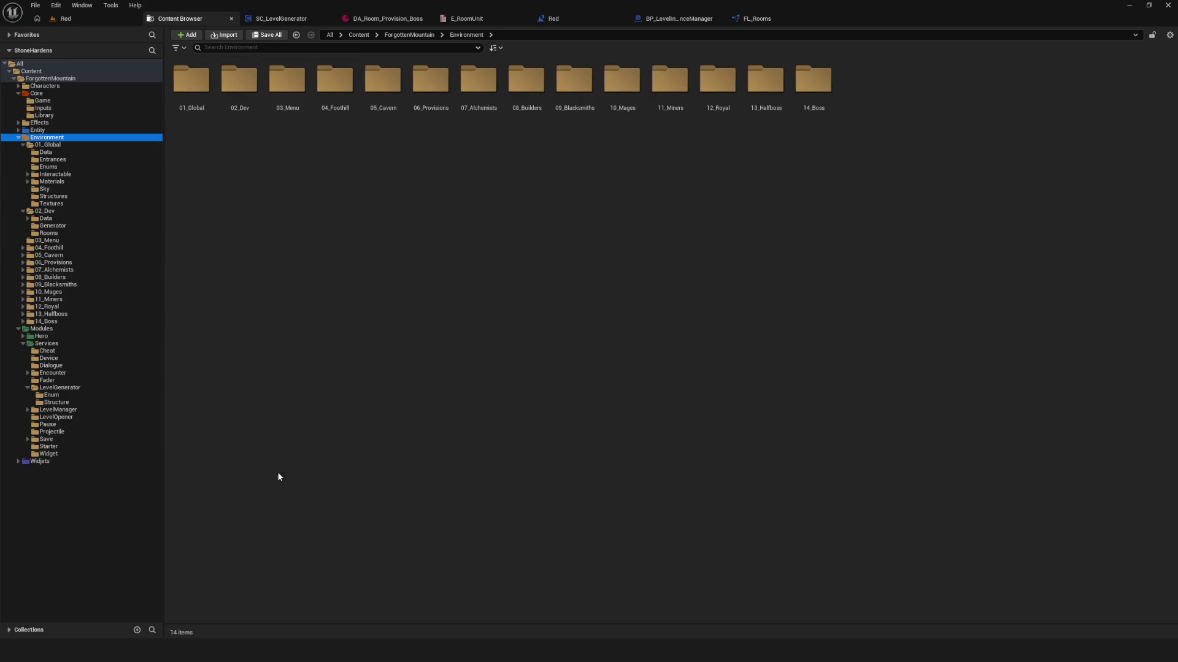
right_click(428, 247)
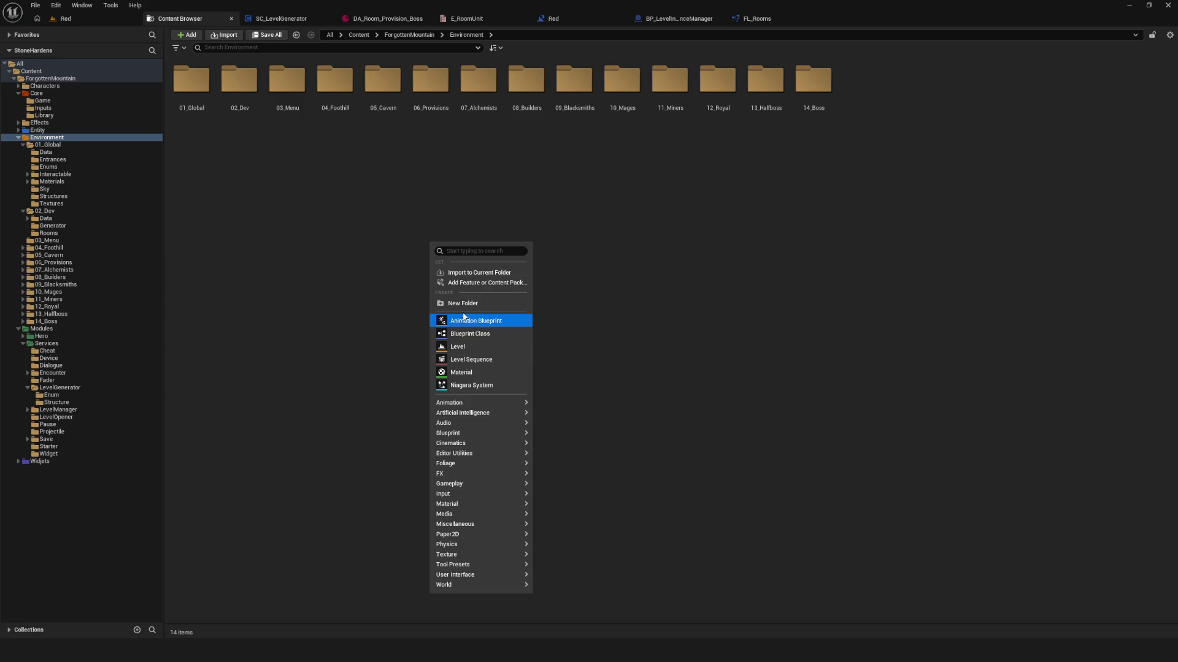
click(463, 303)
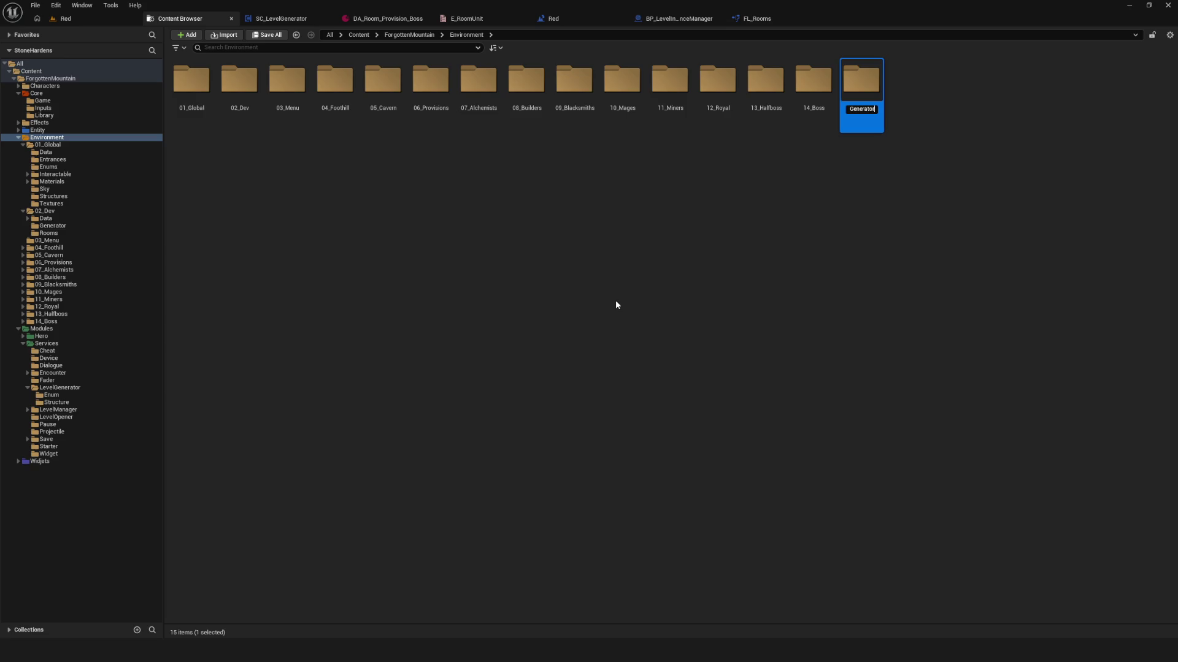
key(Return)
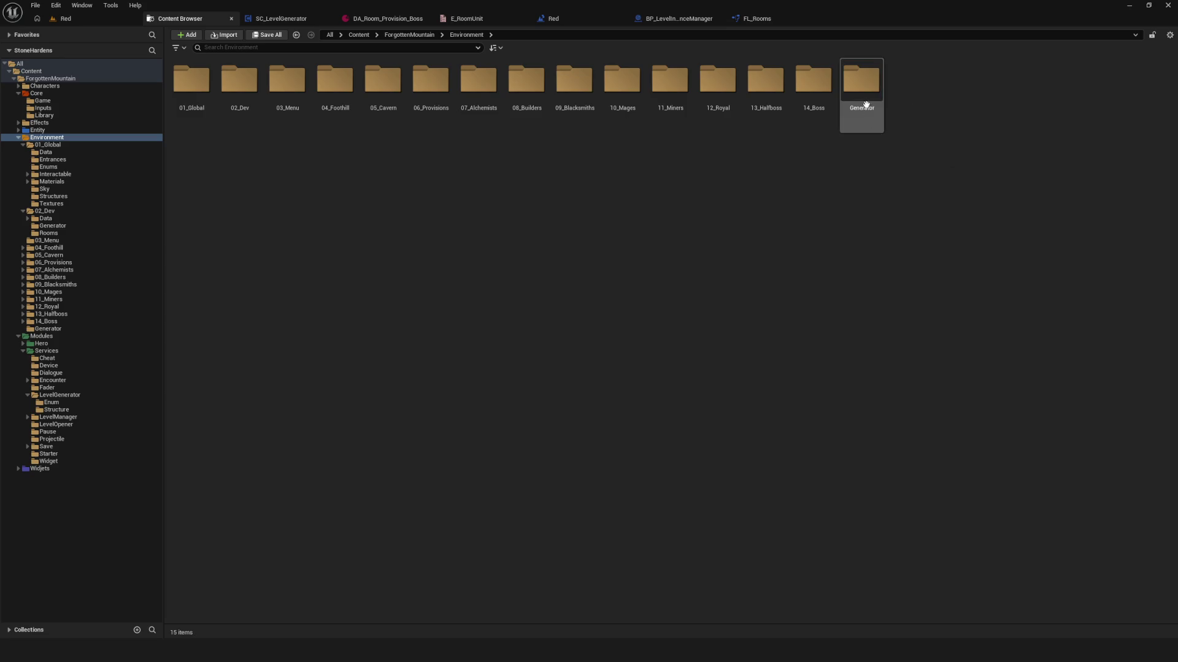
double_click(866, 102)
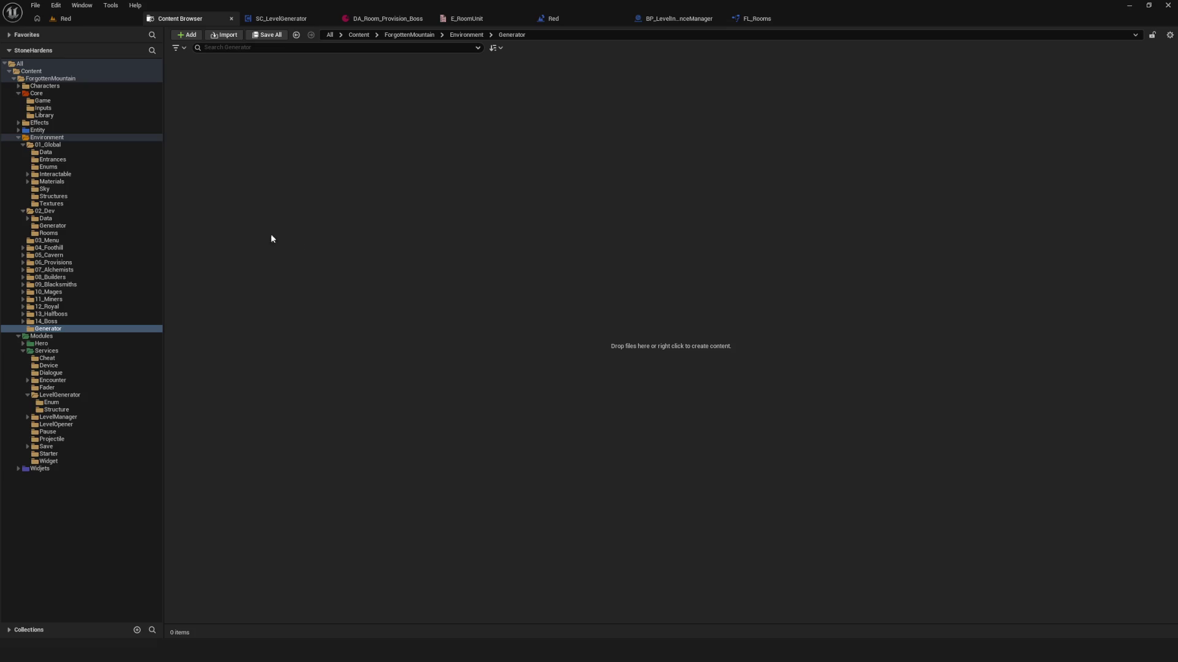
- Move the L_Generator level from 02_Dev into Environment/Generator
click(46, 211)
mouse_move(387, 97)
mouse_down()
mouse_move(168, 396)
mouse_move(67, 341)
mouse_move(74, 330)
mouse_up()
click(127, 351)
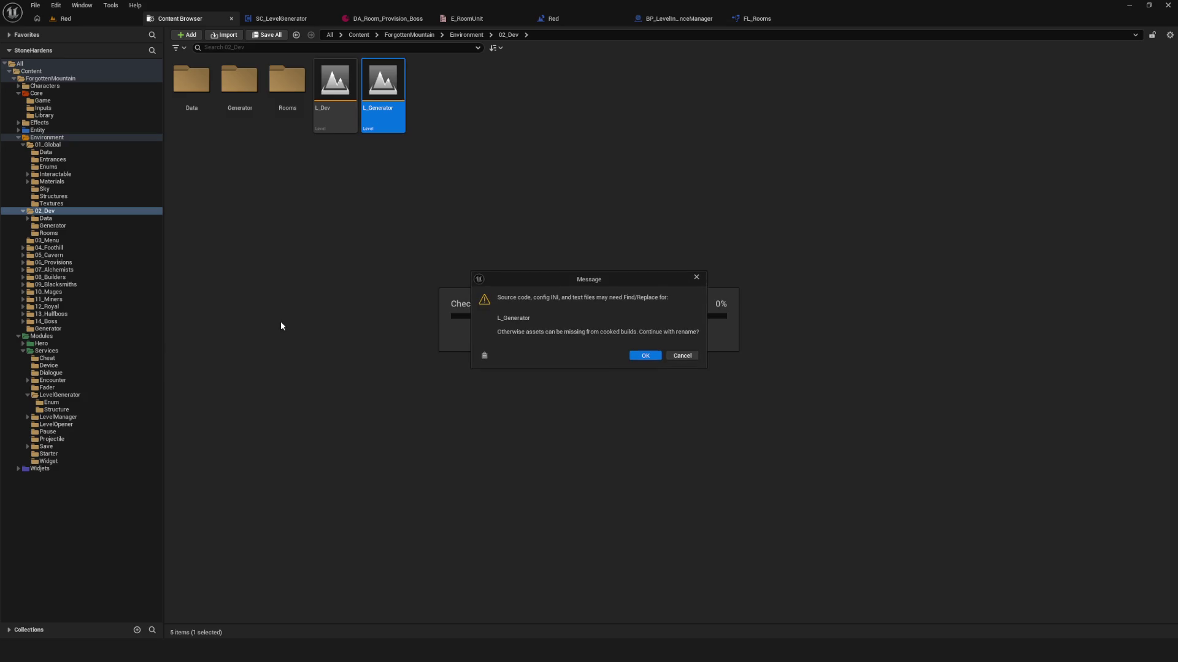
click(638, 357)
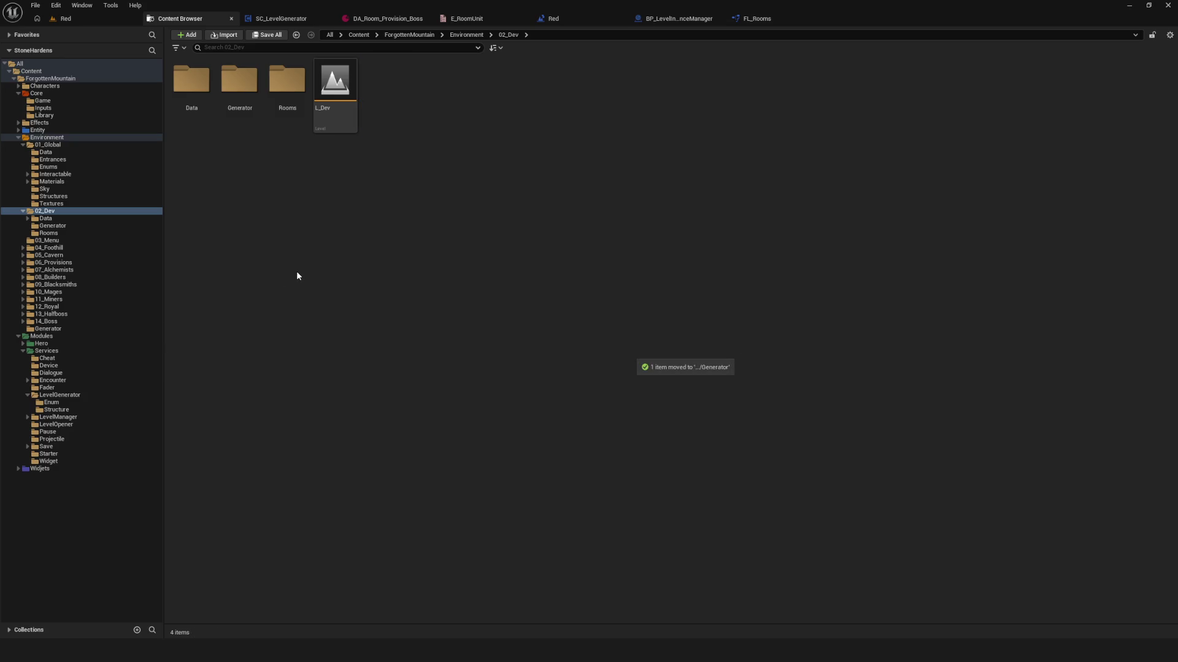
double_click(240, 81)
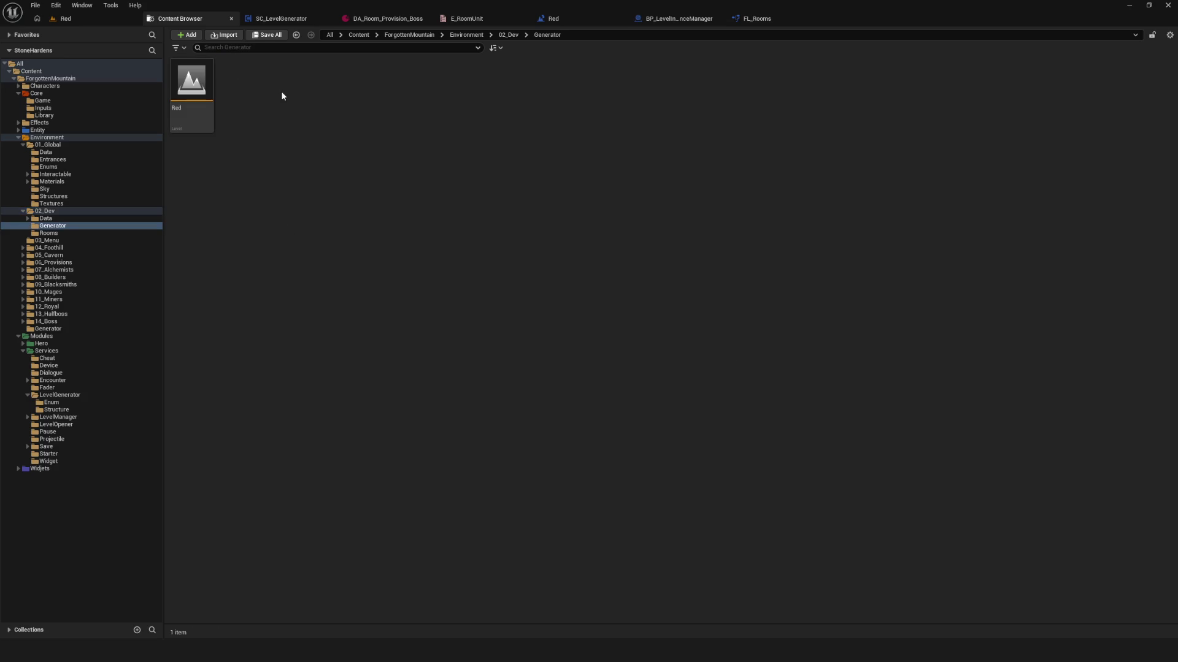
- Create a new Rooms folder inside Environment/Generator
click(69, 331)
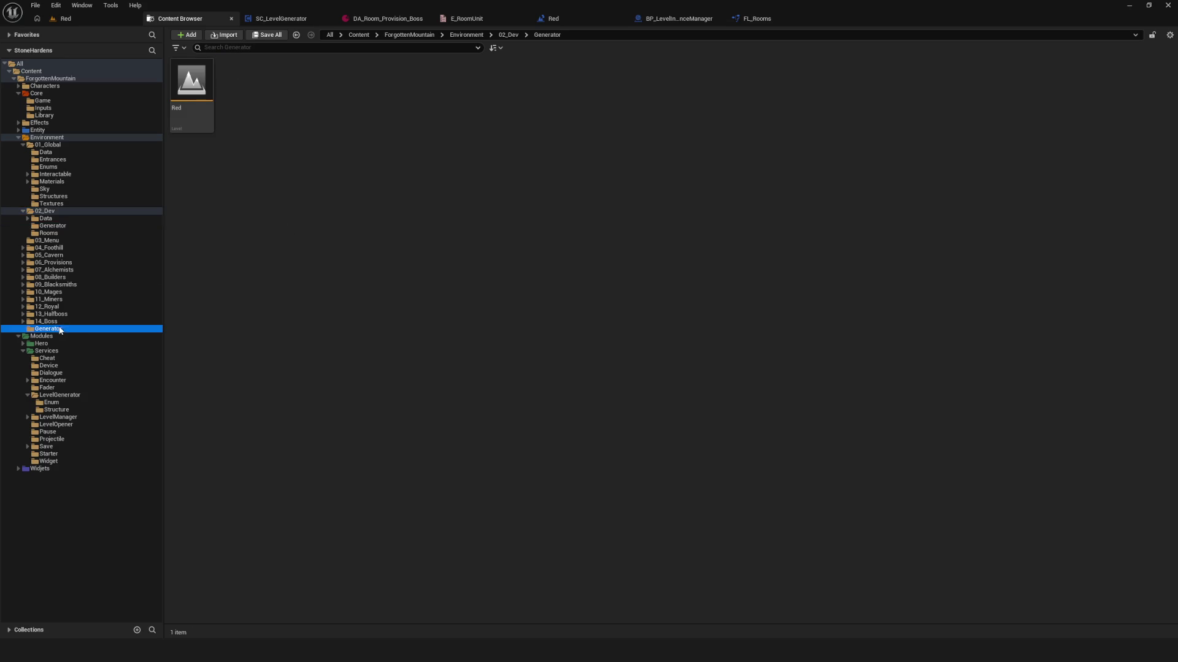
right_click(327, 179)
click(374, 239)
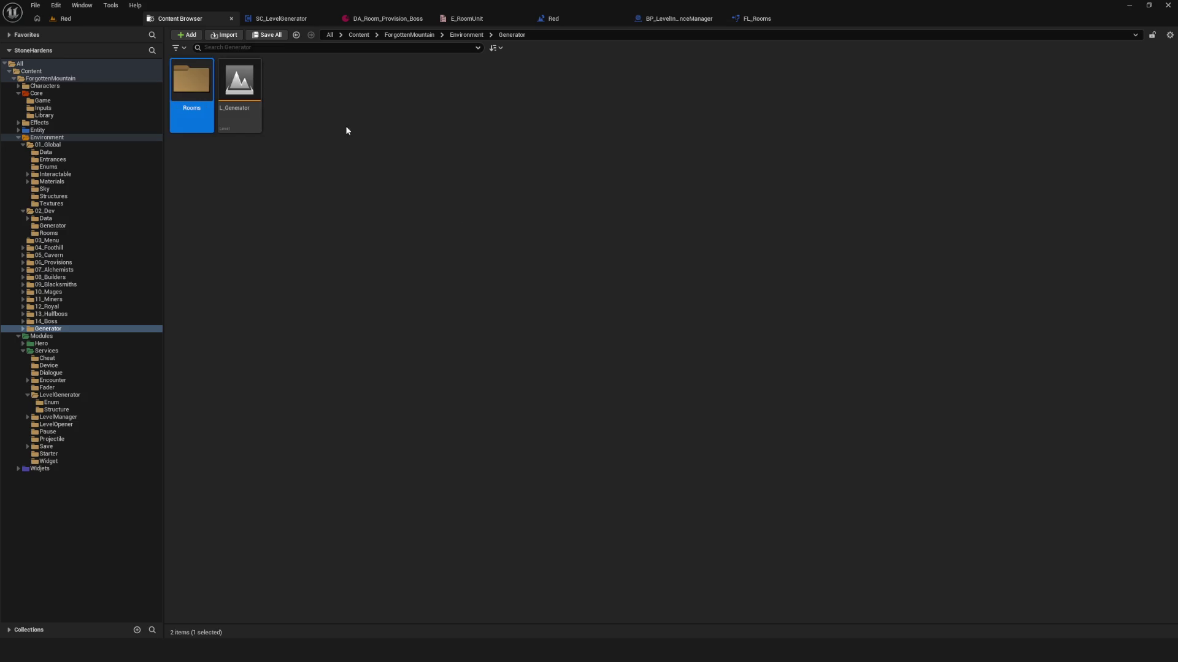
click(245, 176)
- Move the Red level into the new Rooms folder and delete the empty 02_Dev Generator folder
click(65, 233)
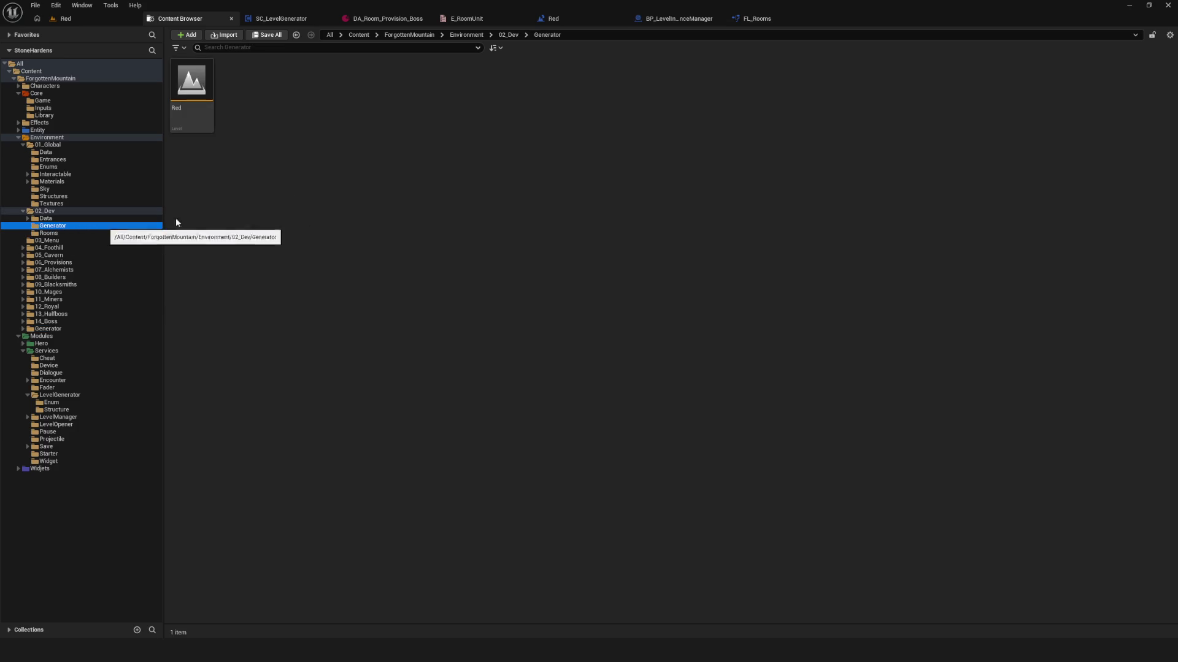
click(78, 225)
mouse_move(207, 132)
mouse_down()
mouse_move(84, 363)
mouse_move(63, 329)
mouse_move(214, 72)
mouse_up()
drag(43, 306, 49, 330)
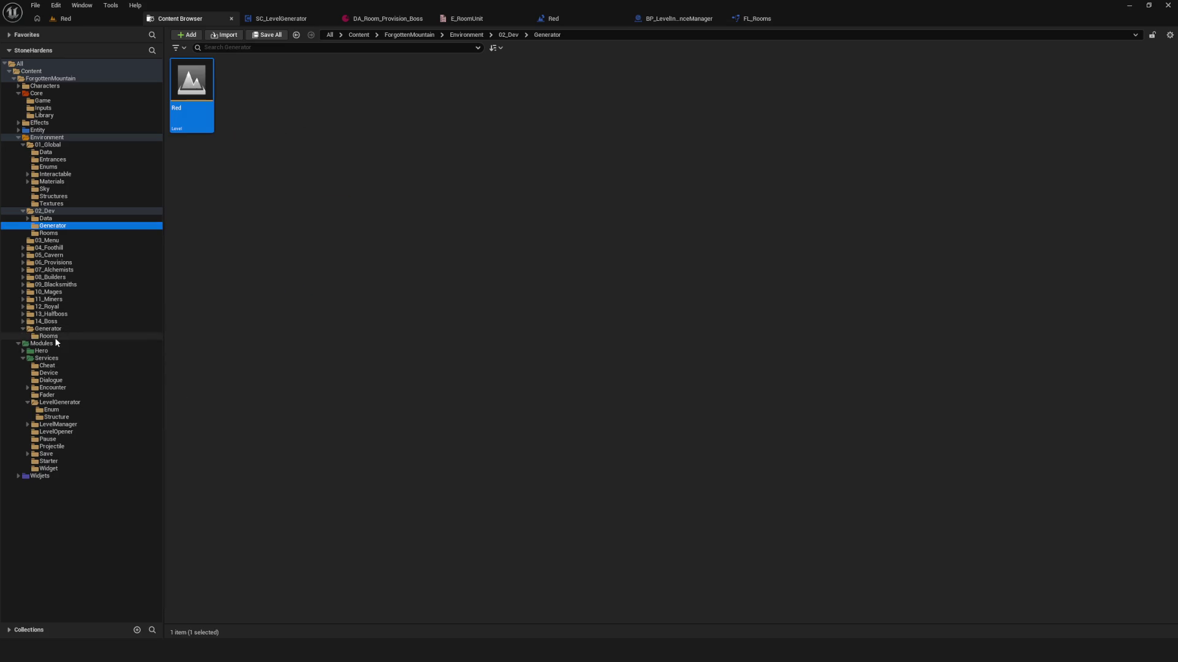
click(49, 336)
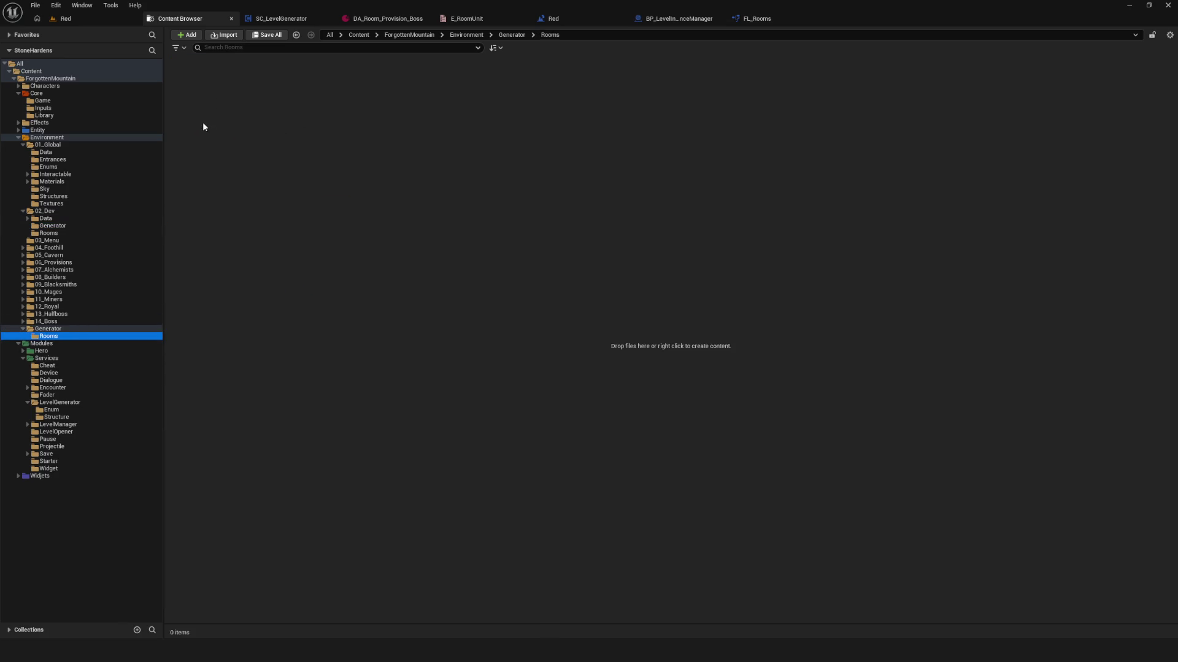
click(53, 226)
mouse_move(192, 83)
mouse_down()
mouse_move(95, 362)
mouse_move(61, 337)
mouse_move(94, 349)
mouse_up()
click(103, 359)
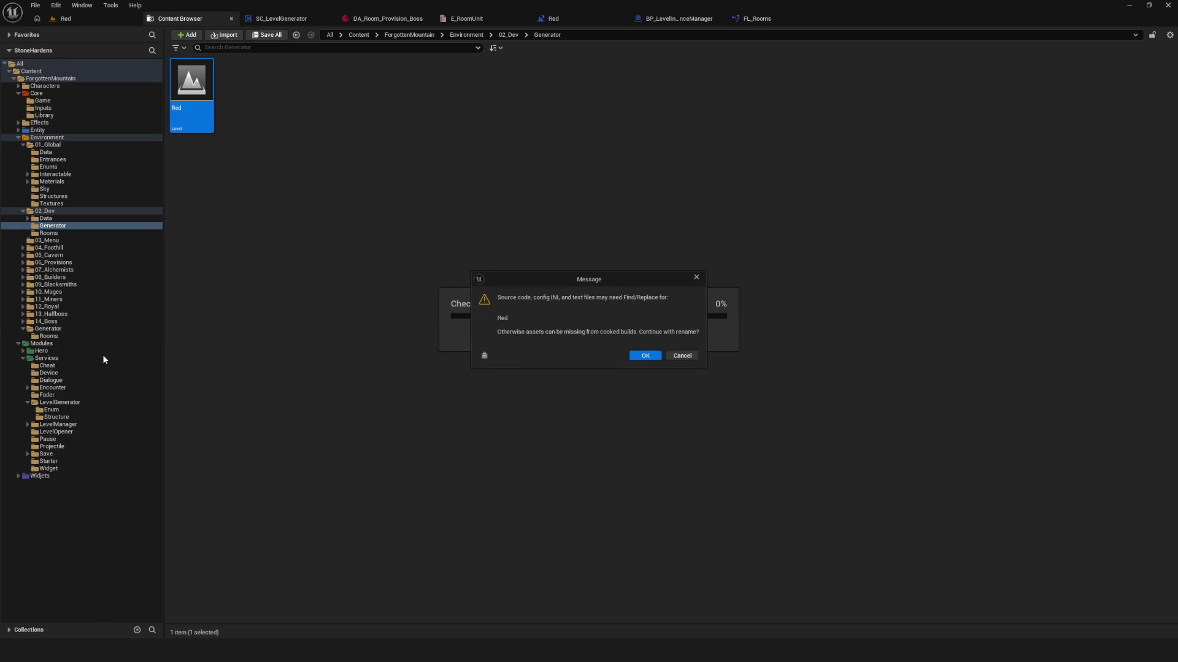
click(646, 360)
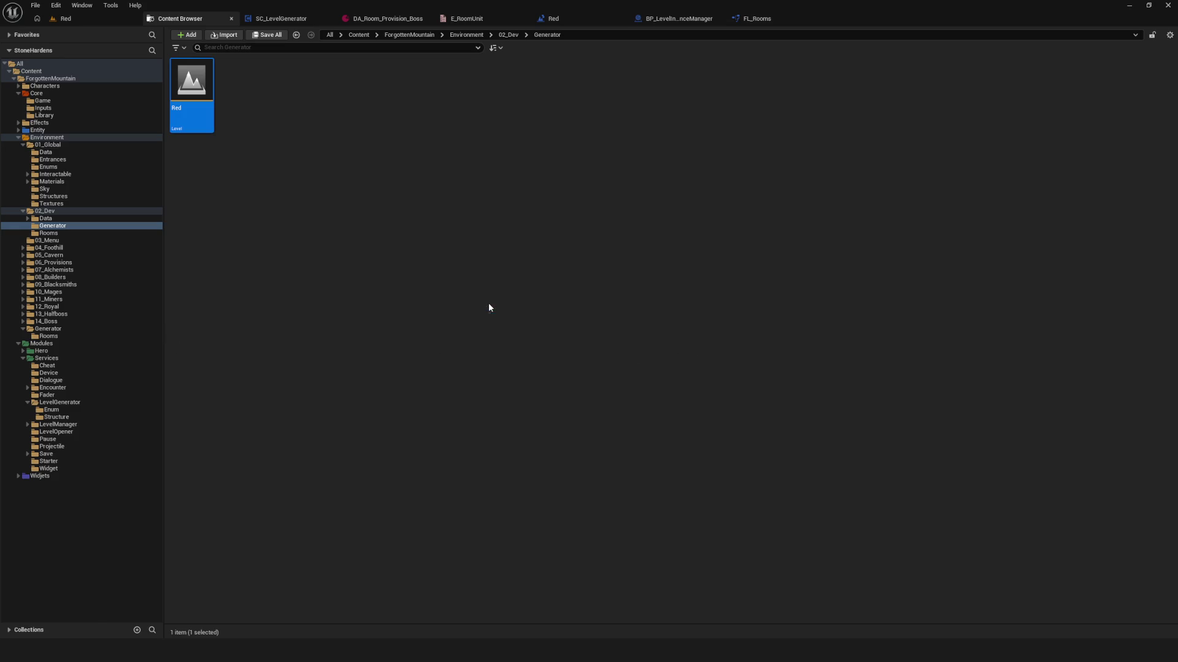
click(54, 228)
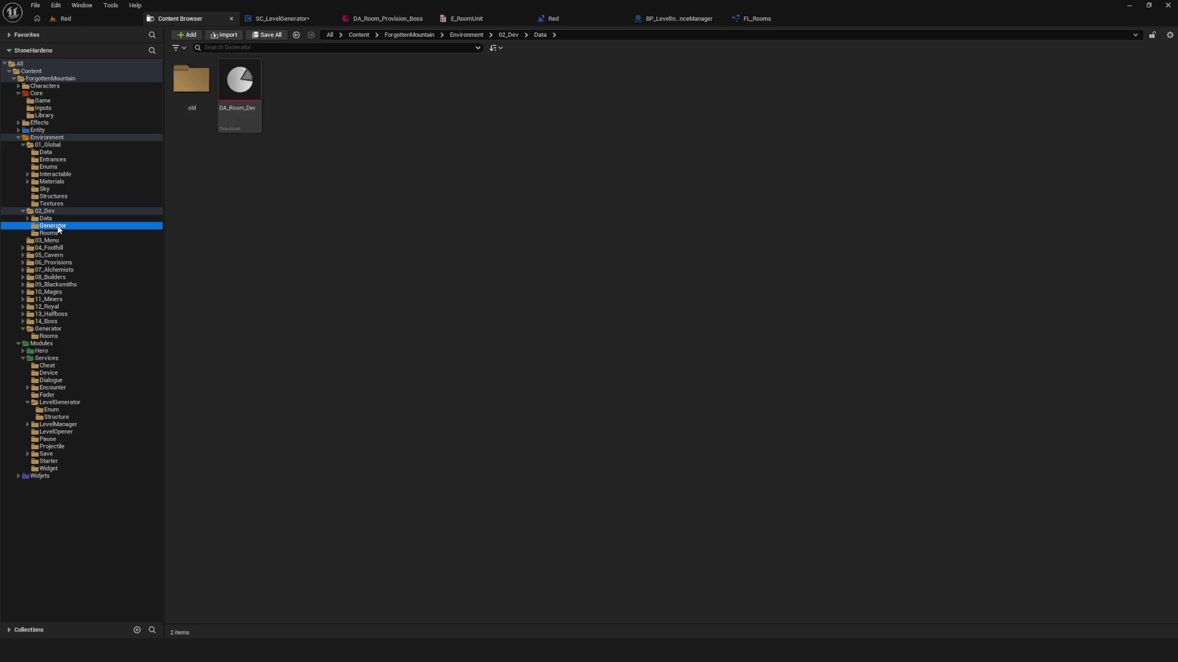
key(Delete)
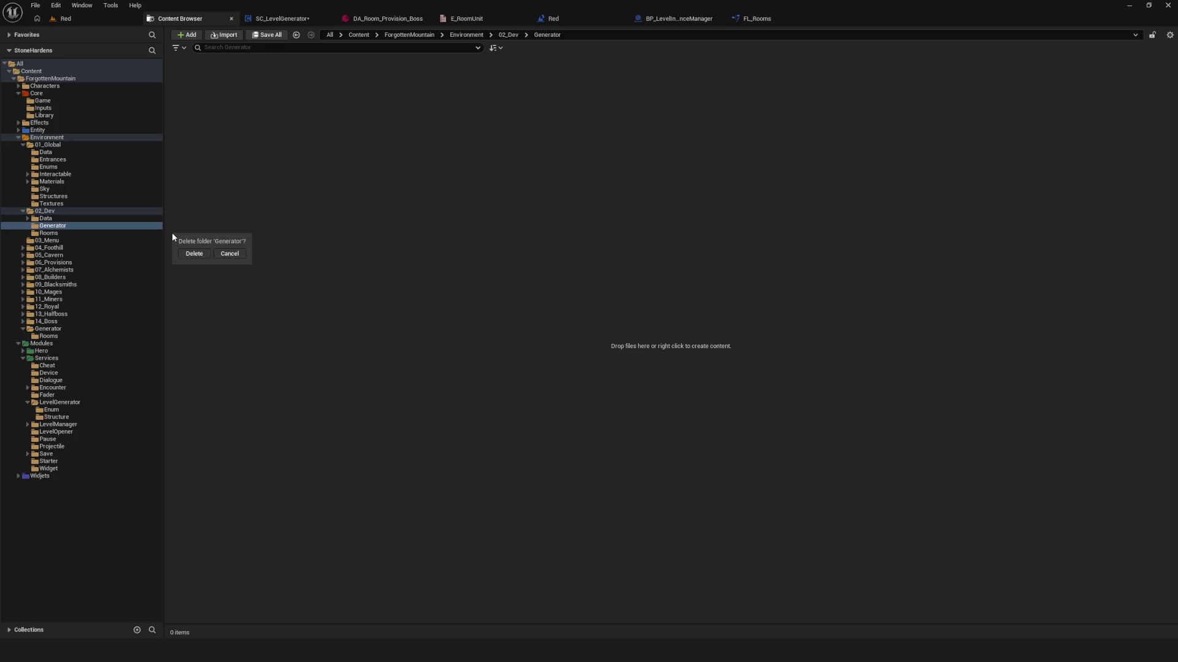
- Cancel the Generator folder force-delete and open the L_Miners level from 11_Miners
click(194, 253)
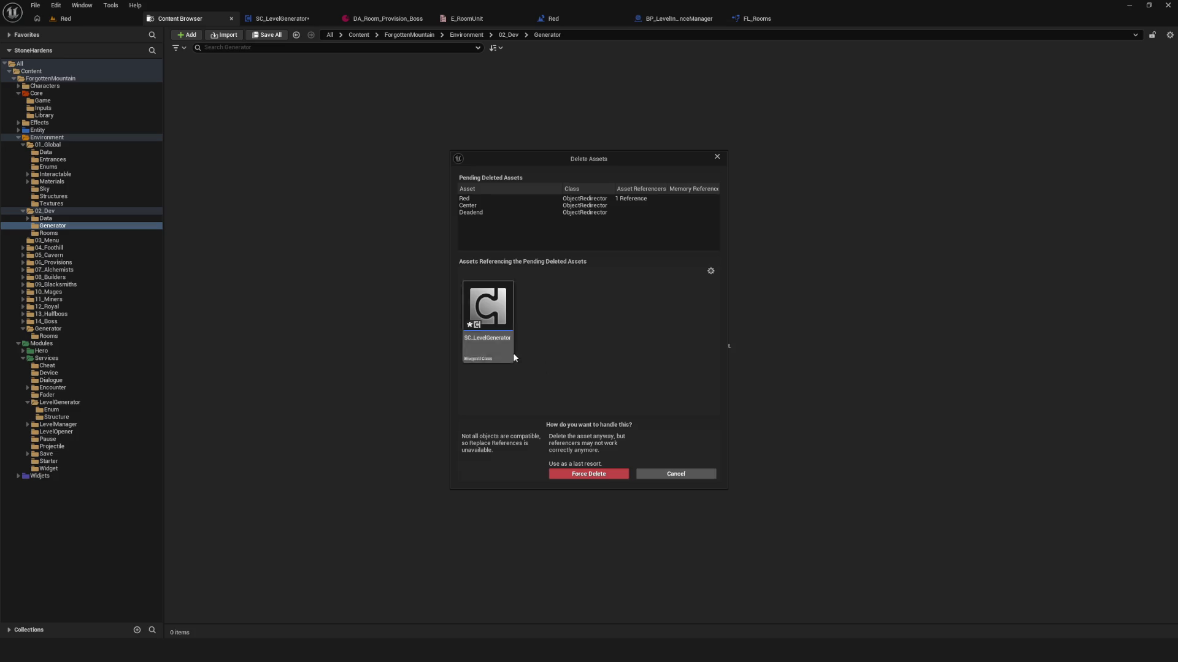
click(683, 471)
click(68, 204)
click(66, 19)
click(180, 18)
click(49, 300)
double_click(287, 83)
click(609, 432)
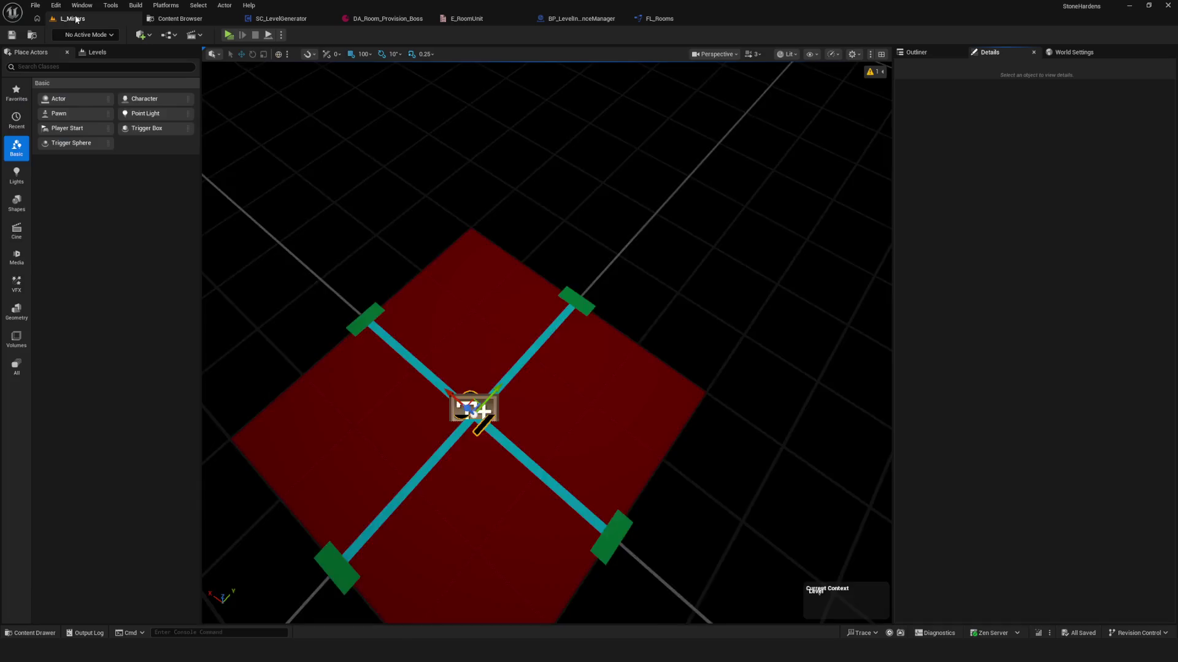
- Save all modified assets, then attempt and cancel deleting the 02_Dev Generator folder
click(37, 6)
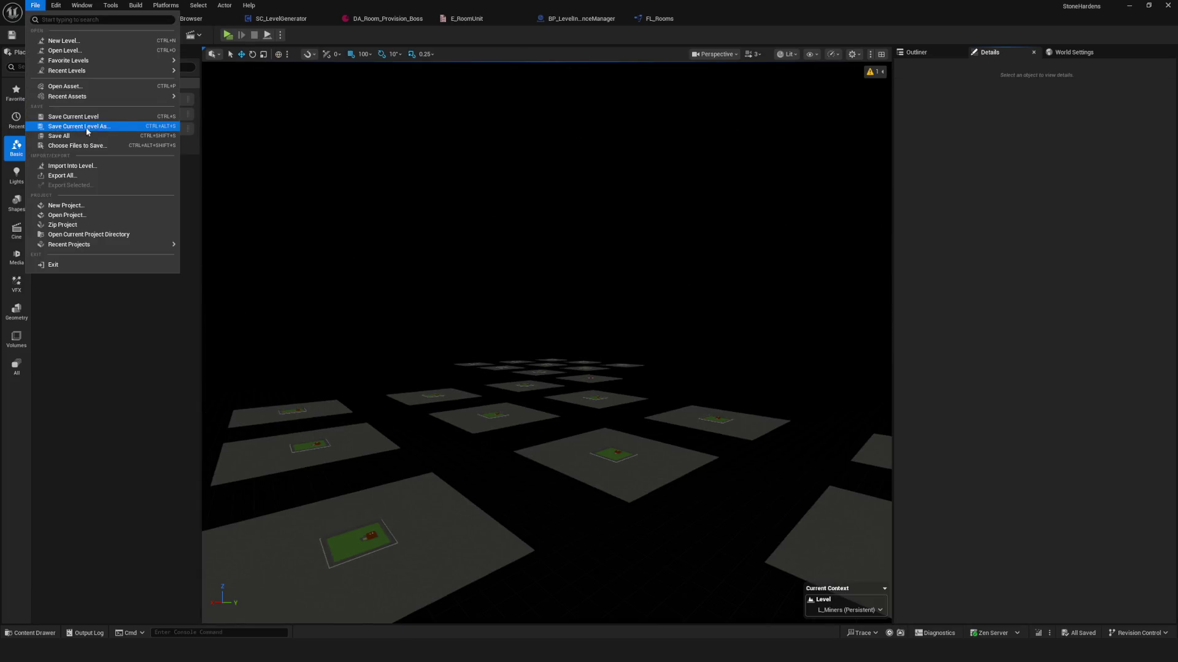
click(59, 135)
click(180, 18)
click(62, 242)
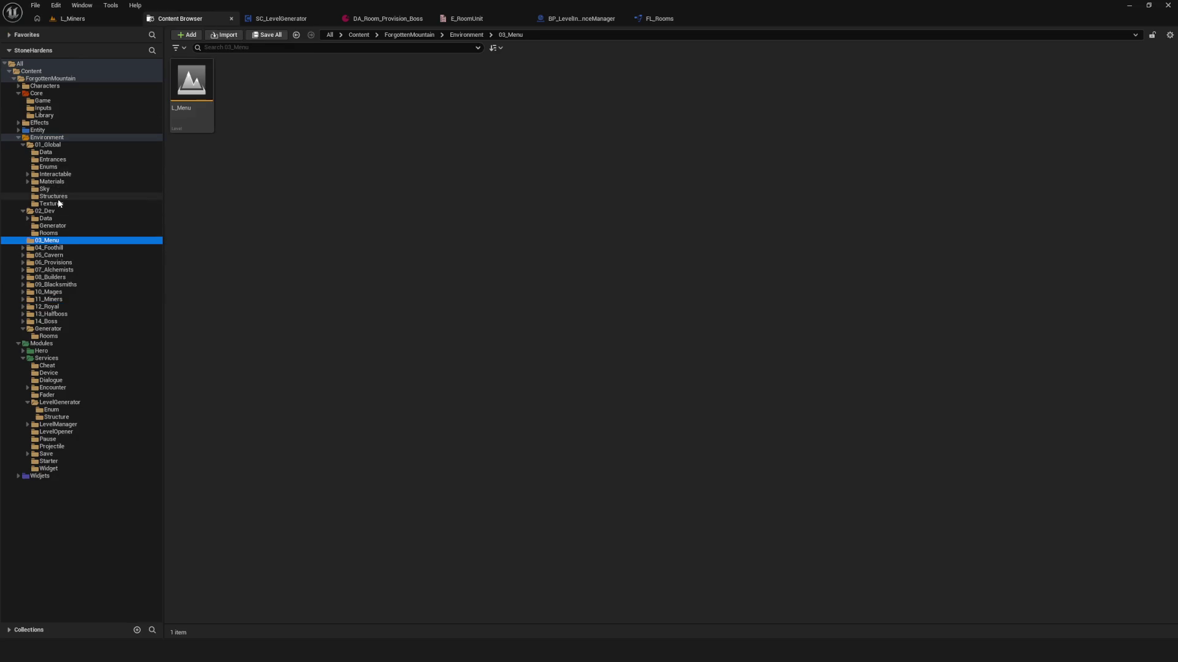
click(66, 226)
key(Delete)
key(Escape)
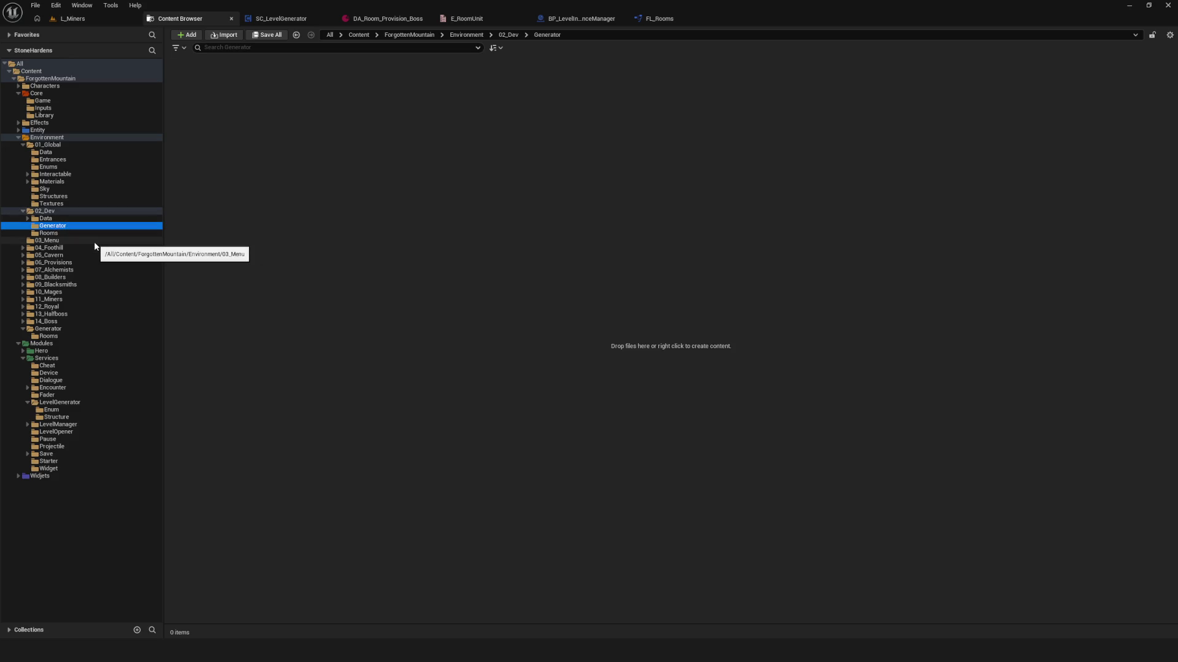
- Show the 02_Dev Generator folder in File Explorer
click(68, 220)
click(67, 226)
right_click(66, 227)
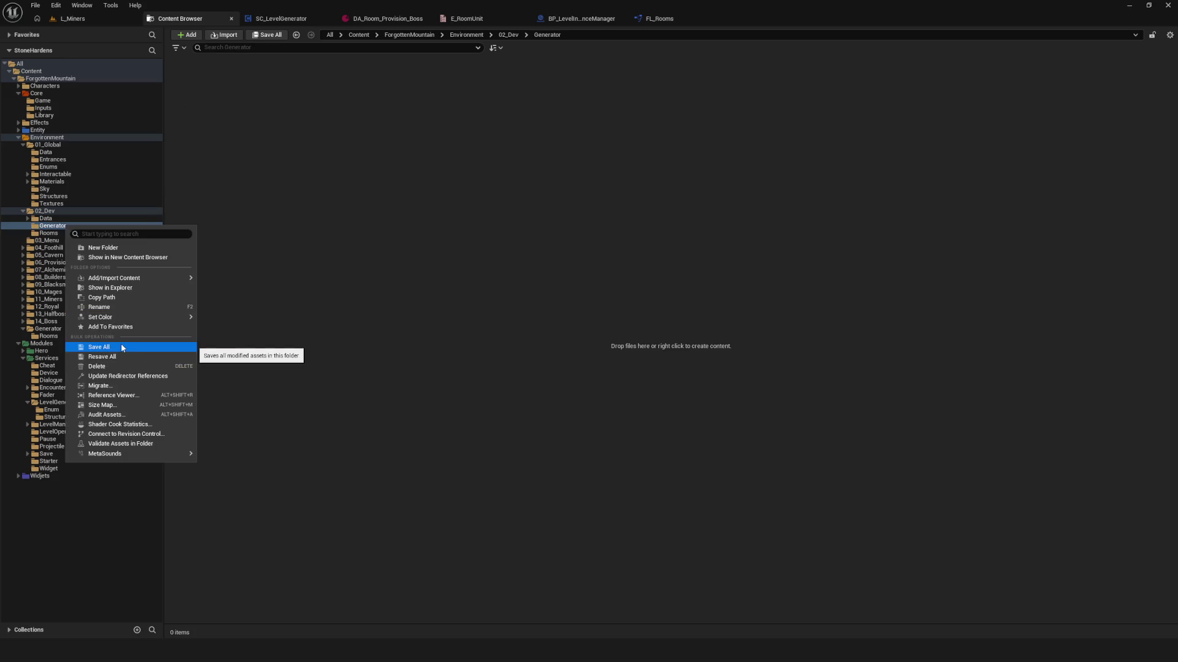
click(110, 287)
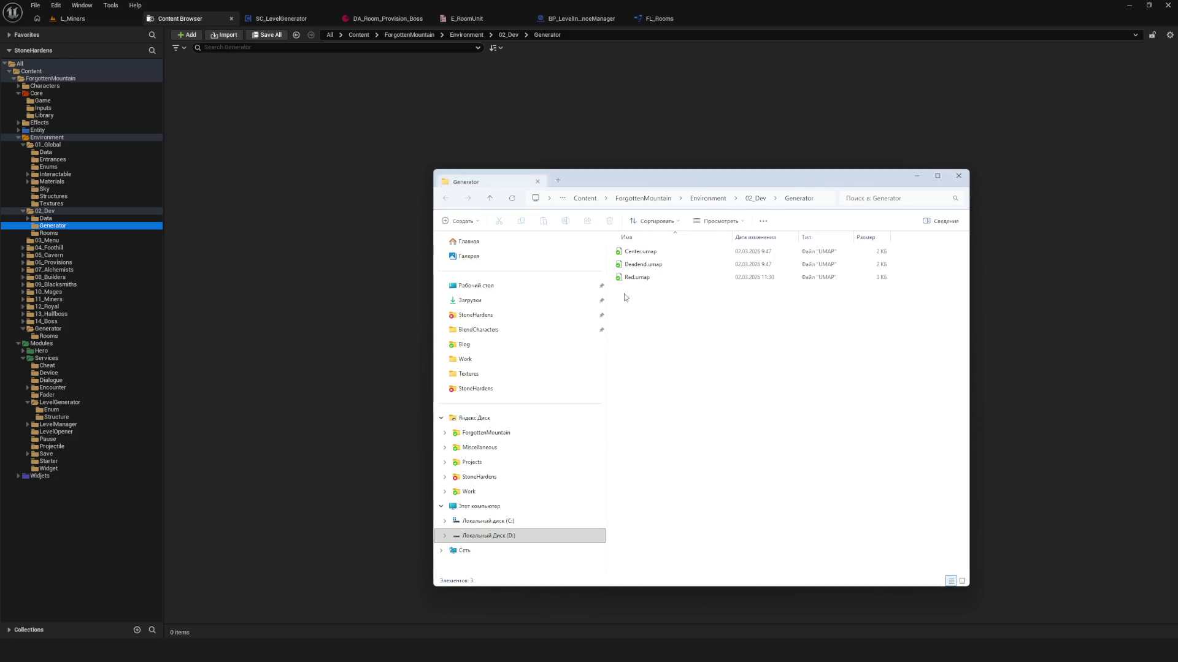
- Try deleting the locked Center.umap, Deadend.umap and Red.umap files, give up, and close Explorer
drag(715, 190, 600, 193)
drag(526, 302, 545, 253)
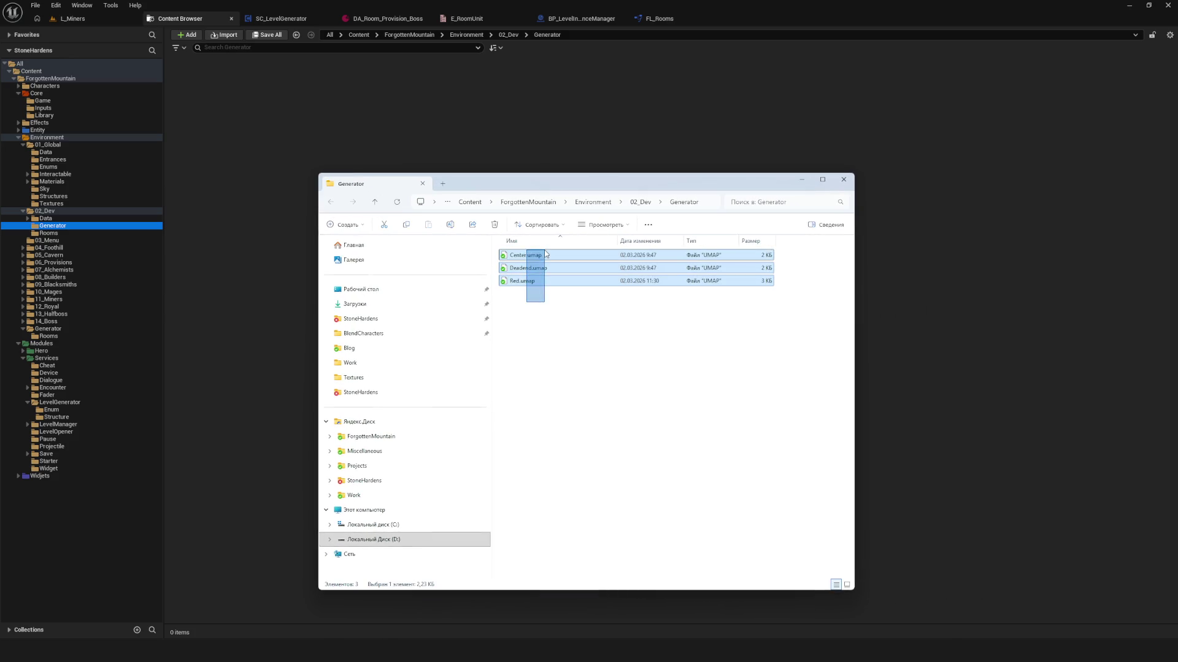
key(Delete)
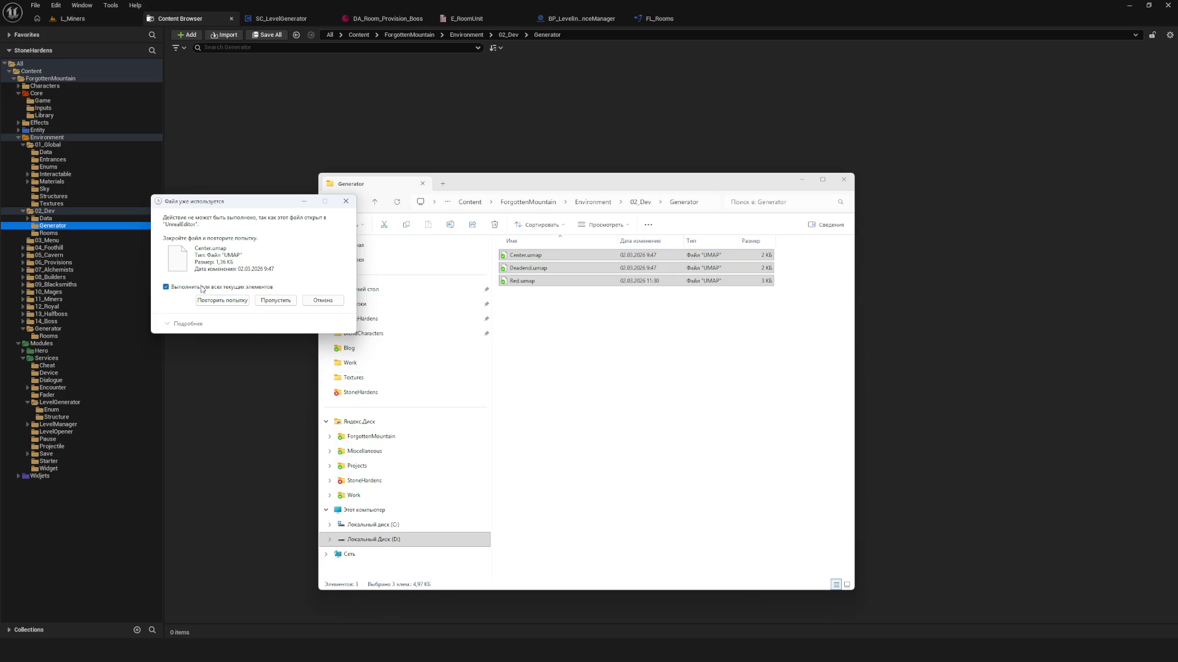
click(226, 301)
click(226, 301)
click(226, 299)
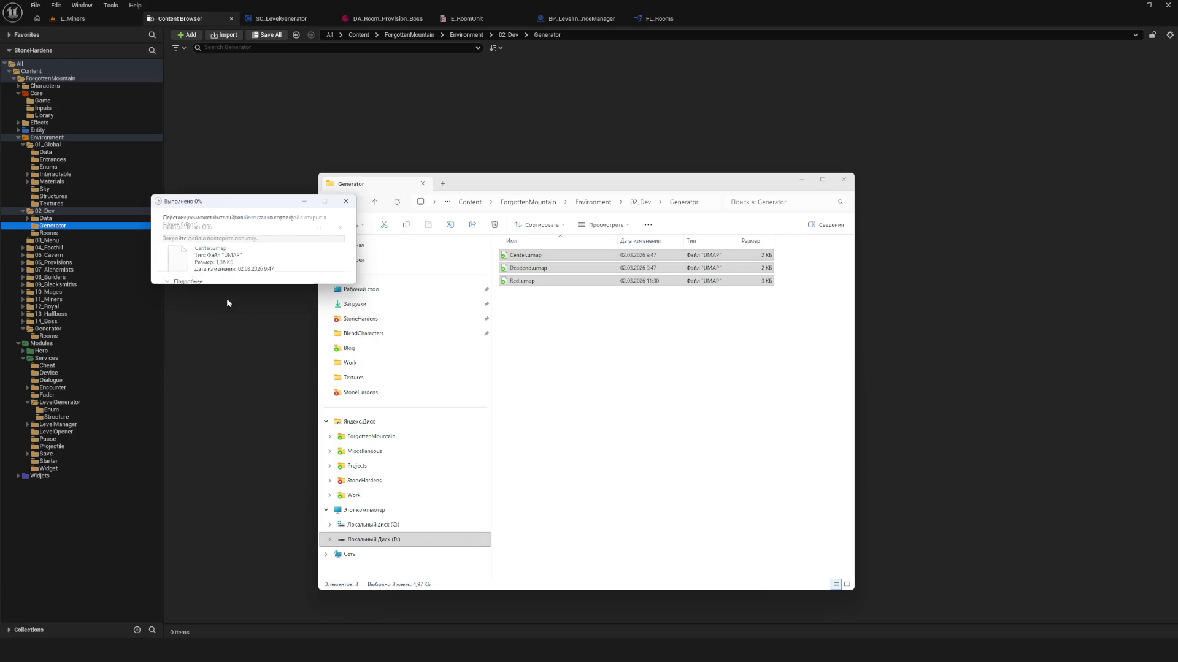
key(Escape)
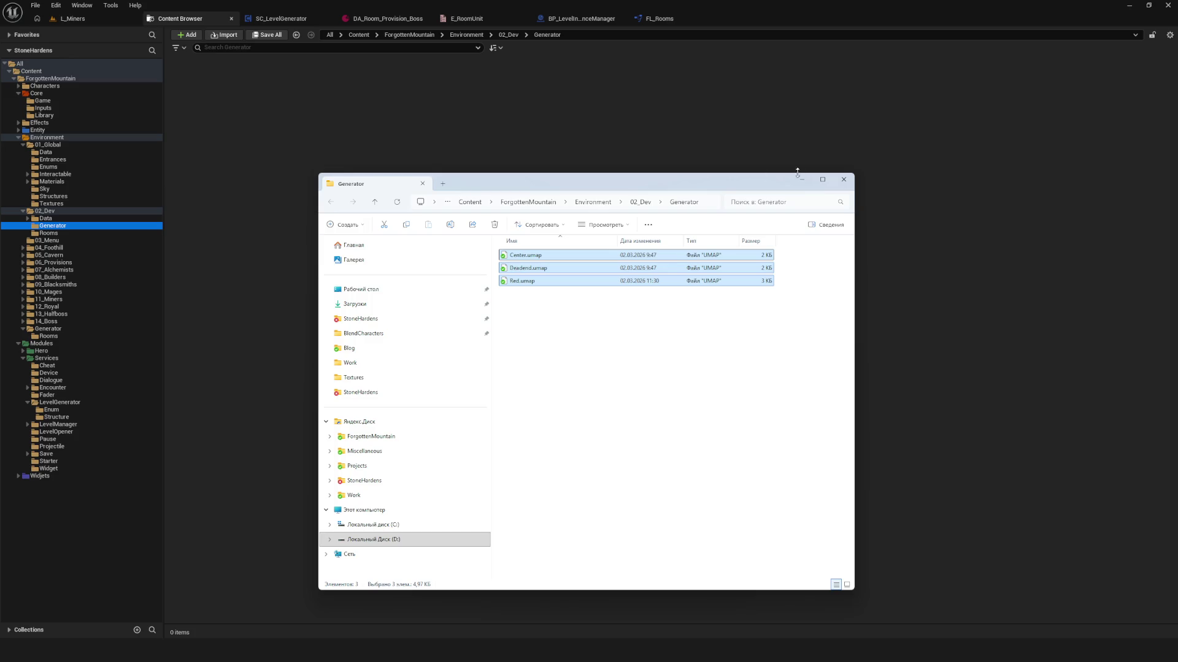
drag(759, 183, 653, 179)
click(737, 176)
click(48, 262)
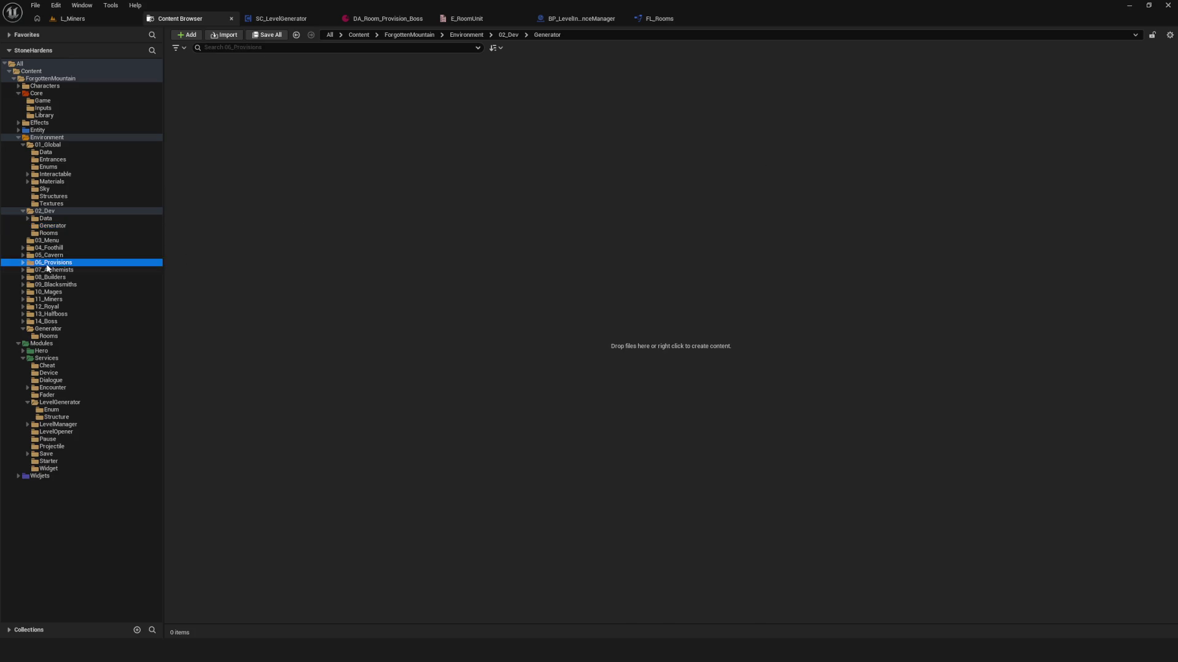
- Rename the Red level in Environment/Generator/Rooms to Room_01
click(47, 307)
click(47, 329)
click(48, 336)
click(61, 330)
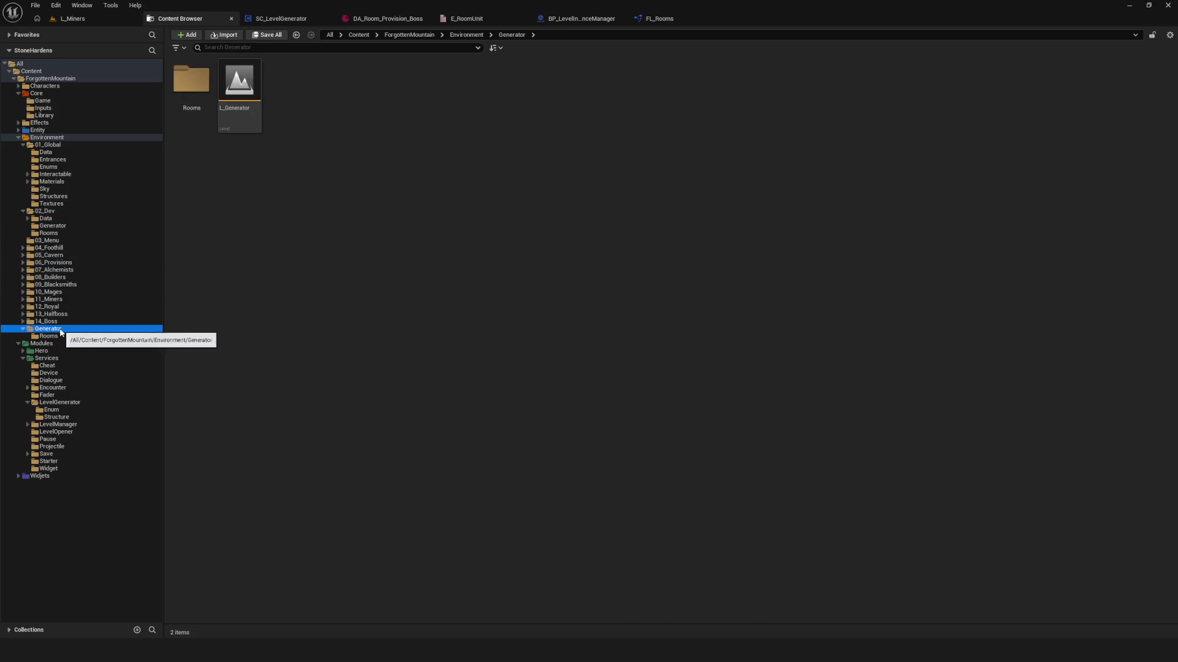
double_click(191, 83)
click(190, 91)
key(F2)
text(Room_01)
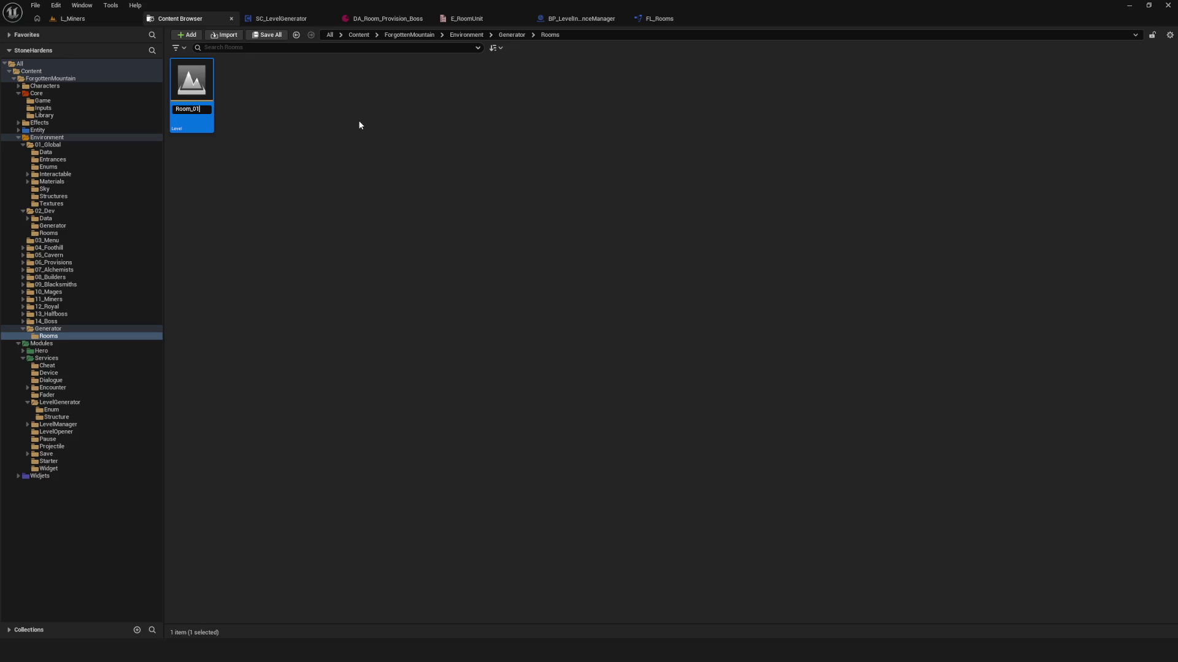
key(Return)
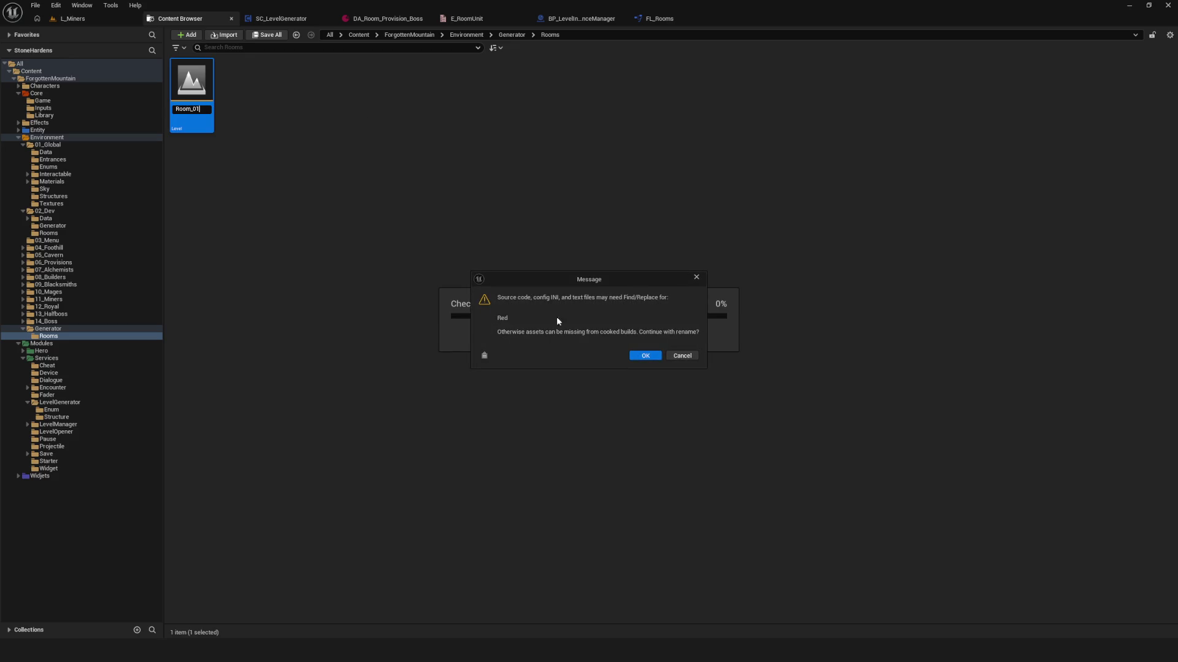
click(643, 357)
- Open Room_01, saving the level generator first, and view its red floor
click(184, 90)
double_click(185, 90)
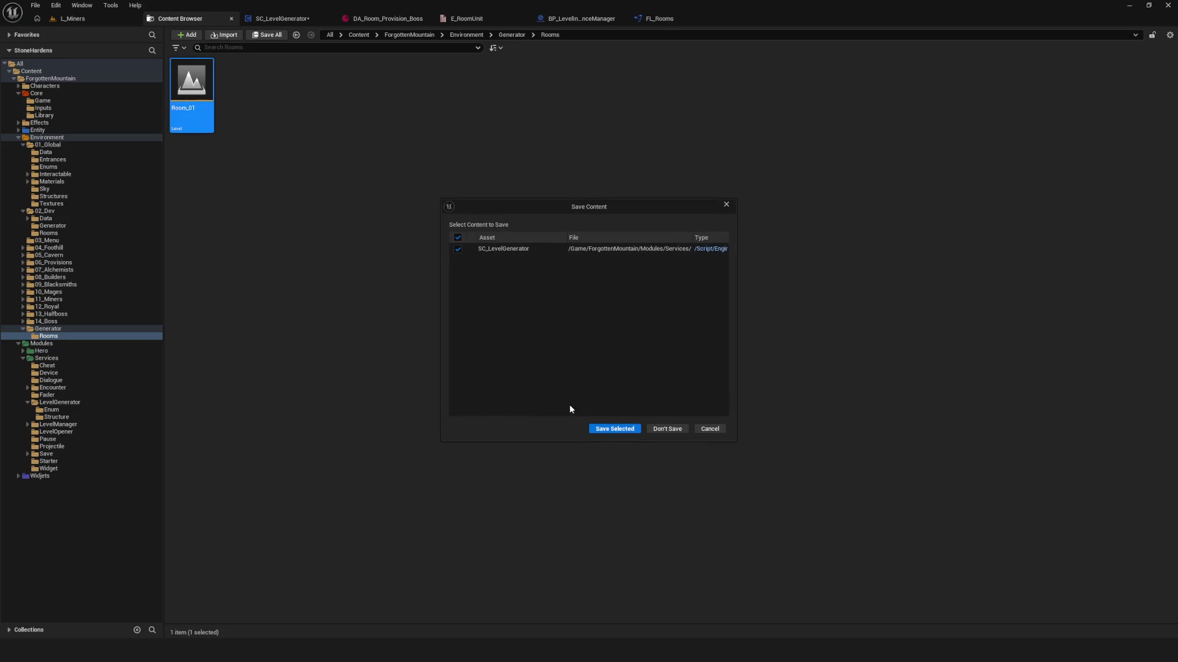
click(609, 430)
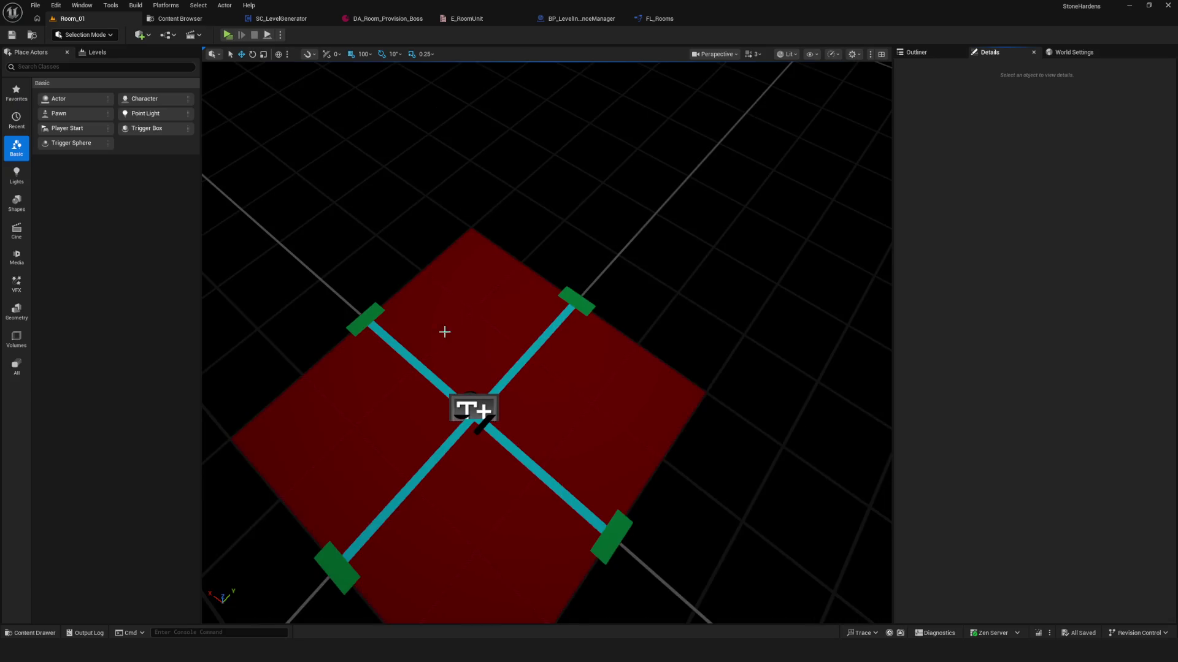
mouse_move(444, 332)
mouse_down()
mouse_move(453, 368)
mouse_move(429, 288)
mouse_up()
scroll(429, 288, down, 3)
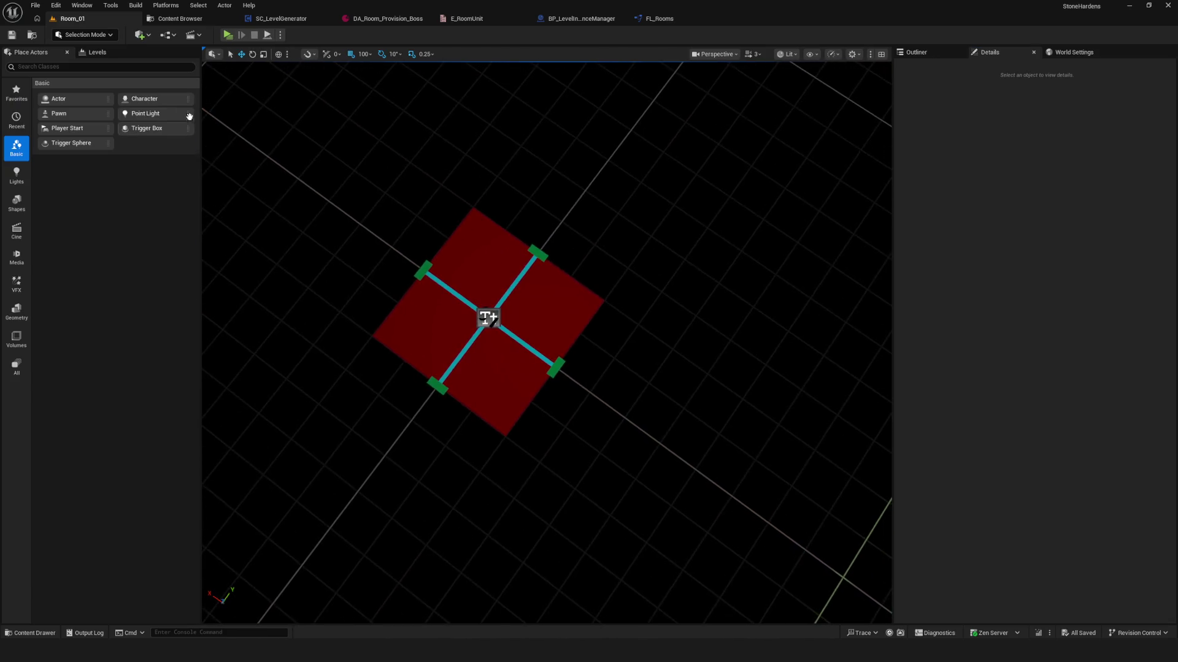
click(175, 19)
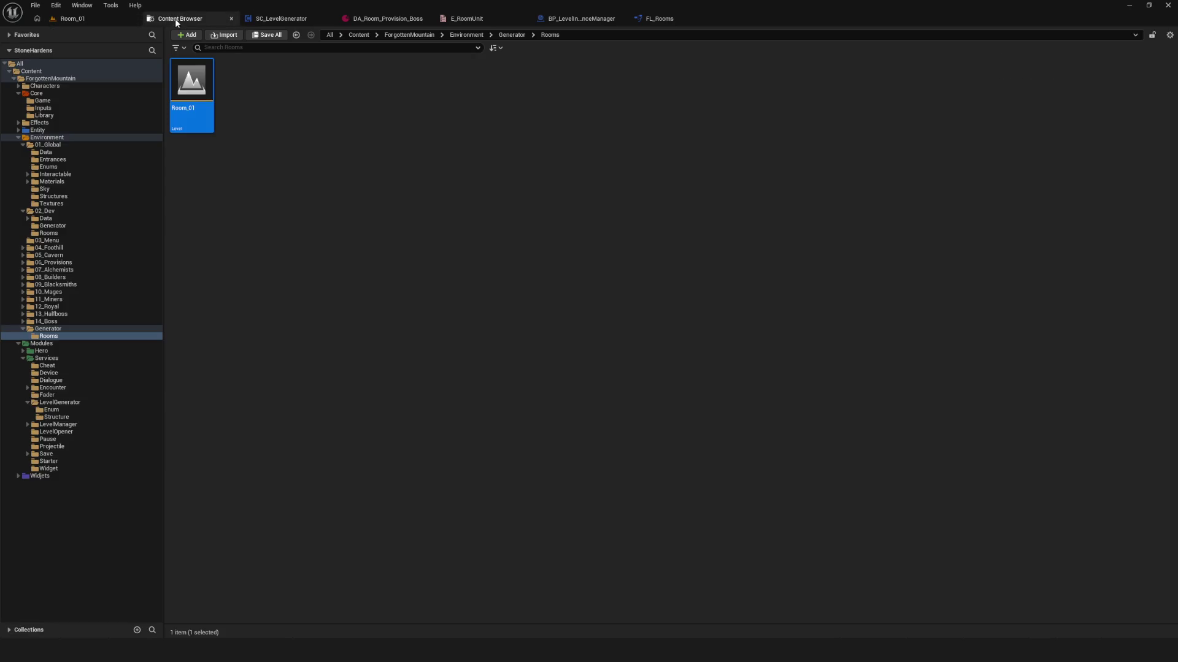
click(234, 131)
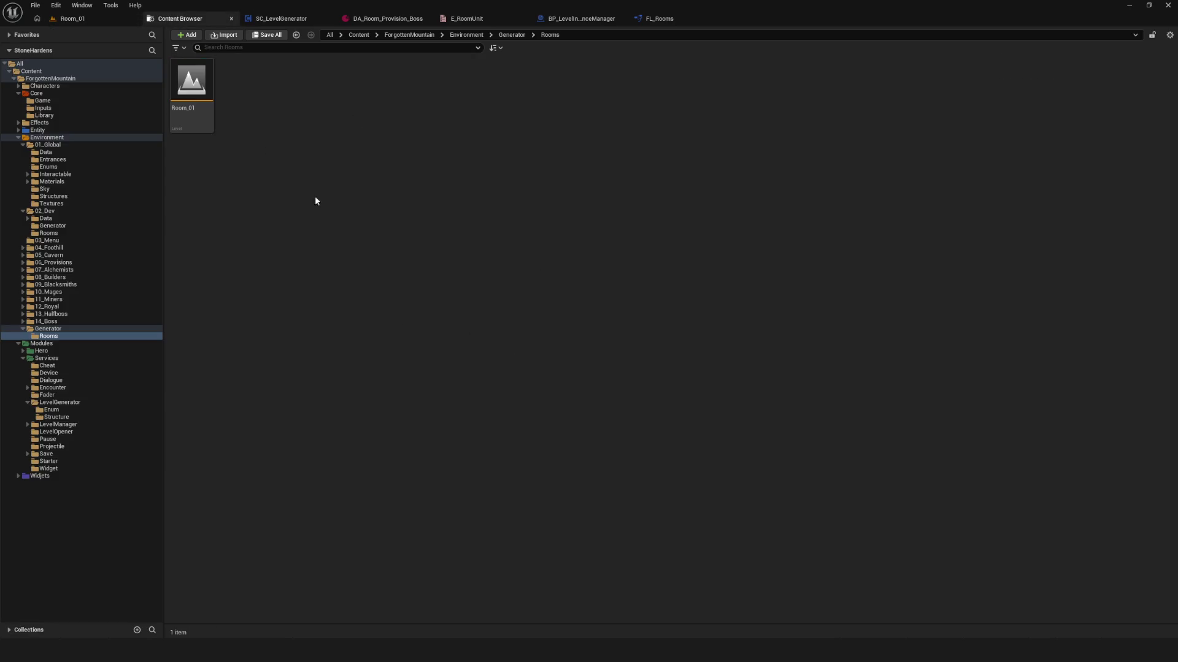
- Move the Structure and Enum folders from LevelGenerator into Environment/Generator
click(65, 417)
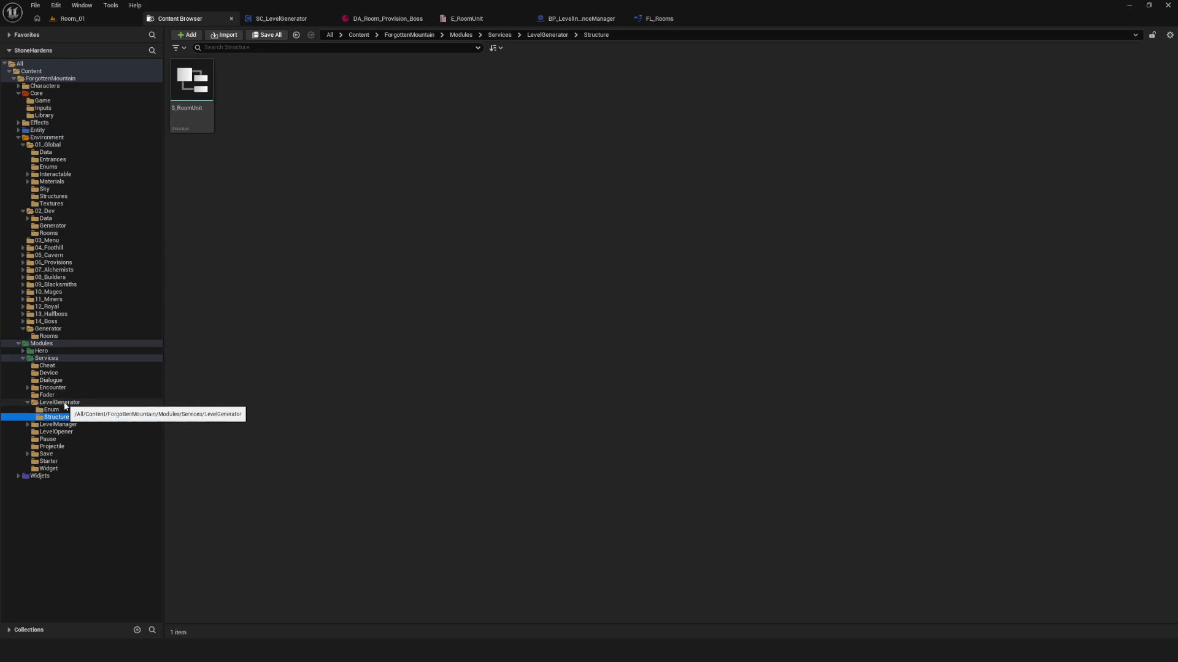
drag(59, 419, 59, 331)
click(98, 349)
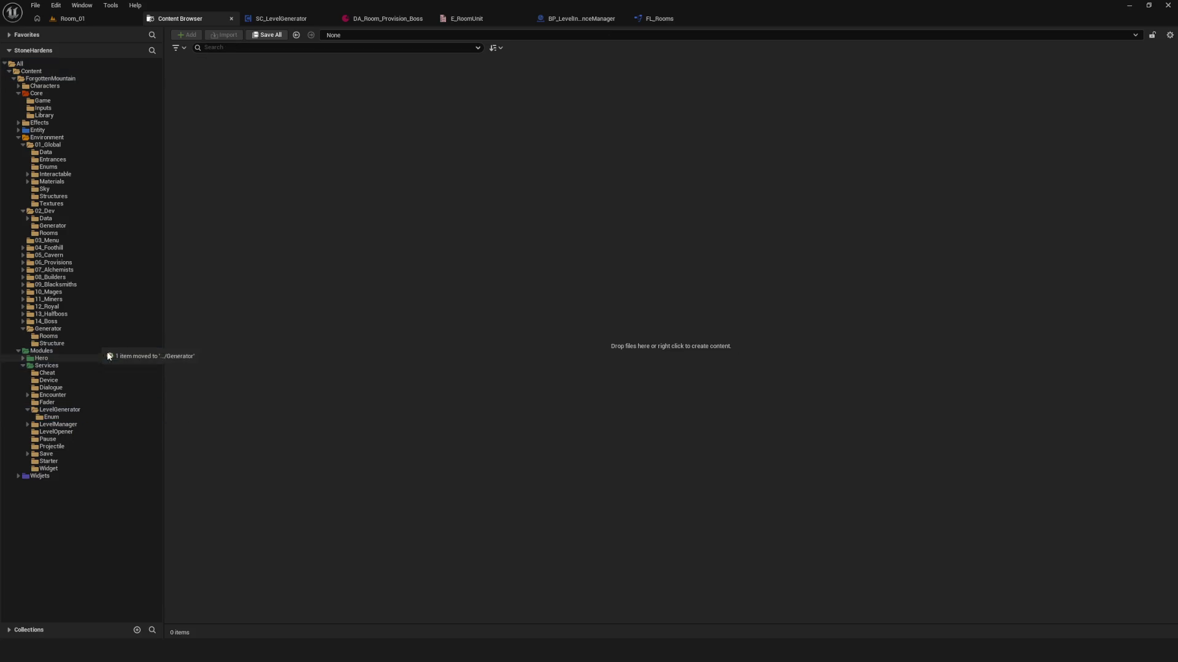
drag(58, 419, 64, 330)
click(97, 349)
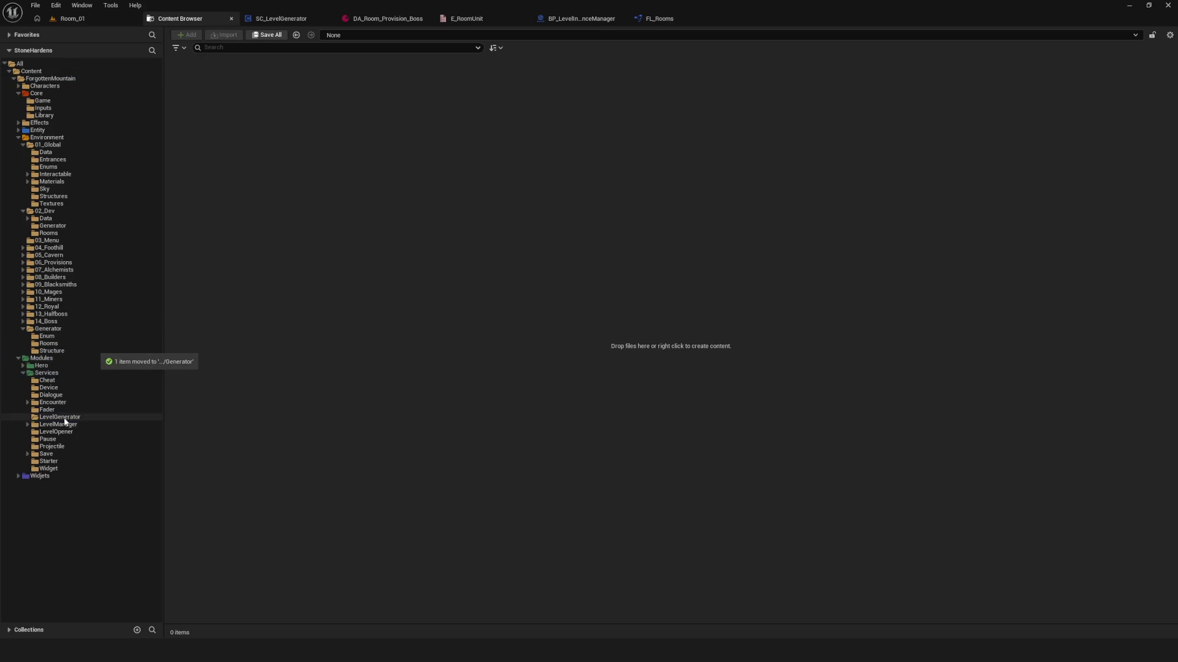
- Move BP_LevelInstanceManager from LevelGenerator into the Environment/Generator folder
click(60, 417)
click(284, 182)
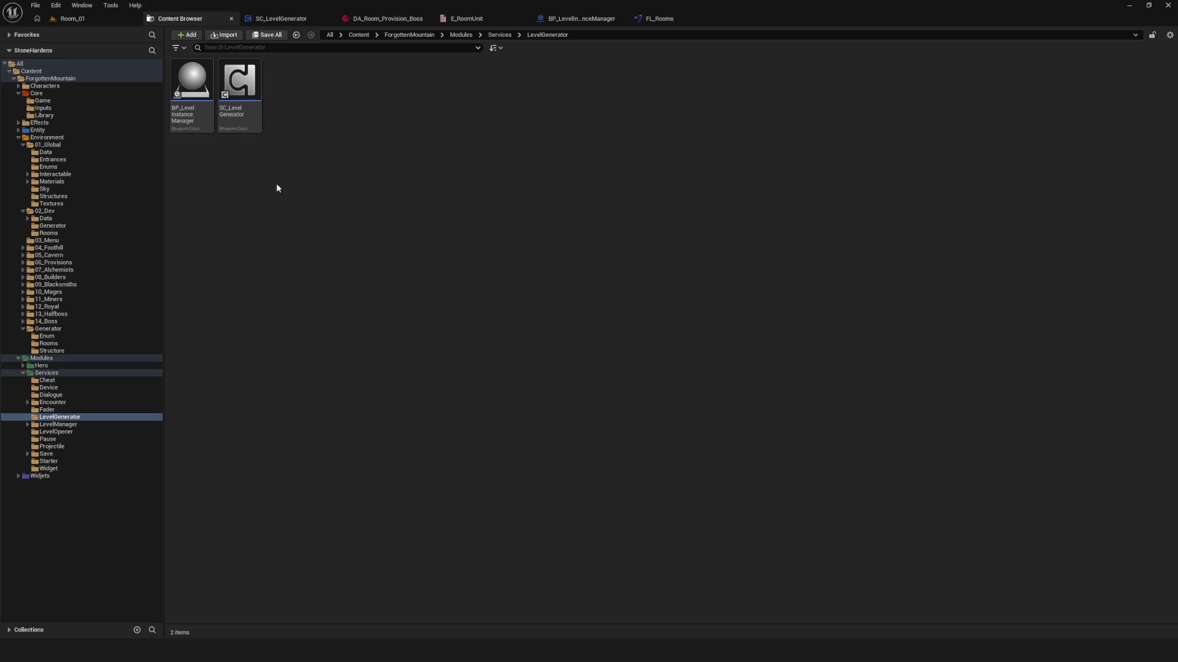
mouse_move(192, 86)
mouse_down()
mouse_move(270, 237)
mouse_move(68, 331)
mouse_up()
click(95, 348)
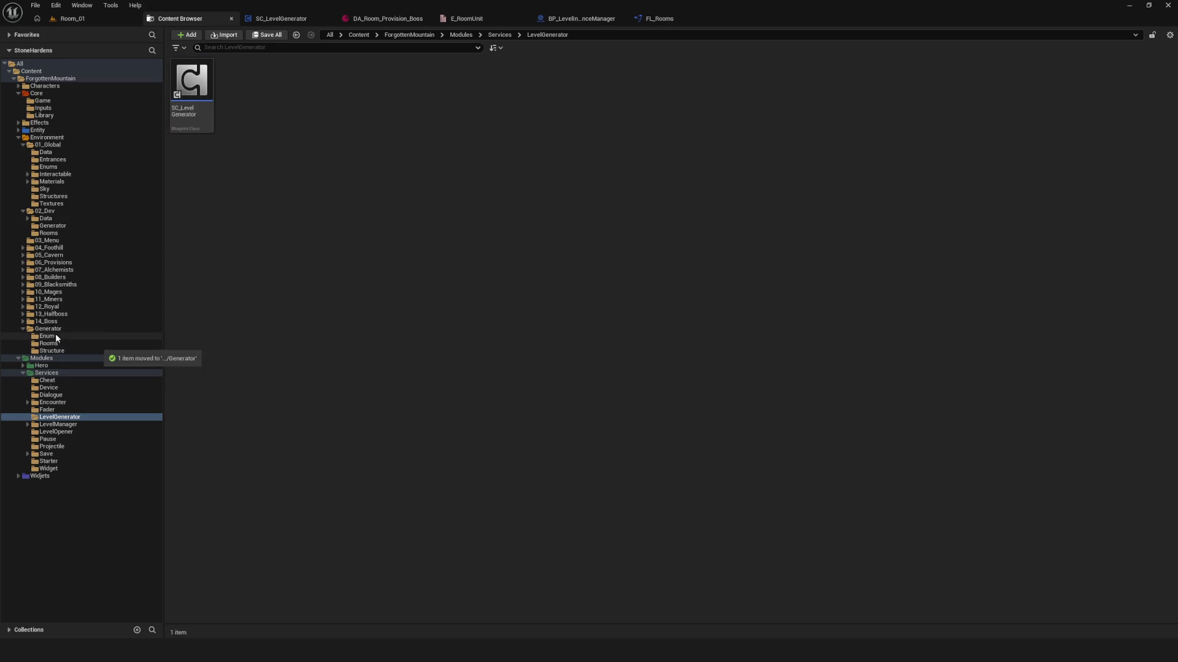
click(48, 330)
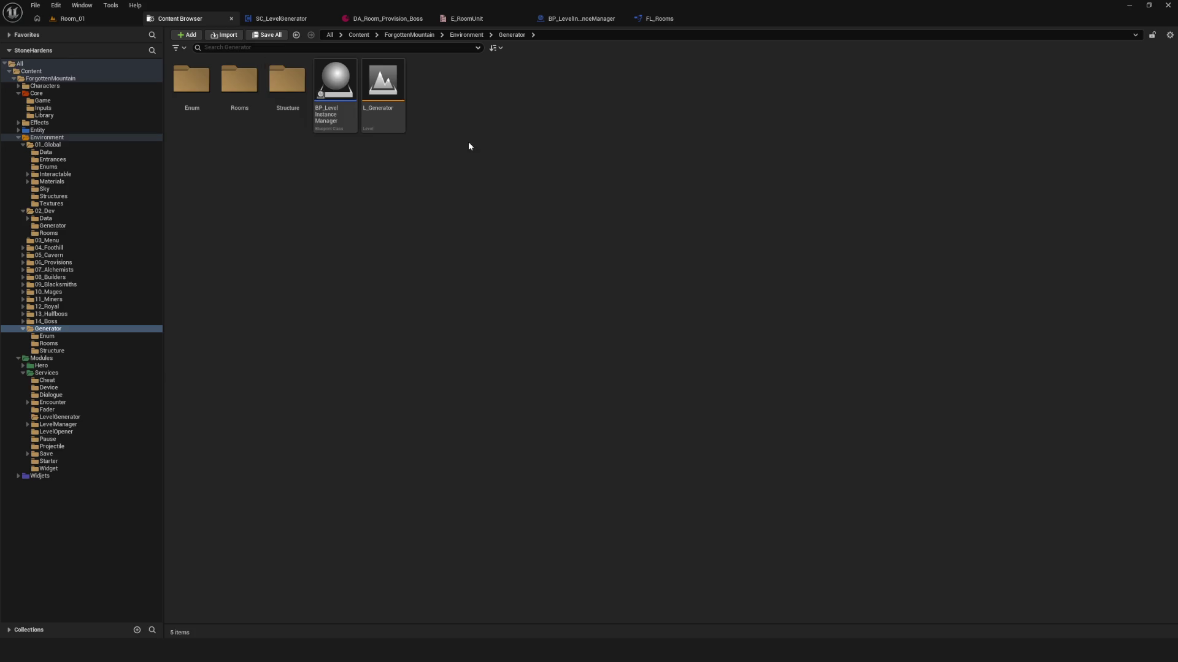
- Look through the Structure, Enum and Rooms subfolders of Generator
double_click(289, 91)
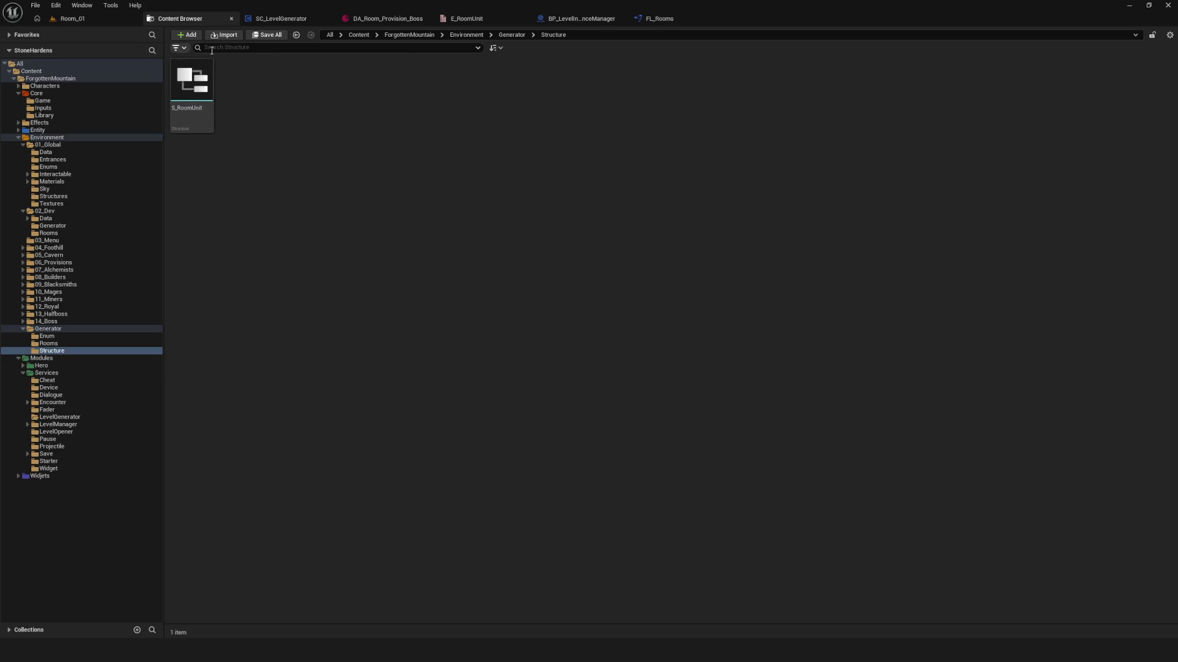
click(56, 337)
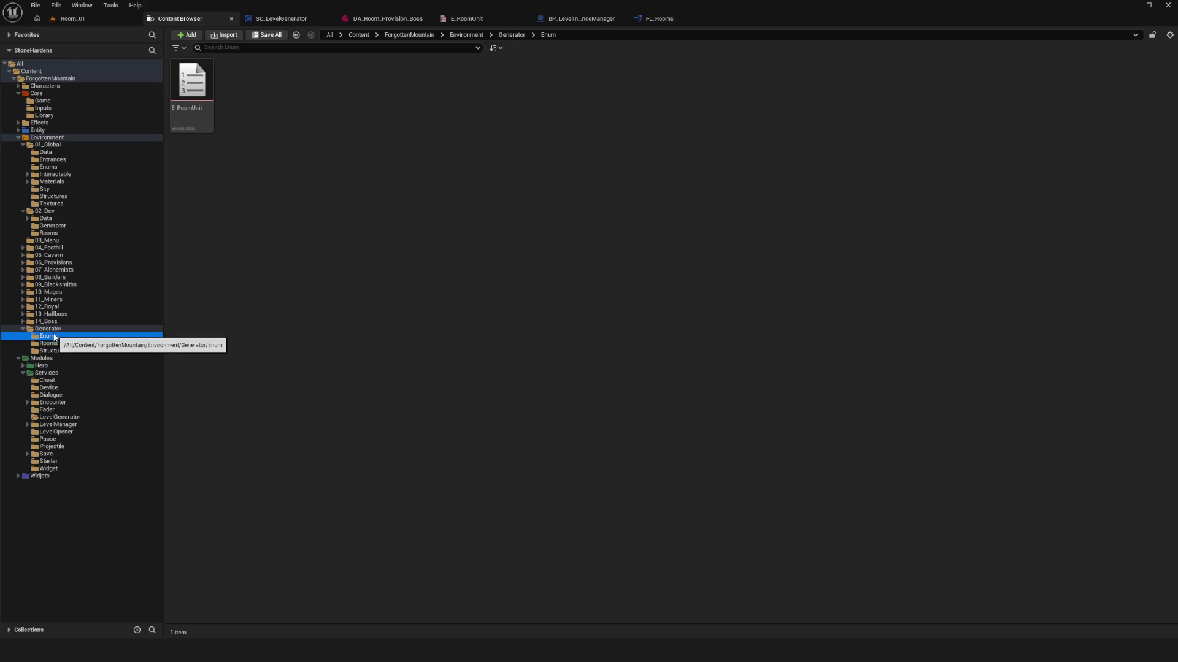
click(60, 344)
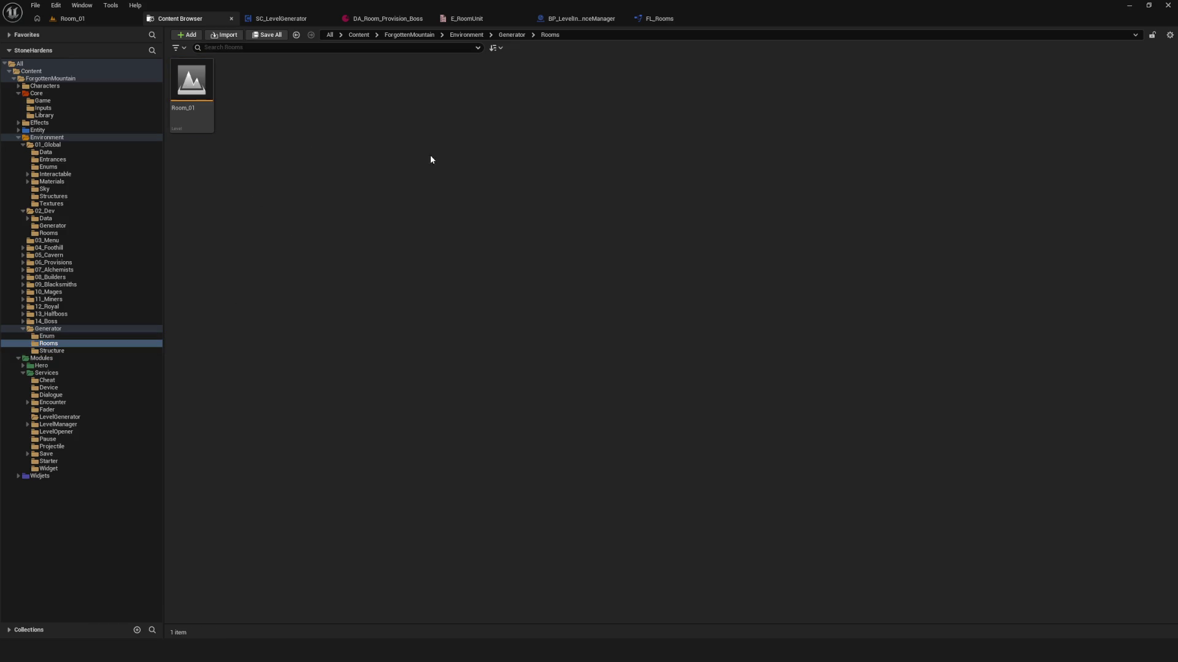
click(86, 329)
- Create a new folder named Data inside Generator
right_click(325, 194)
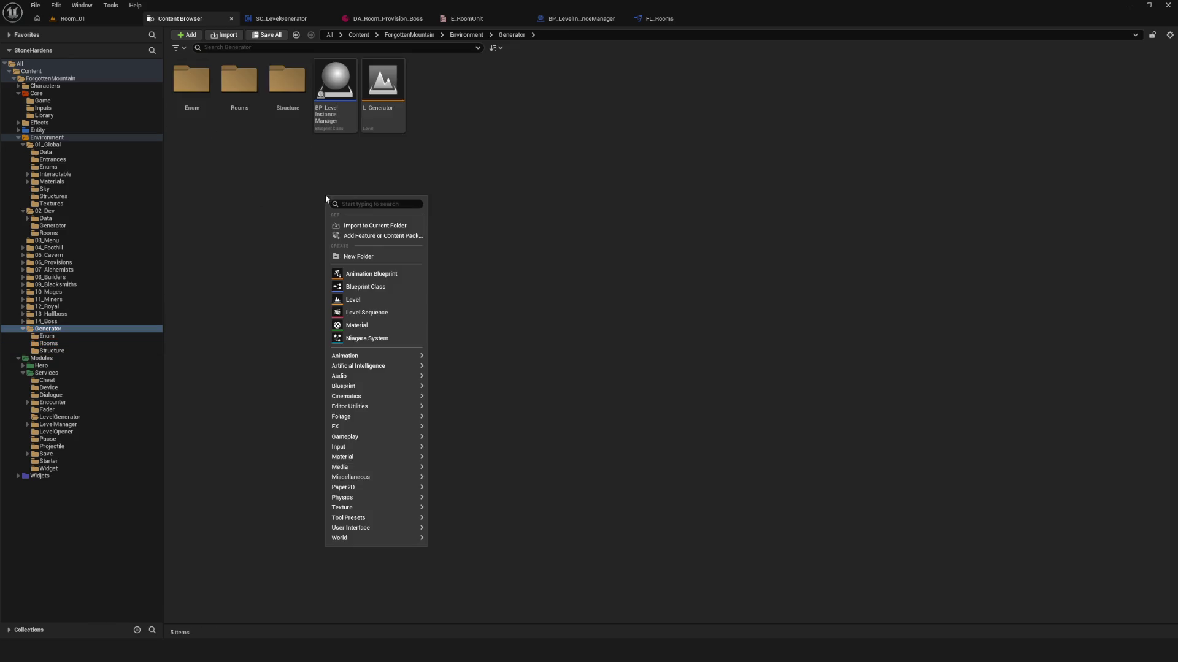
click(367, 255)
text(ta)
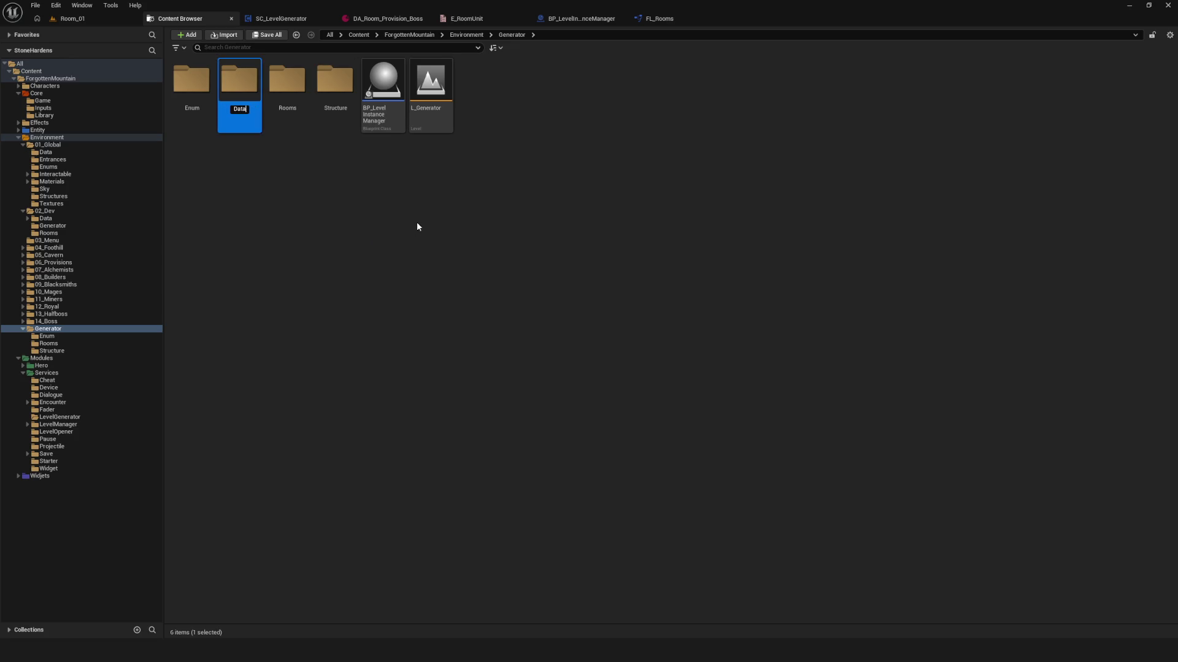
key(Return)
click(417, 250)
- Open the Rooms folder and select the Room_01 level
click(307, 115)
double_click(297, 105)
click(191, 92)
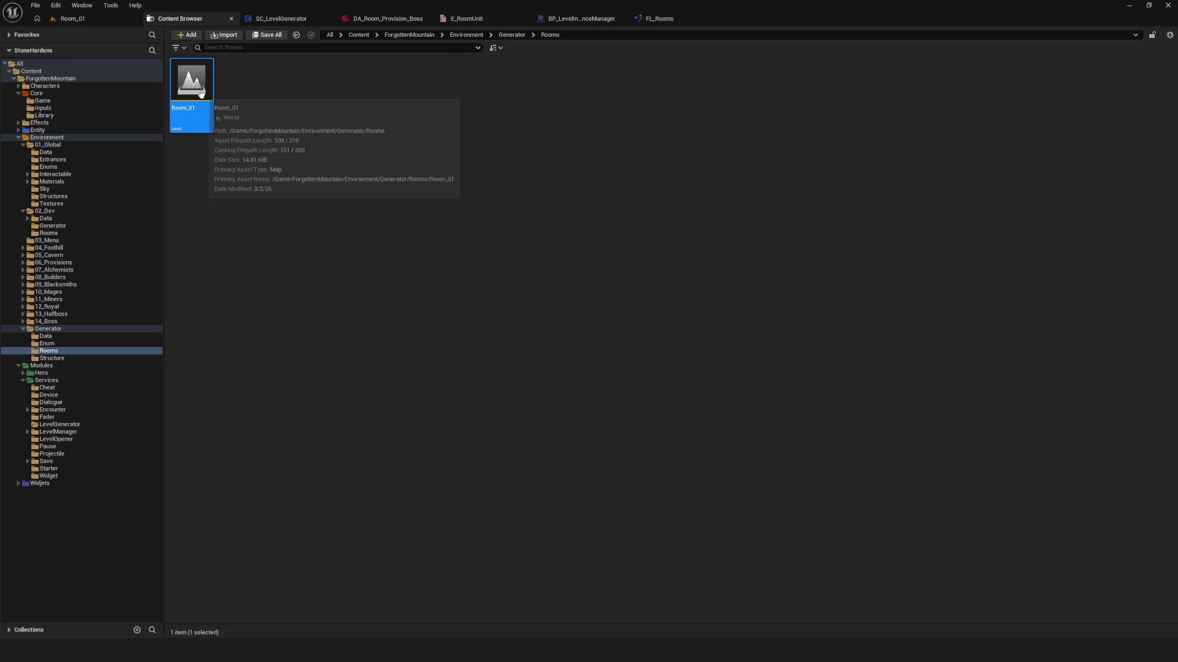
- Duplicate Room_01 as Room_02 and open it, saving pending changes
right_click(202, 97)
click(221, 156)
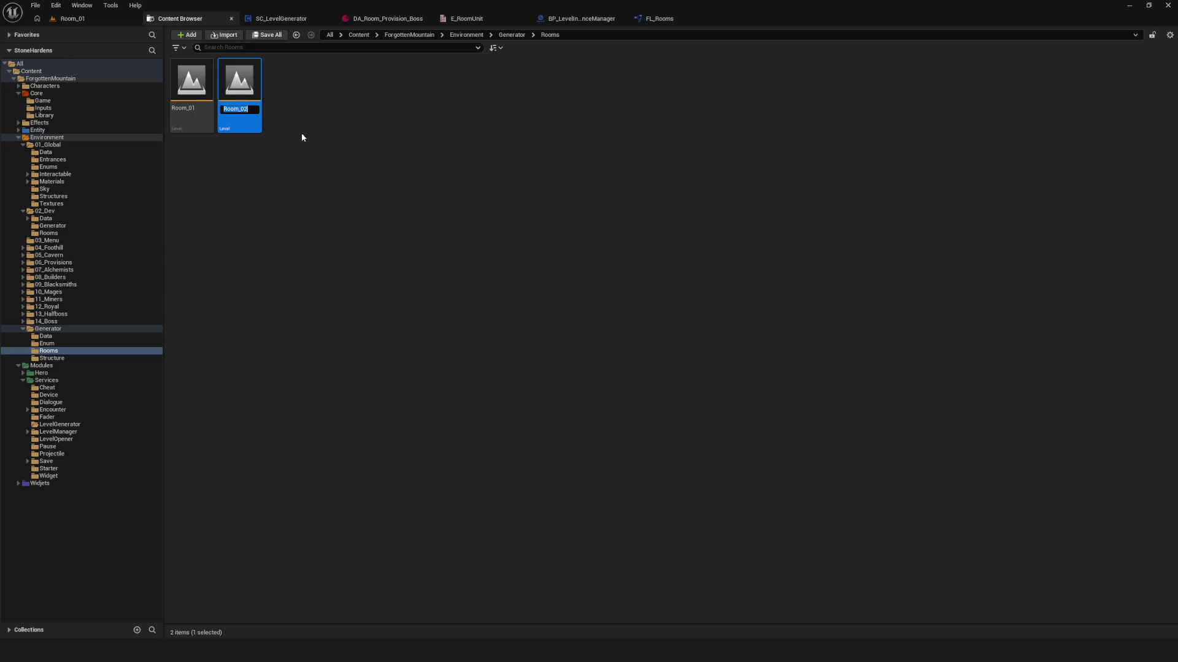
key(Return)
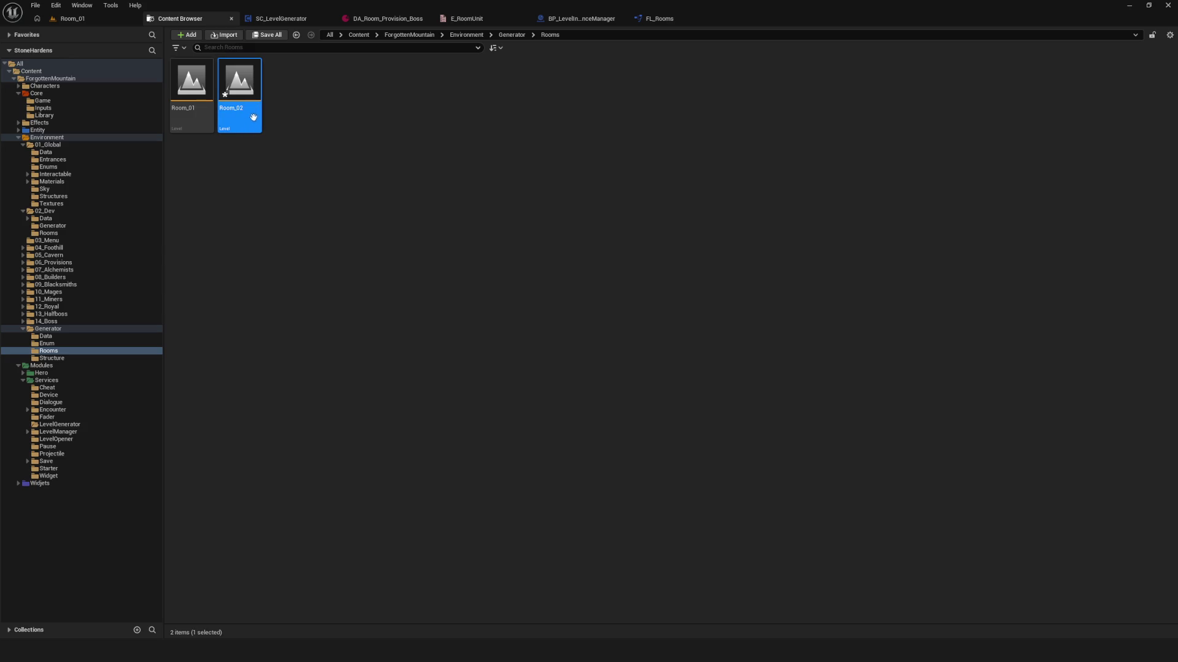
double_click(240, 88)
click(613, 429)
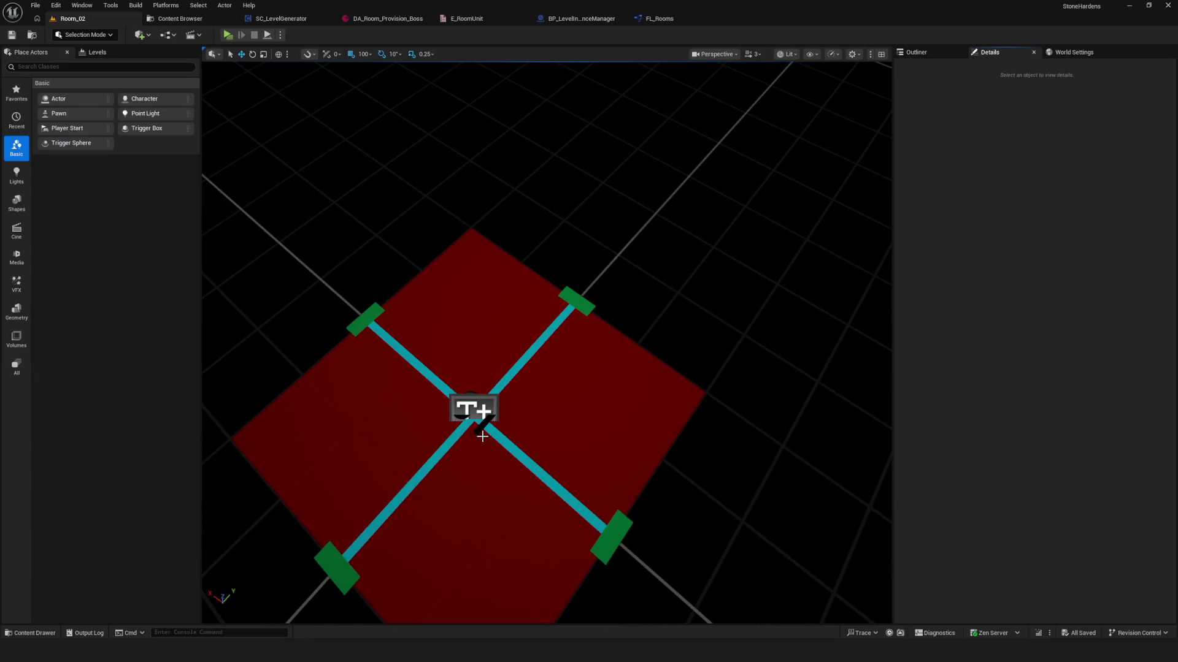
- Change Room_02's TextRenderActor text to 02
click(482, 436)
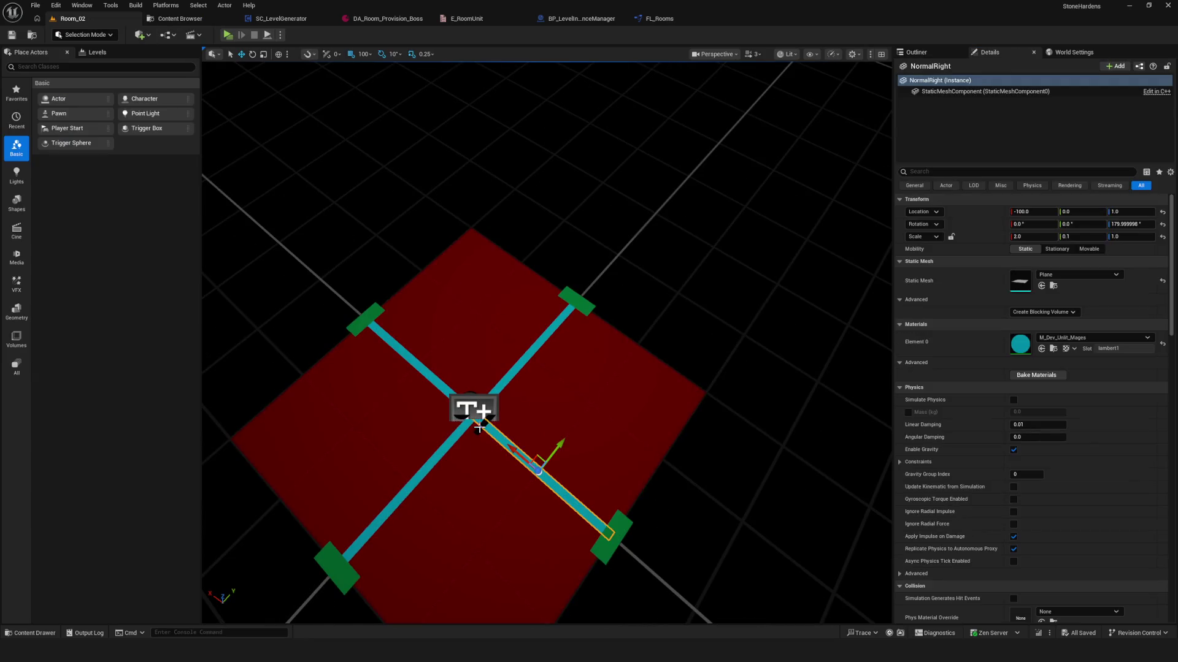
click(478, 414)
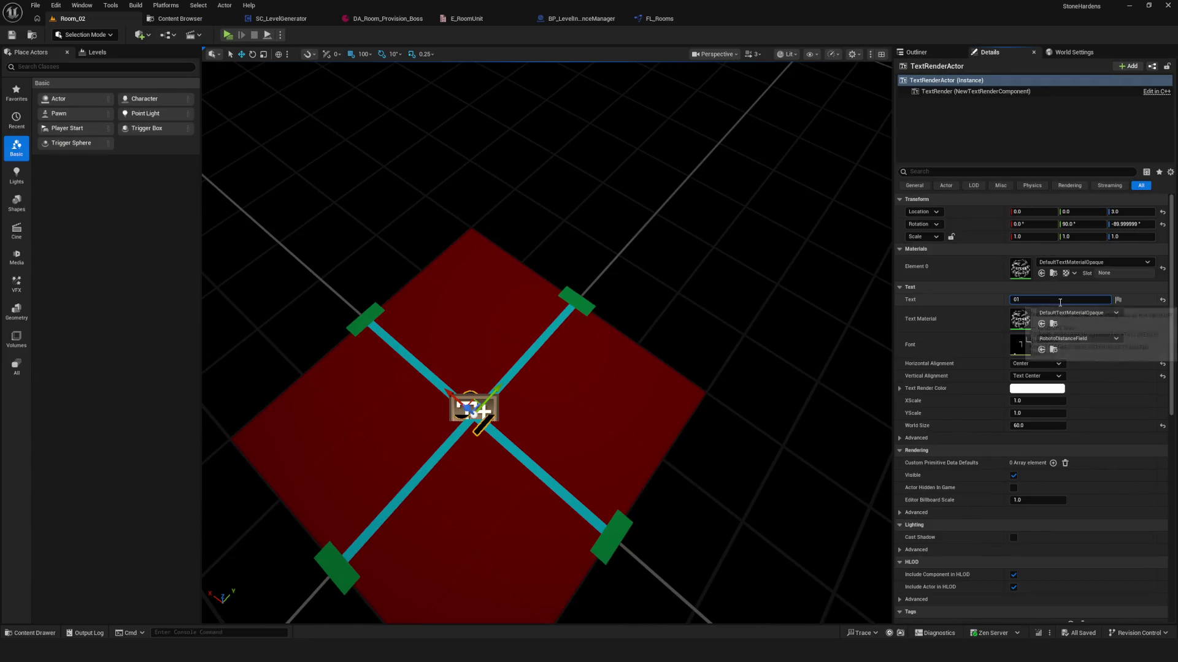
key(BackSpace)
text(2)
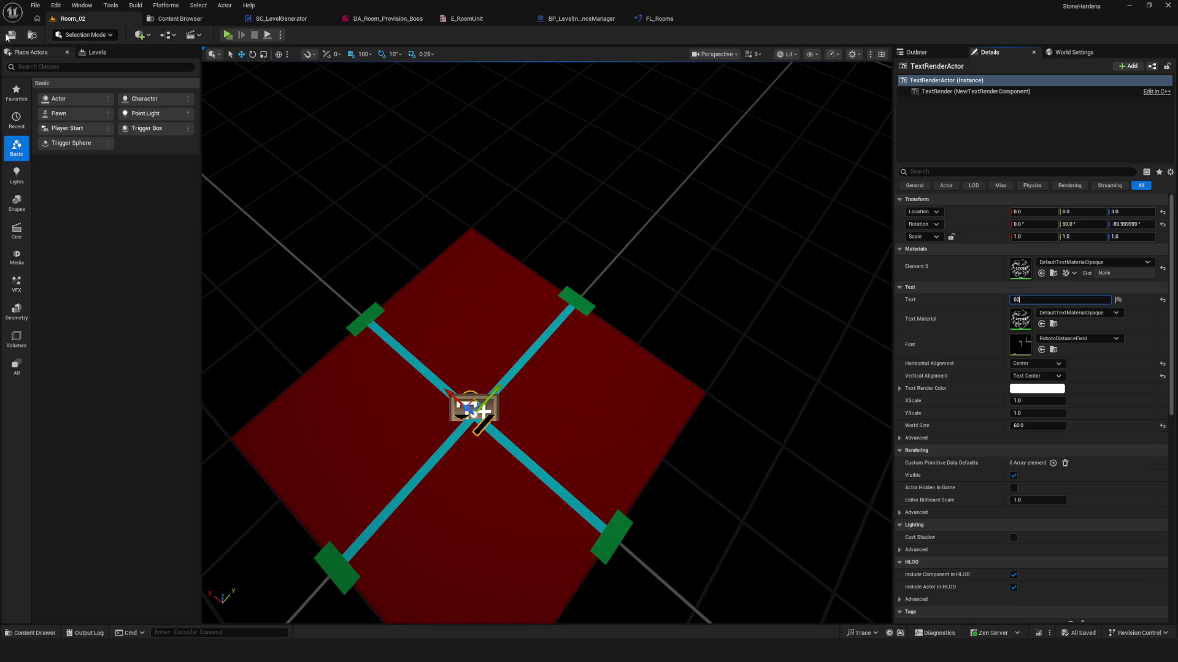
click(180, 18)
right_click(259, 93)
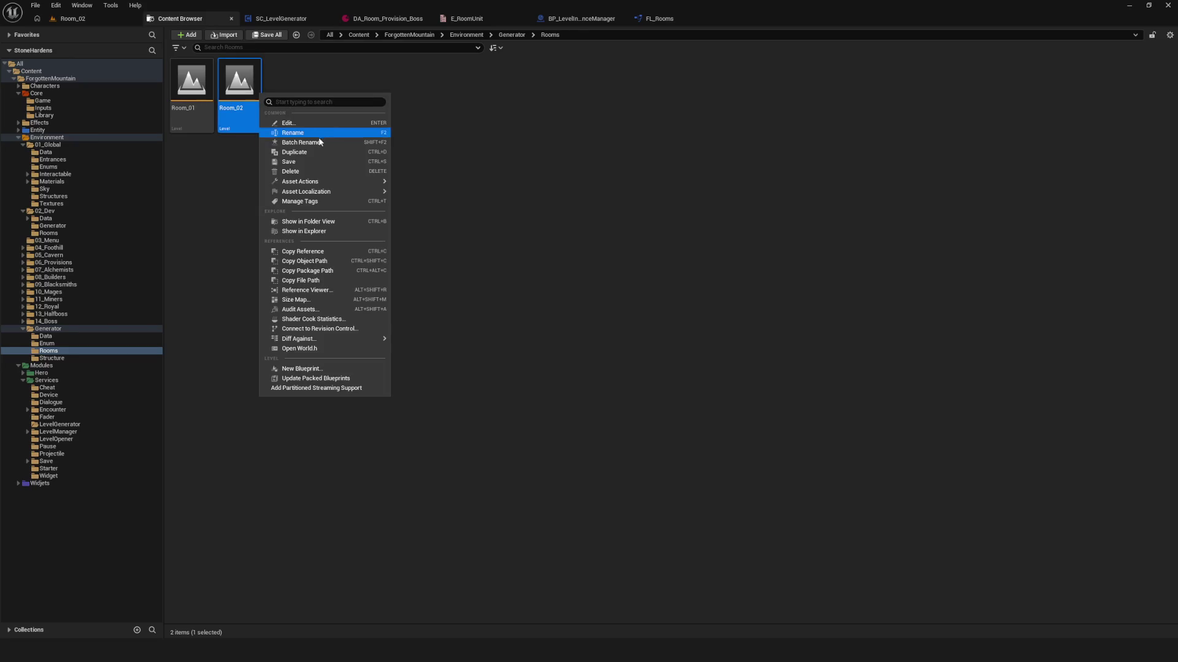
- Duplicate Room_02 as Room_03 and set its text actor to 03
click(305, 152)
key(Return)
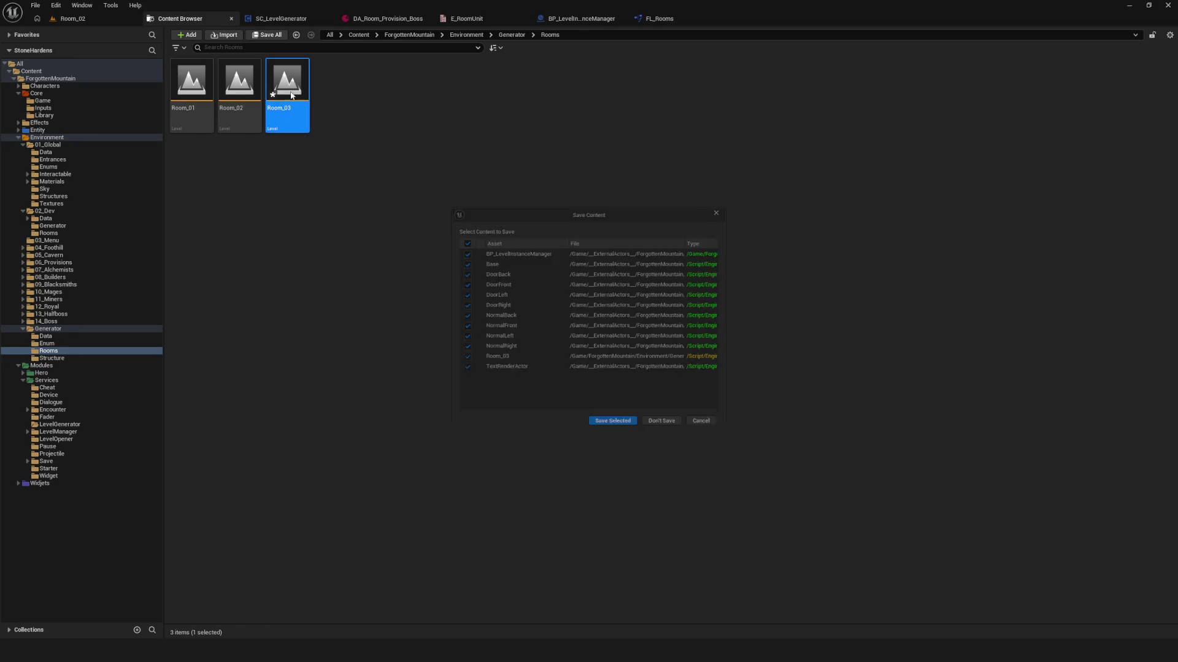
double_click(289, 92)
click(610, 430)
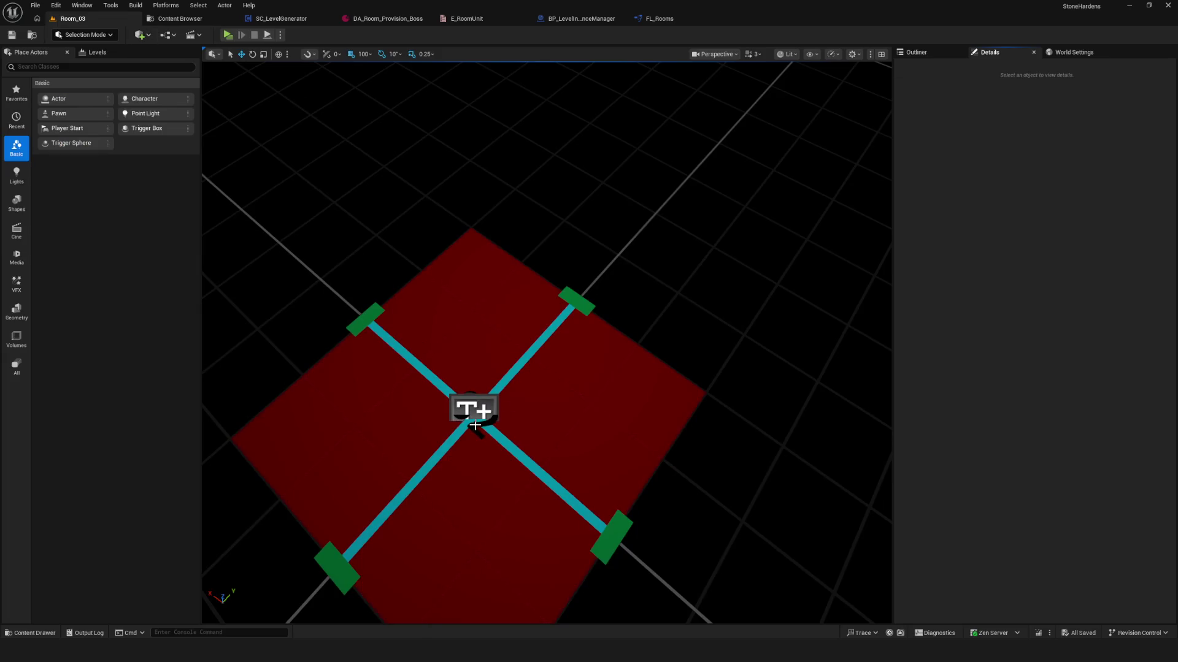
click(475, 425)
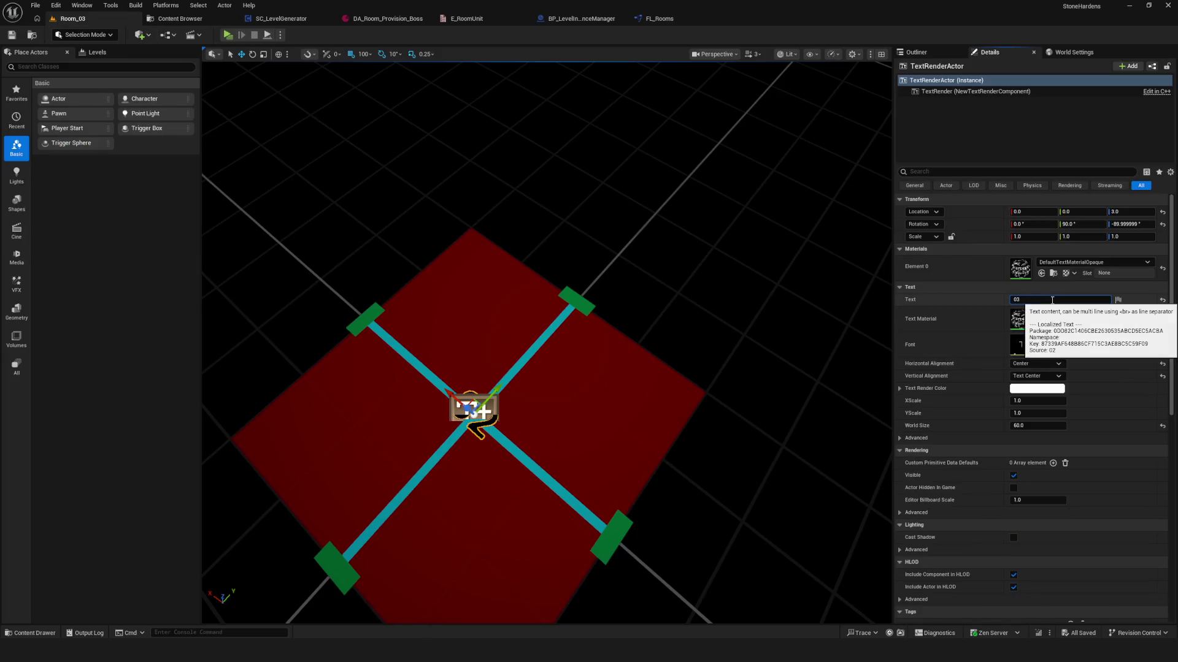
click(748, 337)
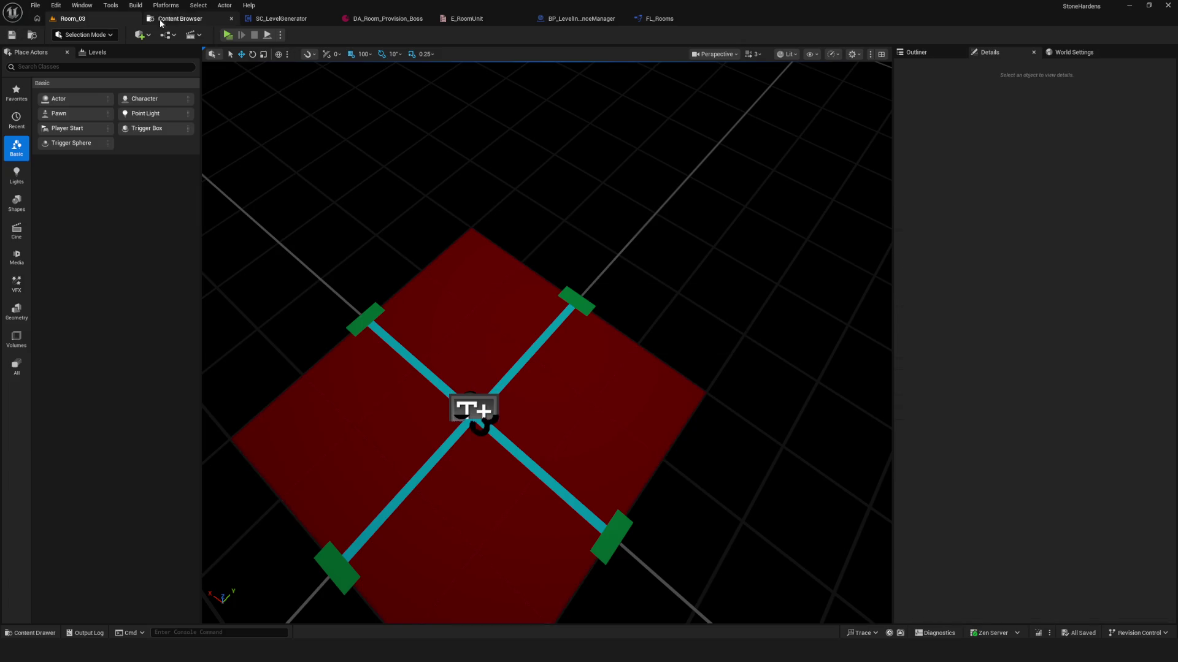
click(180, 18)
- Duplicate Room_03 as Room_04 and renumber its text actor to match
right_click(282, 81)
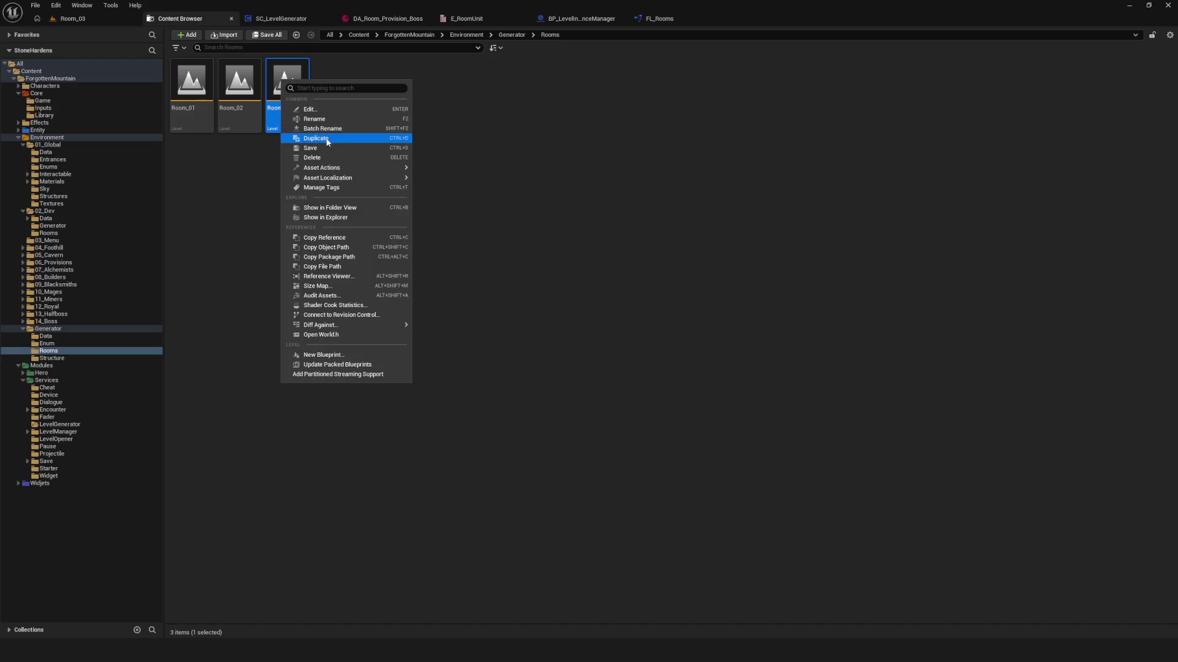
click(331, 139)
click(343, 110)
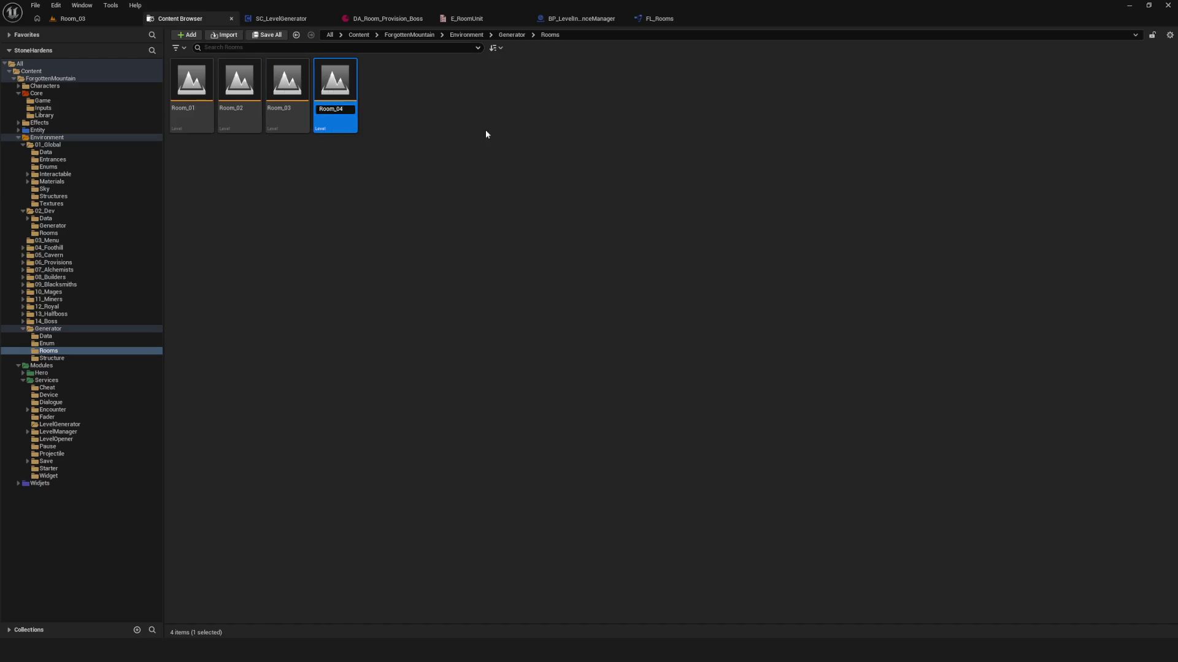
double_click(331, 89)
click(656, 428)
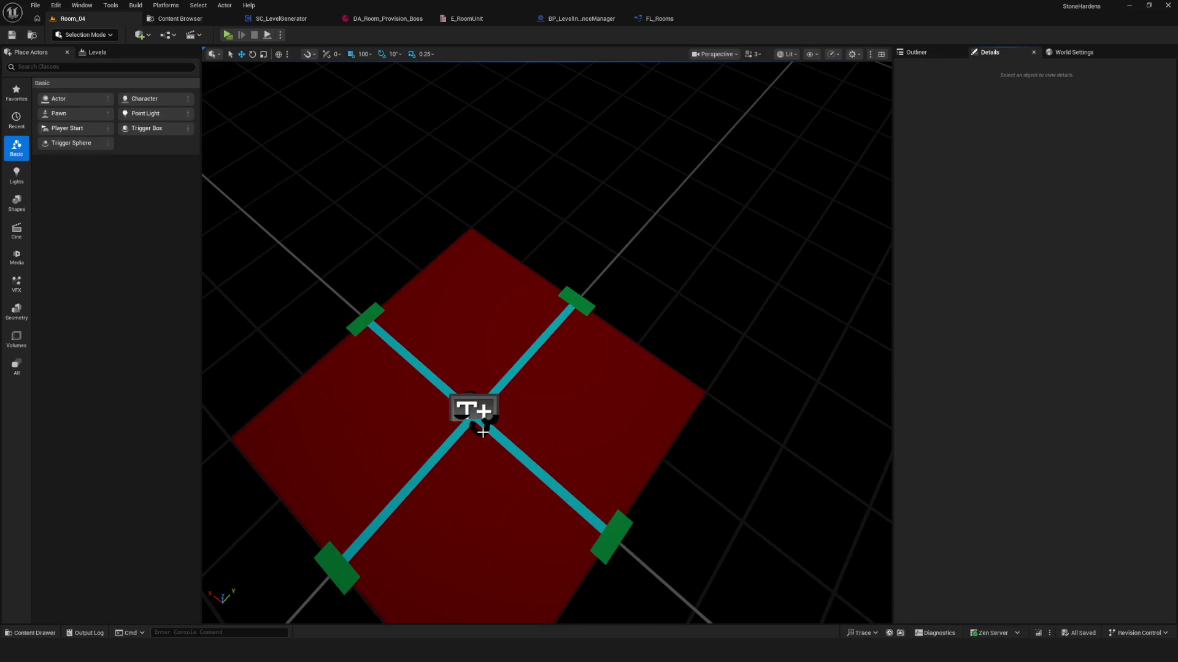
click(482, 432)
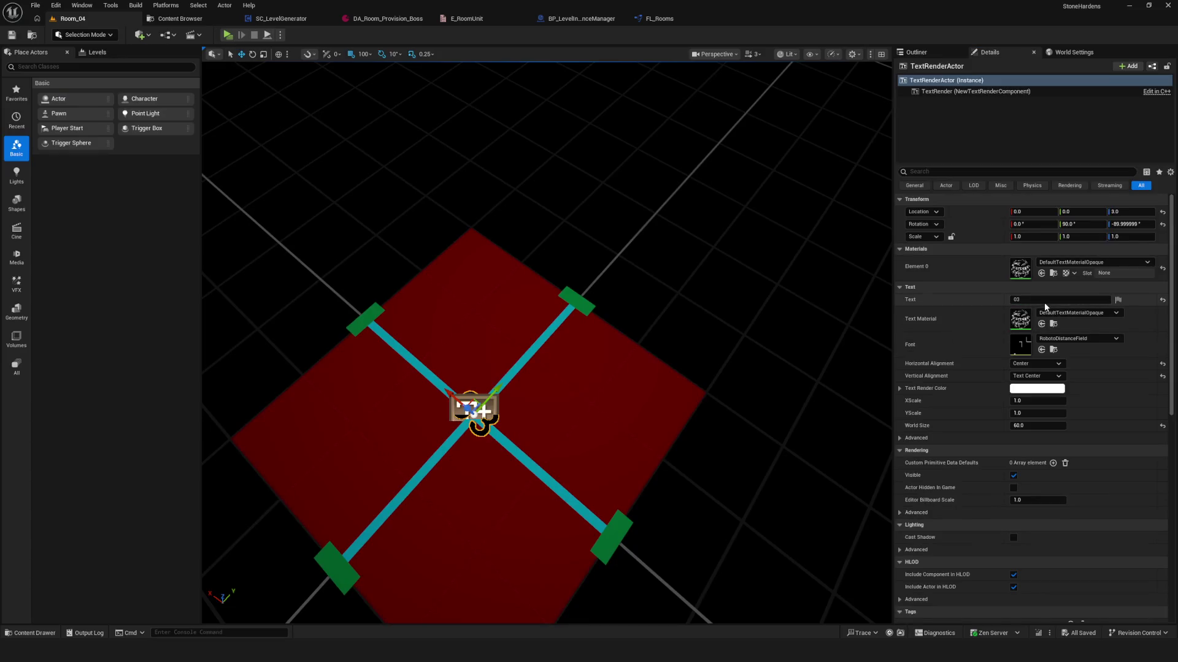
key(BackSpace)
click(342, 128)
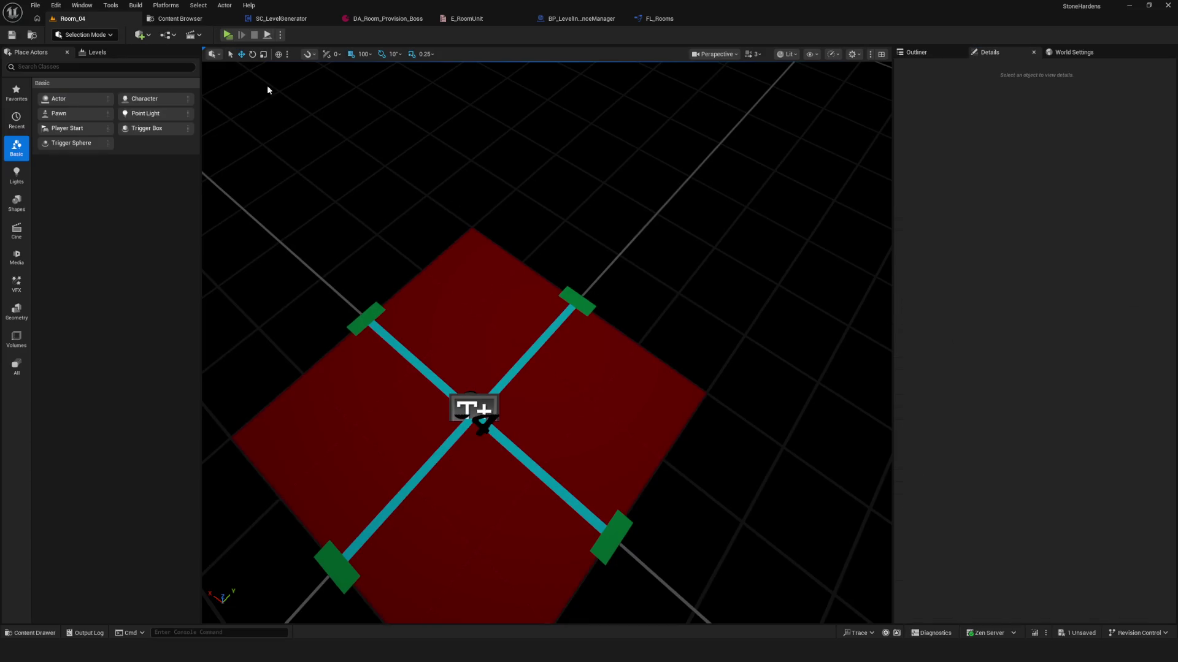
click(34, 37)
- Duplicate Room_04 as Room_05 and set its text actor to 05
right_click(350, 95)
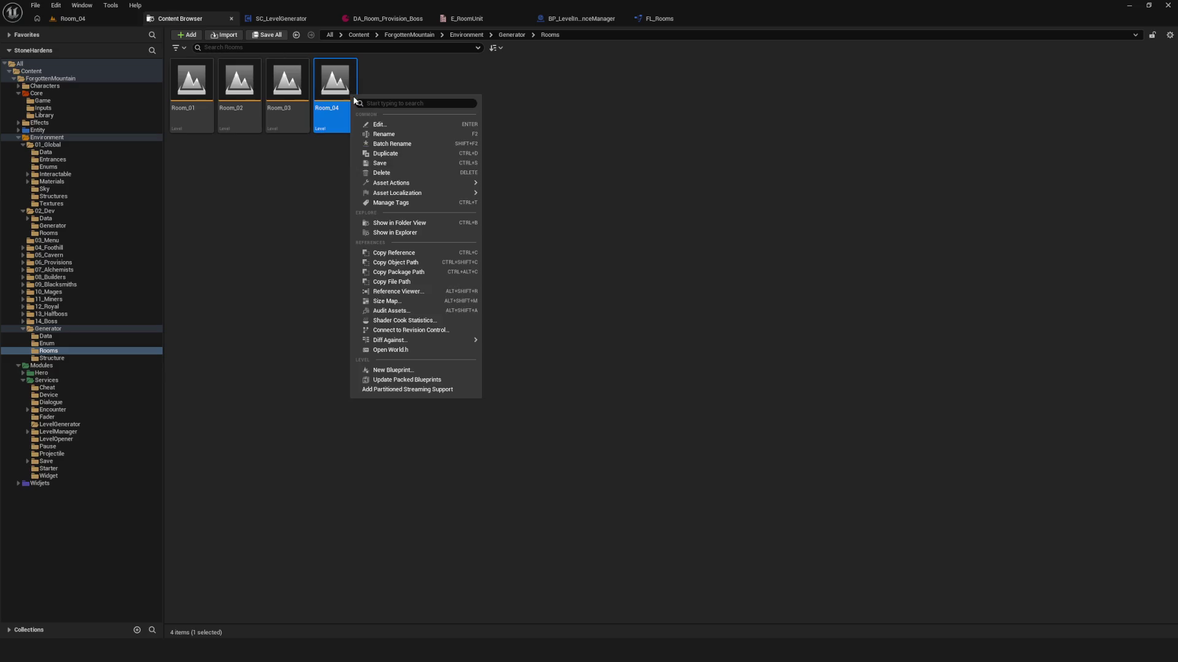
click(406, 154)
key(Return)
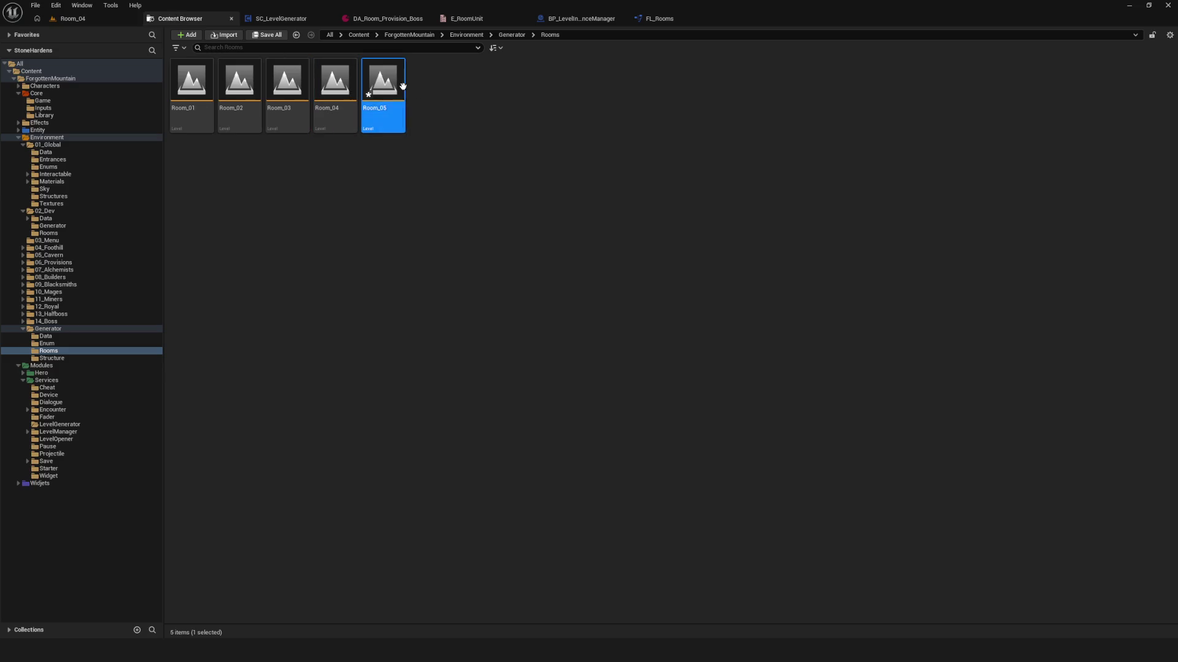
click(603, 429)
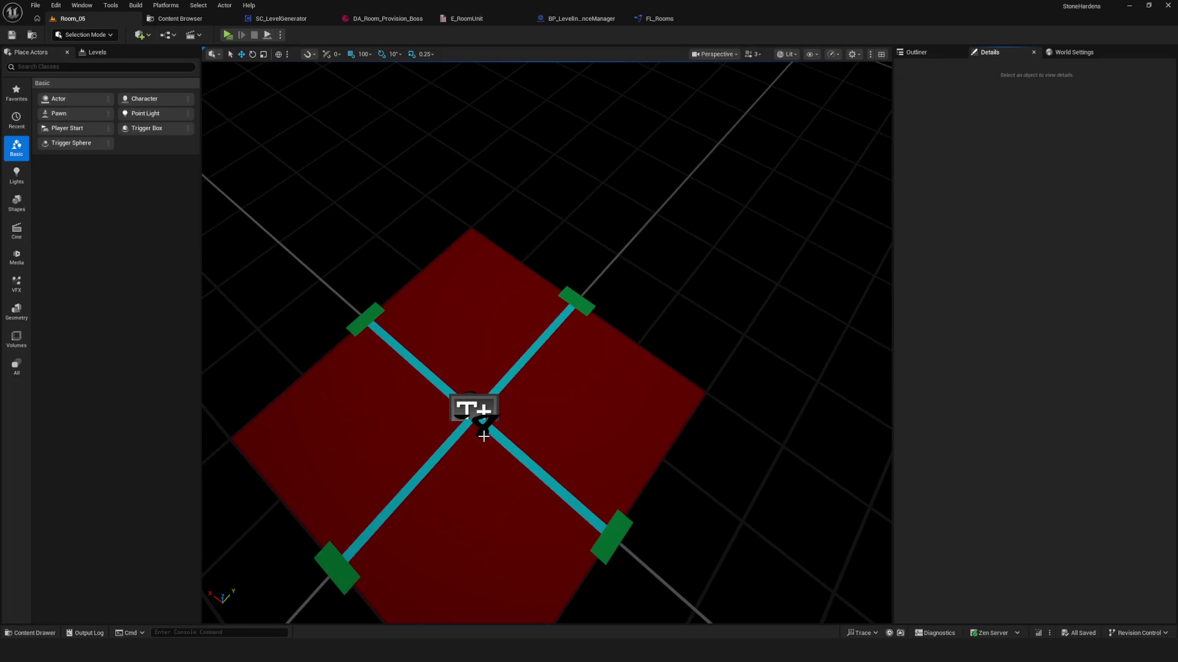
click(483, 436)
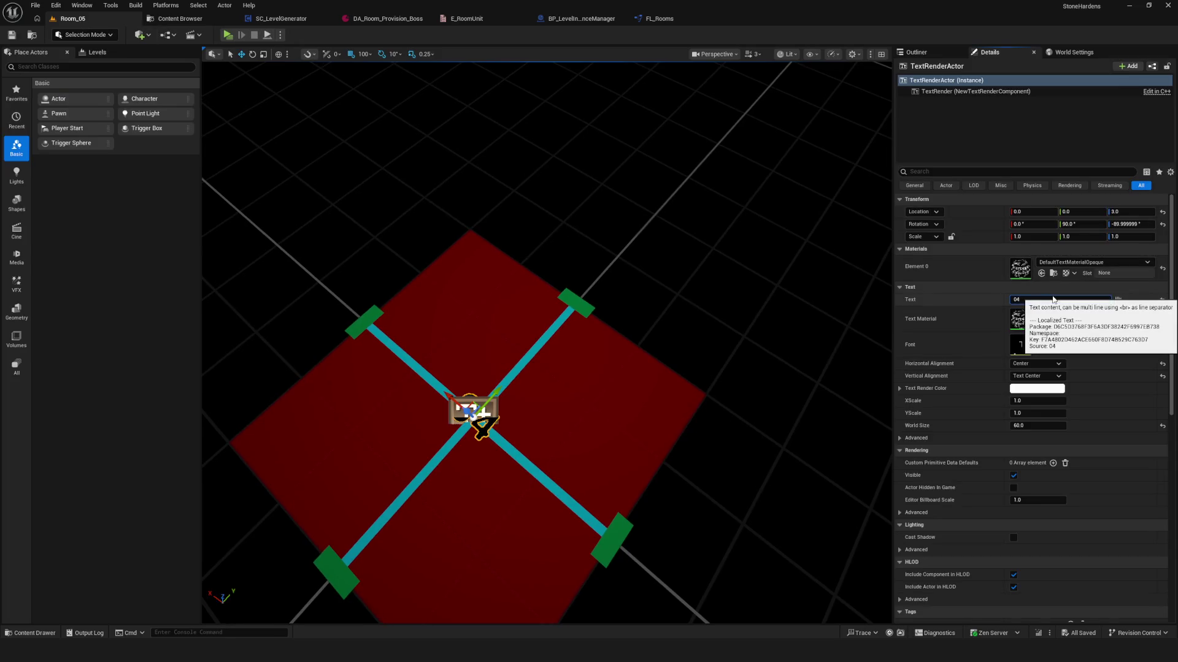
click(353, 109)
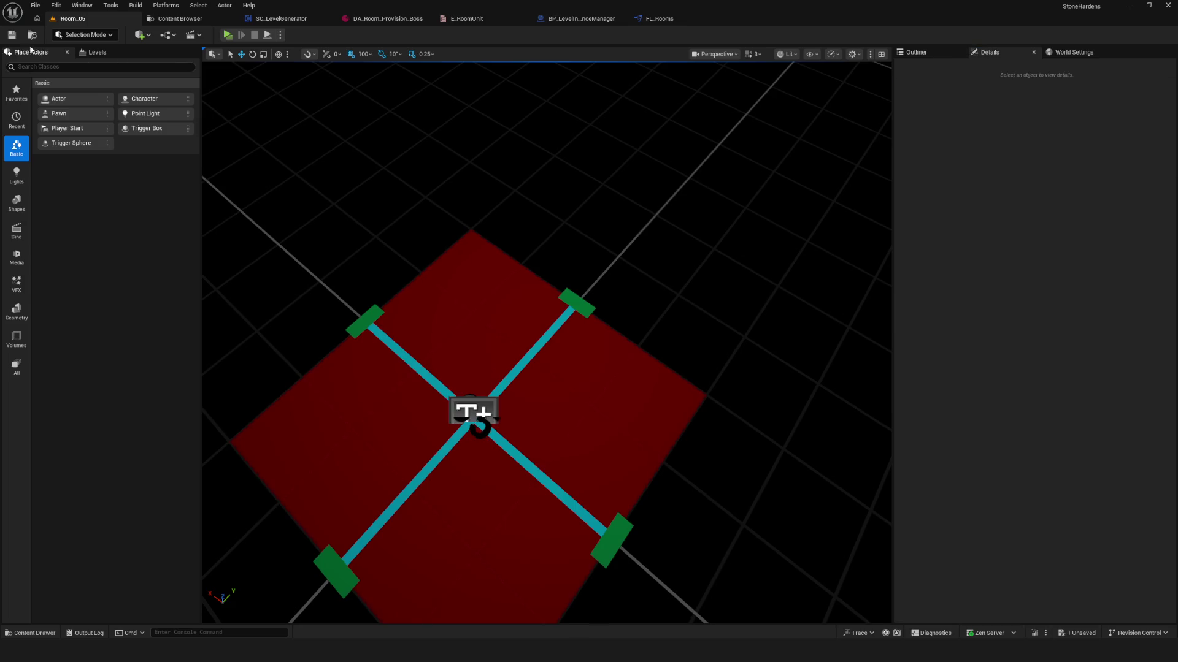
click(180, 18)
click(527, 163)
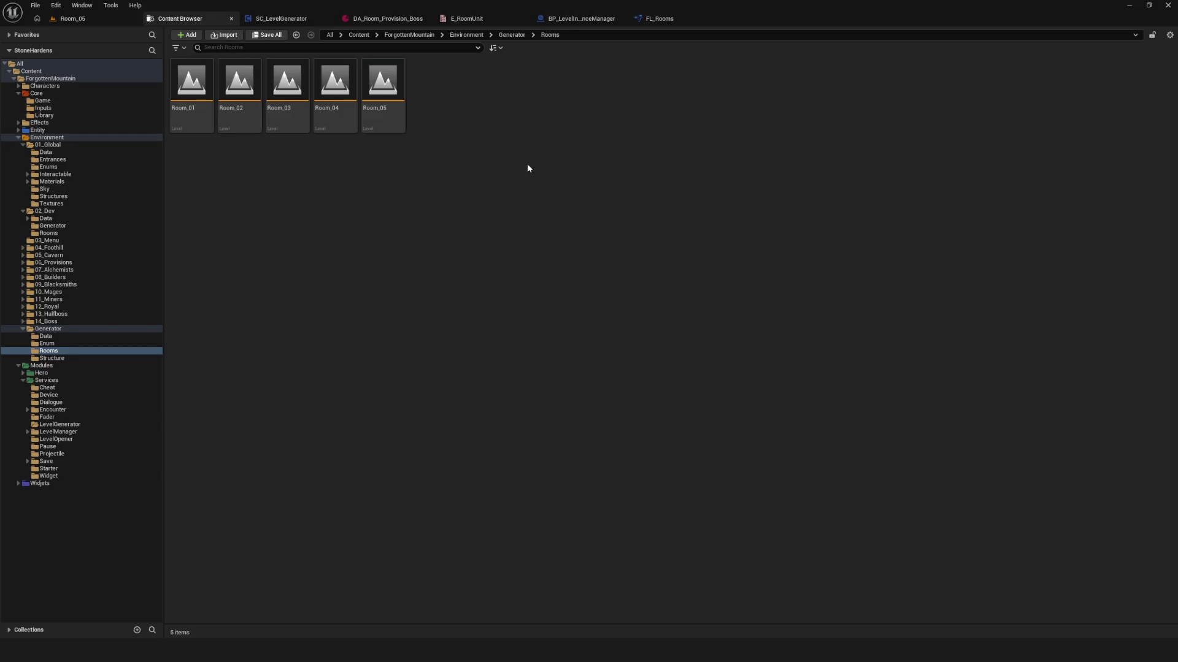
- Duplicate Room_05 as Room_06, set its text actor to 06, and save
right_click(374, 77)
click(462, 136)
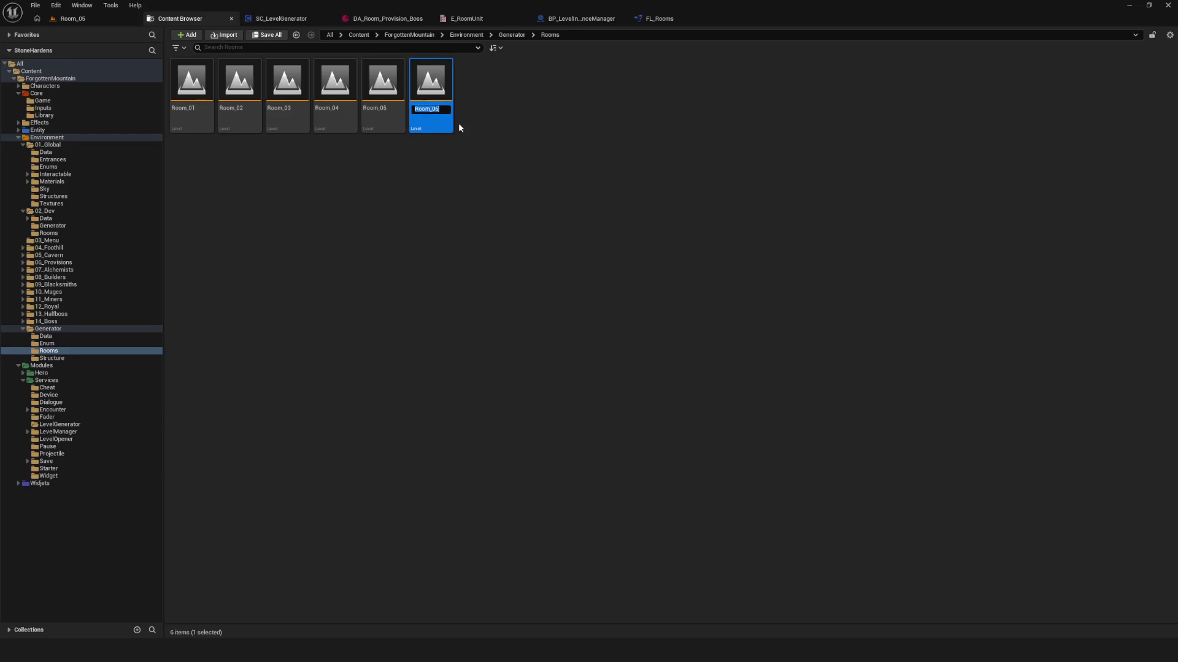
key(Return)
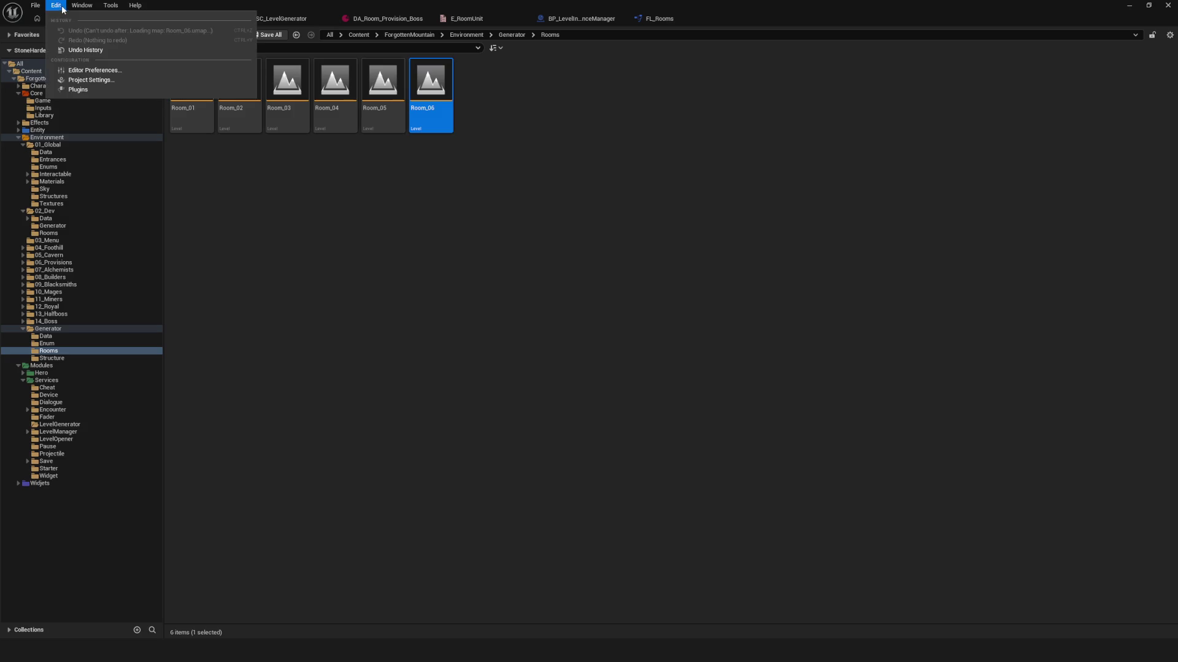
click(59, 19)
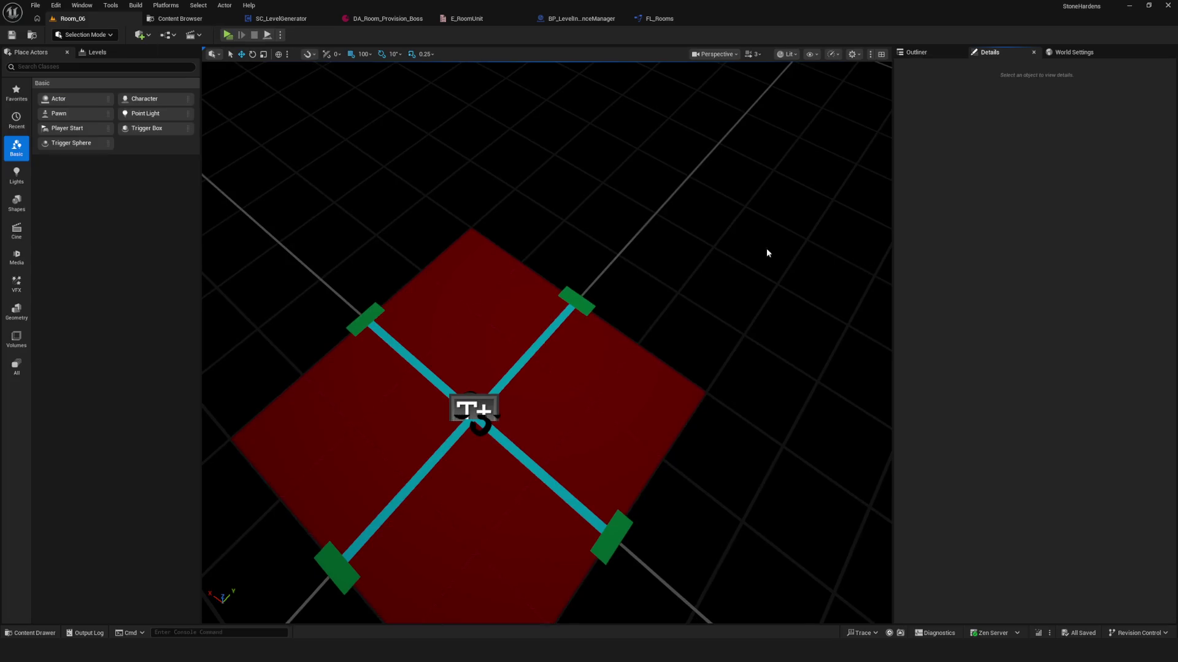
click(482, 428)
click(1066, 300)
text(06)
key(Return)
click(12, 35)
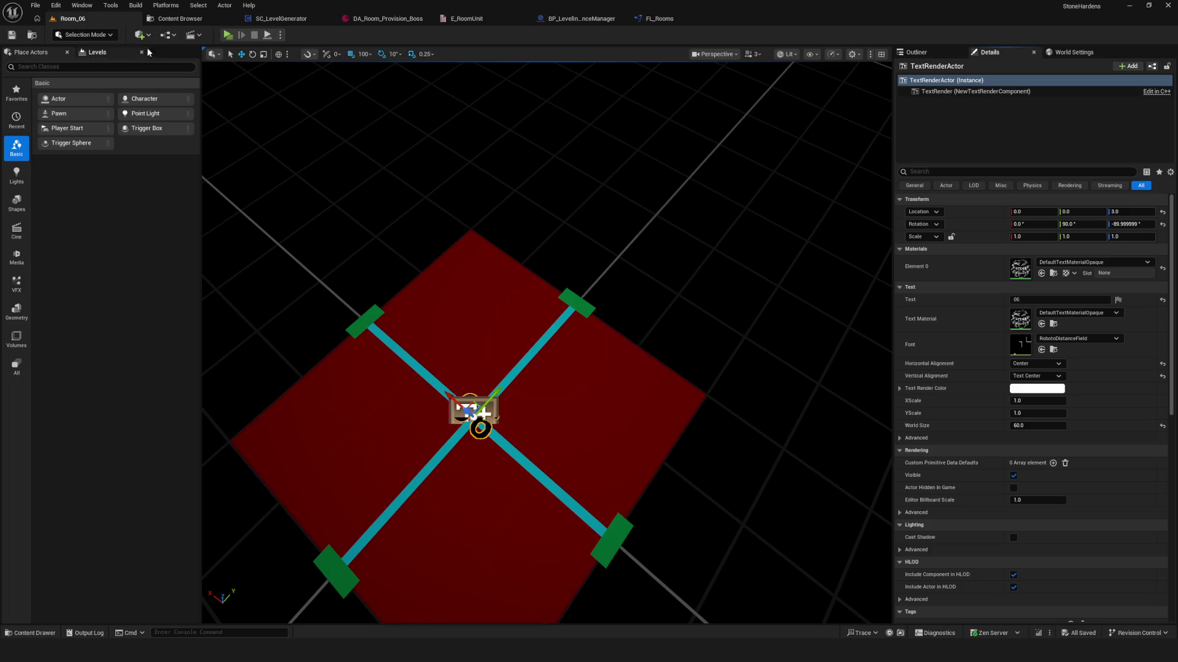
click(180, 18)
- Duplicate Room_06 as a new Room_07 level
click(423, 142)
right_click(425, 92)
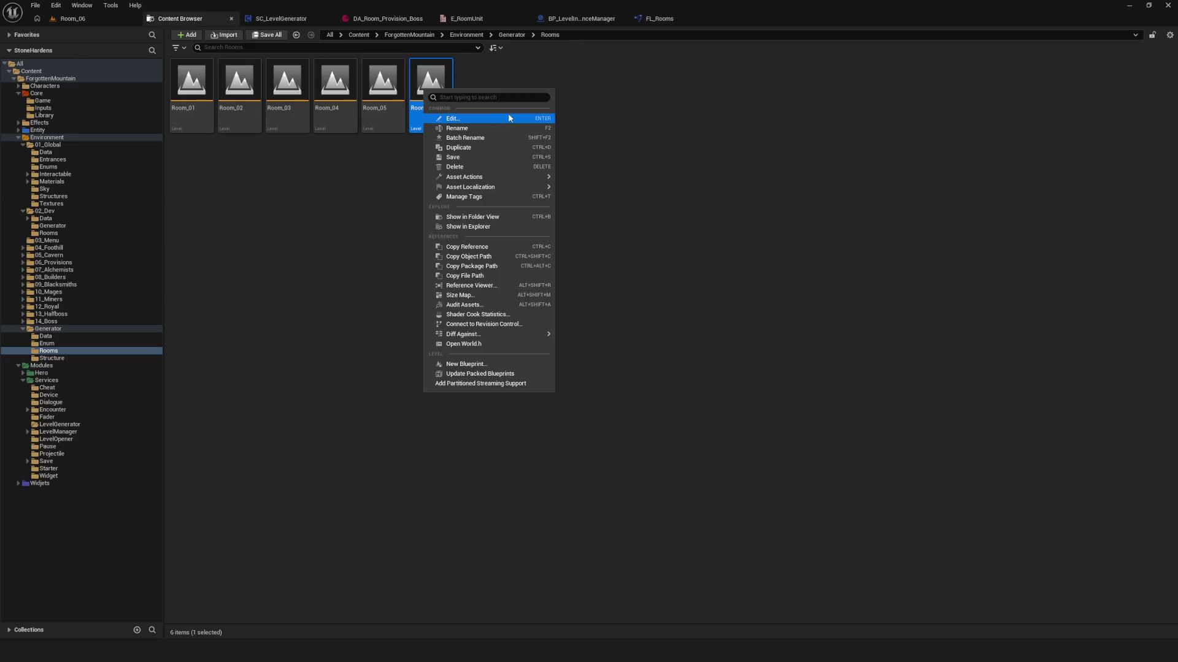
click(482, 148)
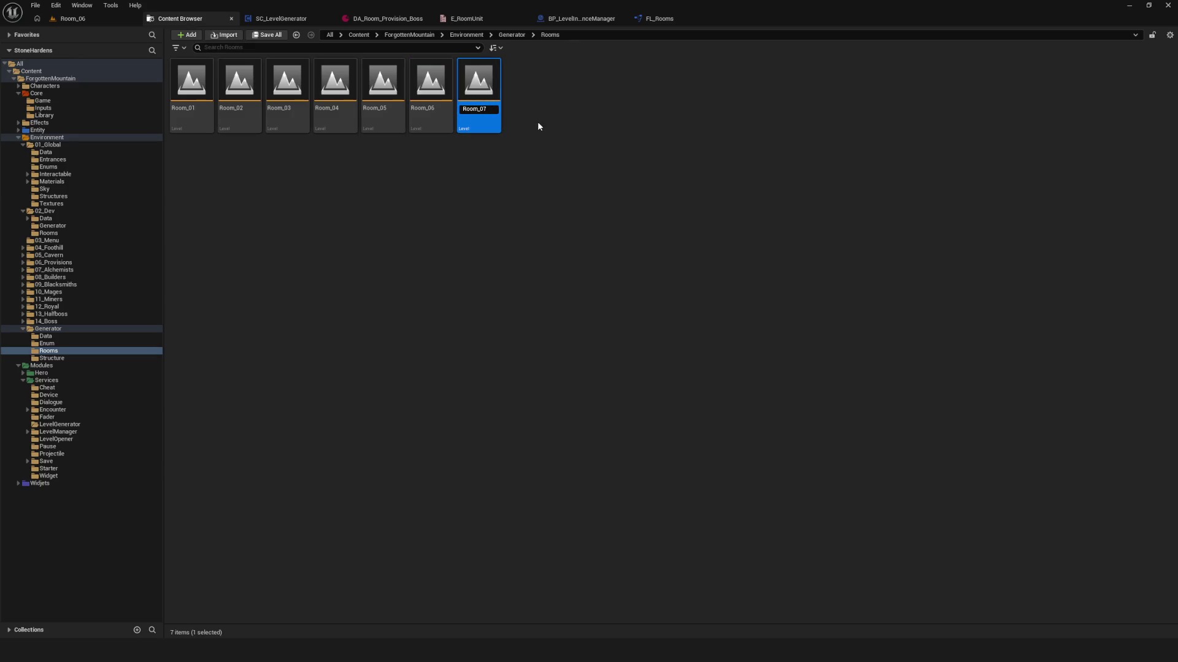
key(Return)
click(478, 153)
click(478, 86)
click(665, 93)
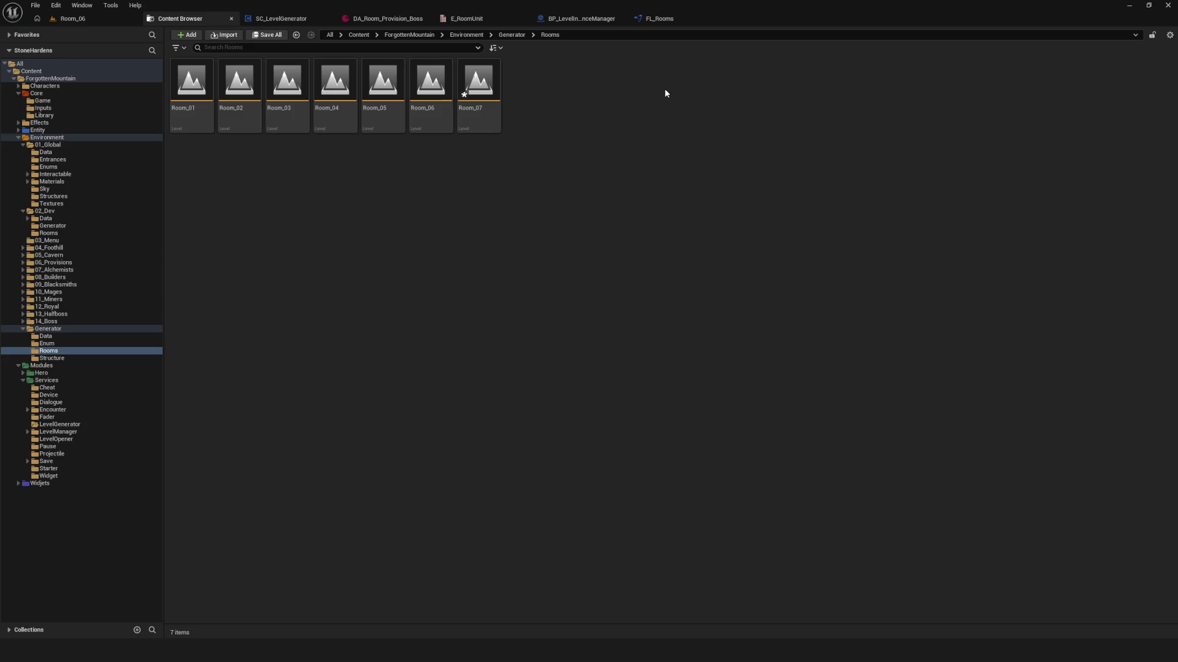
click(239, 83)
- Try deleting Room_02–Room_07, which is blocked by the open-level warning
shift+click(478, 83)
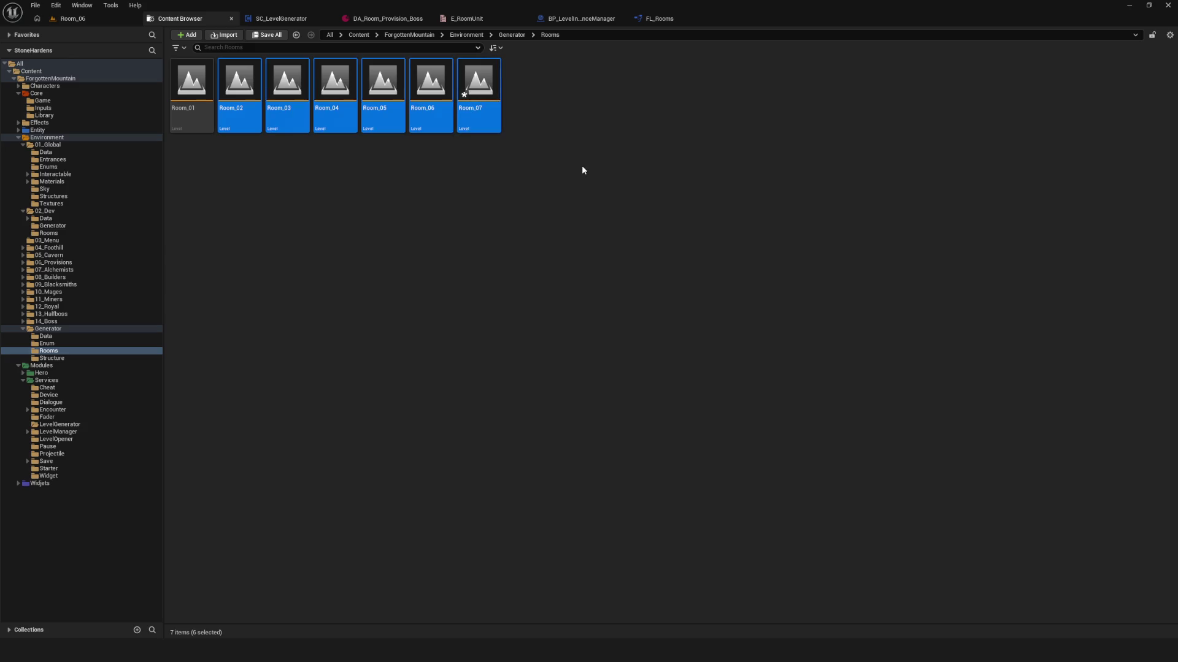
key(Delete)
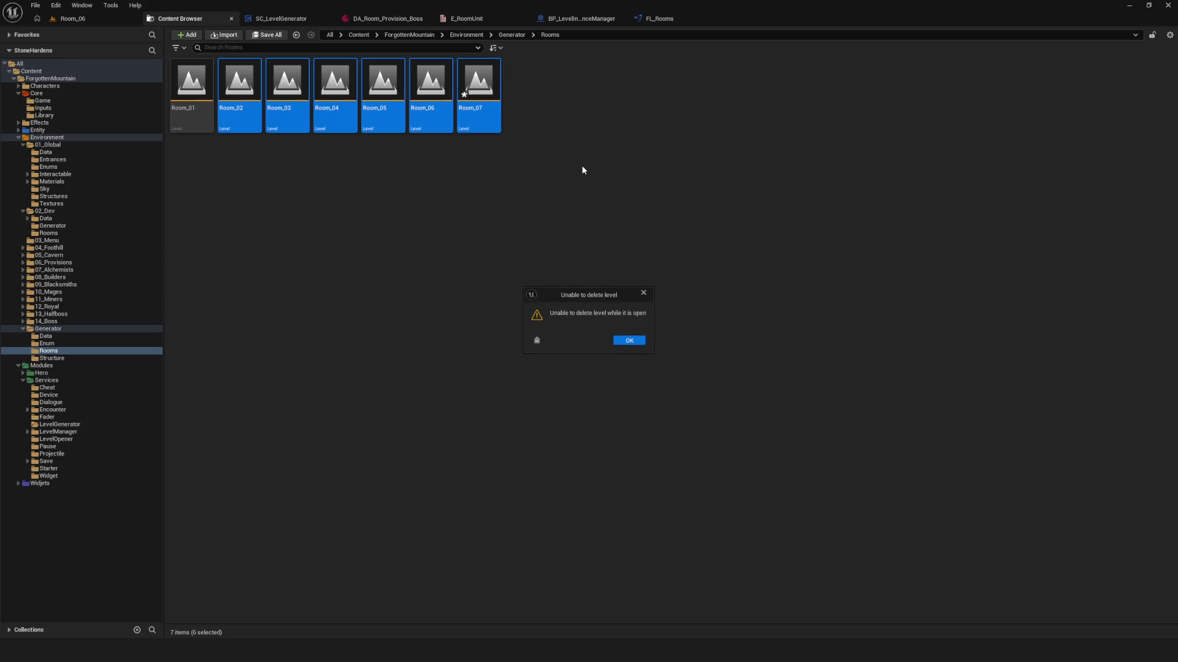
click(621, 342)
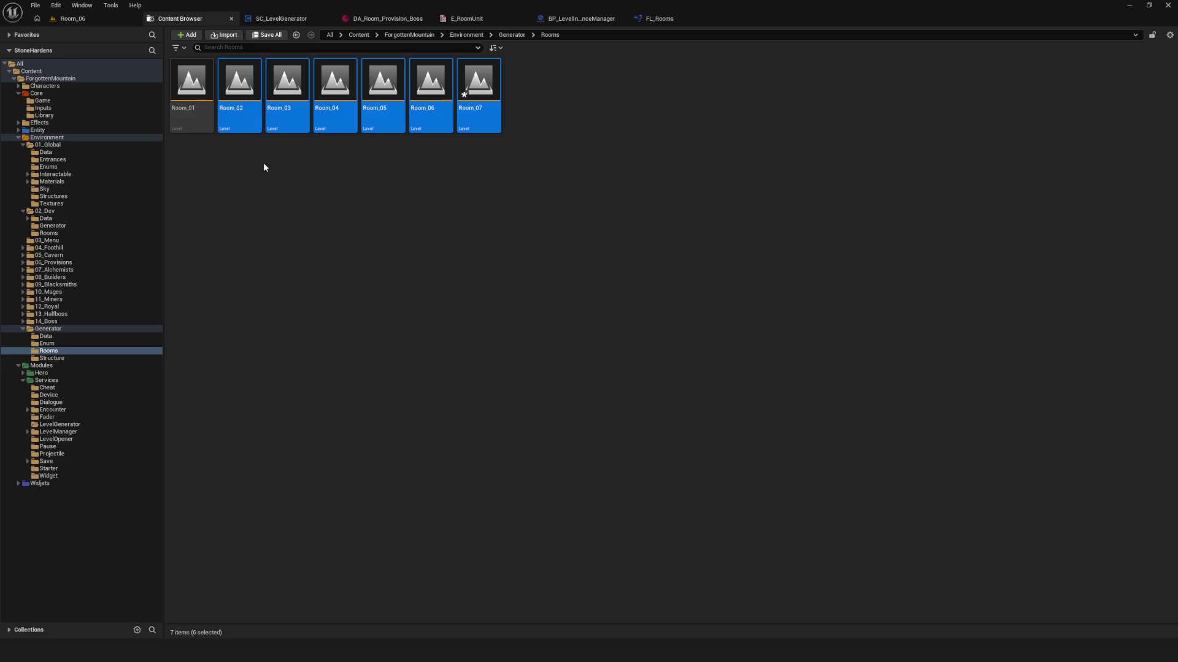
click(344, 189)
click(229, 116)
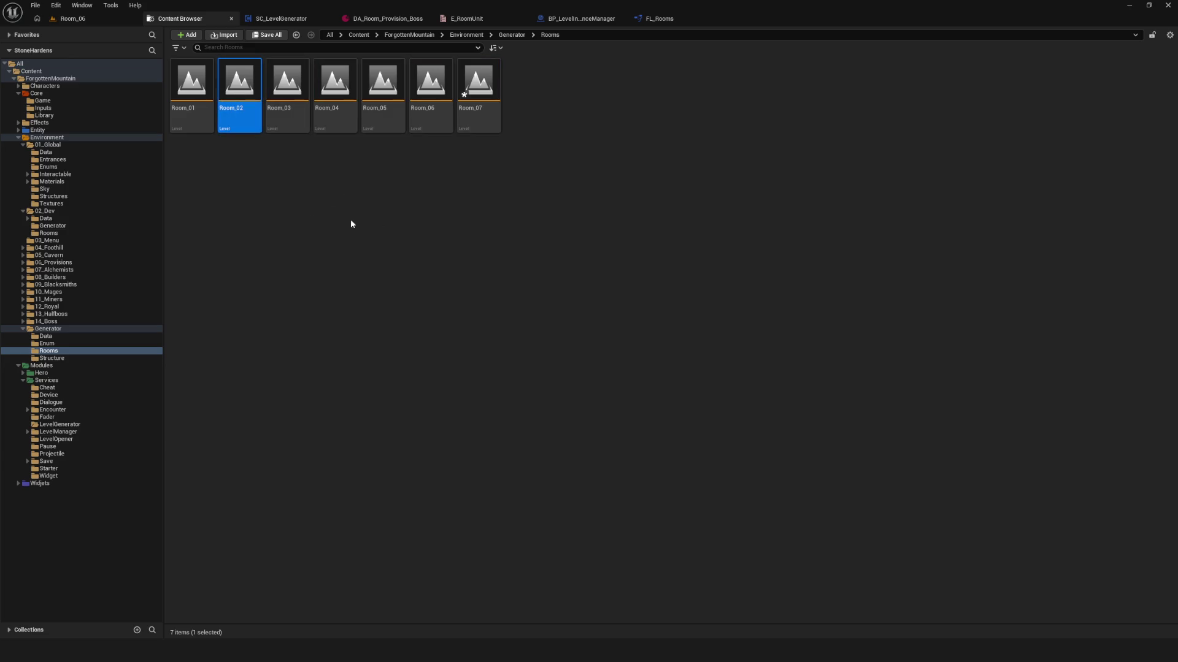
- Open Room_01, then delete the six levels Room_02 through Room_07
double_click(192, 92)
click(615, 433)
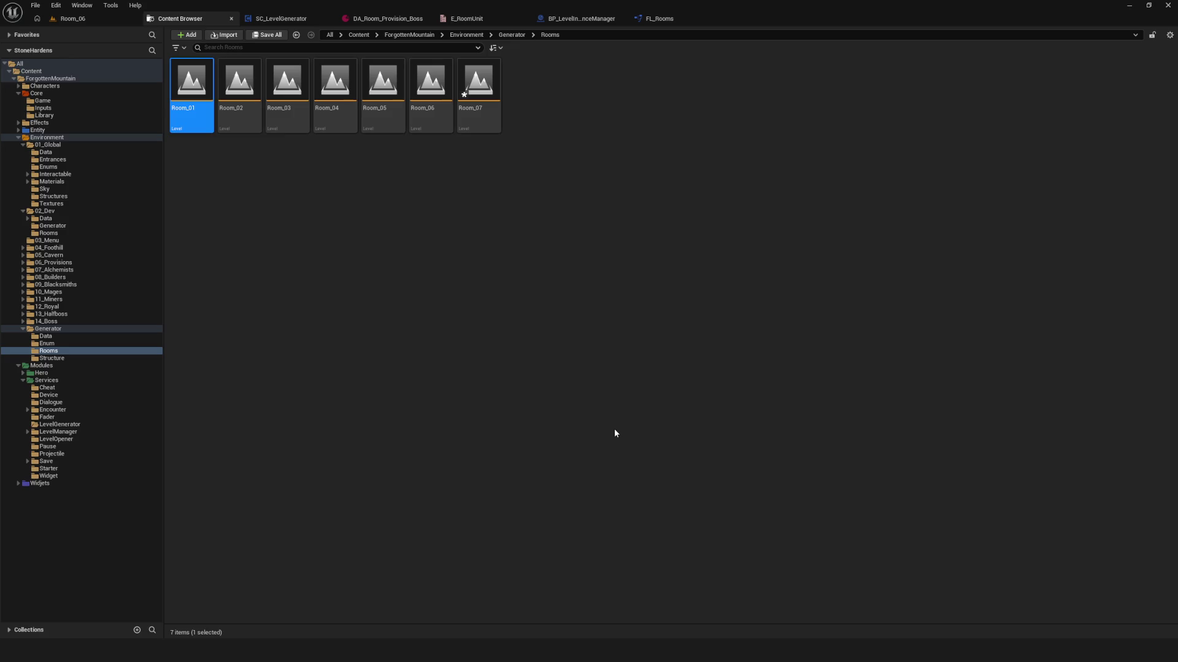
click(239, 92)
shift+click(479, 92)
key(Delete)
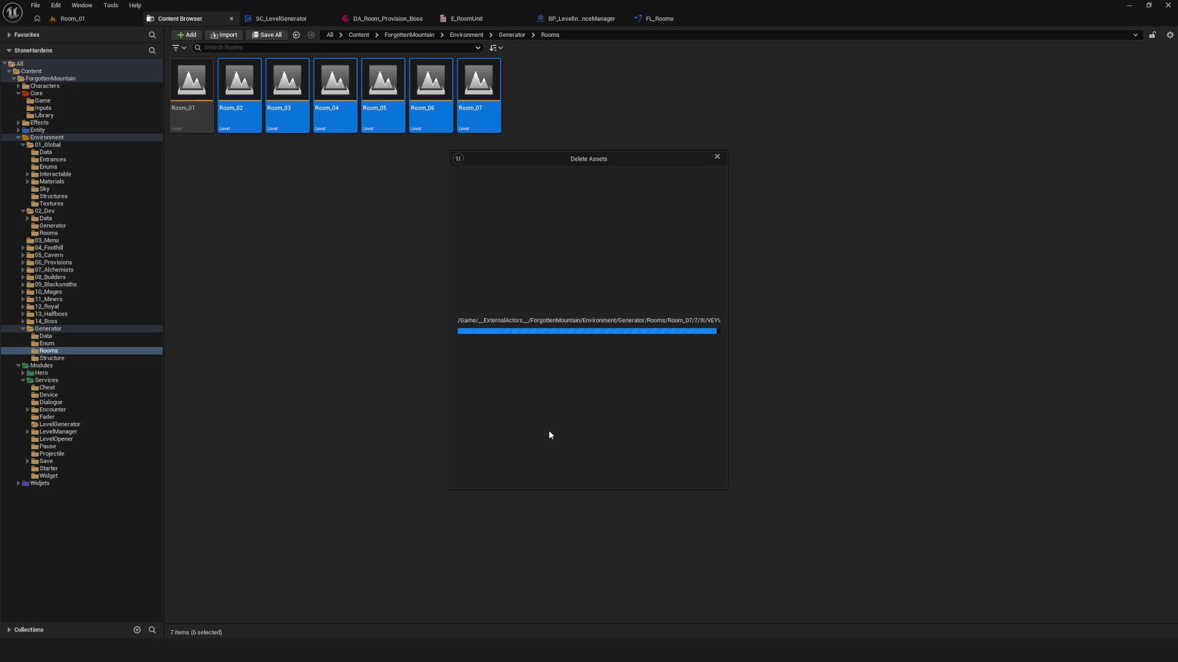
click(529, 475)
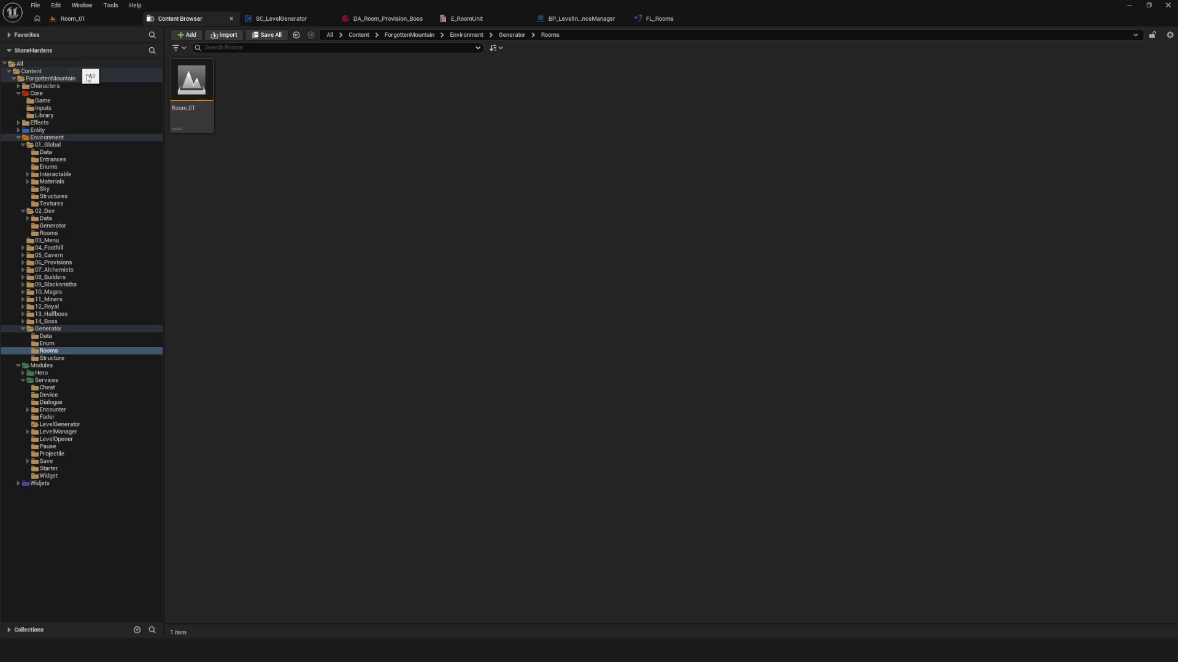
click(70, 18)
- Orbit around Room_01's red floor tile and show its list of actors
drag(502, 321, 512, 305)
scroll(503, 320, up, 5)
scroll(503, 320, down, 5)
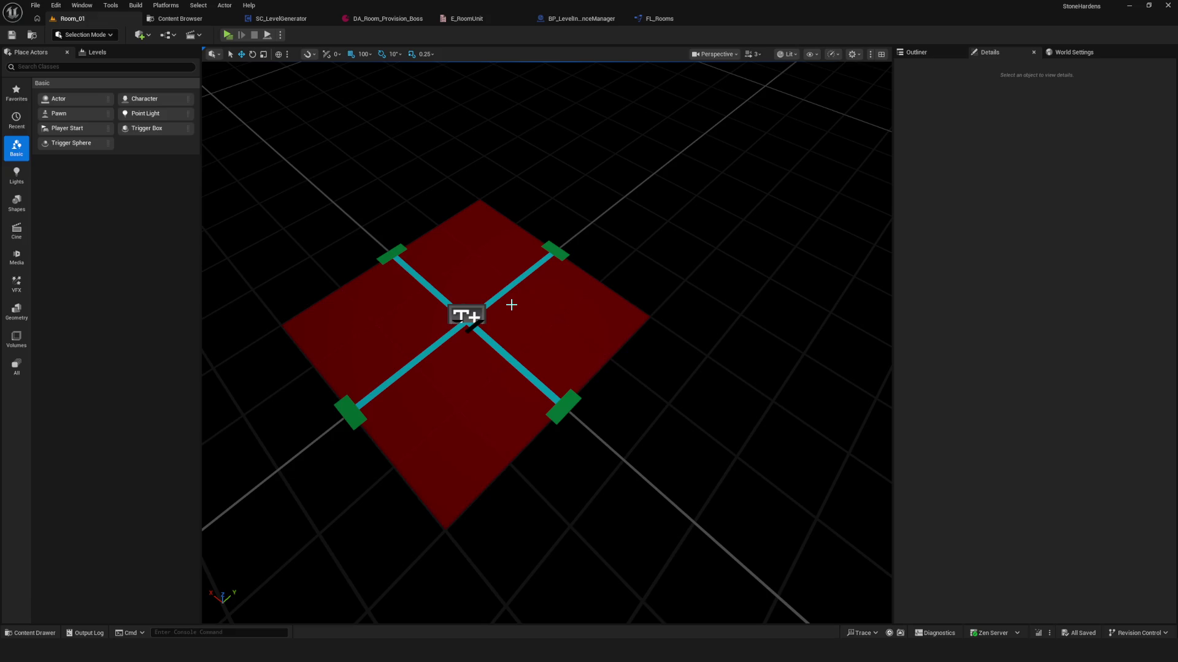
click(908, 53)
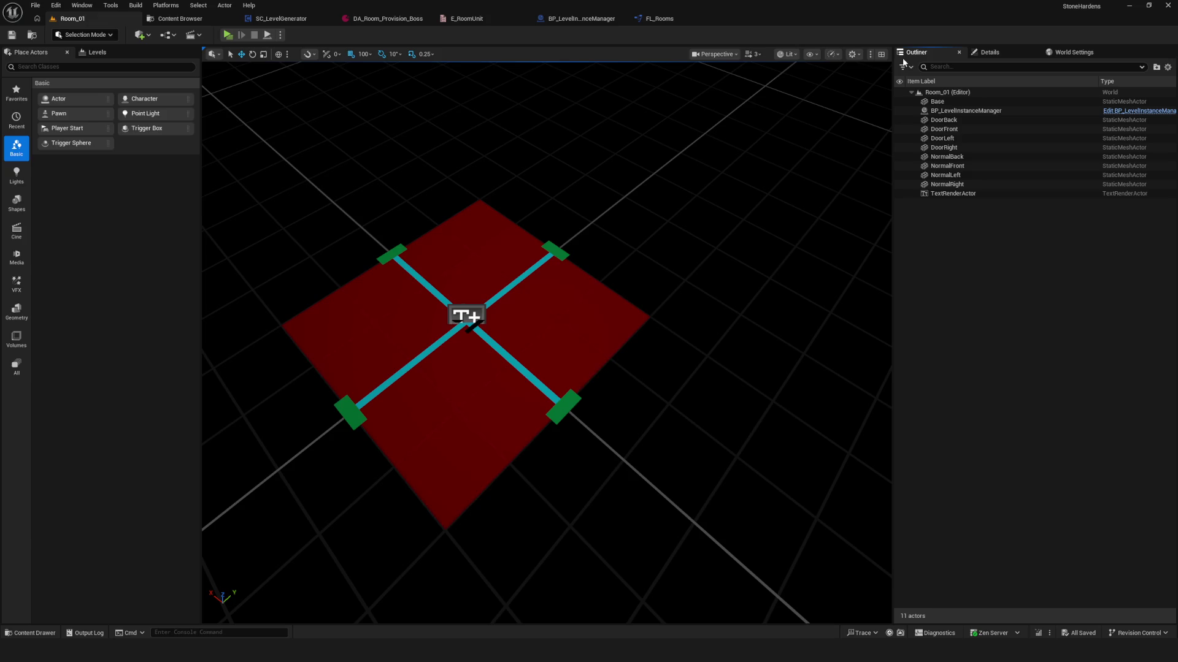
- Delete the actors from DoorBack through TextRenderActor, confirming for all referenced actors
click(944, 119)
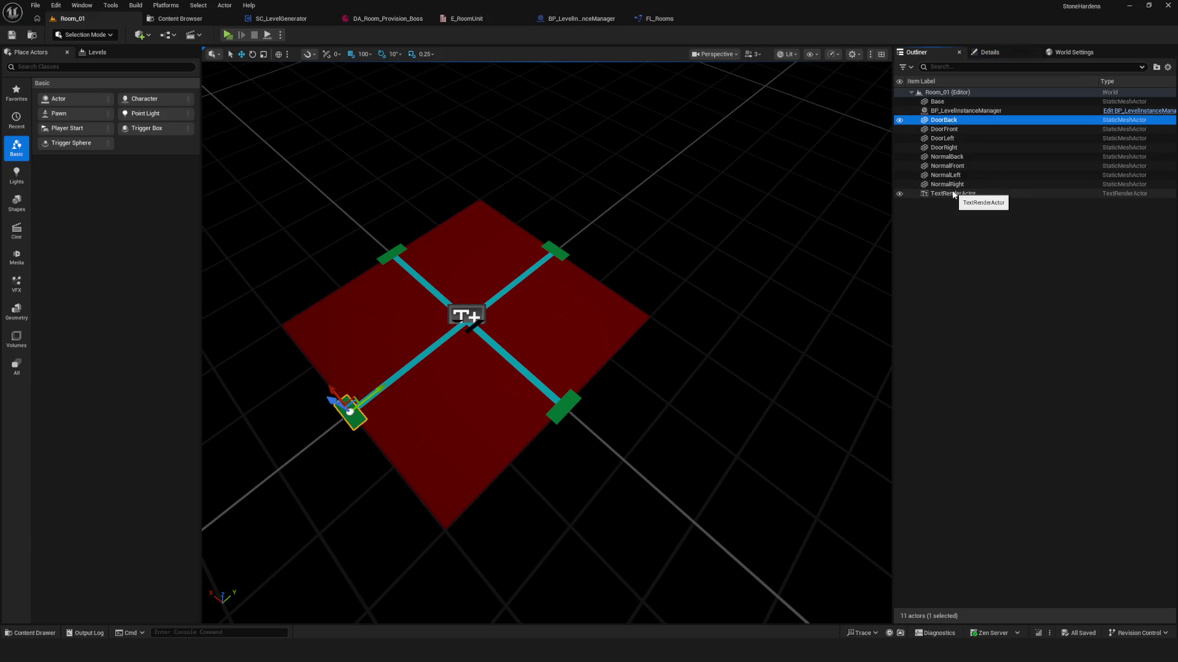
shift+click(1023, 195)
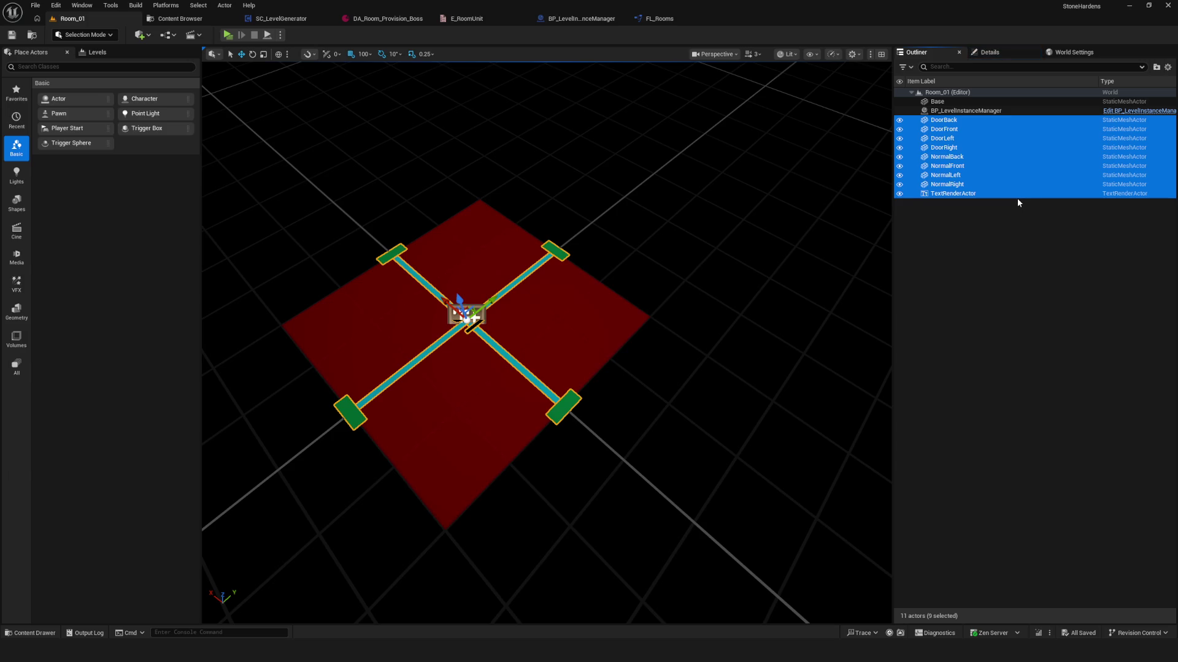
key(Delete)
click(678, 355)
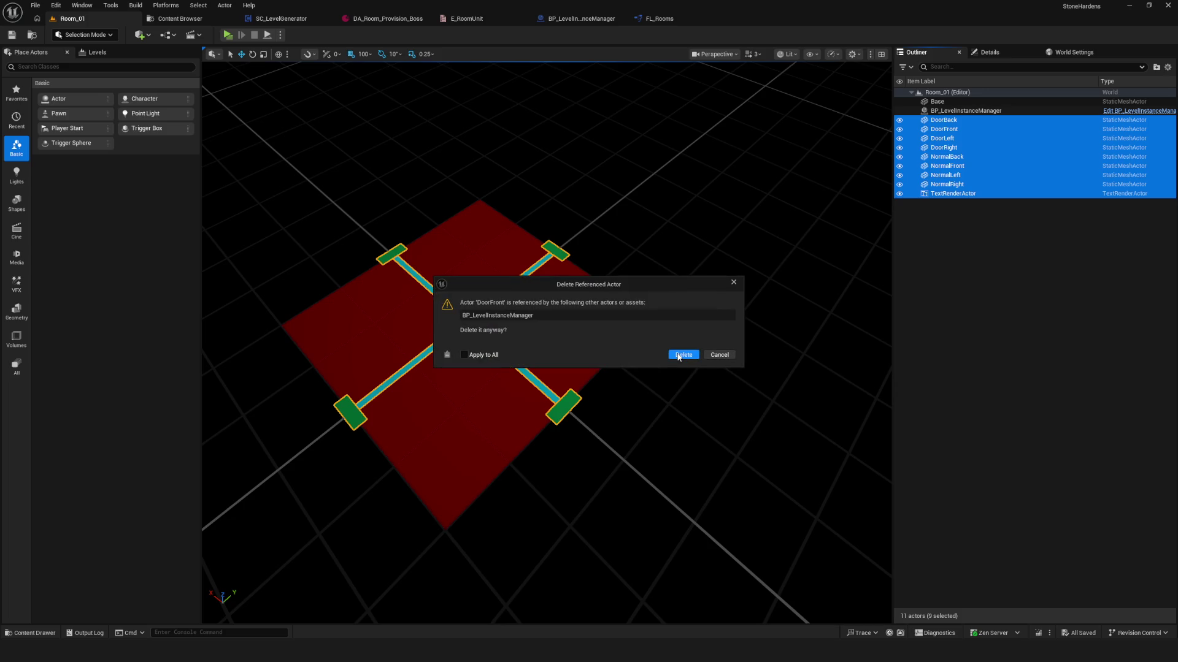
click(679, 355)
click(679, 356)
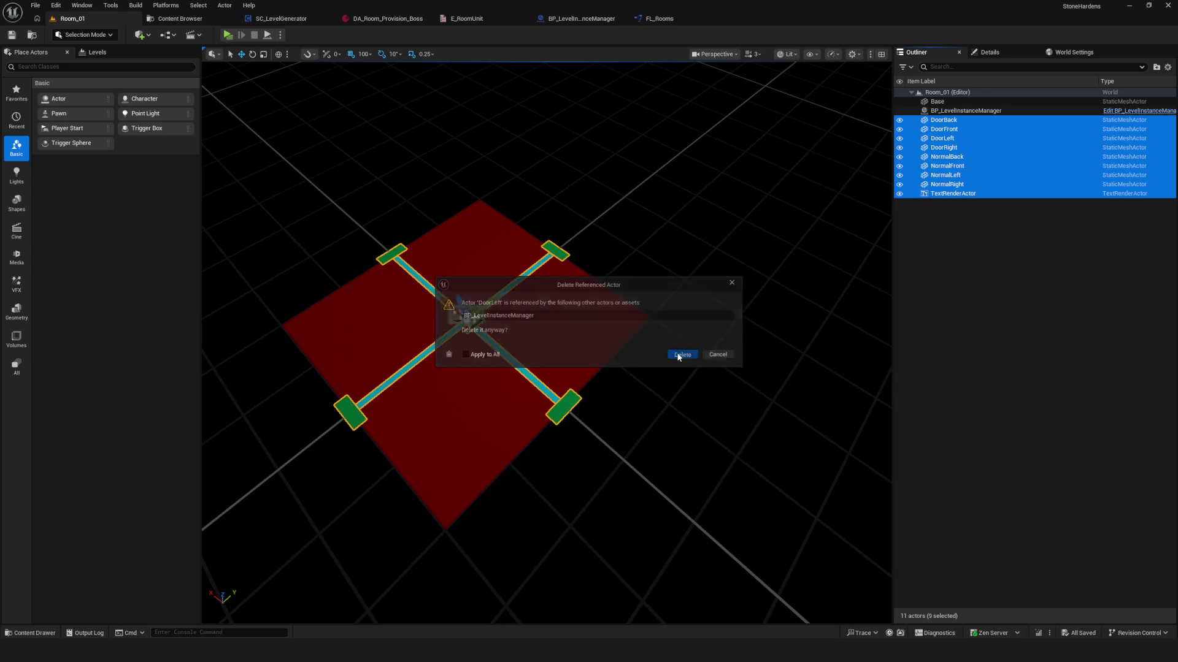
click(688, 356)
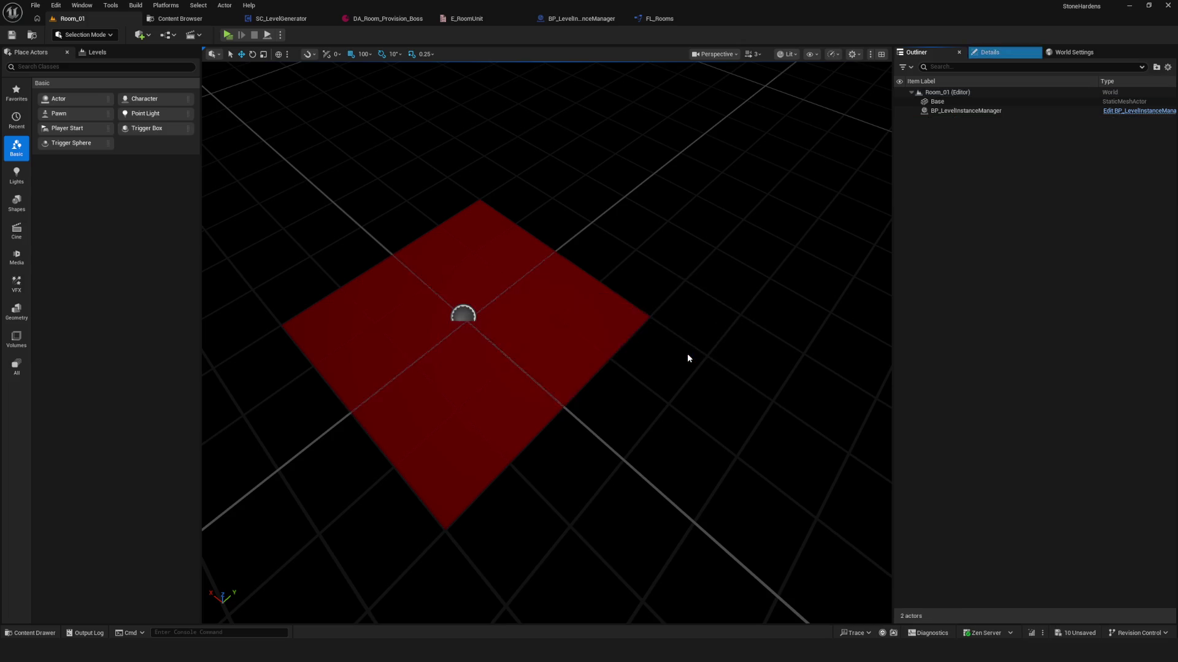
- Delete the Base floor actor and save Room_01
click(1014, 103)
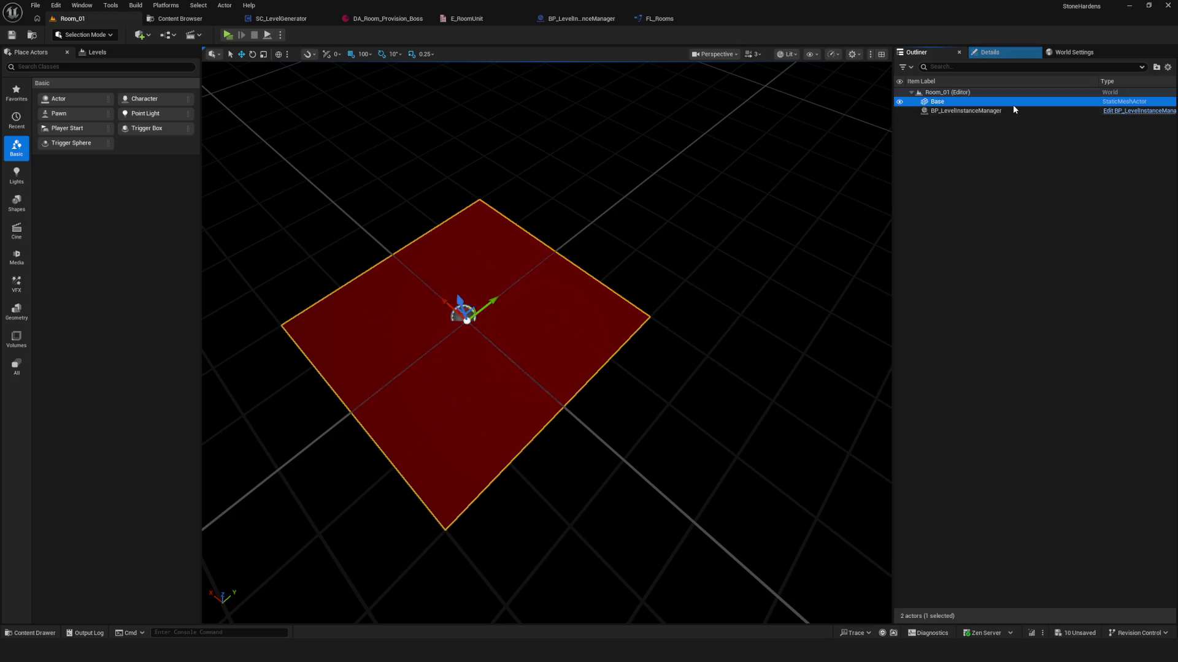
key(Delete)
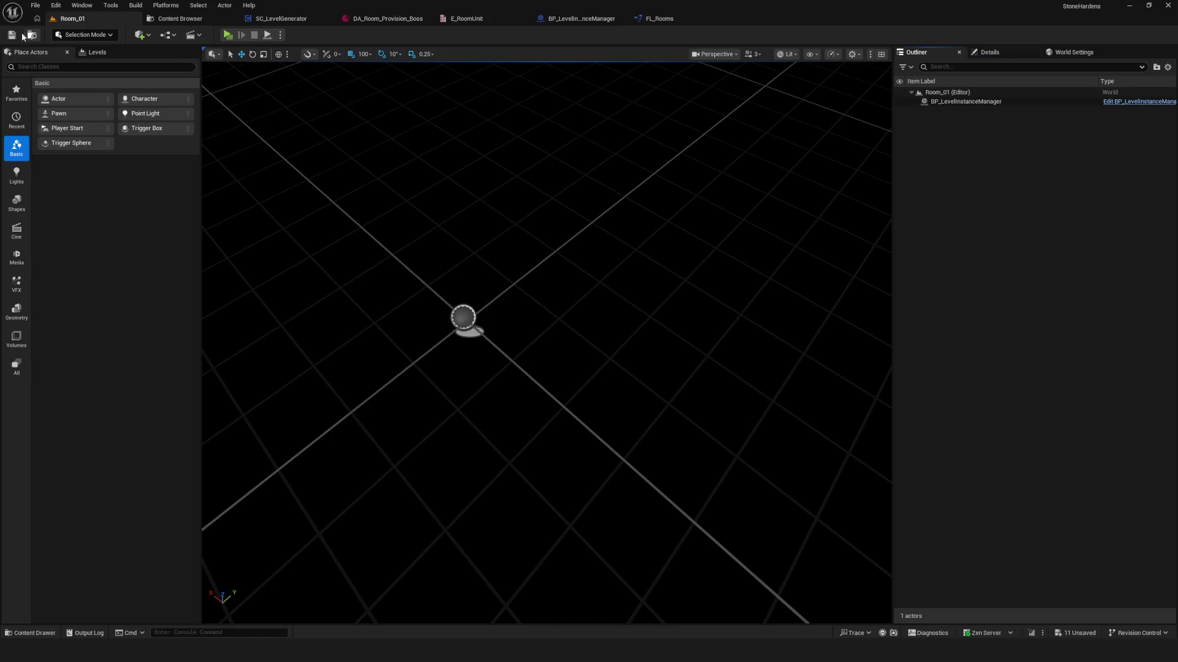
click(11, 34)
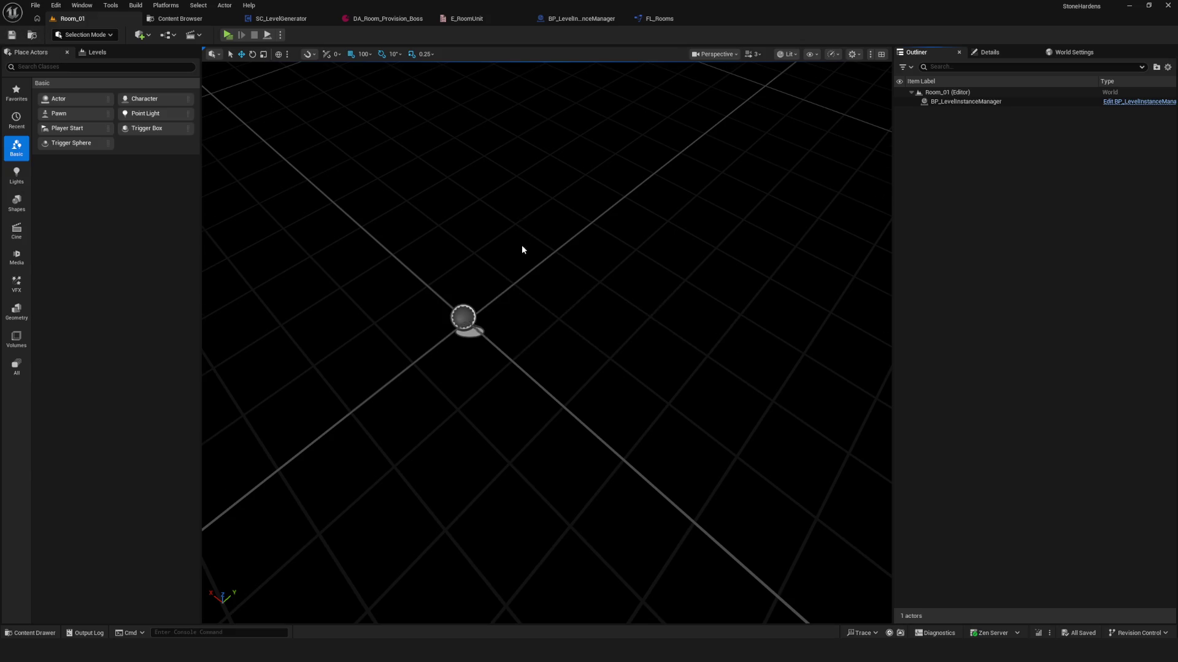
- Undo the Base floor deletion so the red floor returns
drag(524, 242, 526, 250)
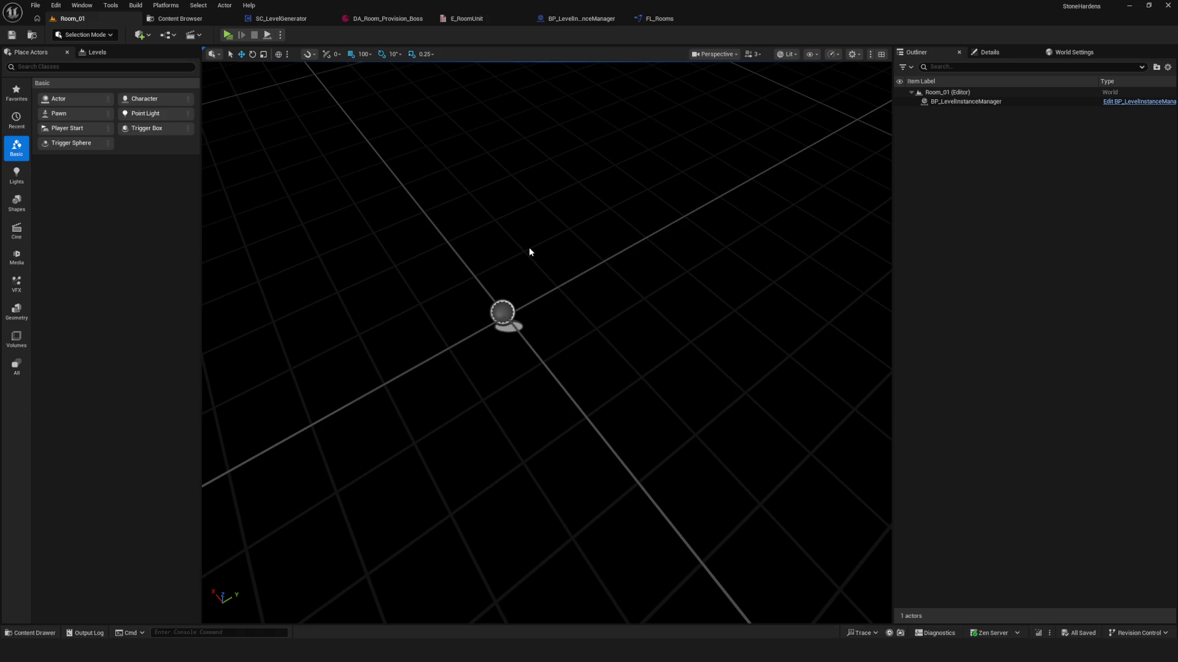
key(ctrl+z)
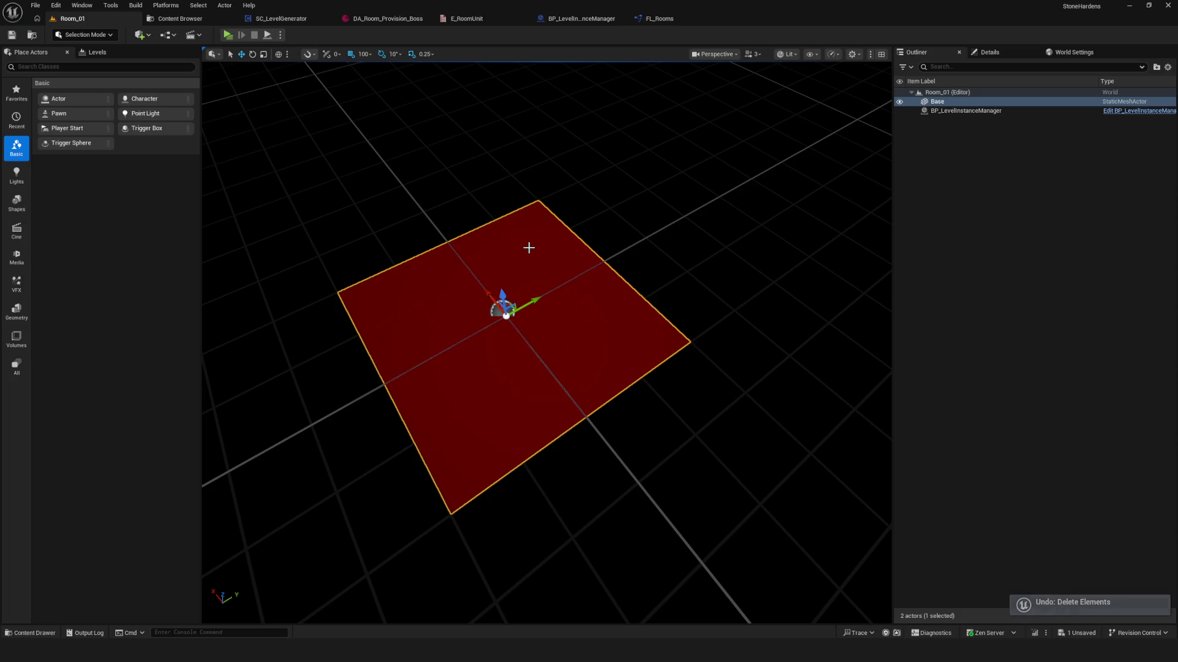
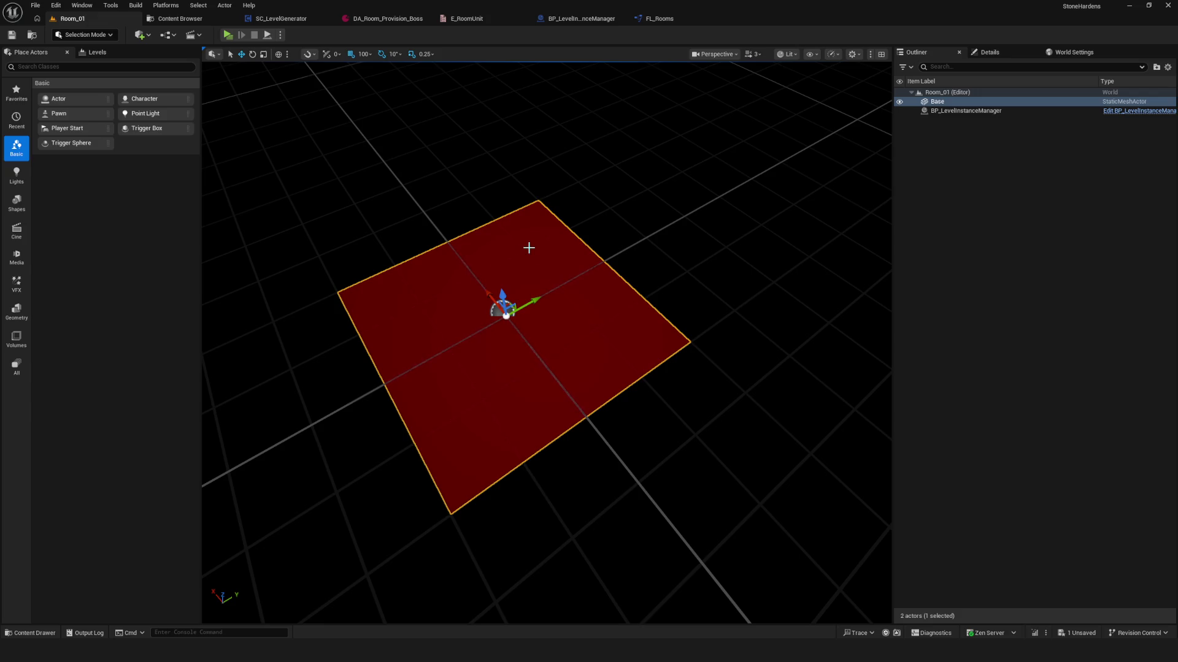
- Save the Room_01 level with its red Base floor from the toolbar
click(17, 34)
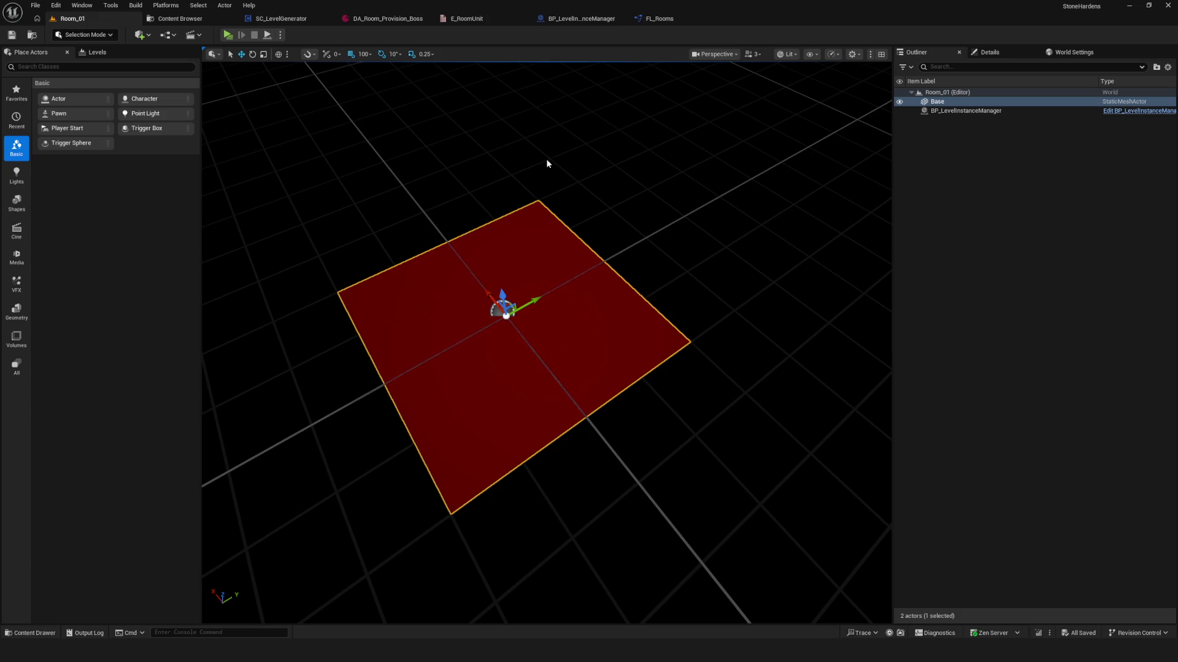
- Browse the LevelManager folder in the Content Browser and select SC_LevelManager
click(179, 19)
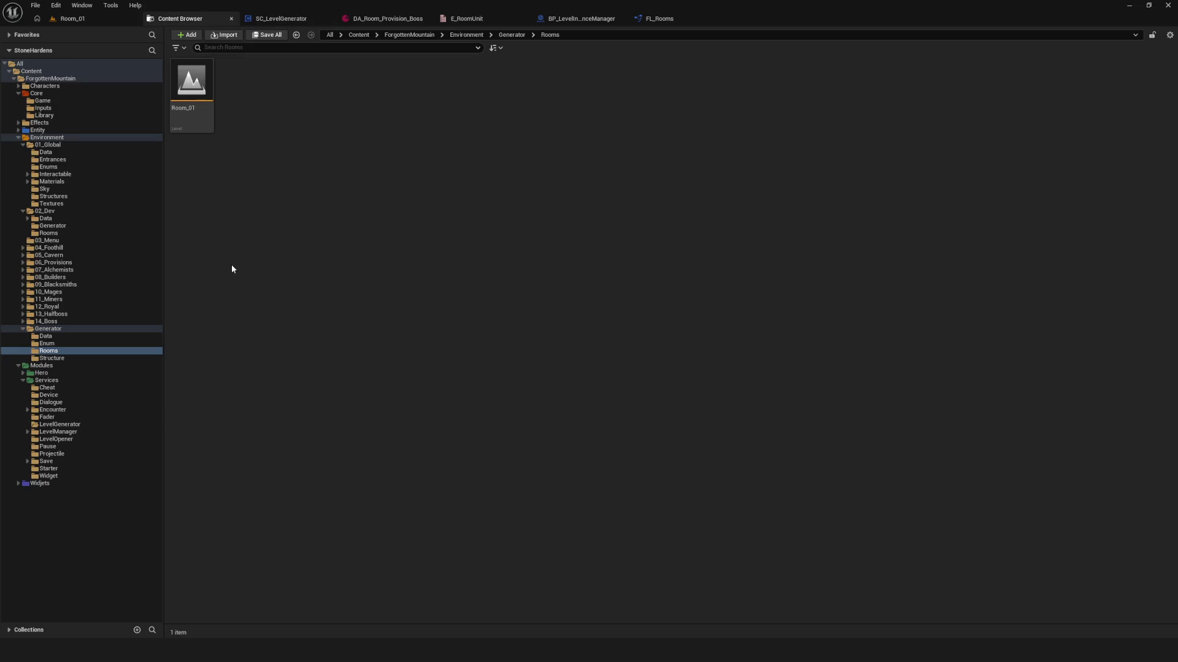
click(67, 432)
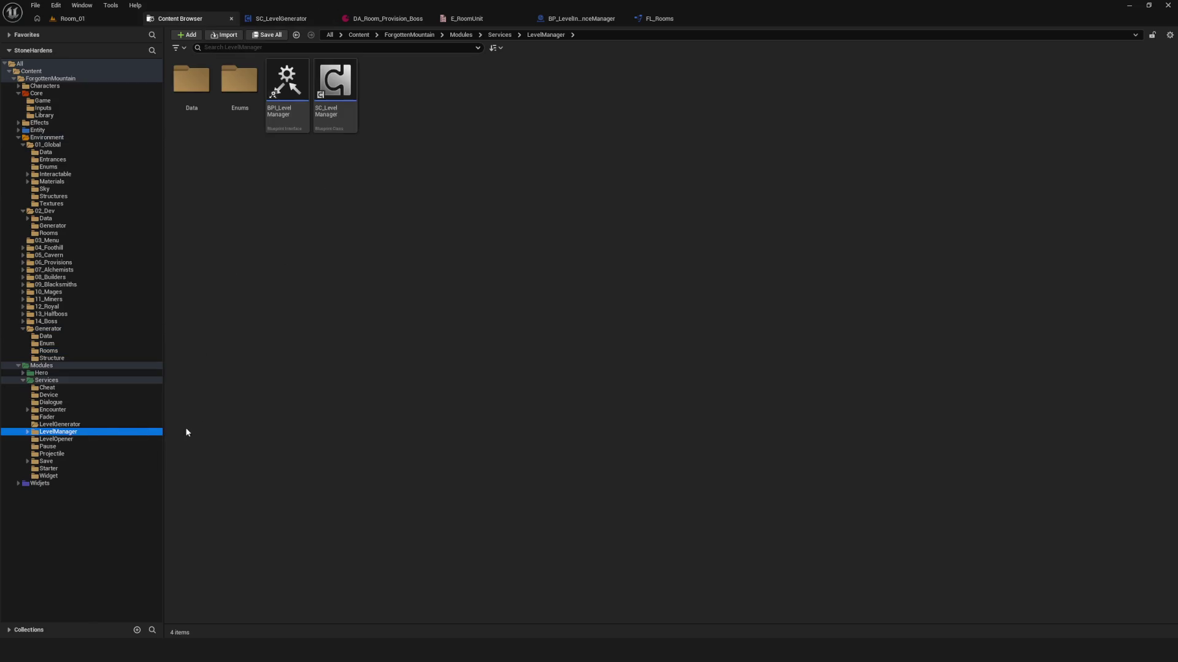
click(71, 424)
click(78, 432)
click(325, 232)
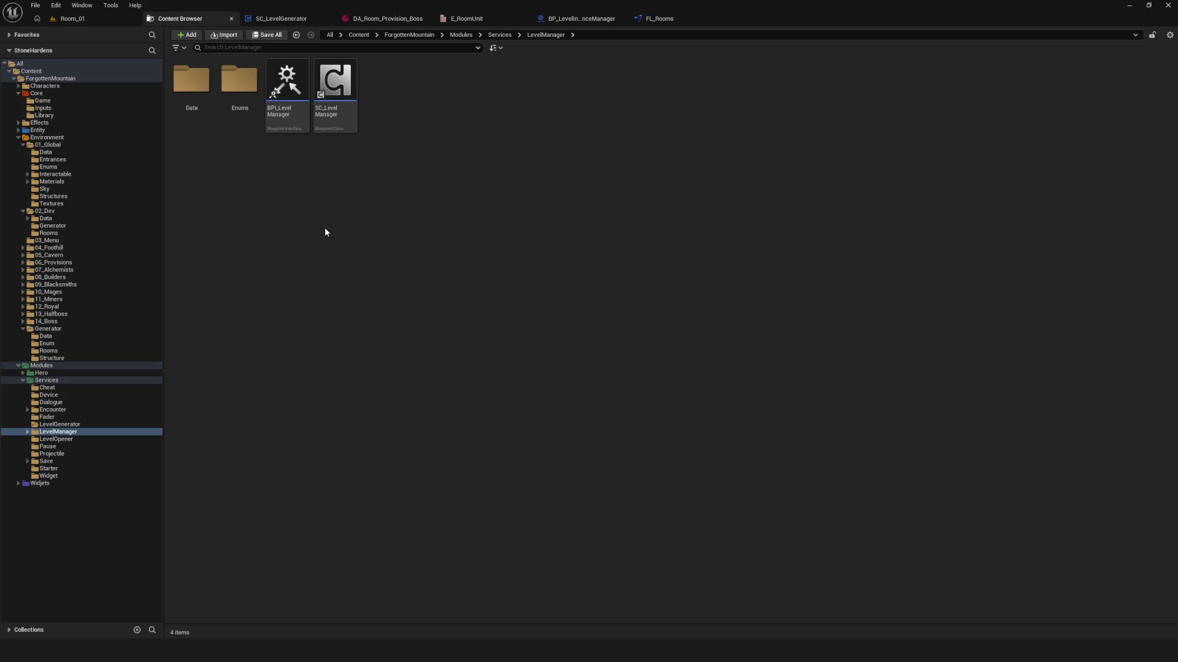
click(350, 86)
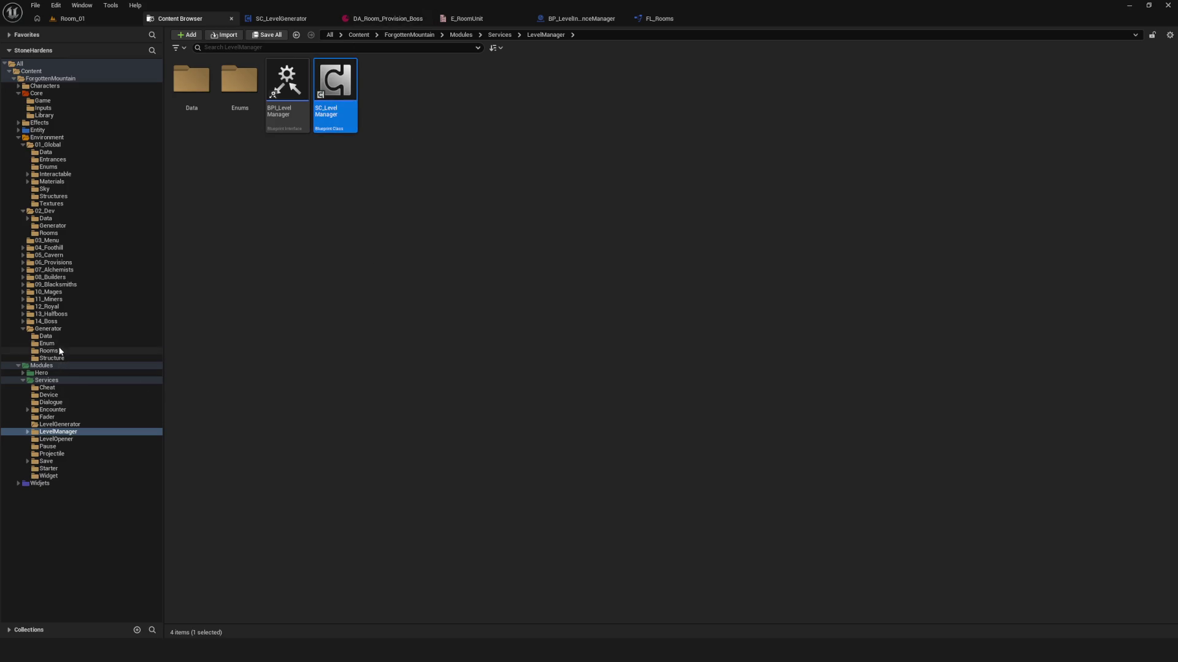
- Rename BP_LevelInstanceManager in Environment > Generator to BP_LevelInstance
click(55, 329)
click(383, 92)
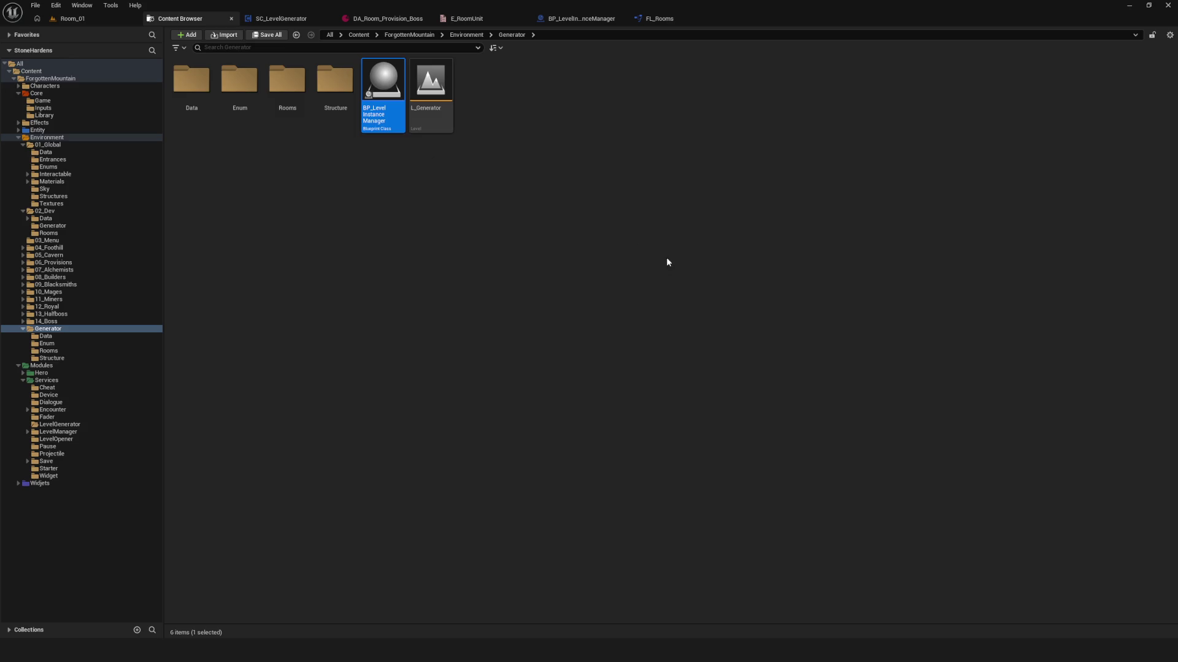
mouse_move(441, 128)
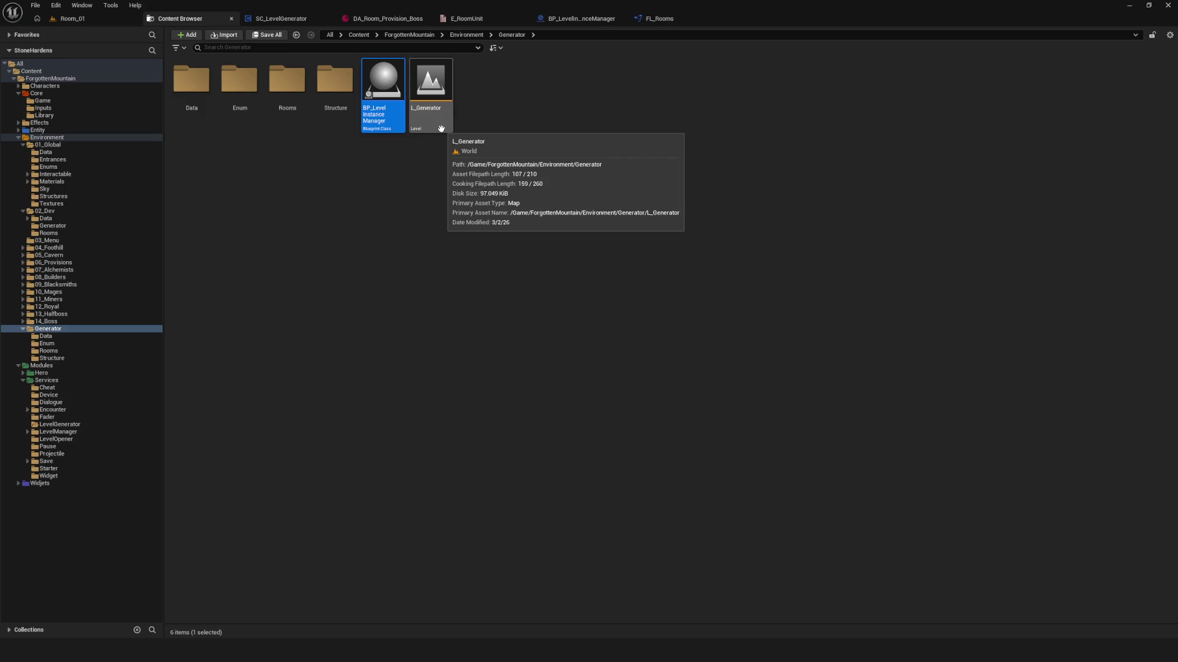
key(F2)
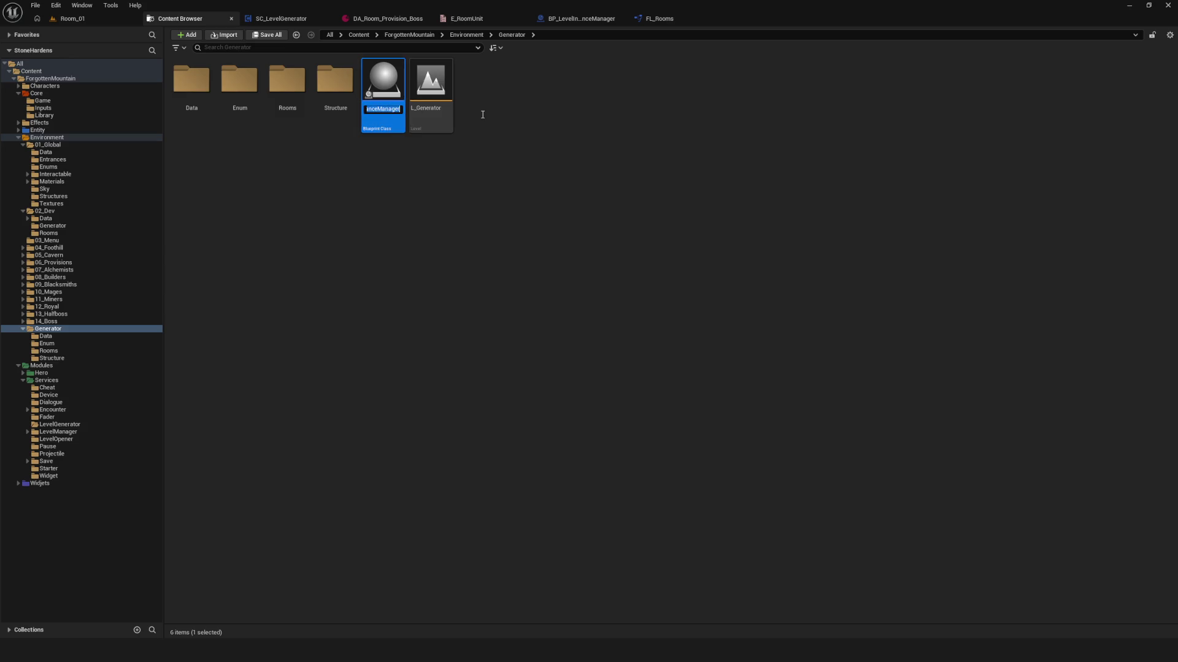
click(567, 148)
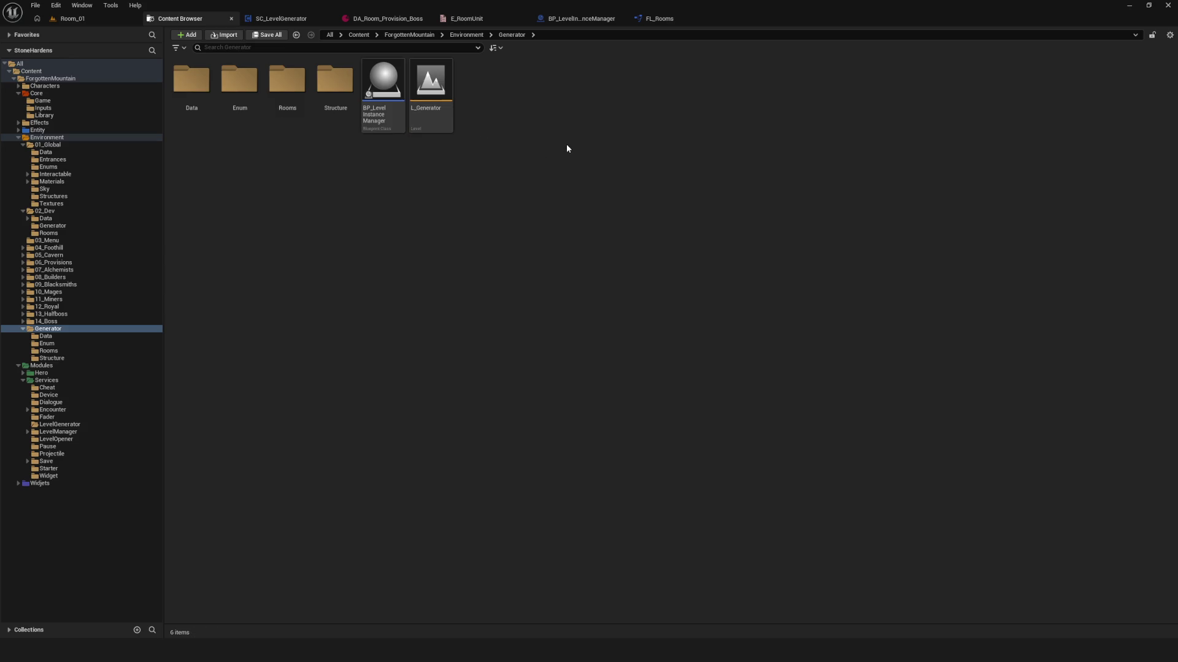
click(378, 108)
key(F2)
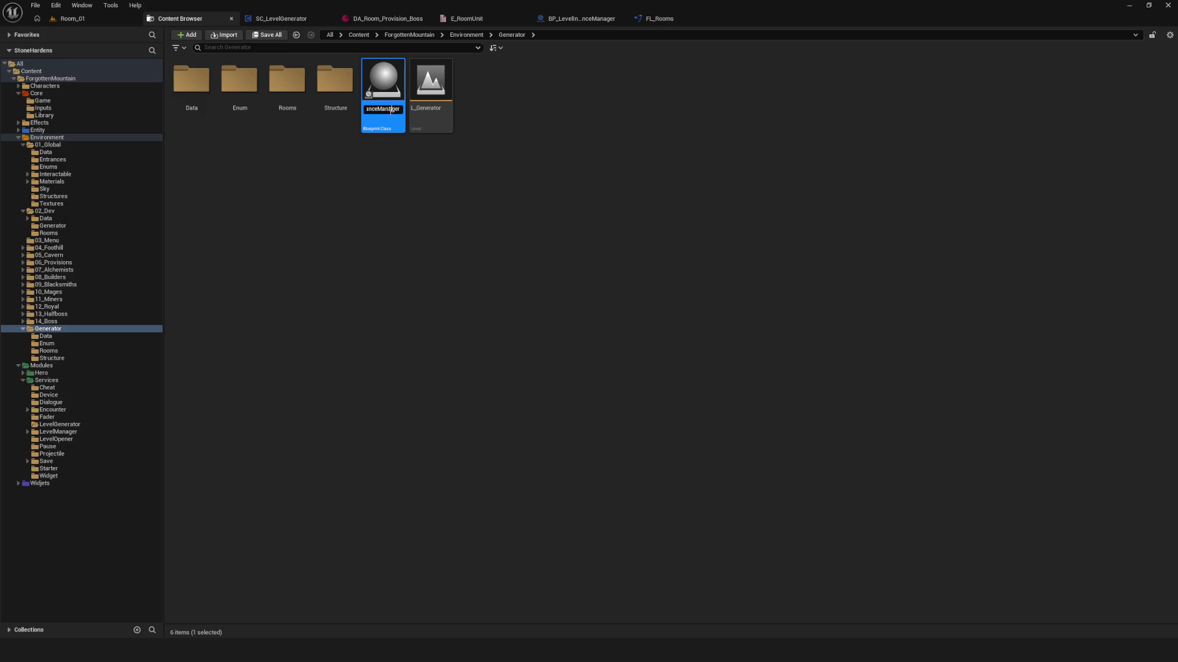
key(Left)
key(Left)
key(Left)
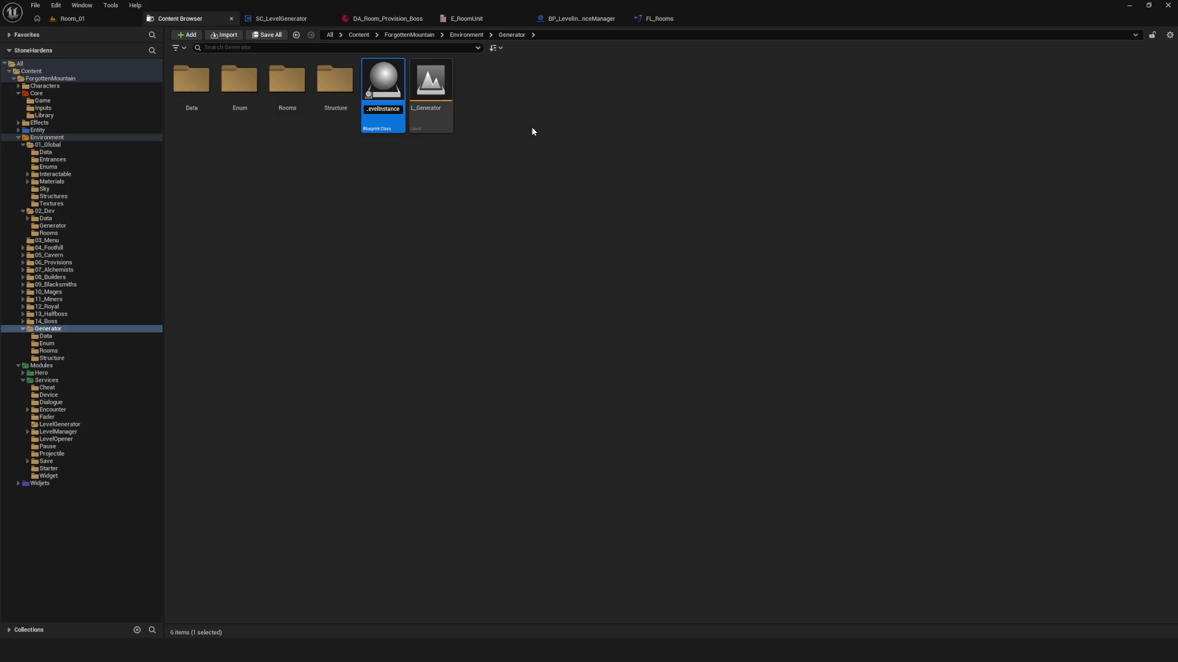
key(Delete)
key(Delete)
key(Delete)
key(Return)
double_click(403, 95)
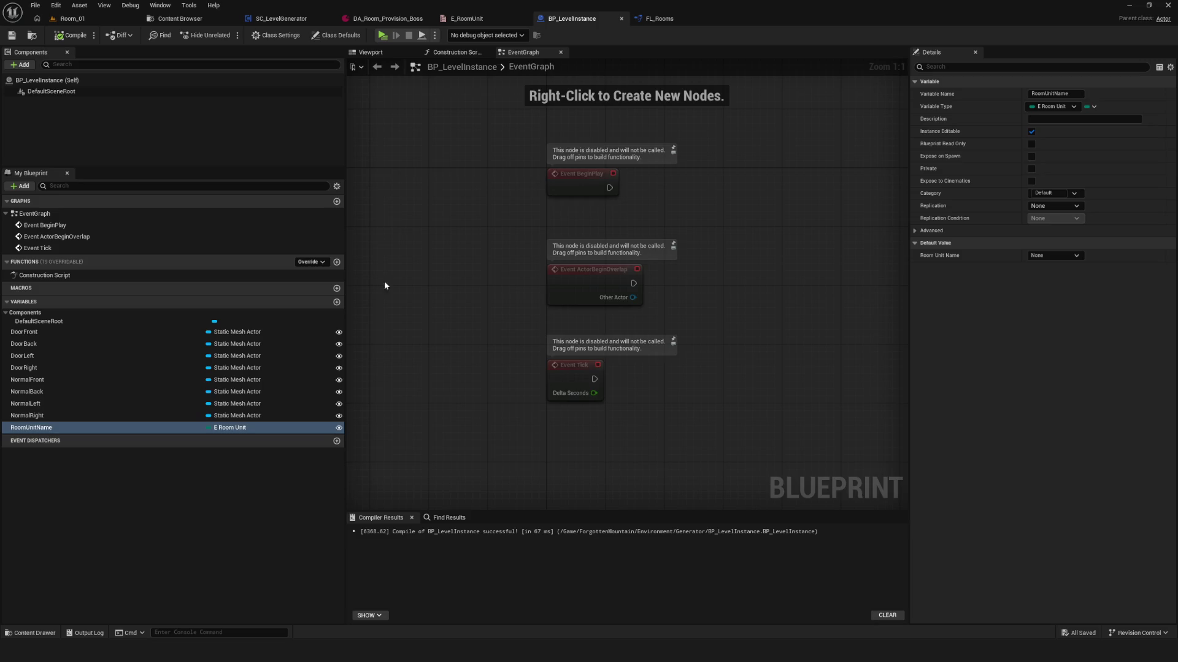
- Delete the DoorFront/Back/Left/Right and NormalFront/Back/Left/Right variables from BP_LevelInstance
click(37, 415)
click(37, 332)
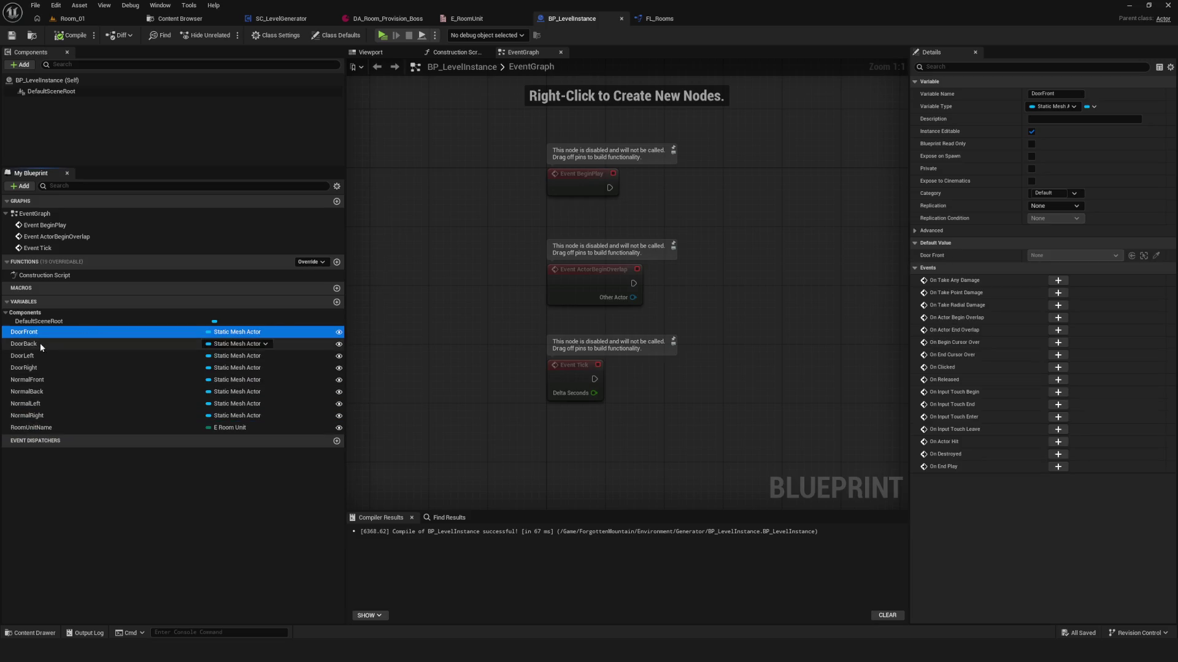
key(Delete)
click(53, 333)
key(Delete)
click(34, 334)
key(Delete)
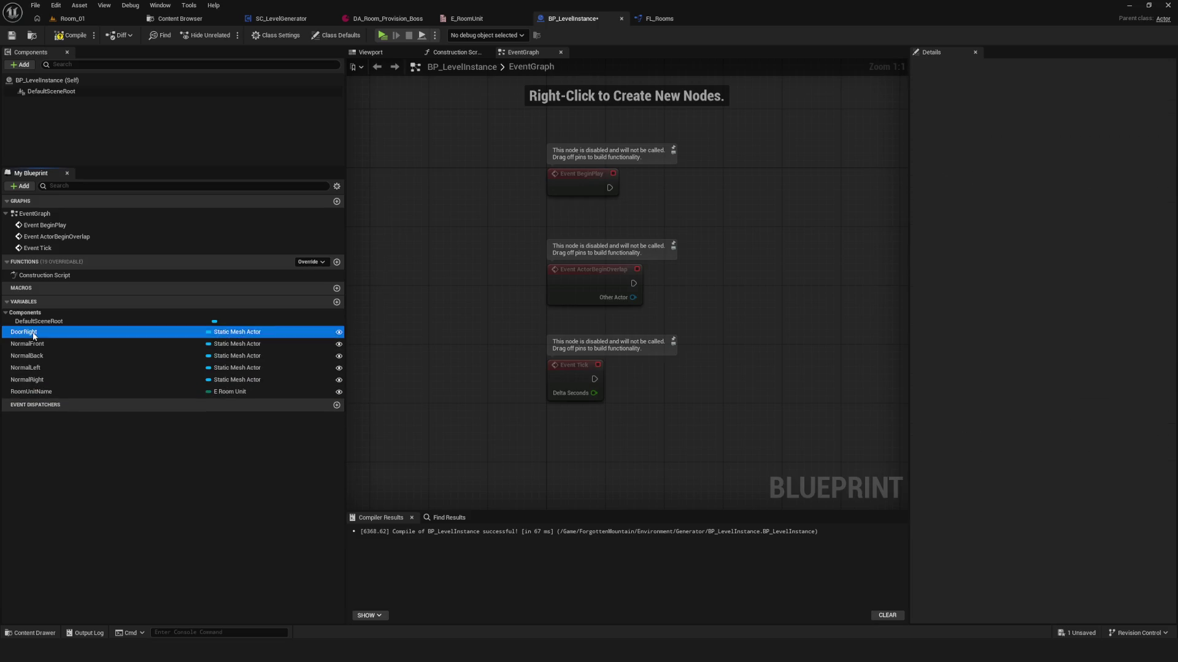
key(Delete)
click(32, 332)
key(Delete)
click(32, 332)
key(Delete)
click(31, 333)
key(Delete)
click(32, 331)
key(Delete)
- Compile and save BP_LevelInstance with only RoomUnitName remaining, then return to the Generator folder
click(69, 35)
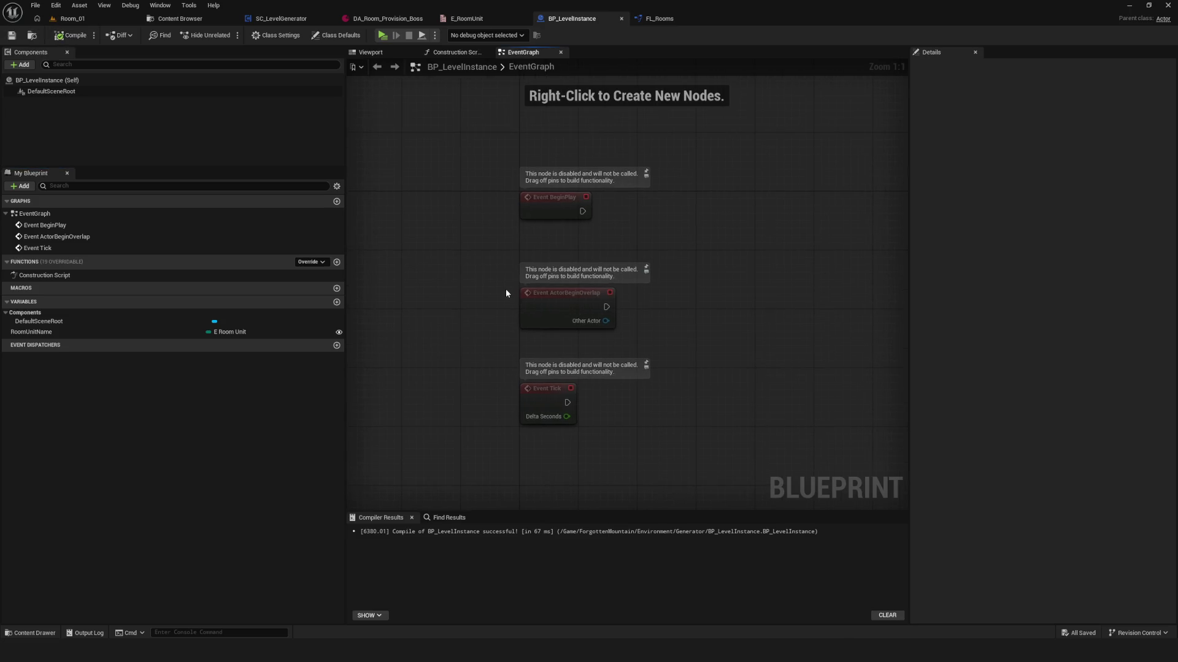
drag(516, 277, 535, 282)
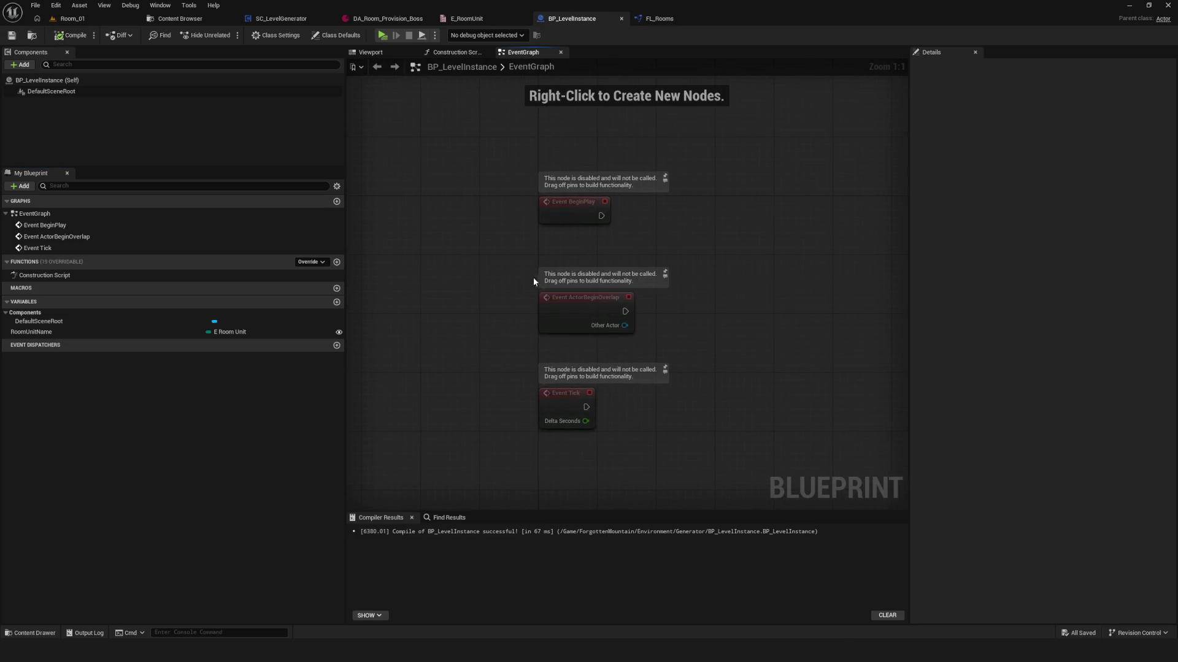
click(37, 334)
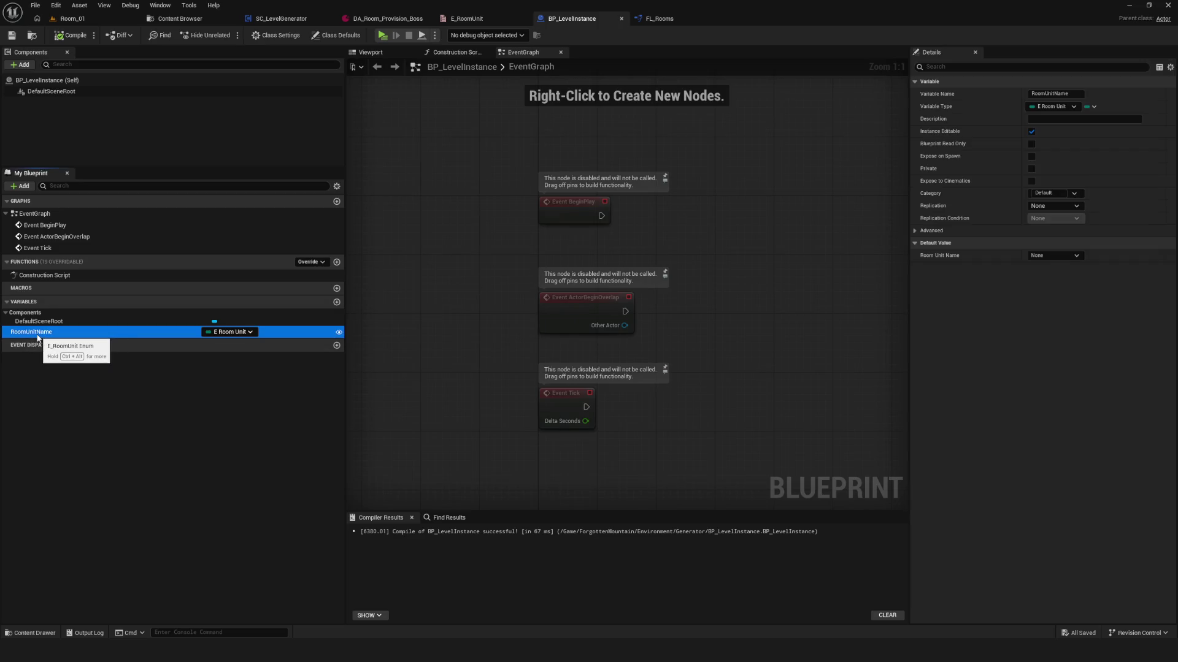
click(12, 35)
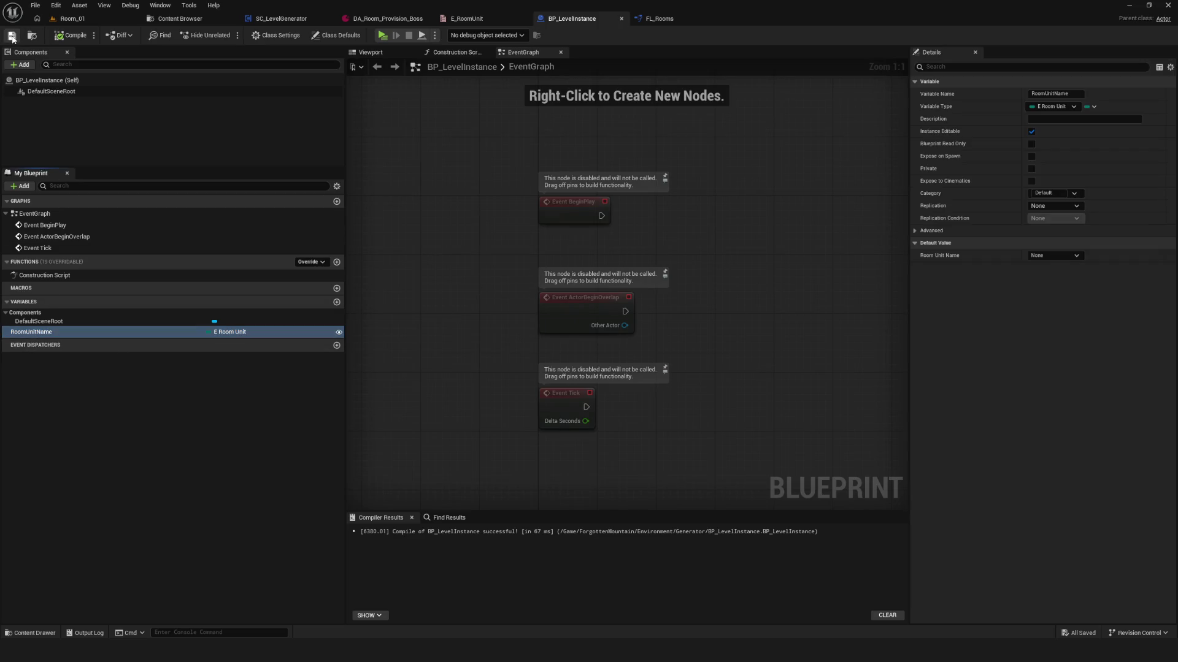
click(72, 37)
click(72, 37)
mouse_move(427, 117)
mouse_down()
mouse_move(418, 174)
mouse_move(331, 103)
mouse_up()
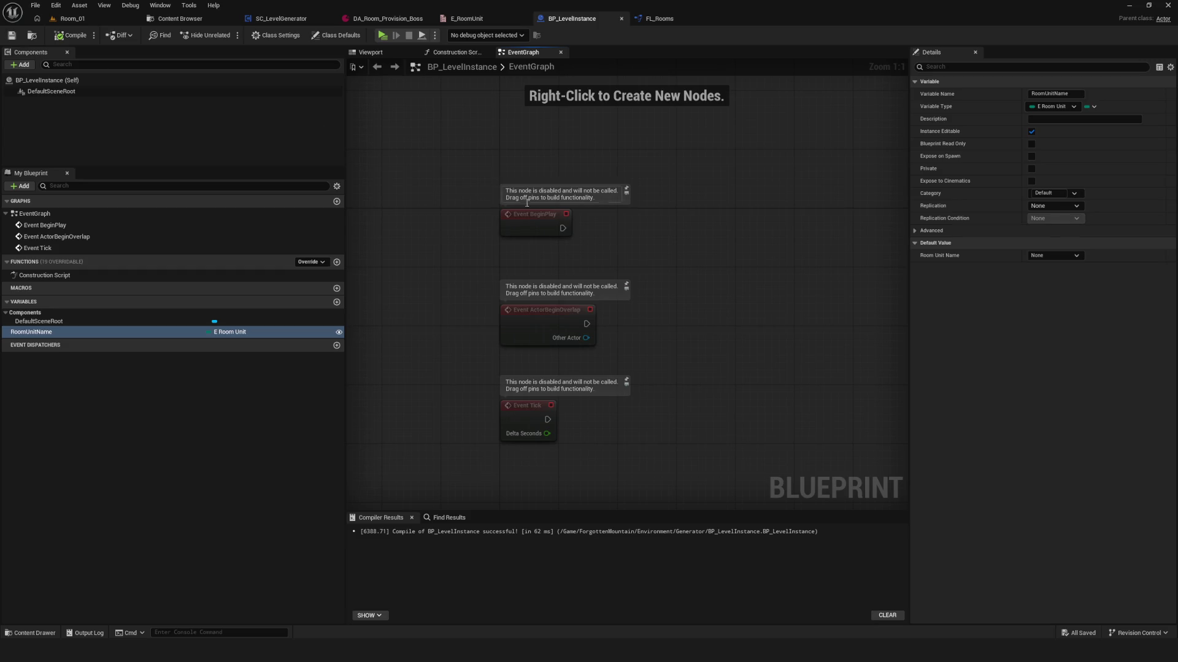
scroll(533, 220, down, 4)
scroll(533, 222, up, 5)
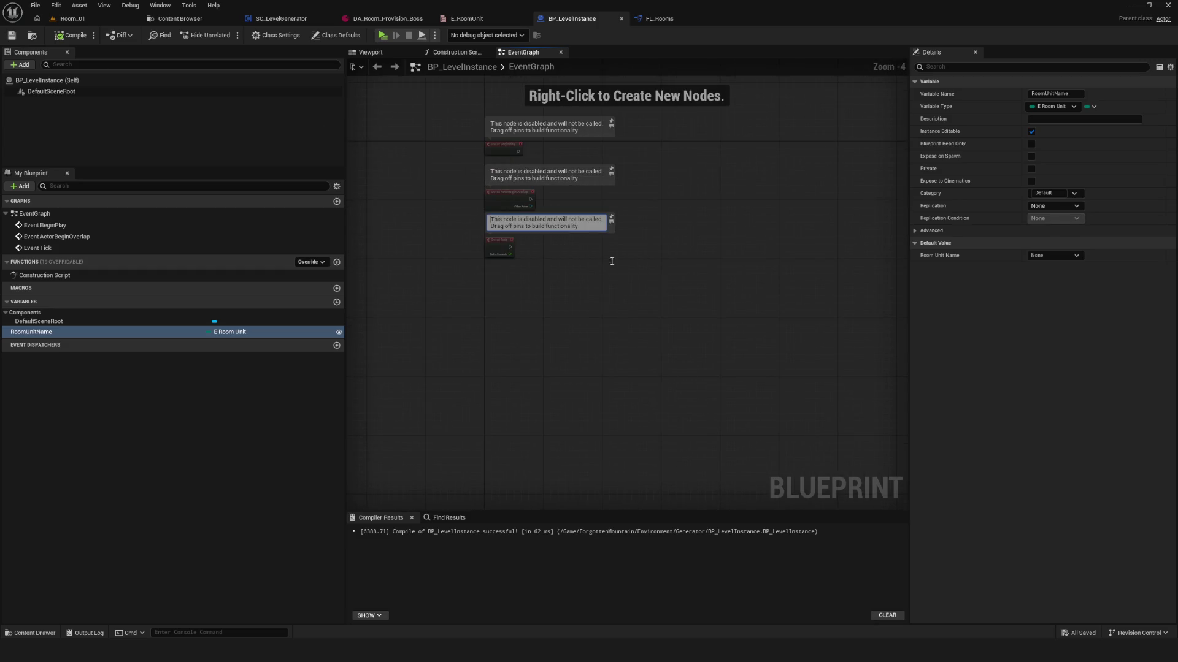
key(ctrl+s)
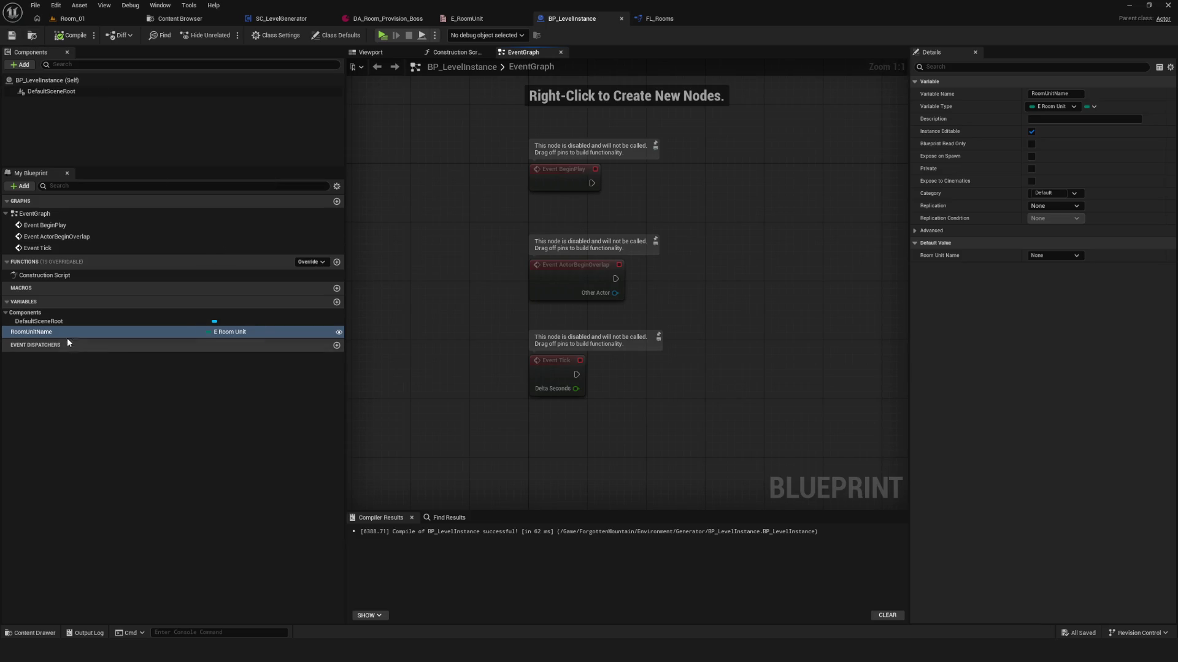
drag(550, 184, 523, 198)
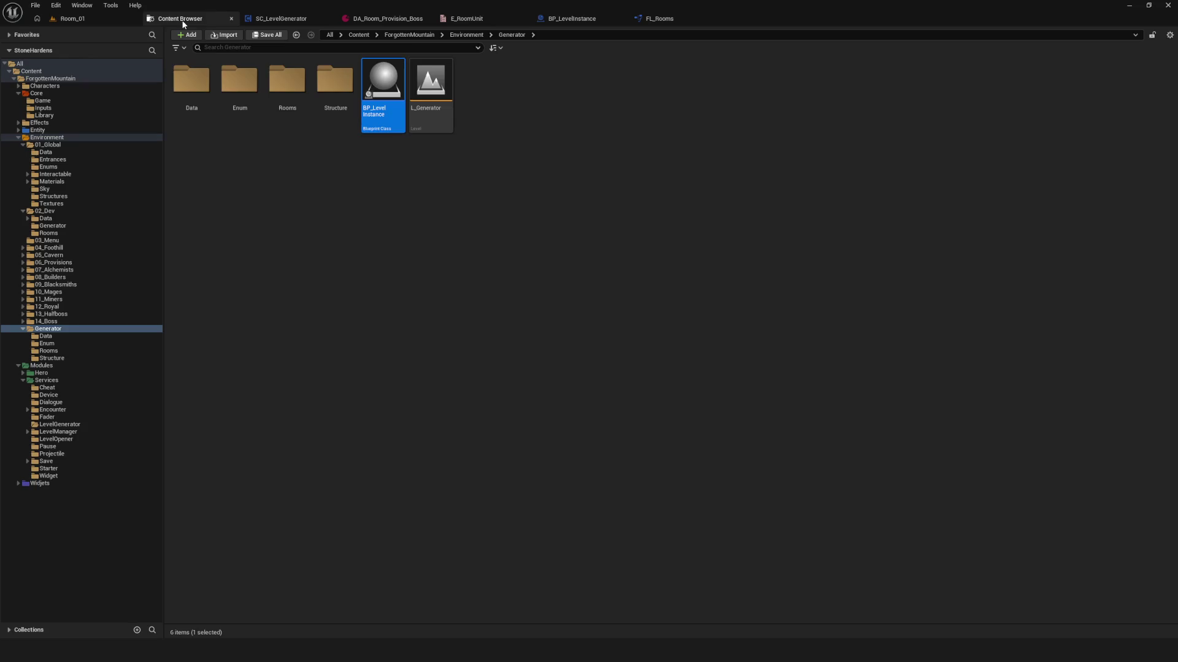
click(182, 19)
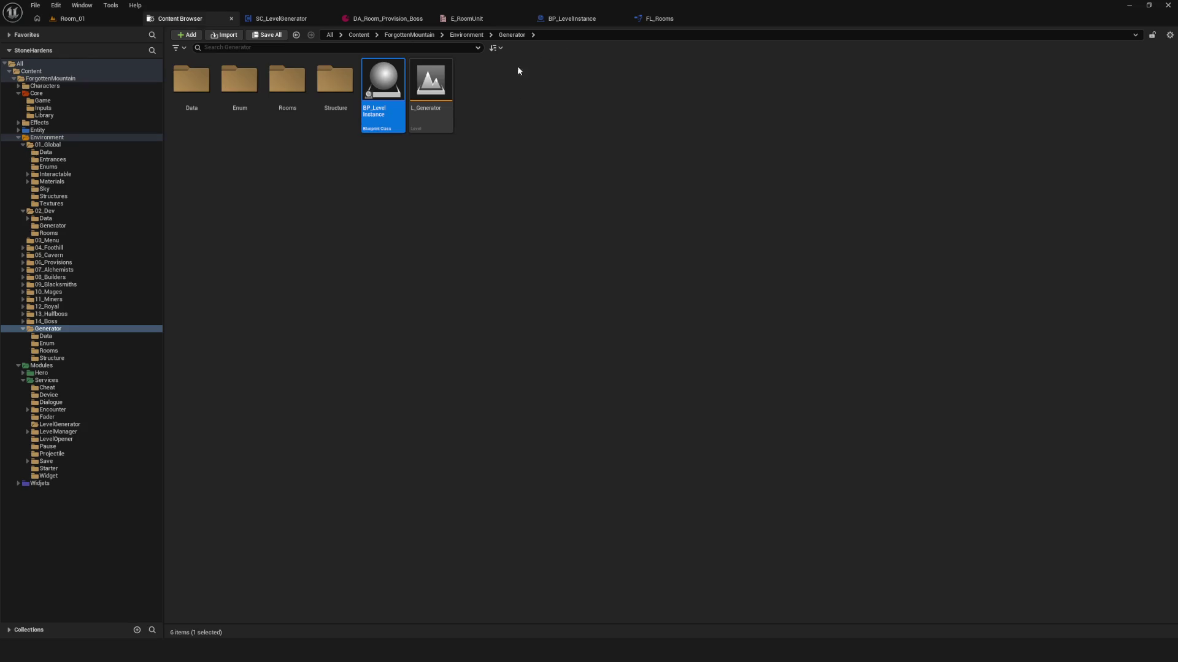
- Create a child Blueprint of BP_LevelInstance named BP_LevelInstance_01
right_click(376, 74)
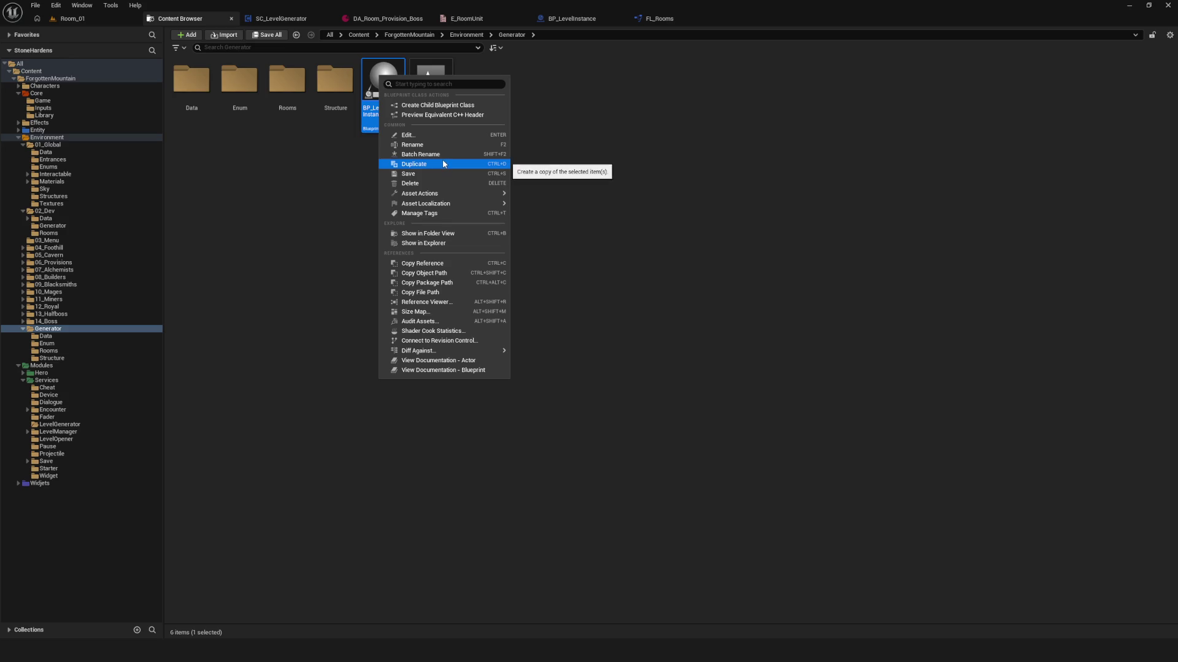
click(437, 106)
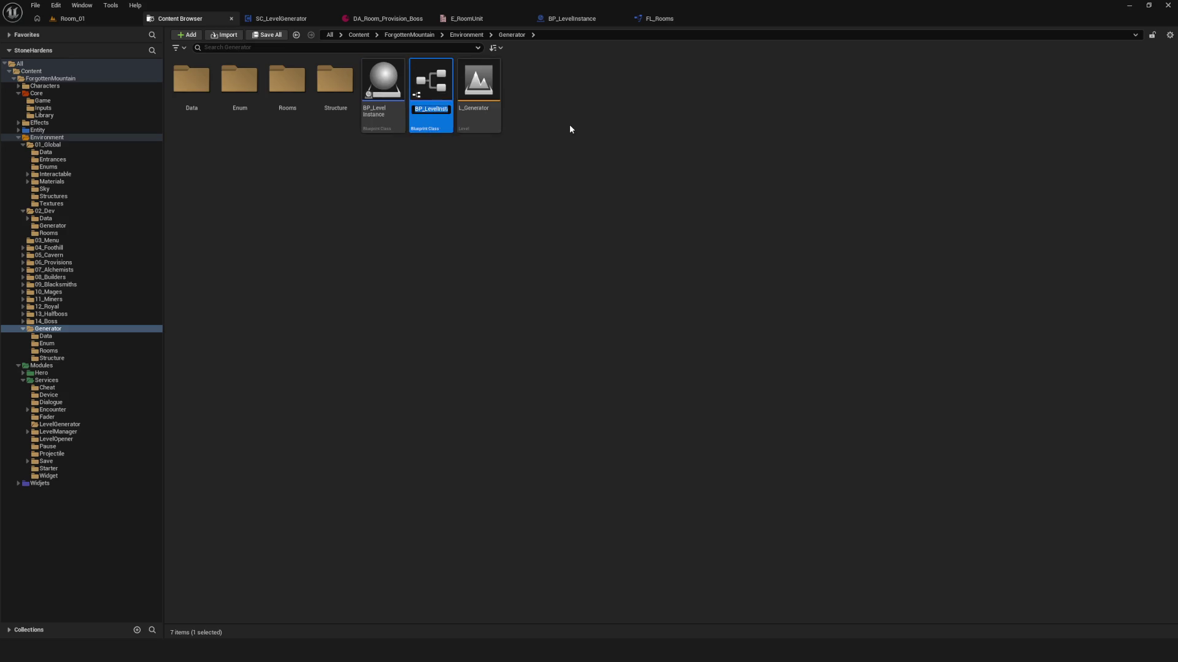
key(End)
key(BackSpace)
key(BackSpace)
key(BackSpace)
text(01)
key(Return)
click(700, 344)
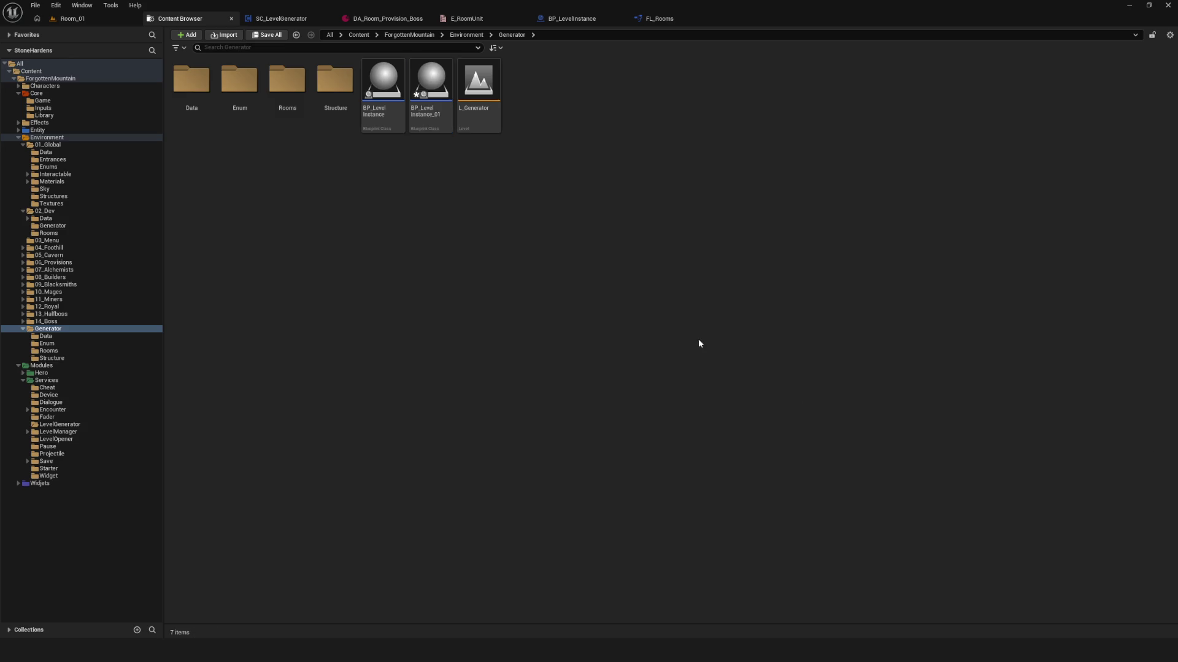
- Move BP_LevelInstance_01 into the Rooms folder next to Room_01
right_click(433, 86)
click(715, 144)
click(647, 158)
drag(431, 83, 291, 96)
click(328, 110)
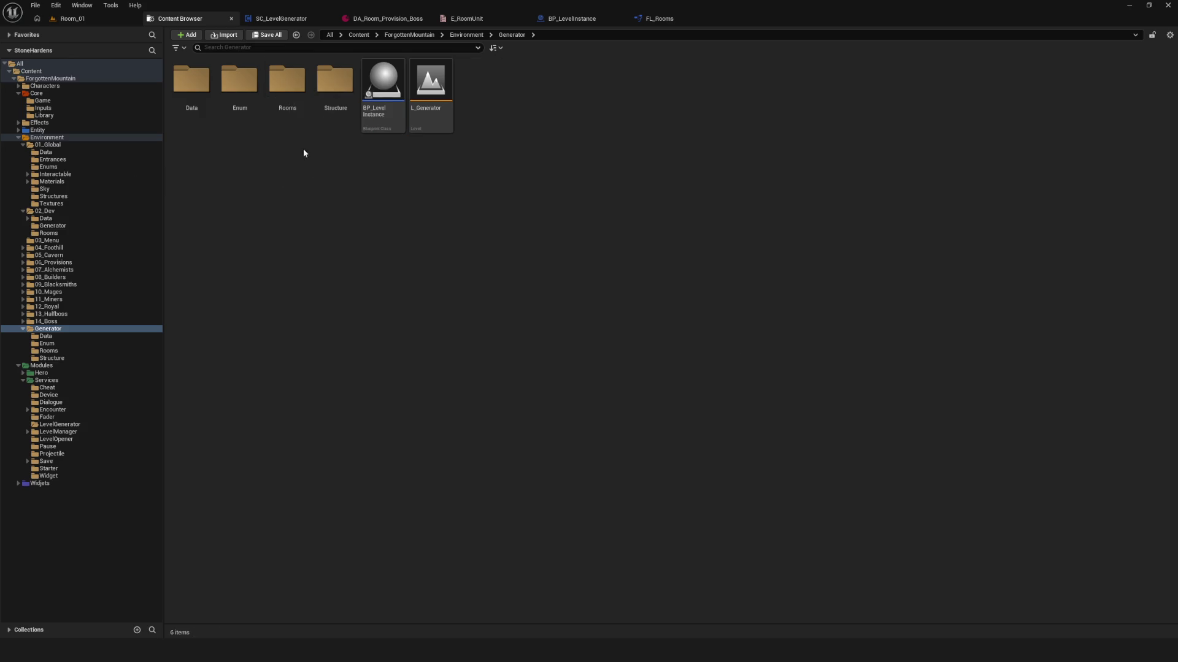
double_click(285, 80)
double_click(249, 102)
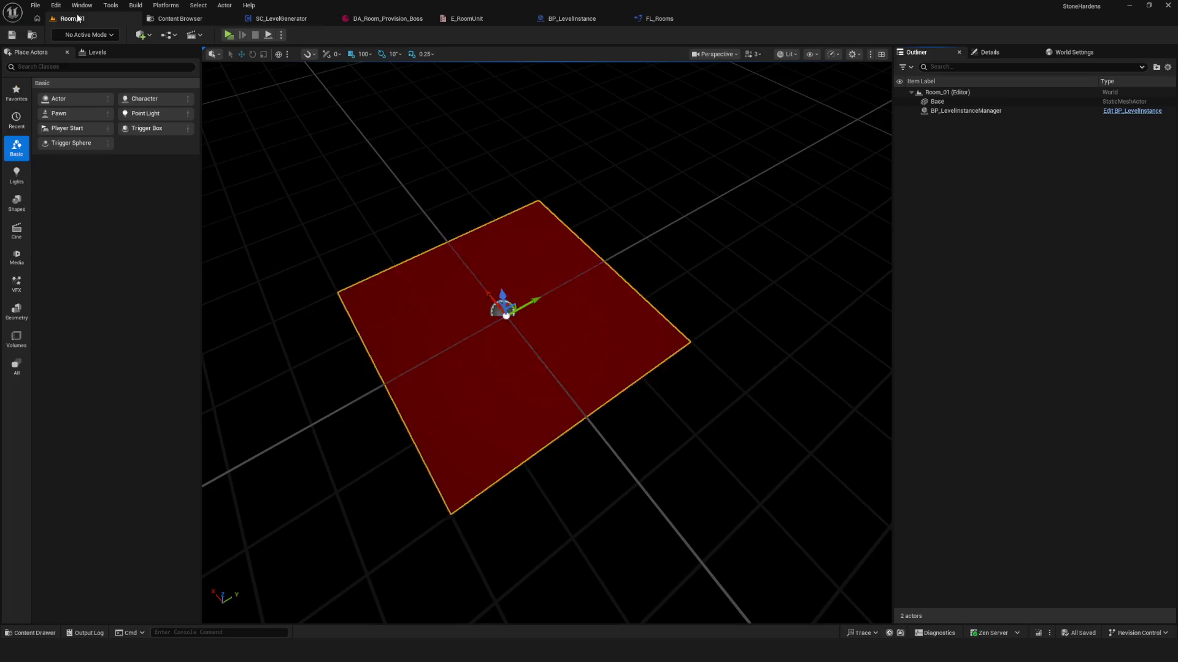
- Delete the BP_LevelInstanceManager actor from Room_01
click(572, 241)
drag(572, 241, 603, 260)
click(937, 101)
click(966, 111)
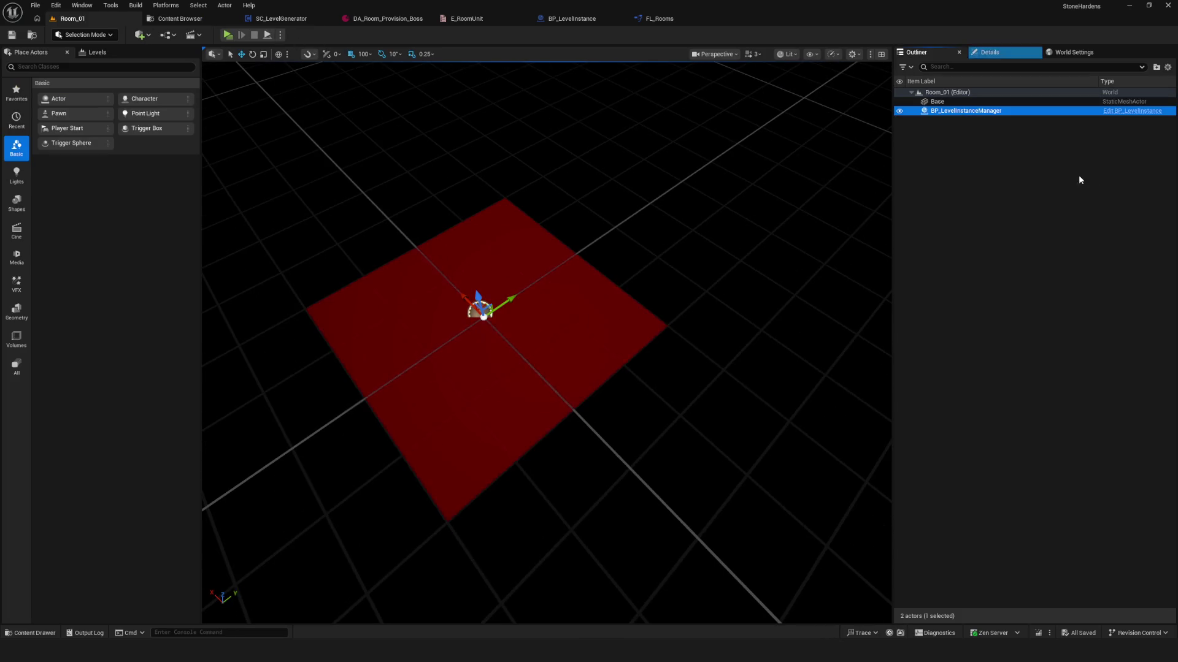
key(Delete)
- Place BP_LevelInstance_01 into Room_01 at location 0,0,0 and save
click(179, 18)
mouse_move(191, 83)
mouse_down()
mouse_move(187, 92)
mouse_move(88, 20)
mouse_move(421, 325)
mouse_move(430, 362)
mouse_up()
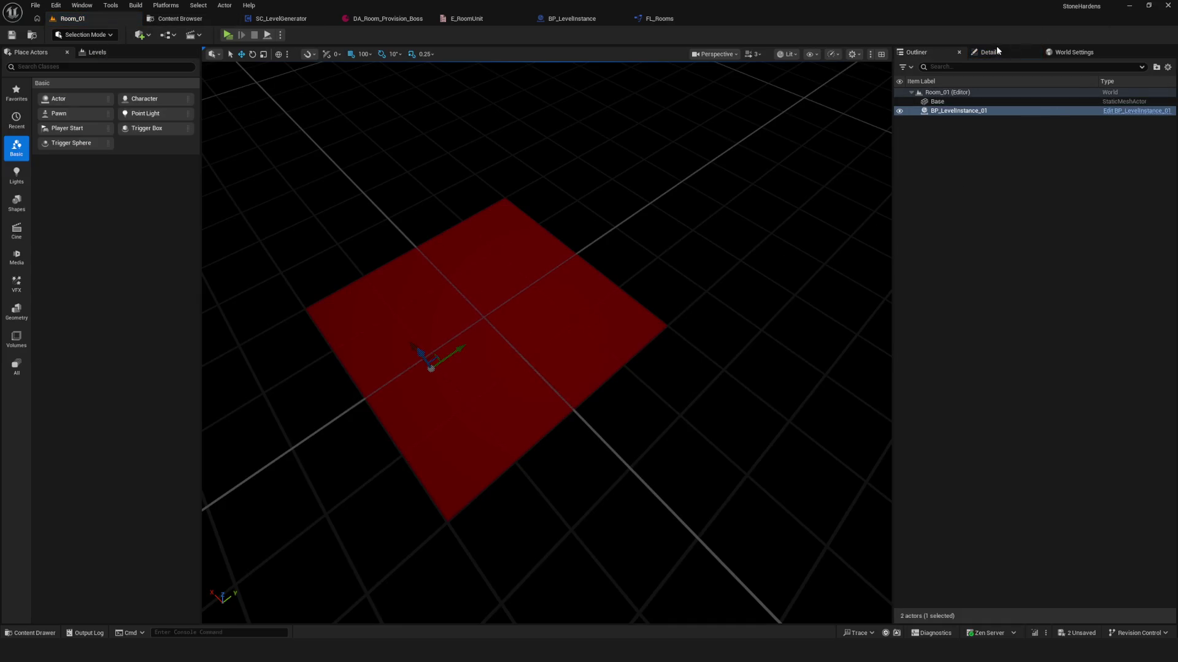
click(989, 52)
click(1161, 214)
click(12, 35)
- Delete the red Base floor actor and save Room_01
drag(550, 249, 534, 264)
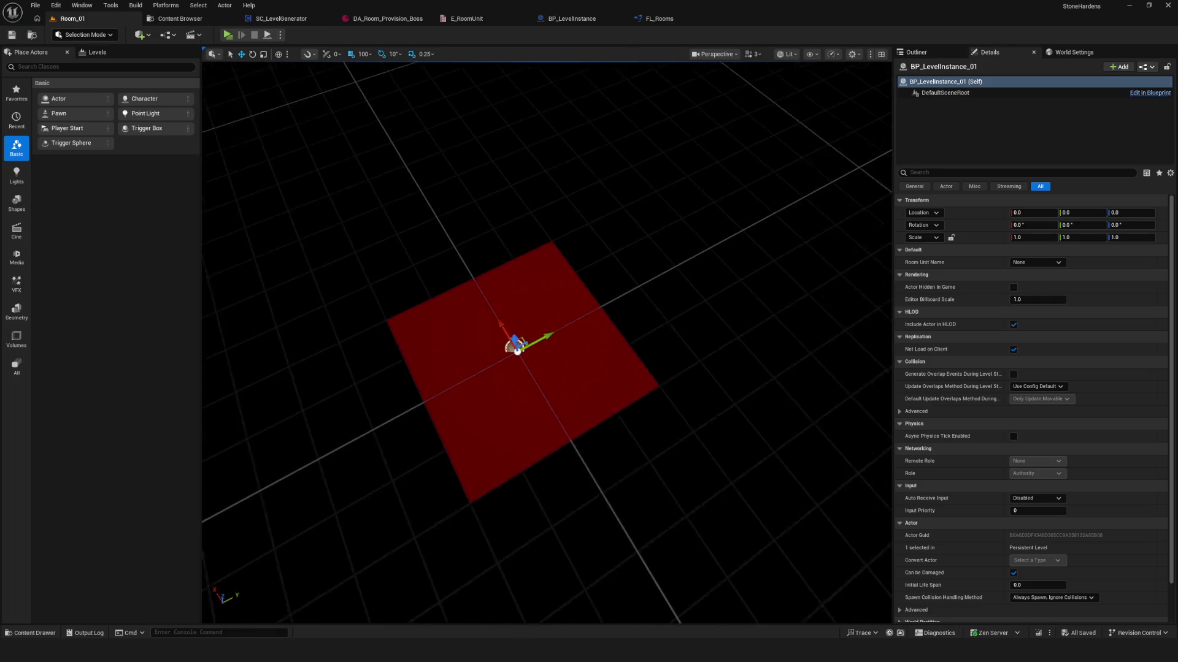
scroll(583, 352, up, 2)
click(583, 352)
click(917, 53)
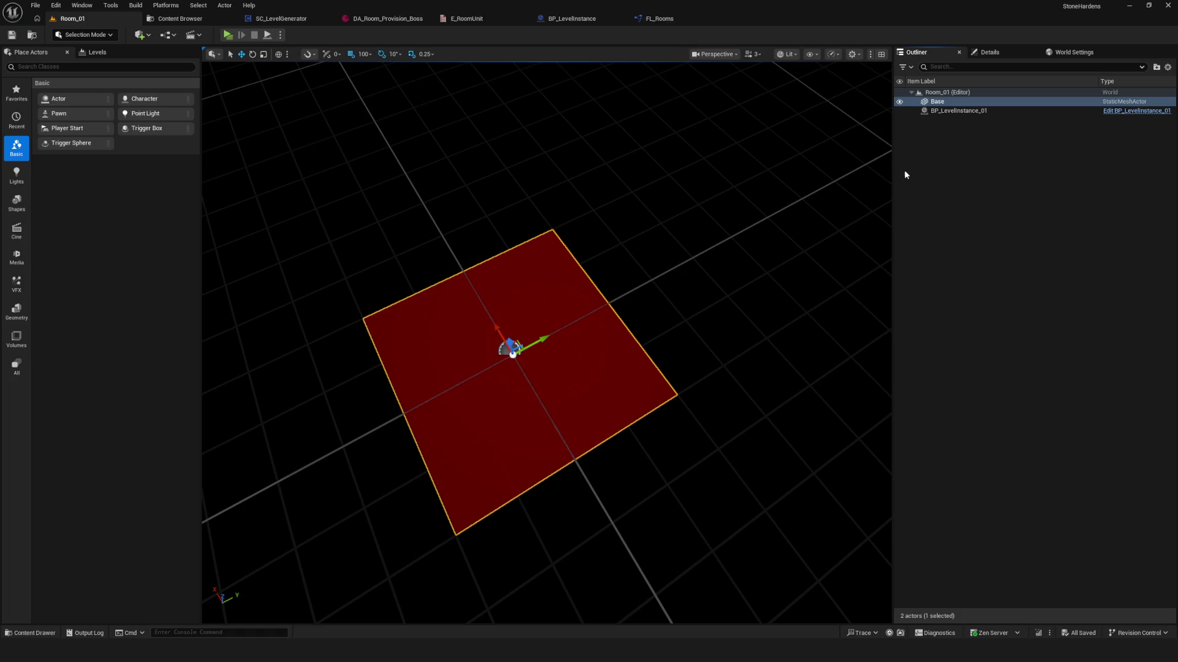
key(Delete)
key(ctrl+s)
drag(514, 239, 298, 67)
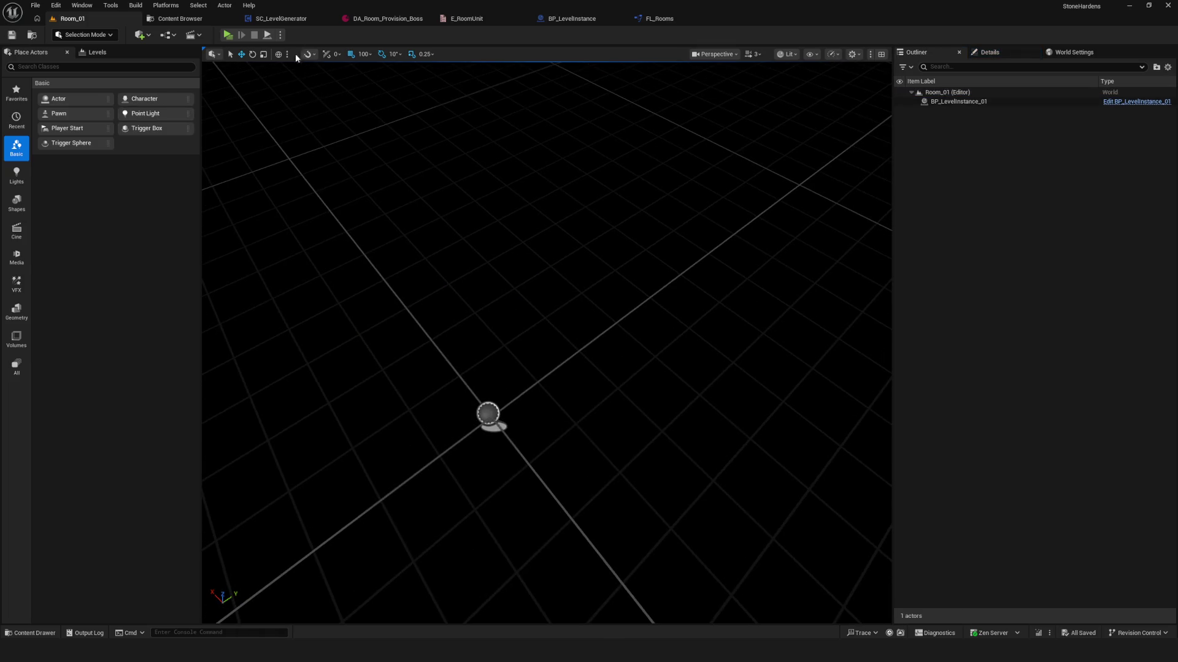
click(180, 18)
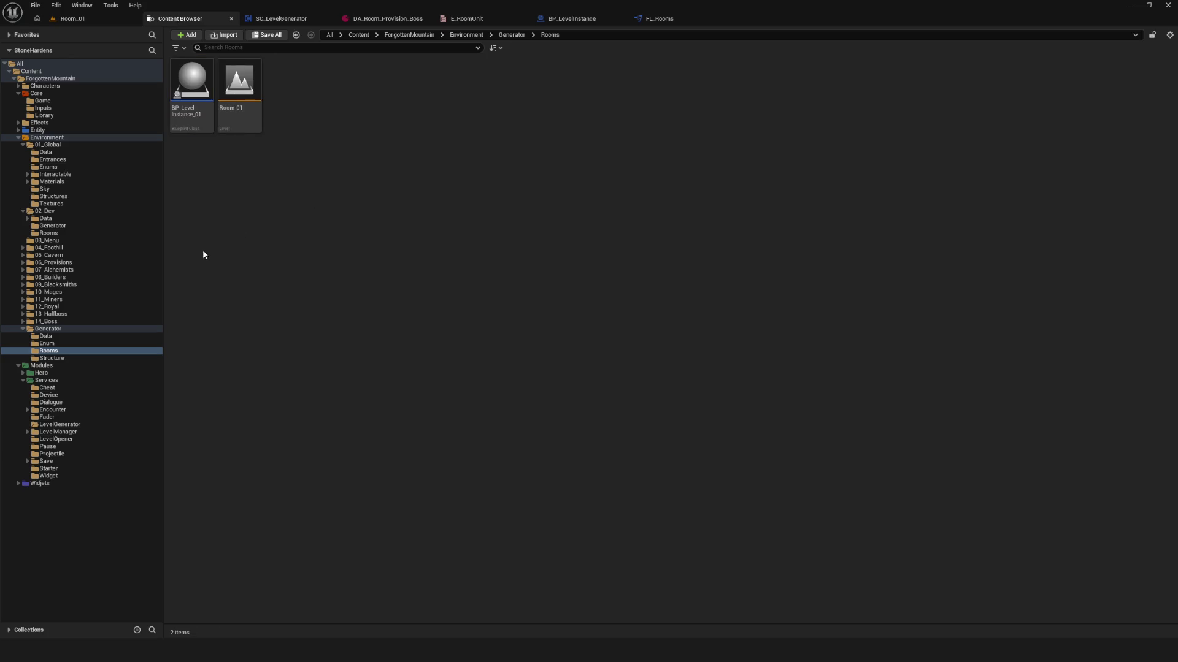
- Add a Plane component to BP_LevelInstance_01
key(Return)
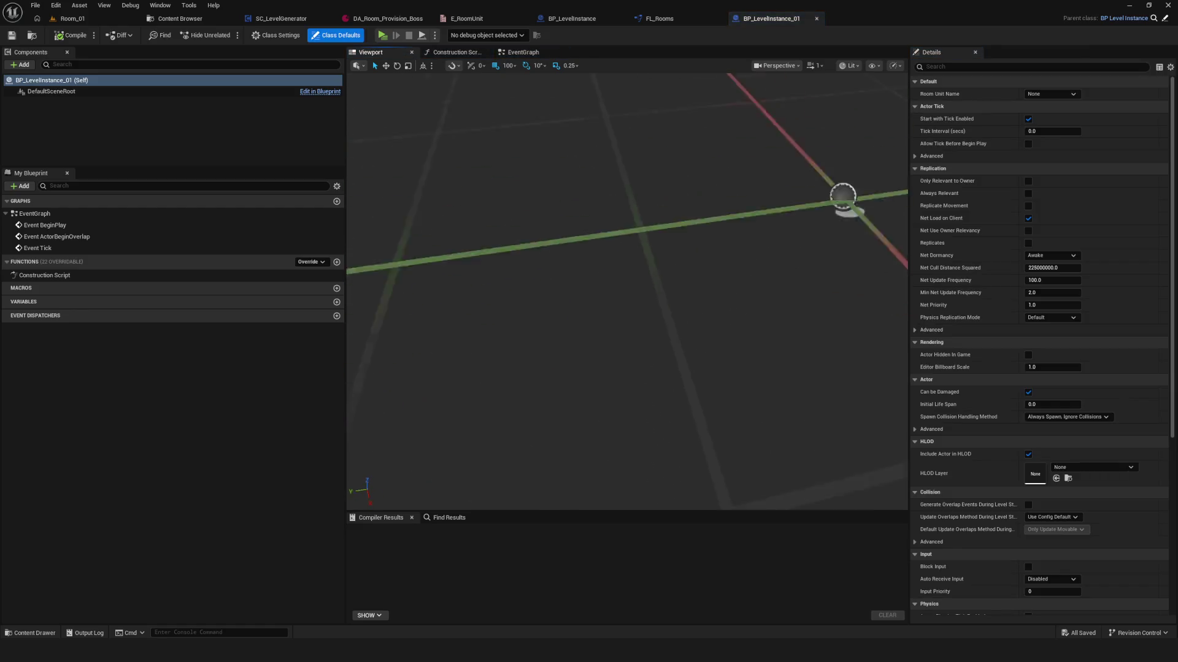
click(20, 64)
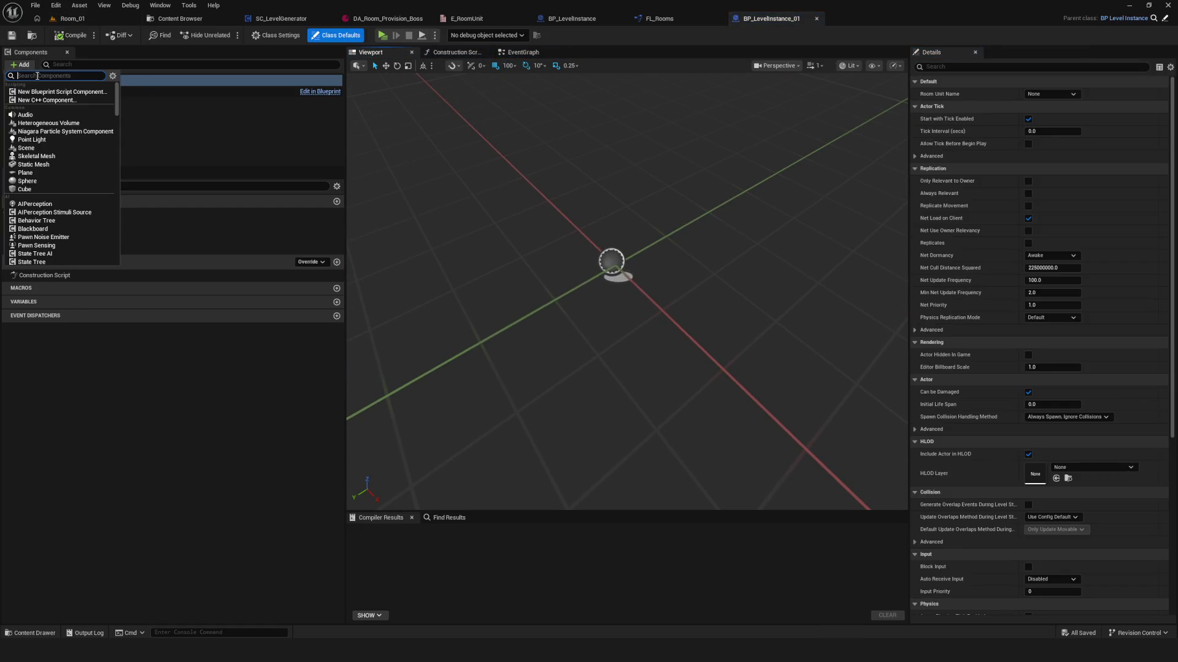
text(plane)
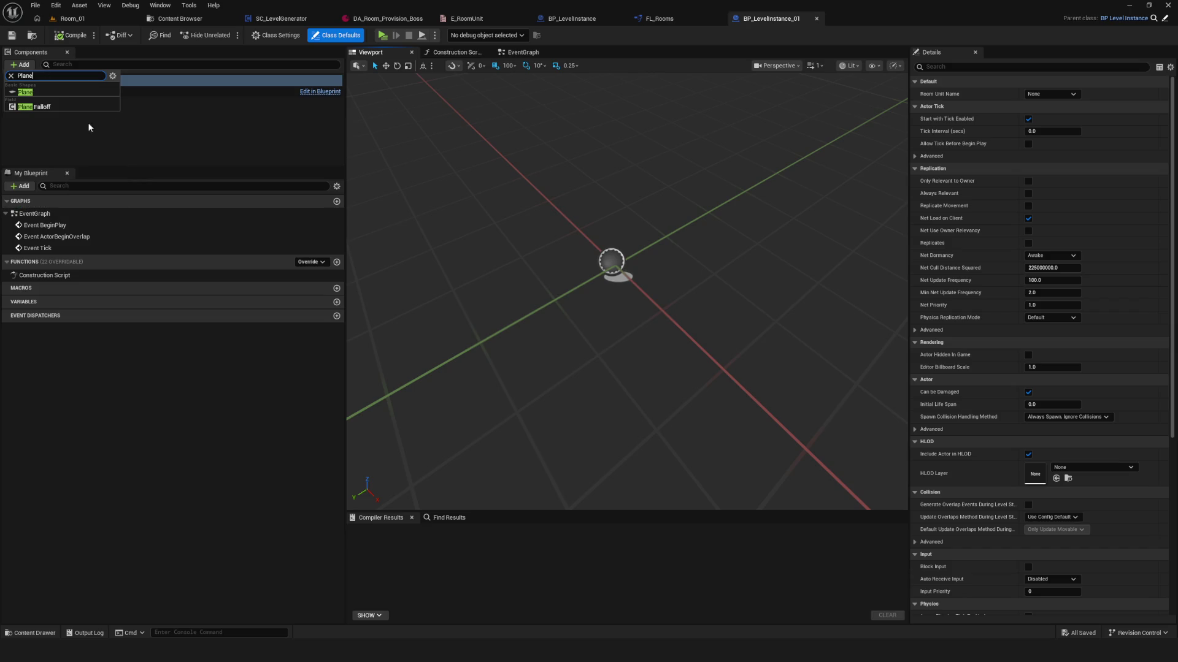
key(Return)
mouse_move(606, 298)
mouse_down()
mouse_move(571, 293)
mouse_move(606, 297)
mouse_move(608, 282)
mouse_move(606, 297)
mouse_up()
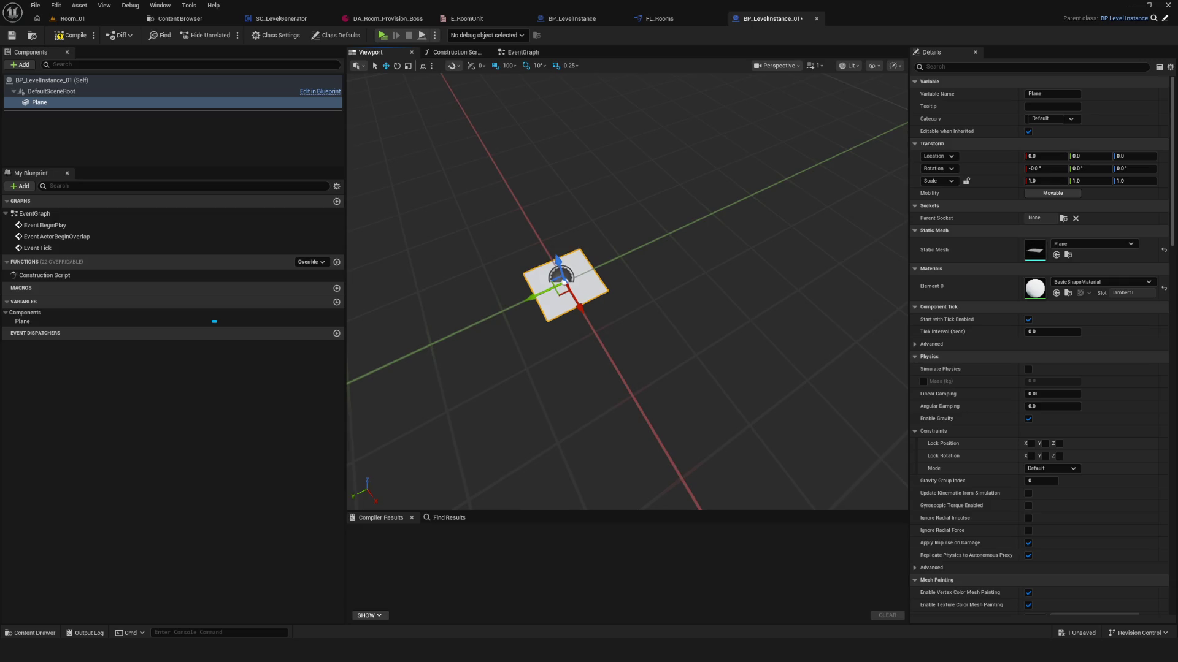
- Scale the Plane to 4 on X, Y and Z, then compile and save
click(1050, 181)
text(3)
key(Tab)
key(Tab)
text(4)
key(Return)
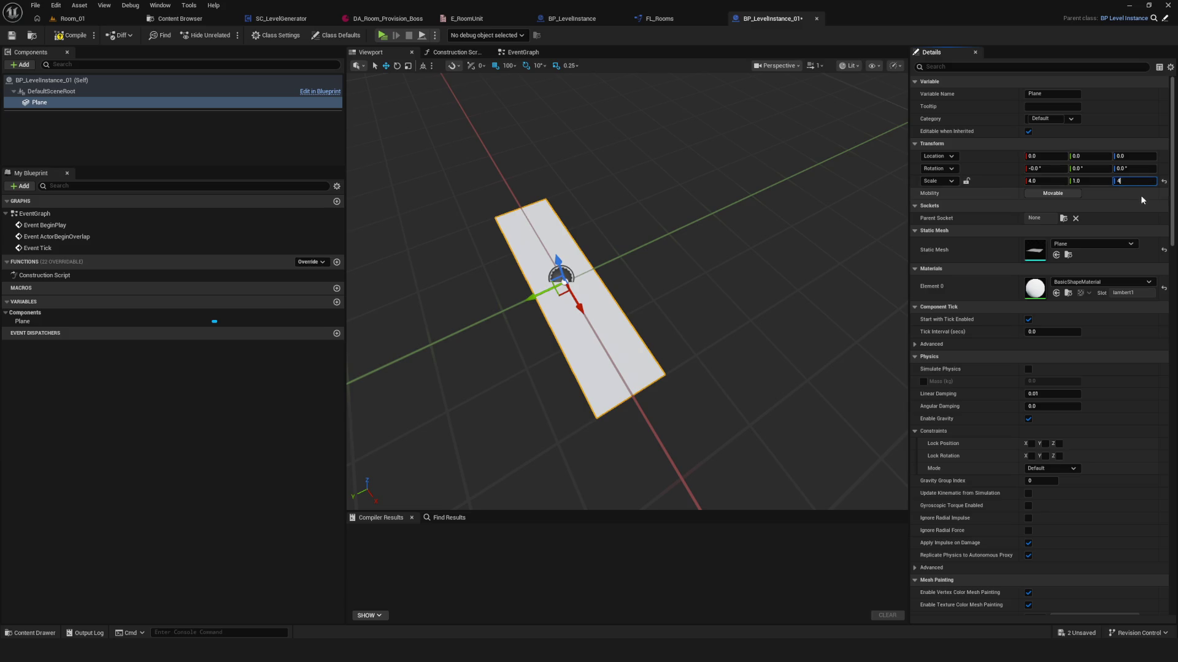
click(1126, 207)
drag(588, 294, 556, 285)
click(13, 36)
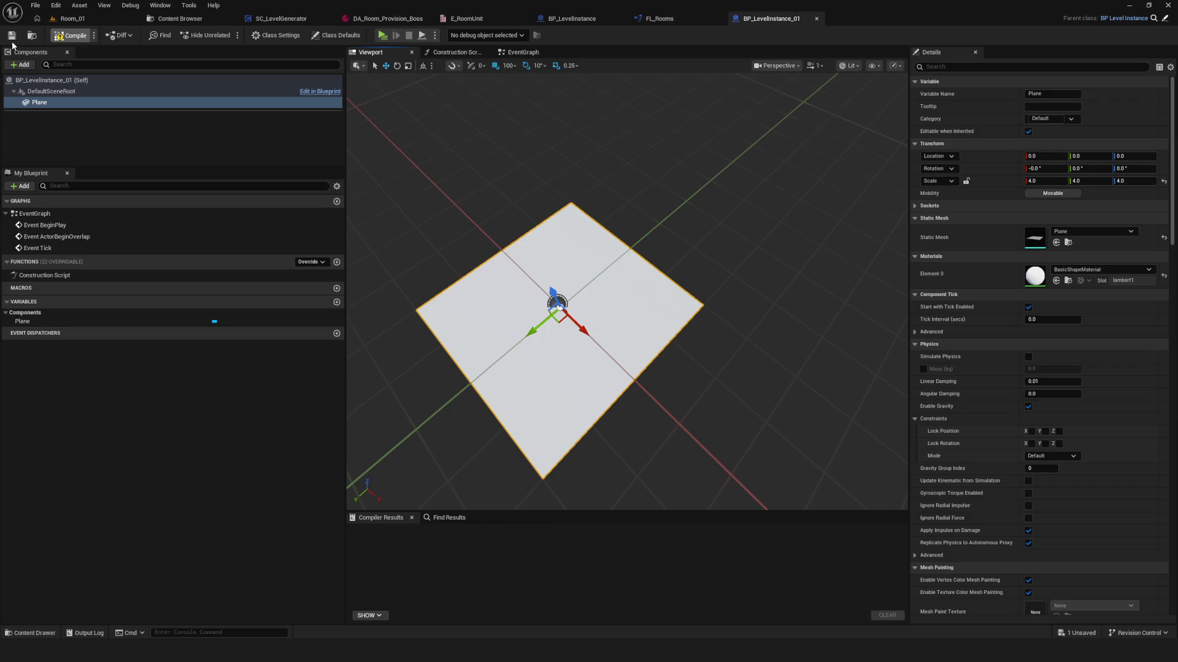
- Give the Plane the M_Dev_Unlit_Blacksmiths material and check it in Room_01
click(88, 22)
click(484, 360)
click(773, 19)
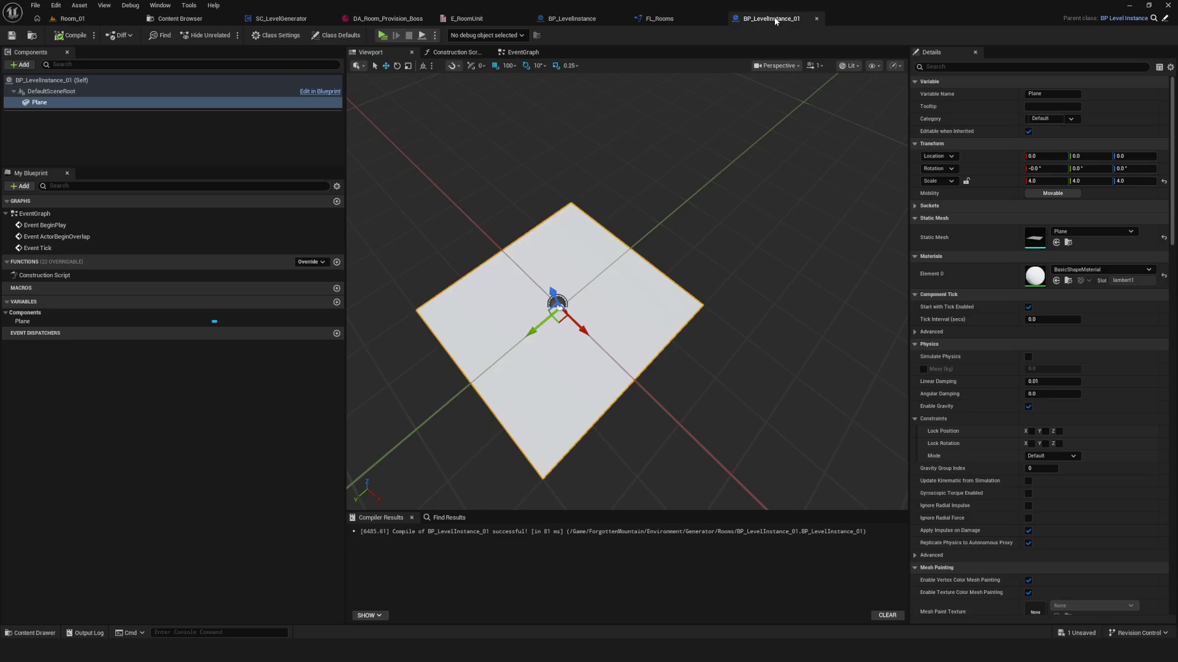
click(1082, 269)
click(1104, 418)
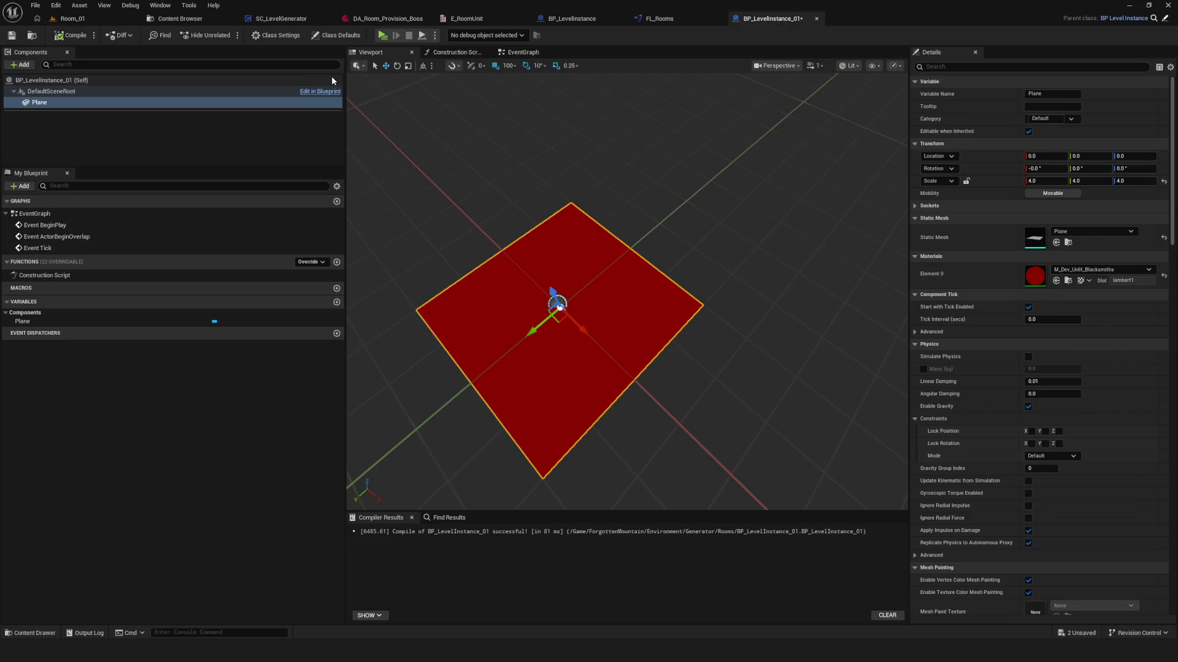
click(72, 18)
drag(610, 274, 547, 334)
- Switch the Plane's material to the red M_Dev_Unlit_LastBoss and review it in Room_01
click(790, 23)
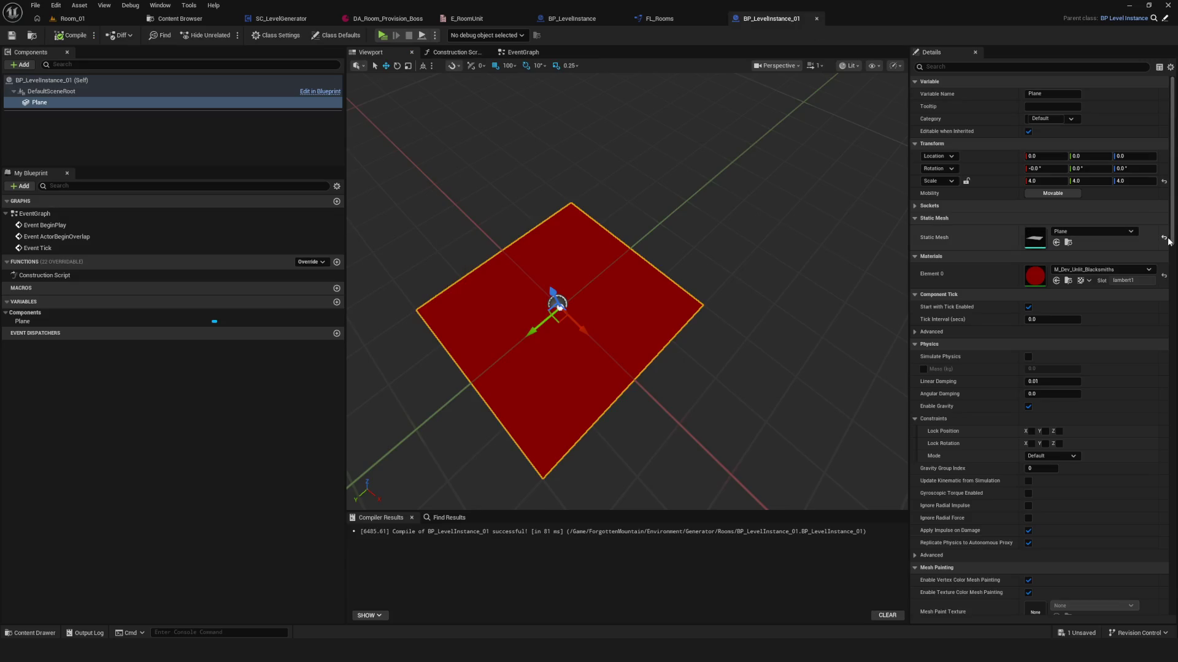
click(1101, 269)
scroll(1128, 380, up, 2)
click(1114, 426)
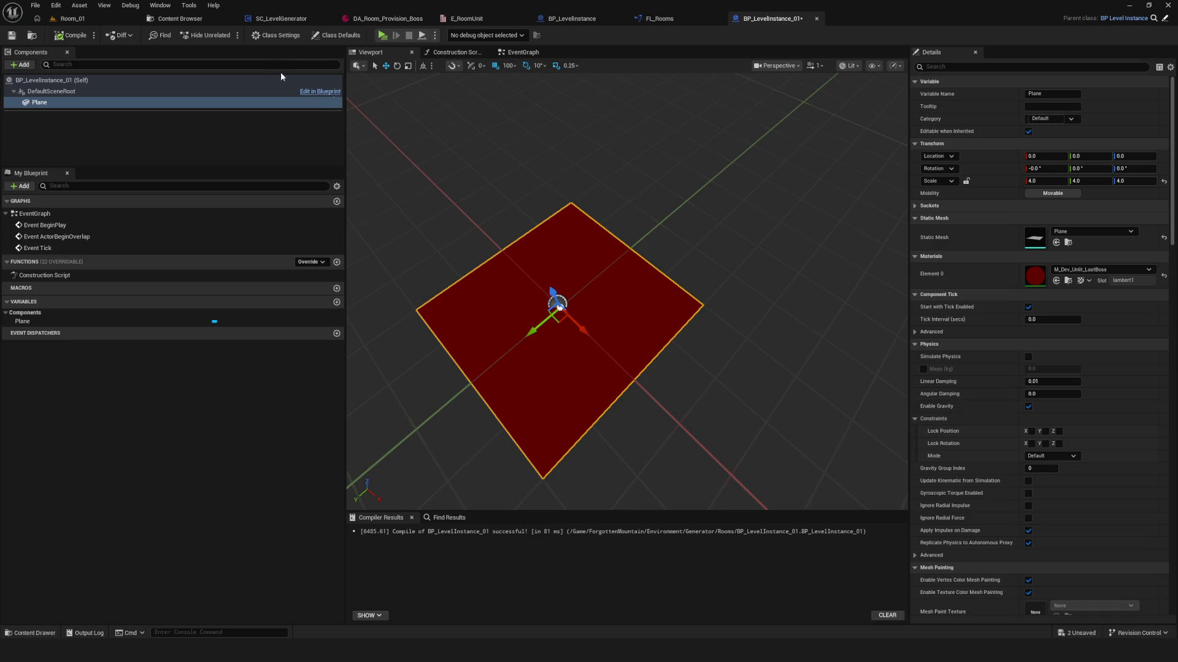
click(66, 19)
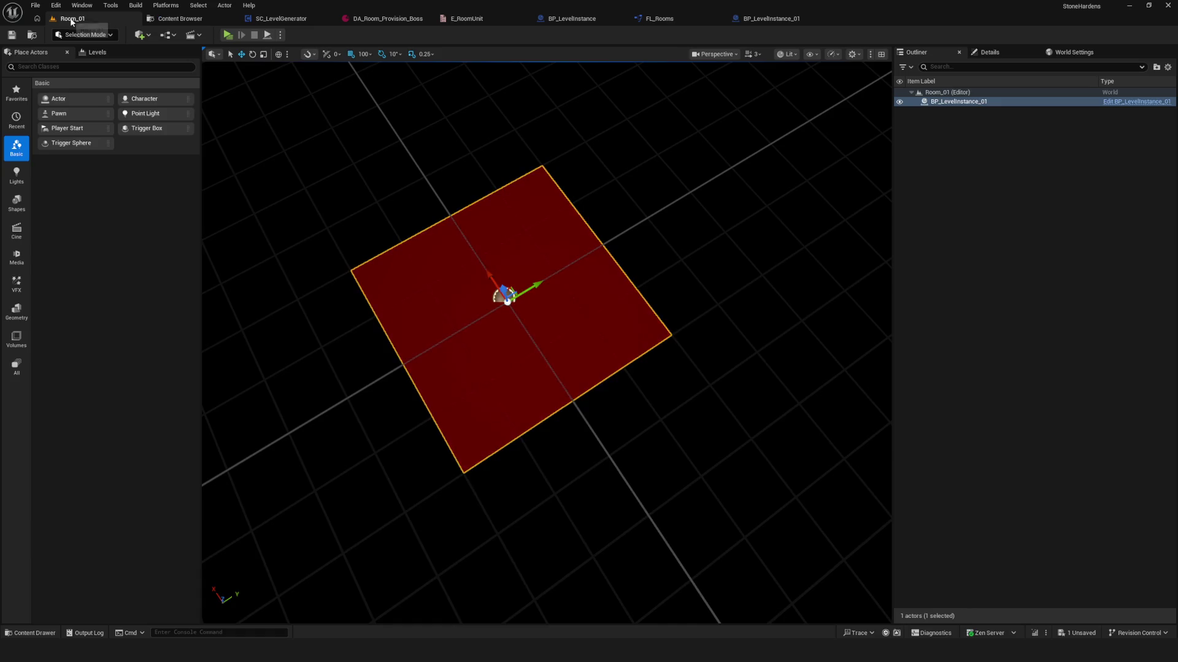
scroll(487, 144, down, 5)
mouse_move(486, 144)
mouse_down()
mouse_move(583, 234)
mouse_move(692, 307)
mouse_up()
click(534, 324)
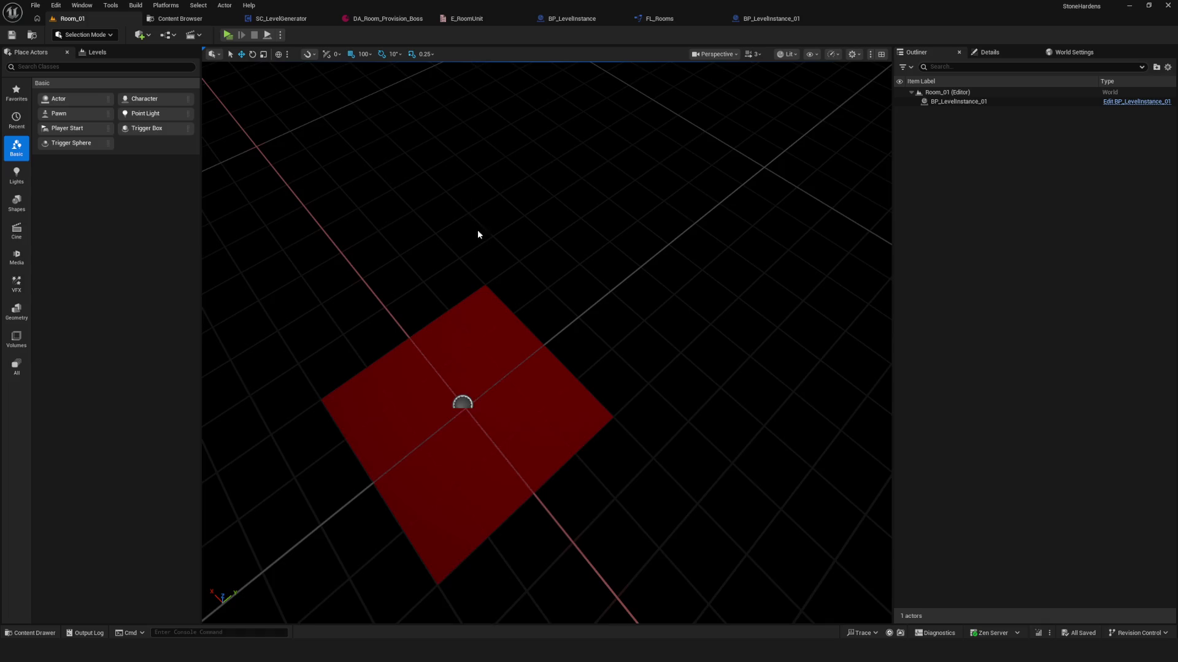
click(770, 19)
click(1101, 270)
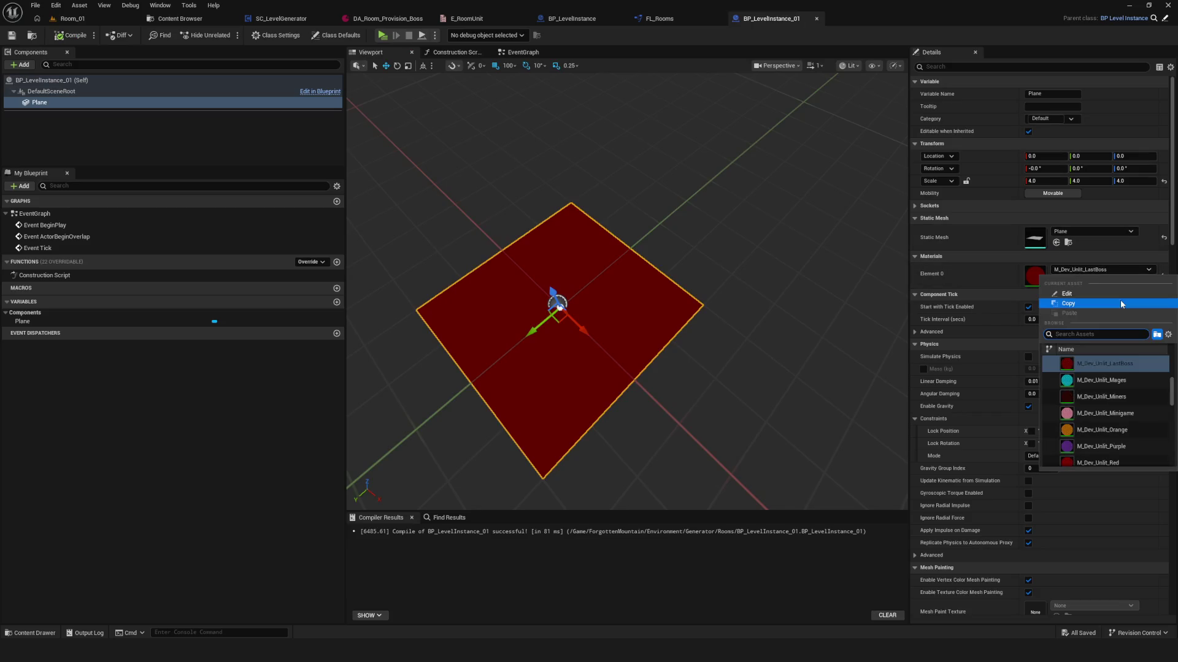
- Set the Plane's Element 0 material to M_Dev_Unlit_Red
click(1121, 461)
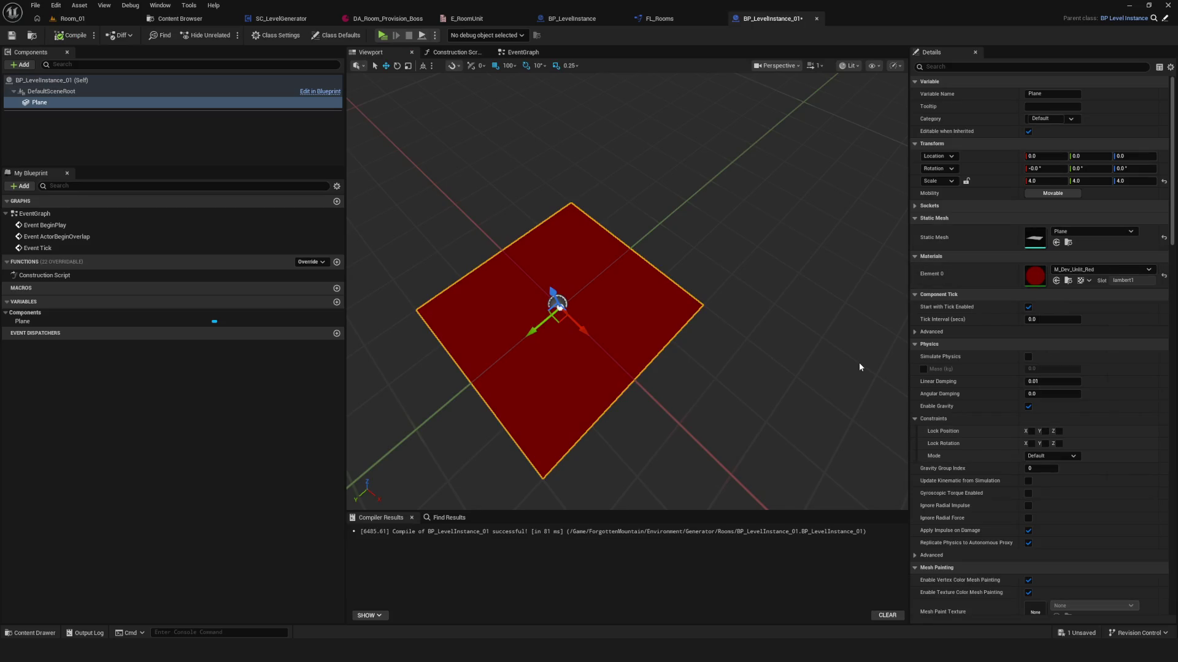
mouse_move(513, 220)
mouse_down()
mouse_move(549, 202)
mouse_move(514, 220)
mouse_up()
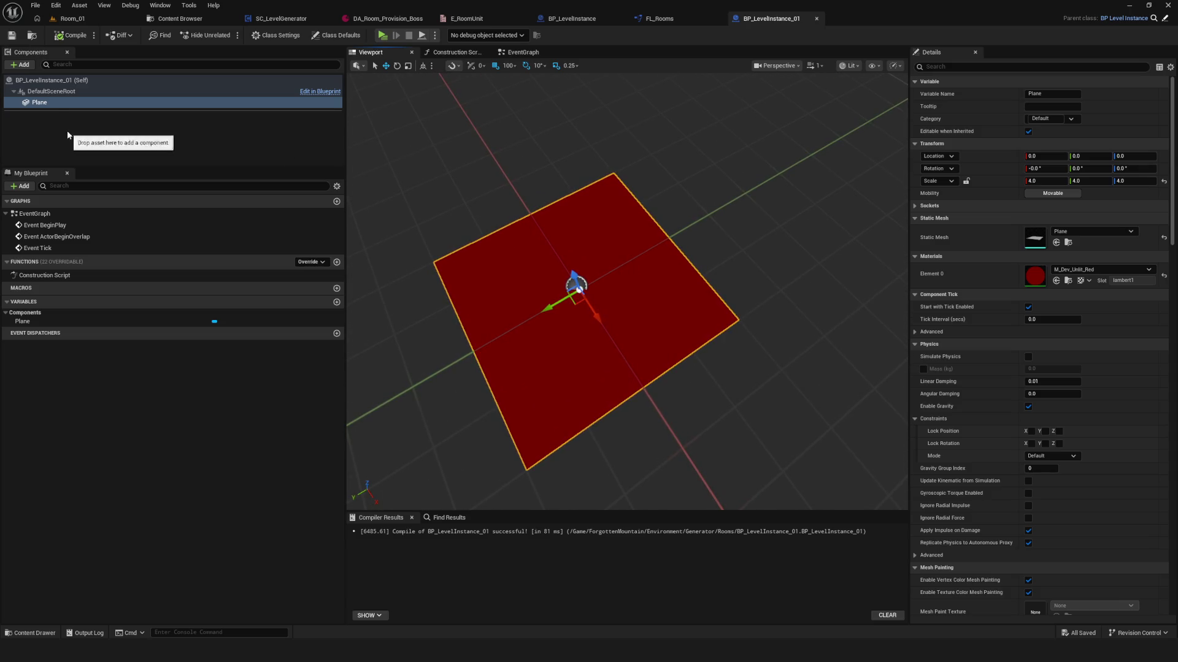
click(68, 135)
- Duplicate the Plane component as Plane1 and frame it in the viewport
click(22, 65)
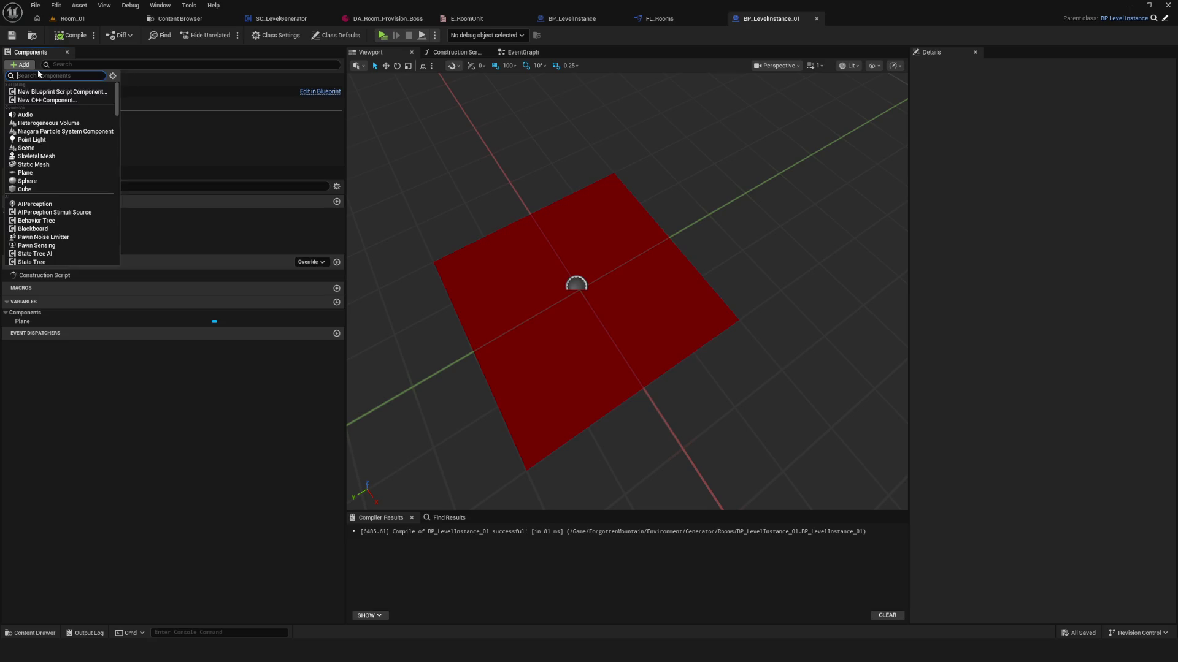
click(178, 147)
click(93, 102)
key(ctrl+d)
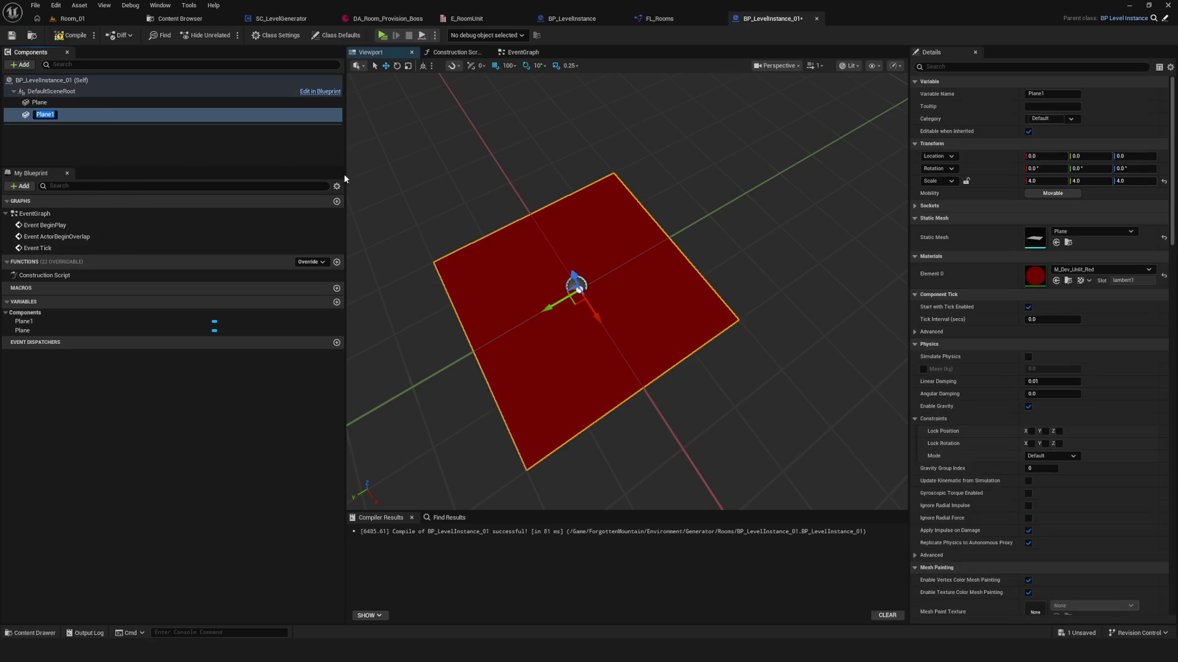
click(53, 139)
click(39, 114)
click(667, 285)
key(f)
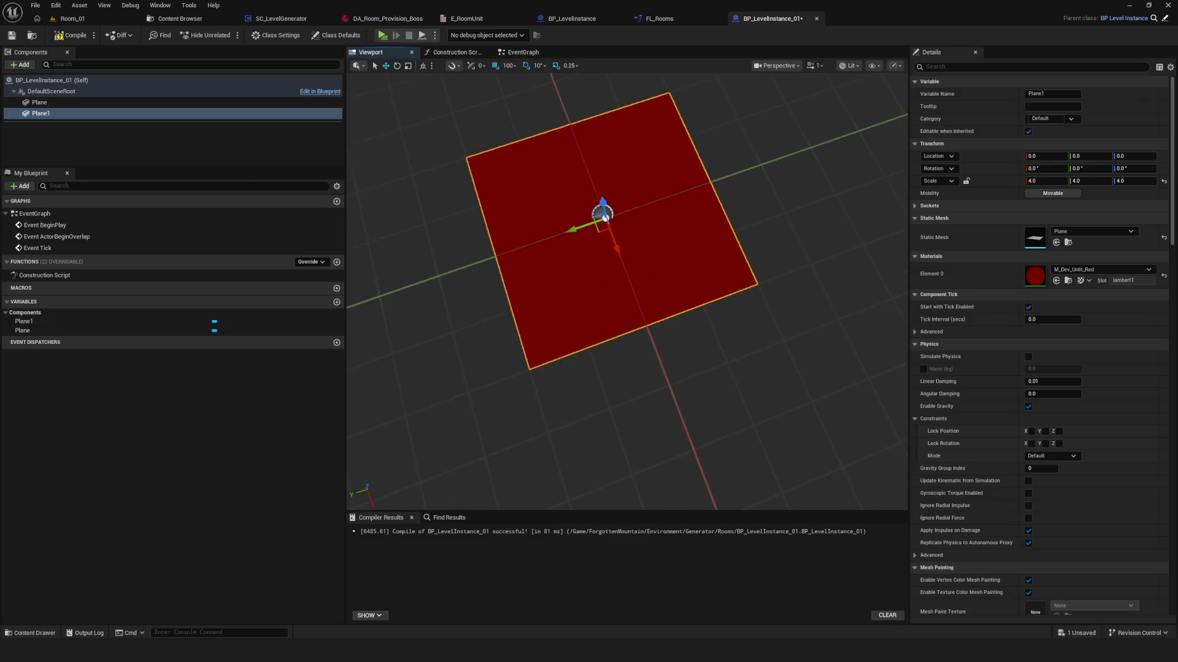
drag(667, 284, 705, 237)
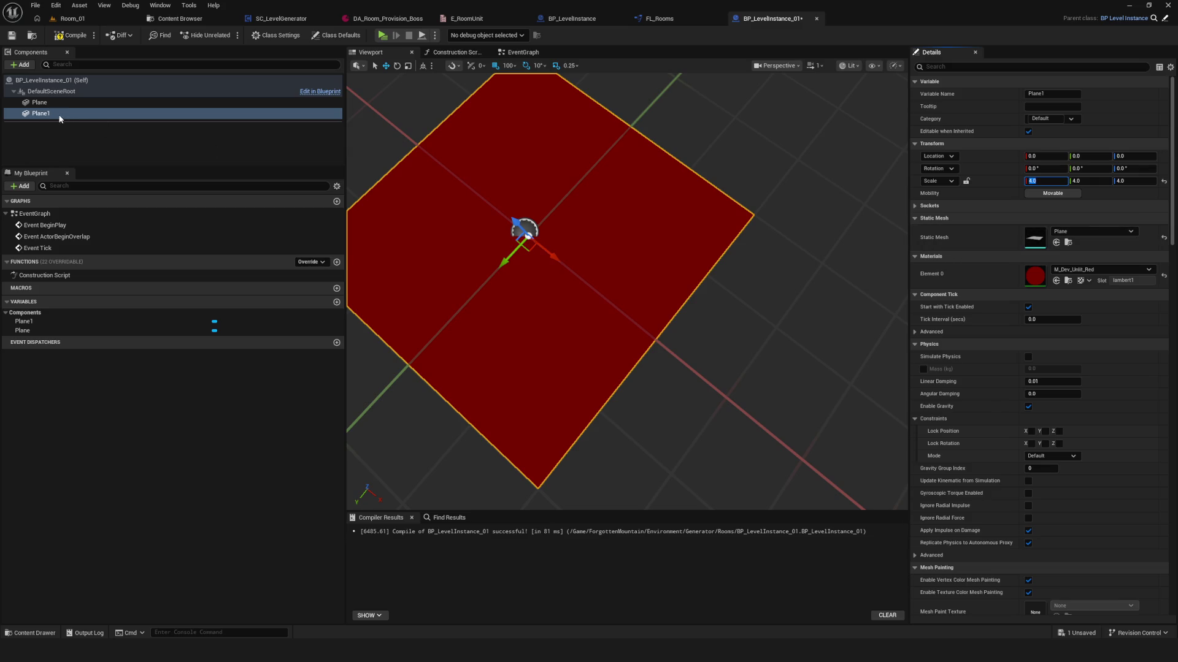
- Set the Plane's Z scale to 1 and Plane1's scale to X 0.2, Y 0.5
click(42, 102)
click(1135, 181)
text(1)
key(Return)
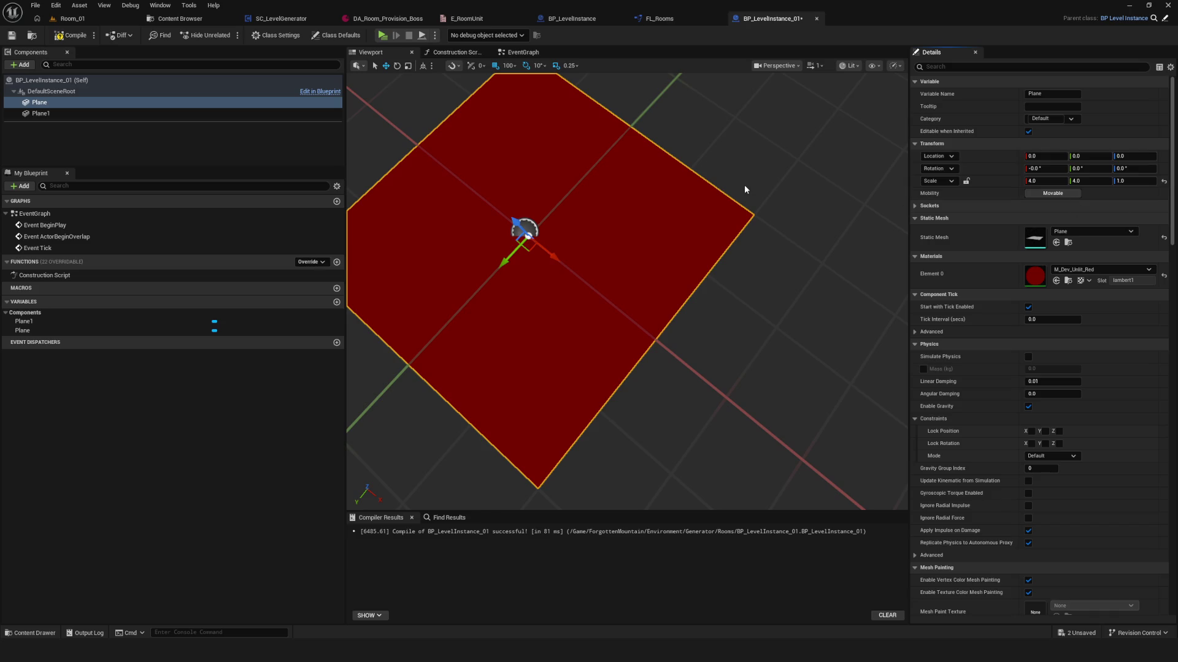
click(437, 159)
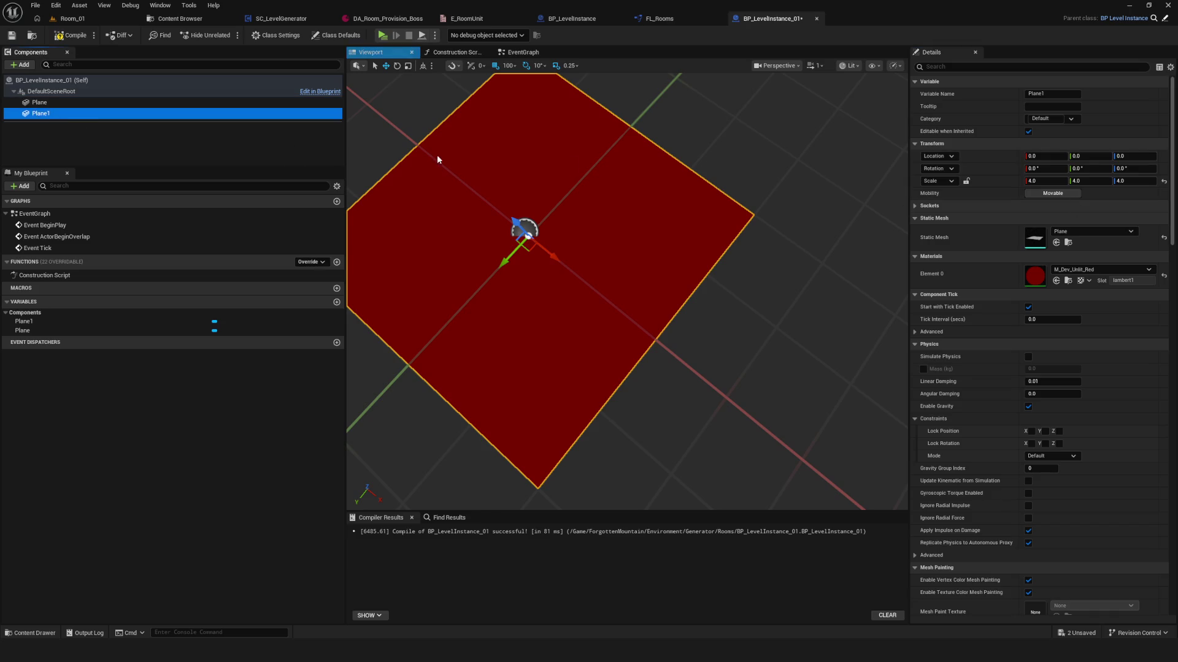
click(1032, 181)
text(0.2)
key(Return)
click(1087, 182)
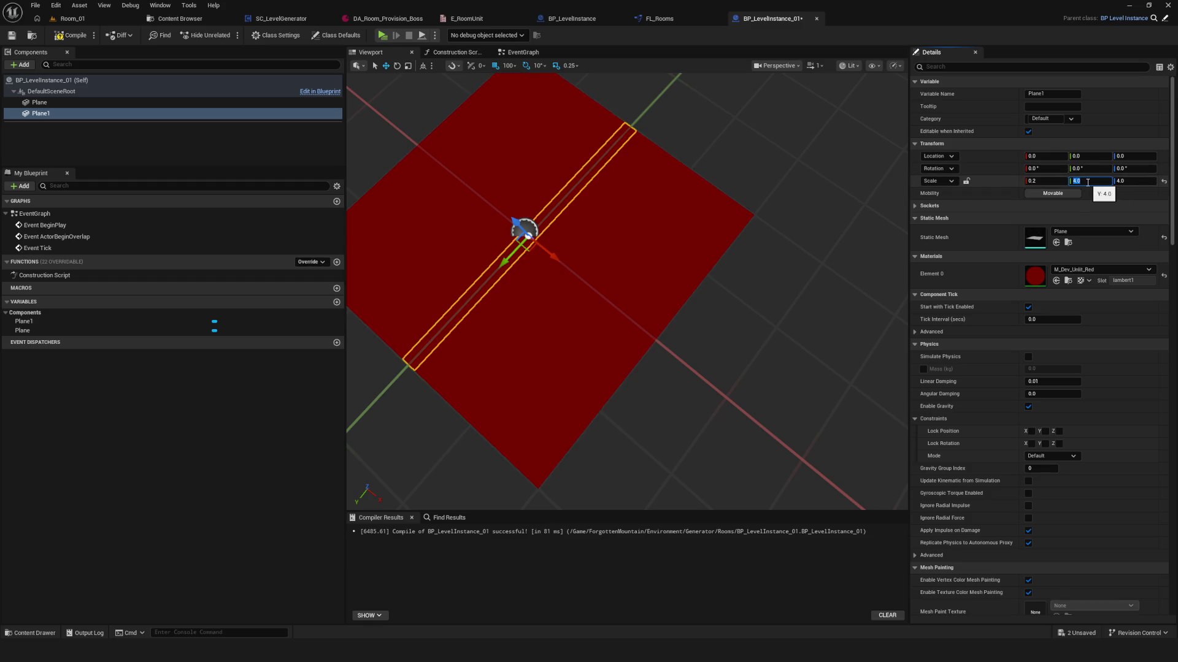
text(.5)
key(Return)
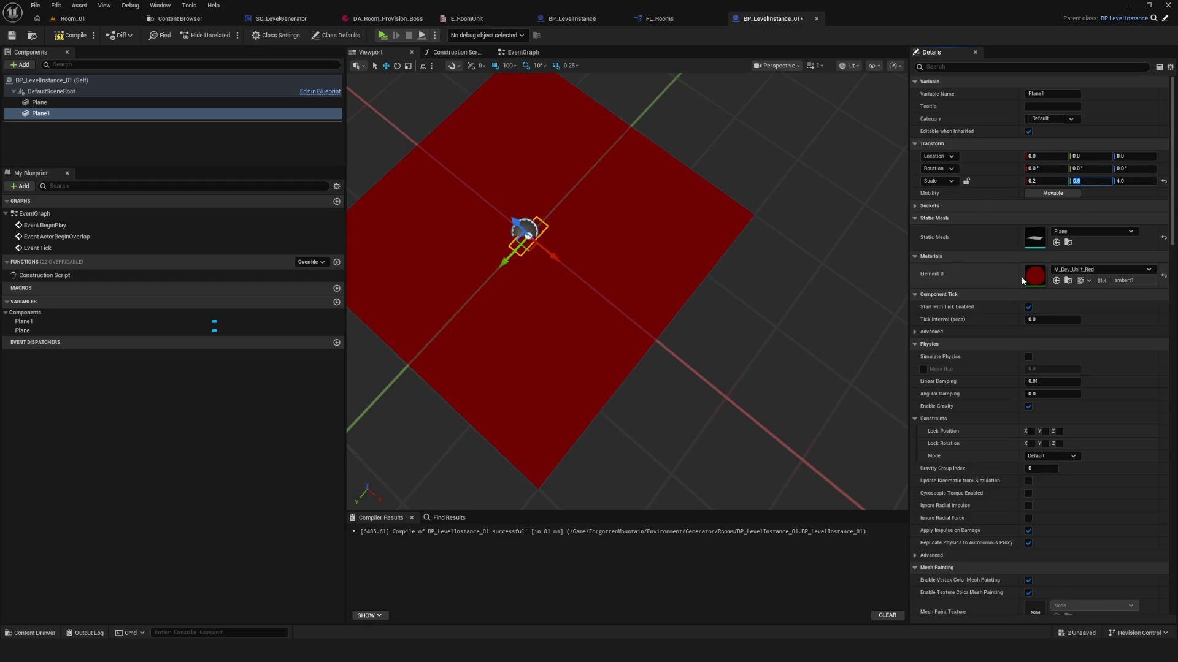
text(1)
click(813, 258)
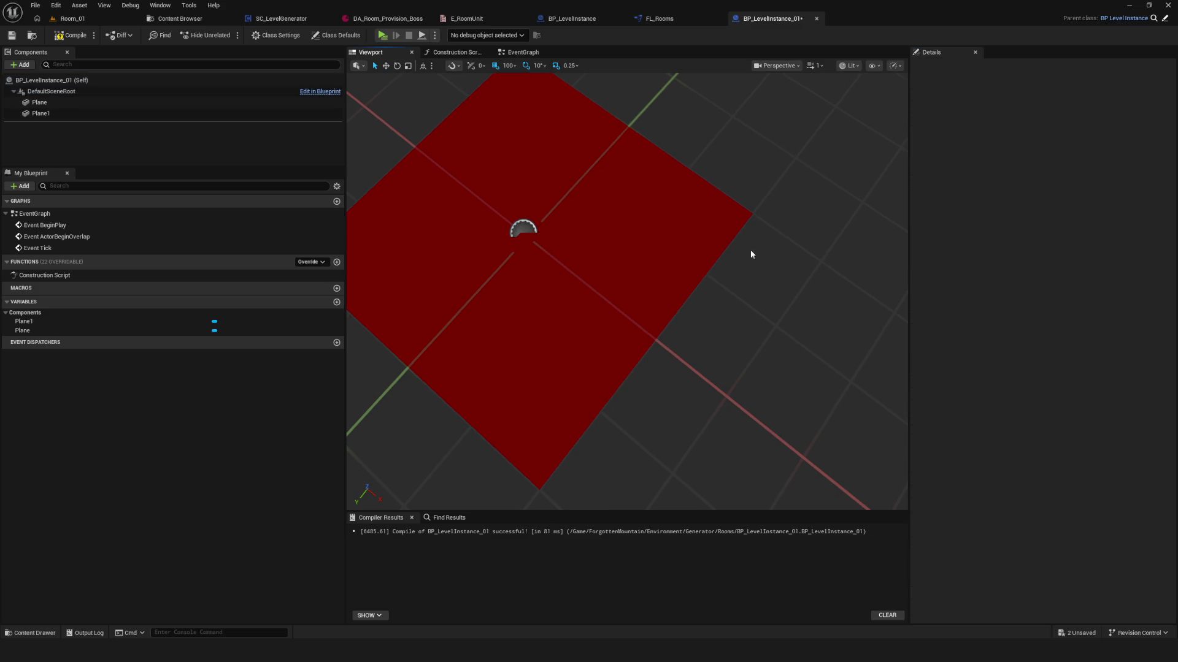
- Give Plane1 the green M_Dev_Unlit_Alchemists material and move it to X -200
click(61, 113)
click(1095, 269)
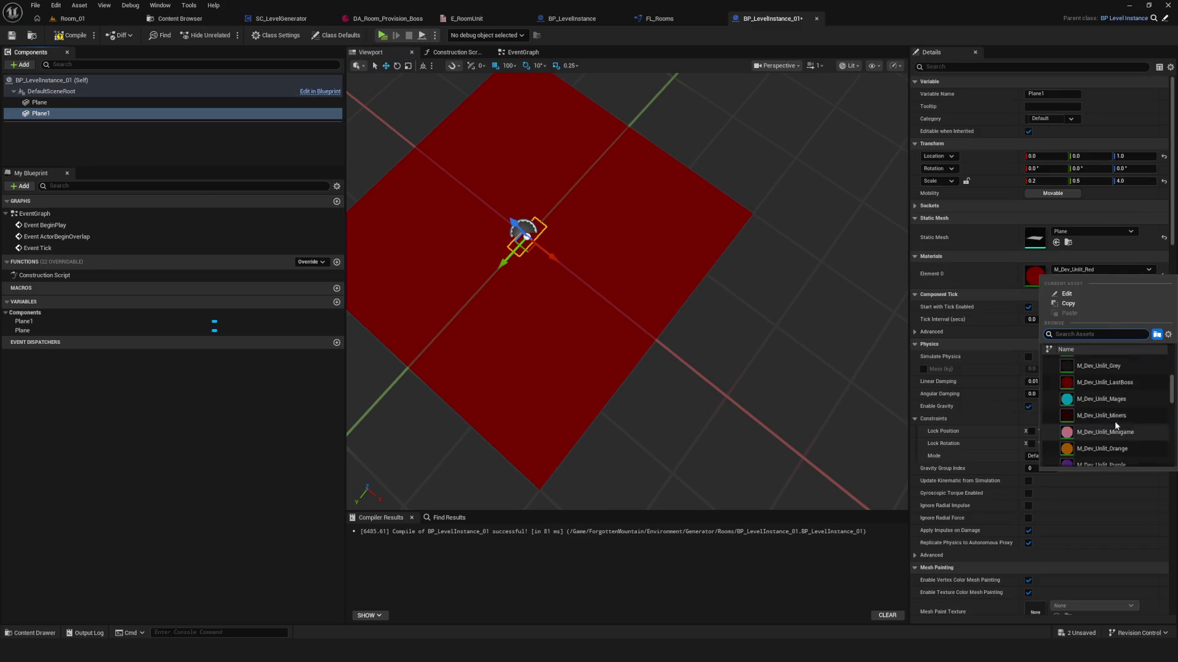
scroll(1113, 405, up, 1)
click(1101, 373)
mouse_move(537, 266)
mouse_down()
mouse_move(589, 246)
mouse_move(552, 273)
mouse_up()
mouse_move(662, 280)
mouse_down()
mouse_move(544, 297)
mouse_move(516, 271)
mouse_move(552, 258)
mouse_move(589, 318)
mouse_up()
- Duplicate Plane1 as Plane2 and place it on the opposite edge at X 200
key(ctrl+d)
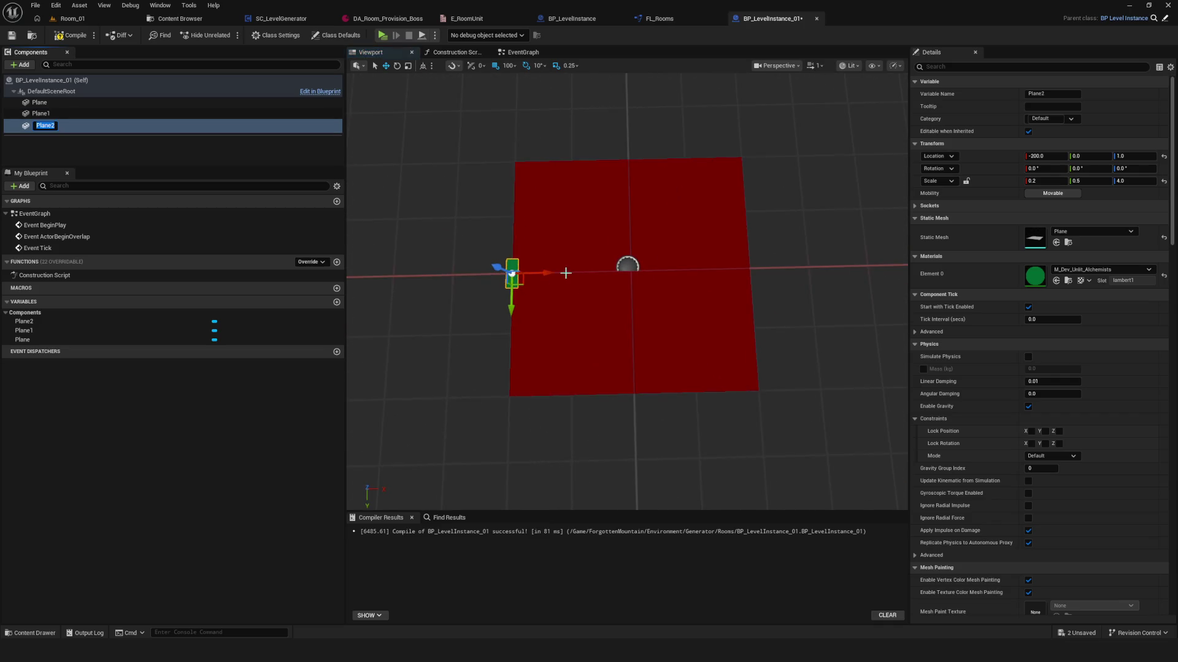
key(Return)
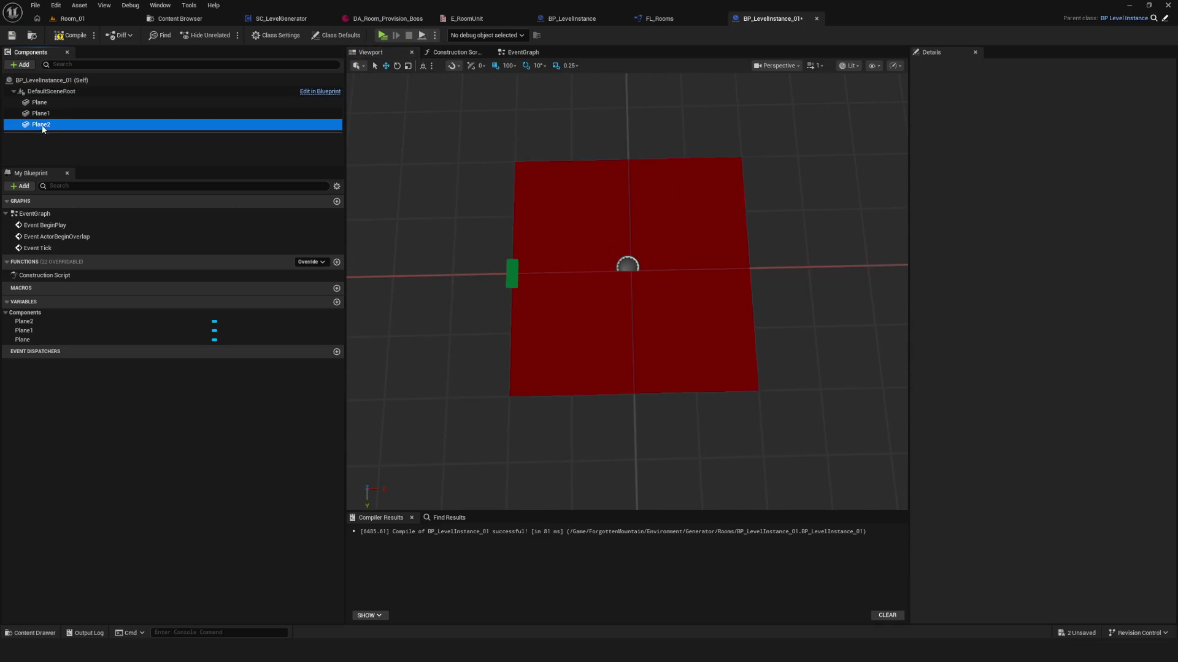
drag(546, 274, 762, 277)
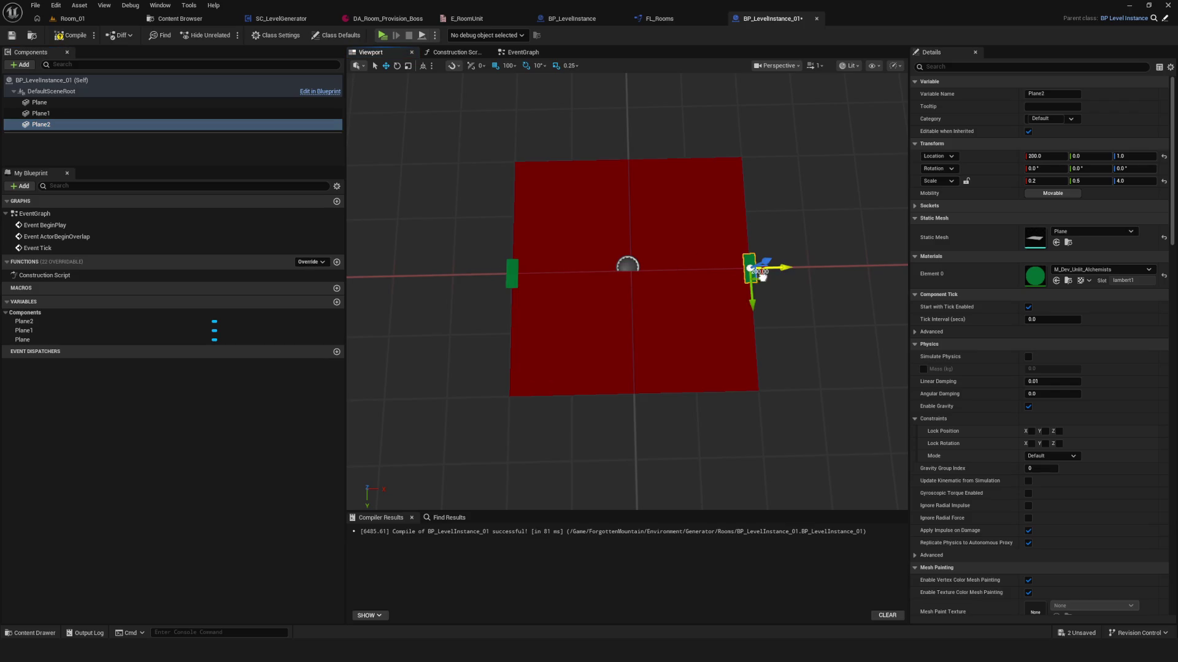
- Duplicate a marker as Plane3, rotate it 90 degrees and move it to Y -200
click(11, 112)
key(ctrl+d)
mouse_move(787, 270)
mouse_down()
mouse_move(673, 270)
mouse_move(641, 307)
mouse_up()
key(e)
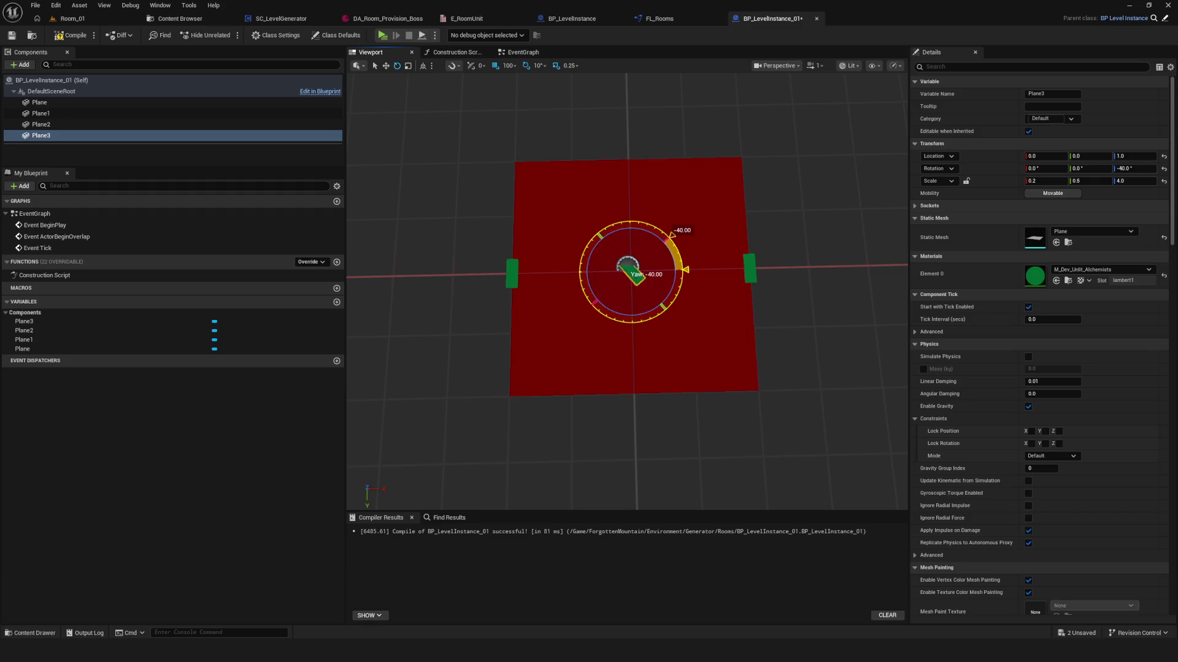
drag(673, 235, 594, 230)
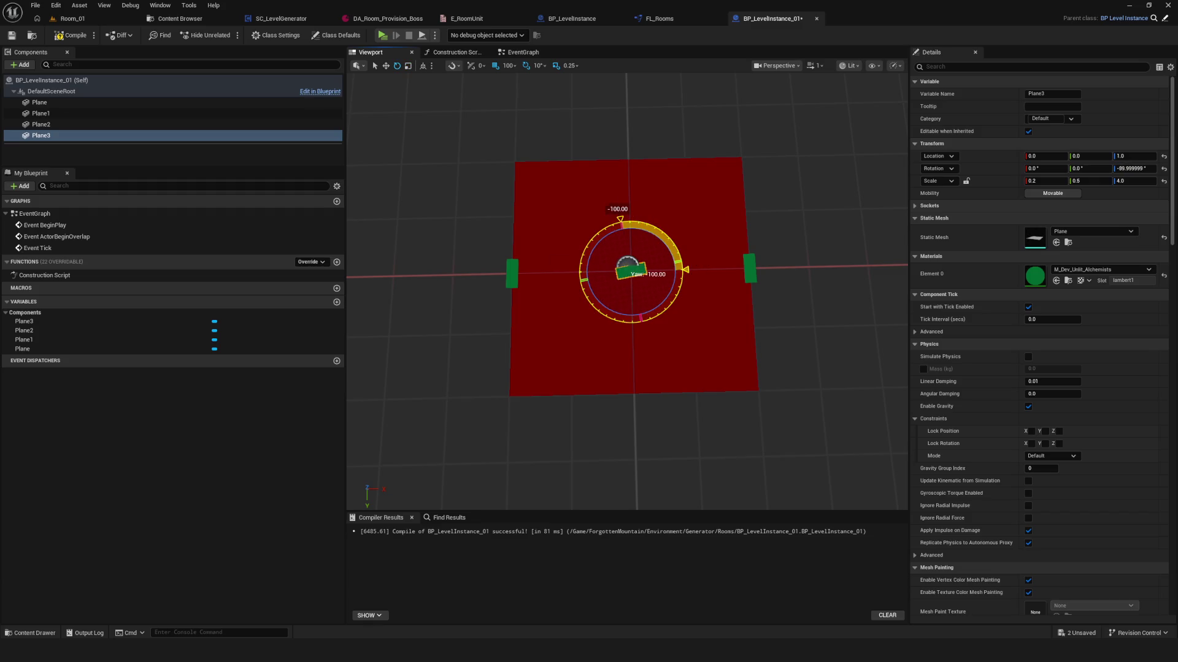
key(w)
drag(629, 244, 628, 130)
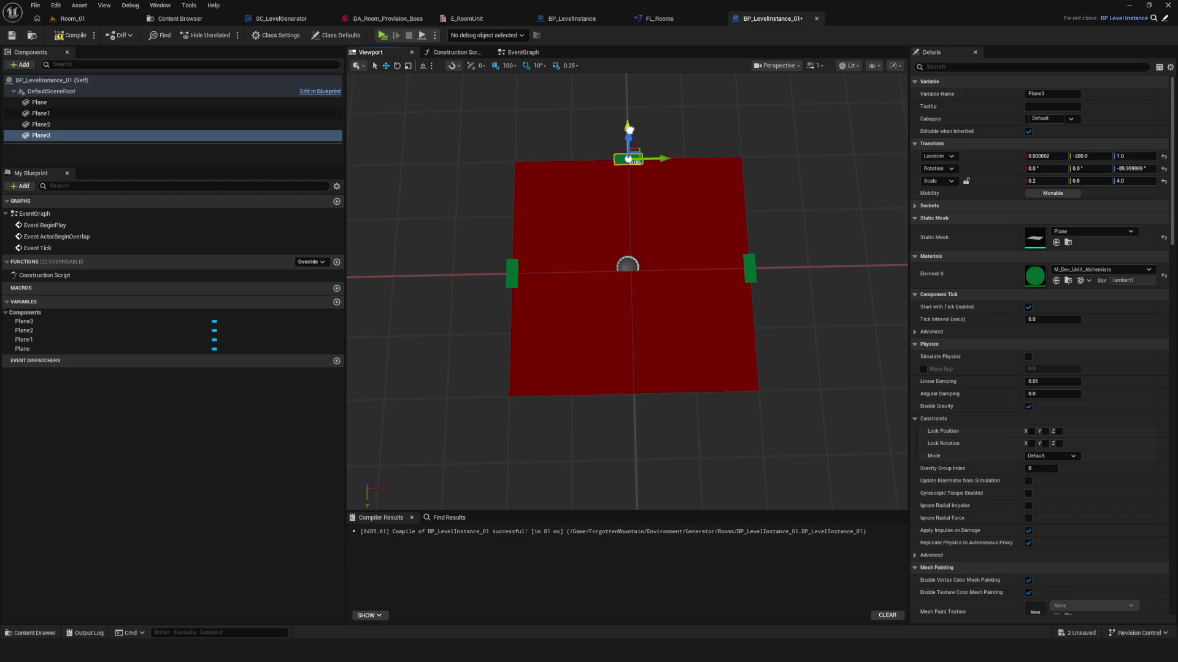
- Duplicate Plane3 as Plane4 and move it to the bottom edge at Y 200
click(71, 136)
key(ctrl+d)
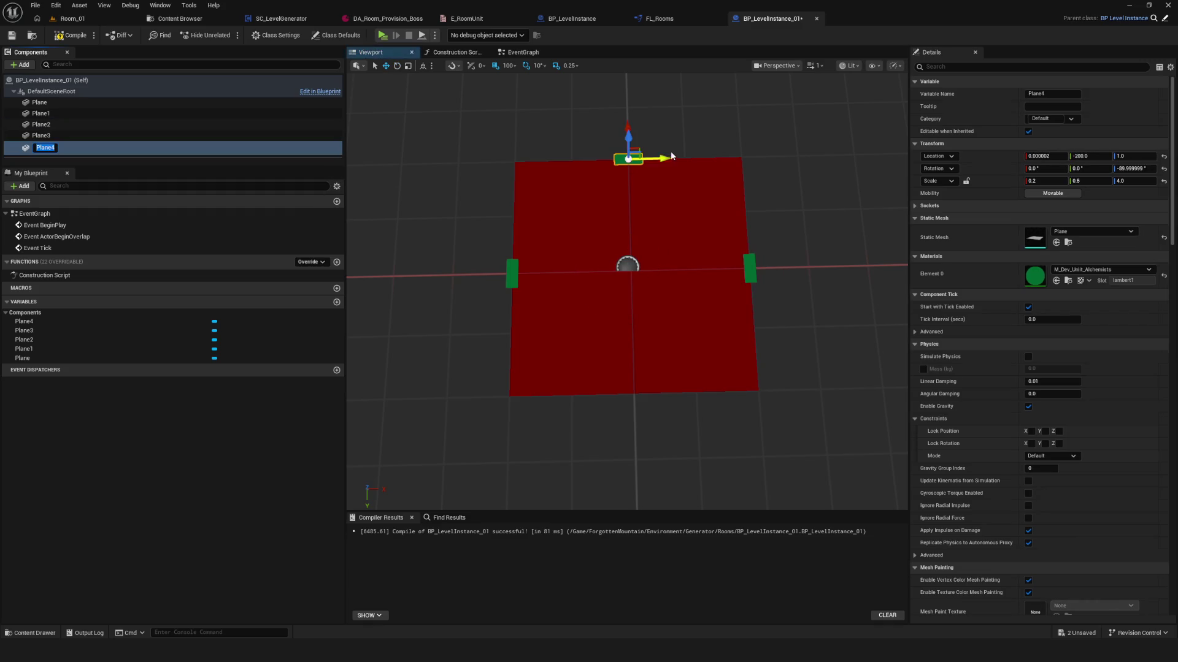
drag(630, 130, 634, 354)
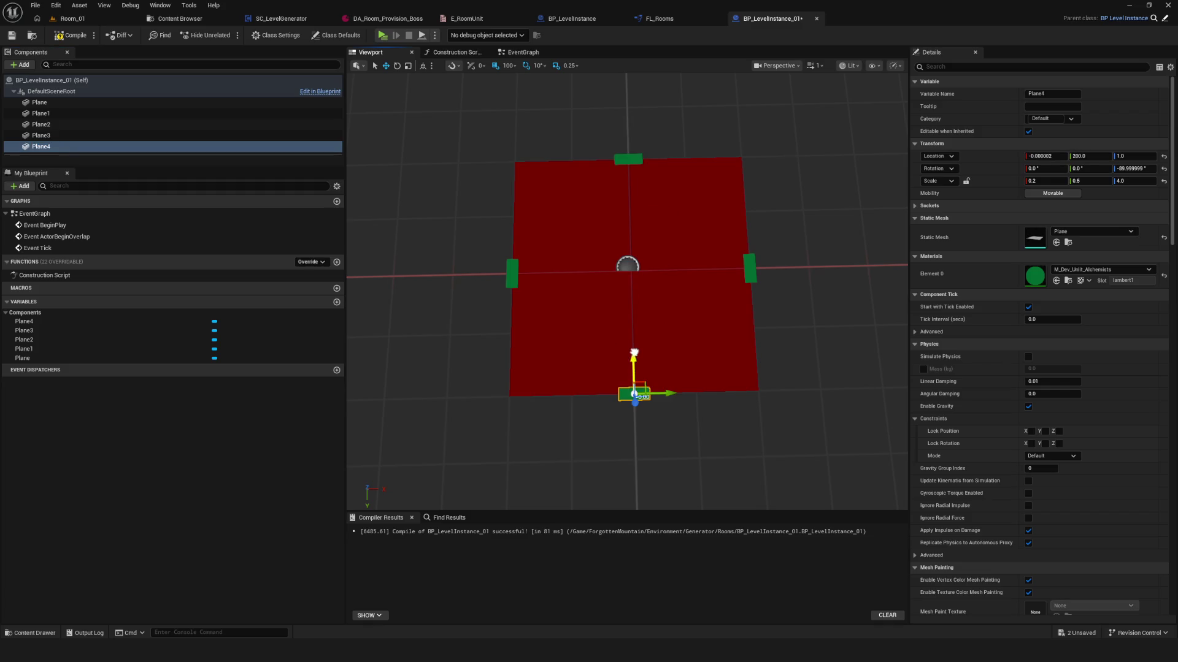
drag(701, 284, 466, 172)
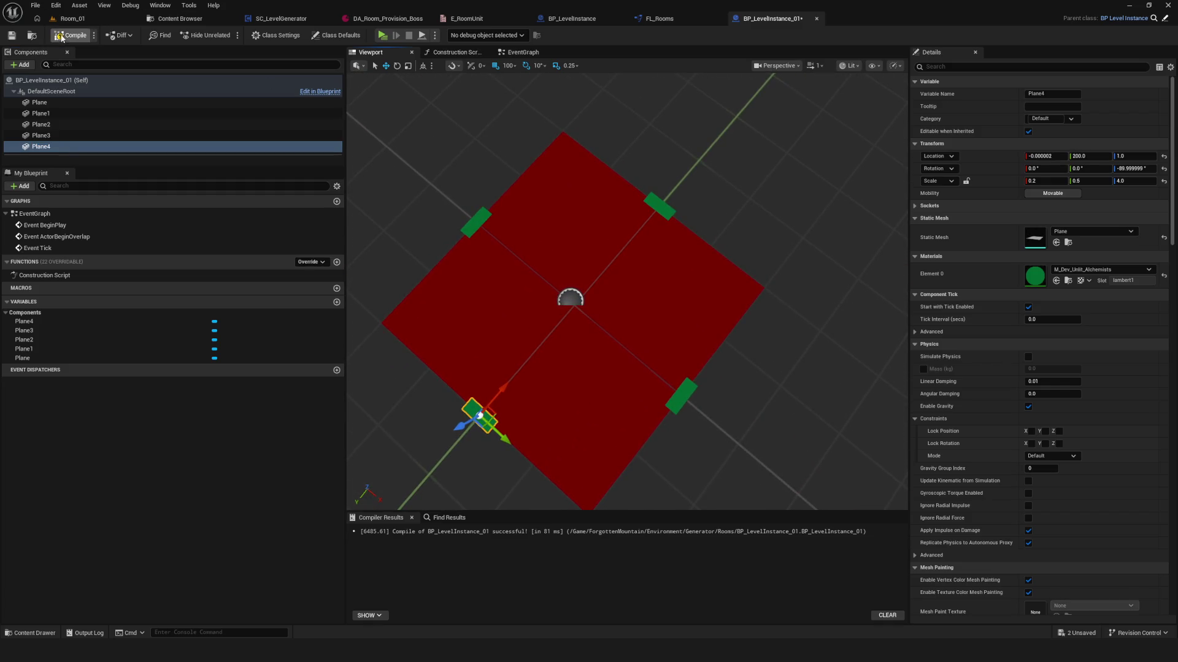
- Compile the blueprint, then duplicate Plane4 as Plane5 and move it to Y 100
click(11, 36)
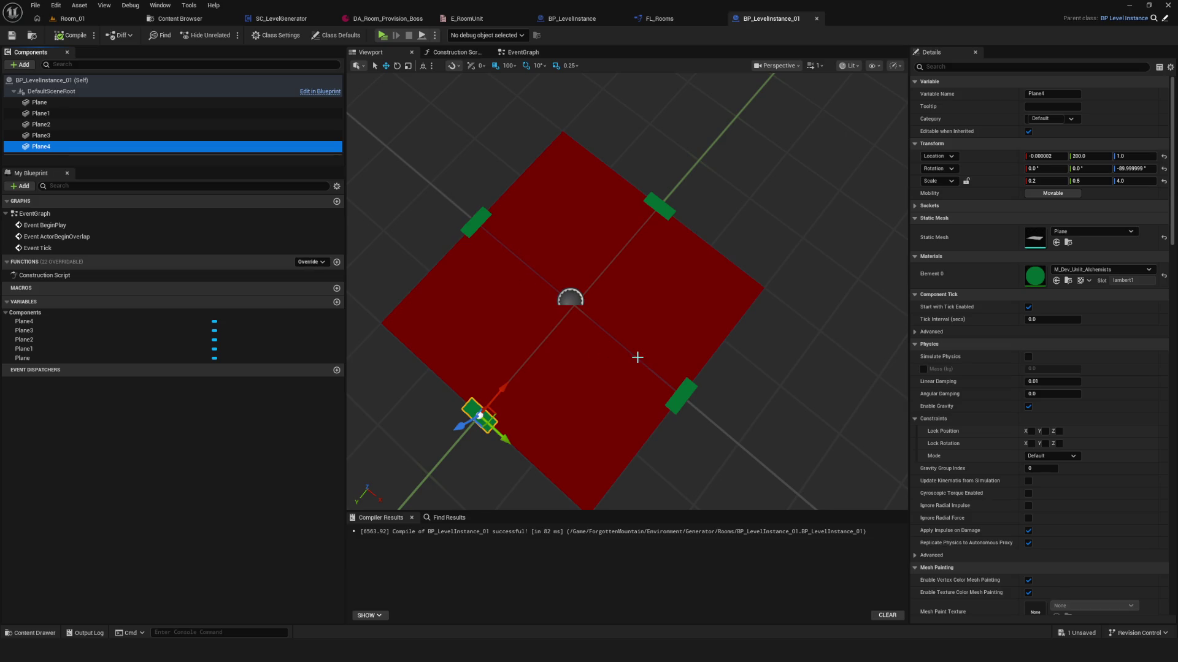
drag(632, 344, 586, 386)
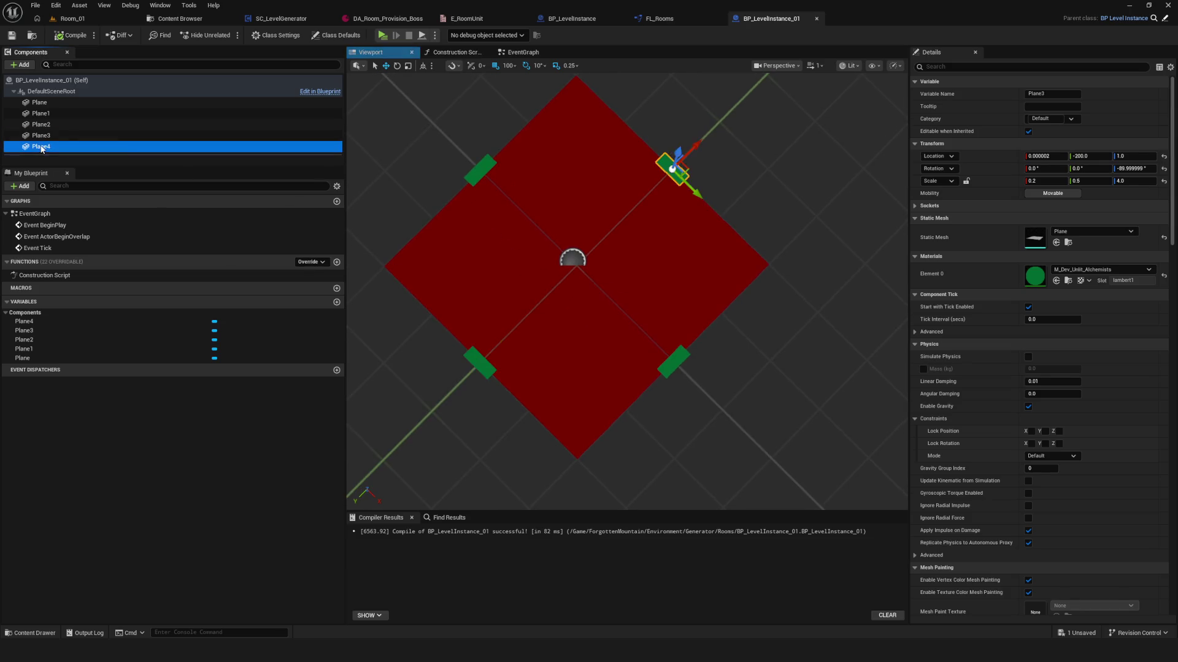
key(ctrl+d)
key(Return)
click(480, 170)
click(479, 362)
scroll(560, 232, up, 5)
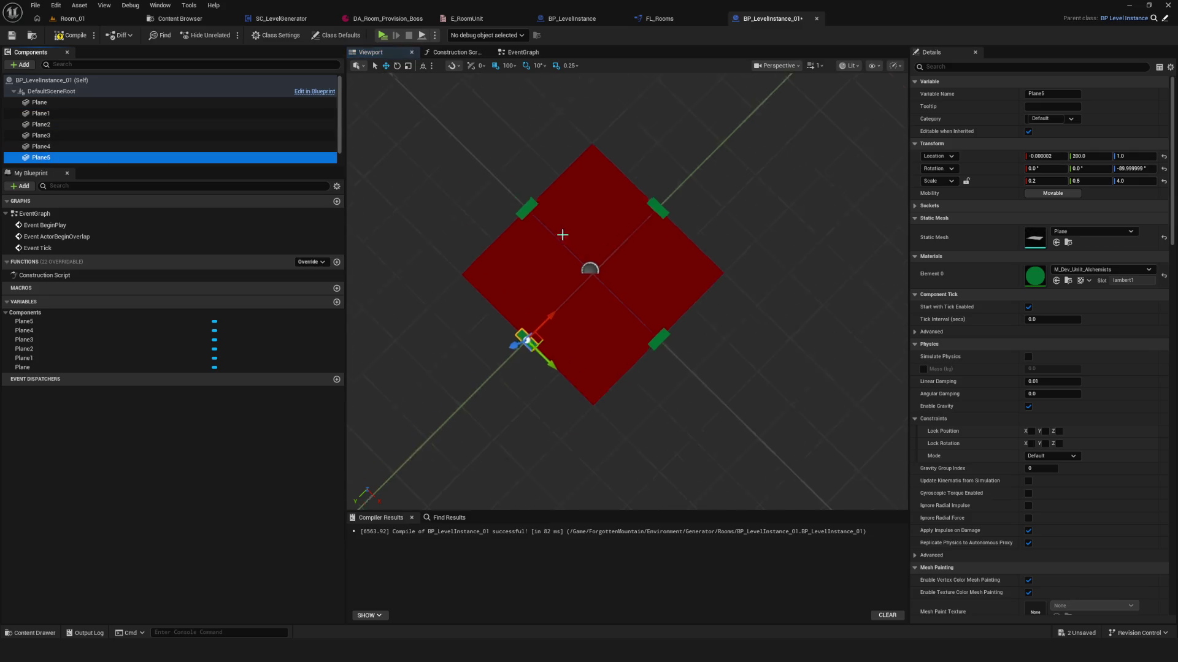
scroll(512, 327, down, 3)
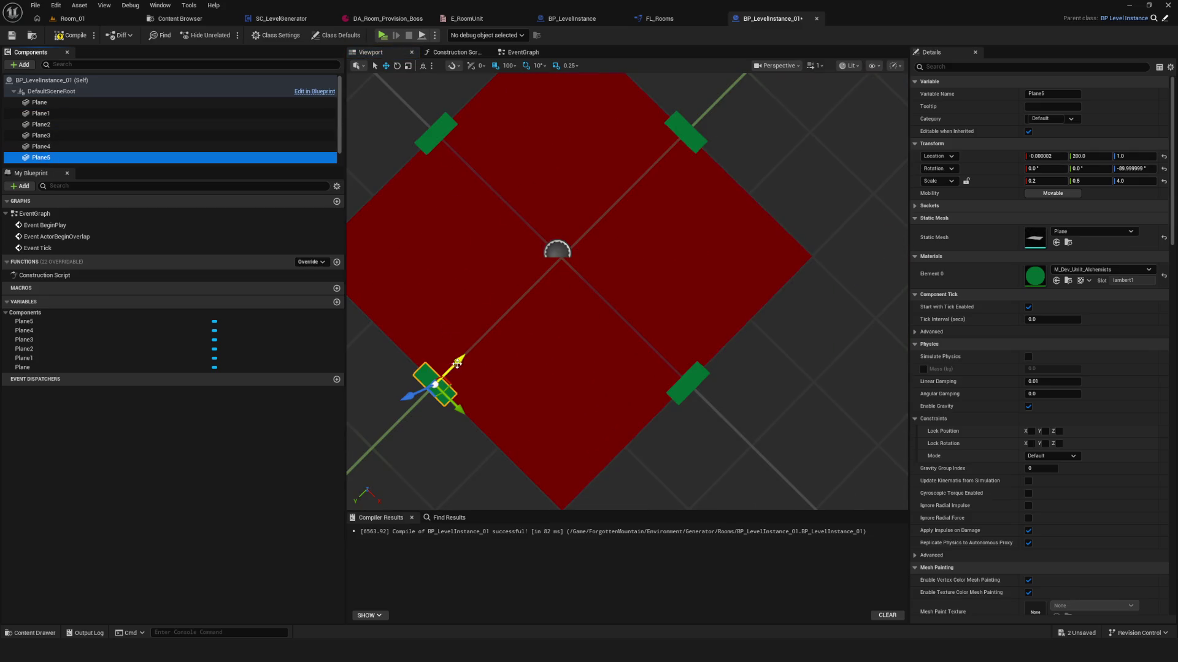
drag(457, 363, 540, 301)
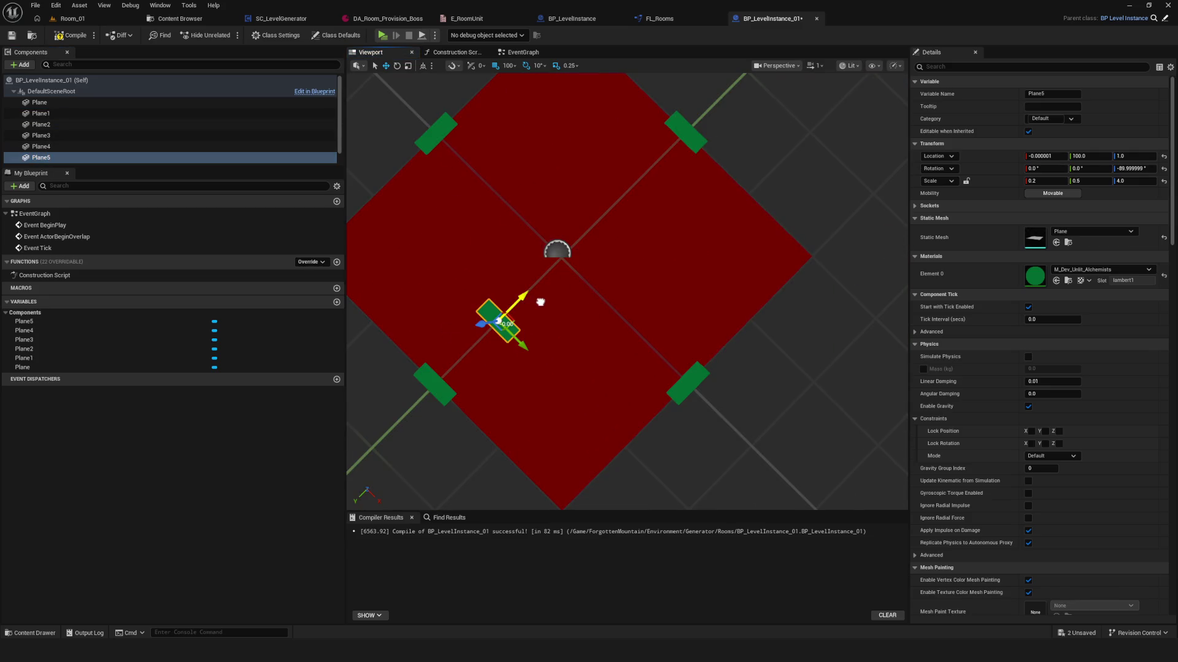
- Scale Plane5 to 2.0 × 0.1 so it becomes a thin strip
drag(625, 325, 606, 323)
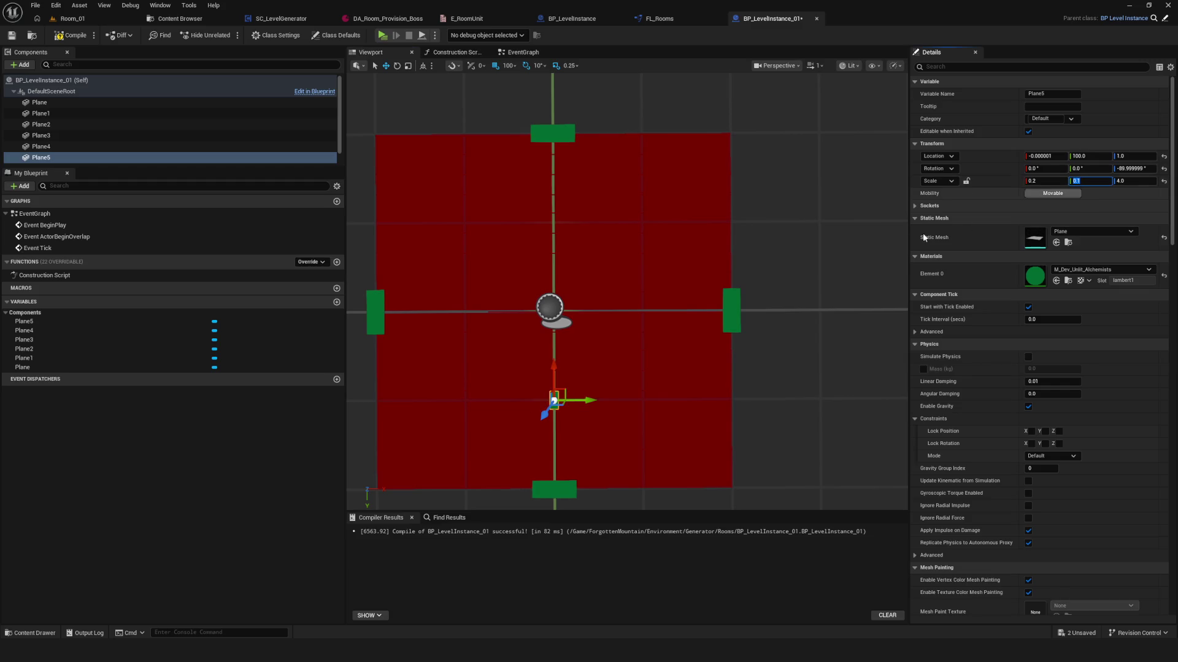
click(1046, 181)
text(2)
drag(796, 257, 589, 340)
click(550, 334)
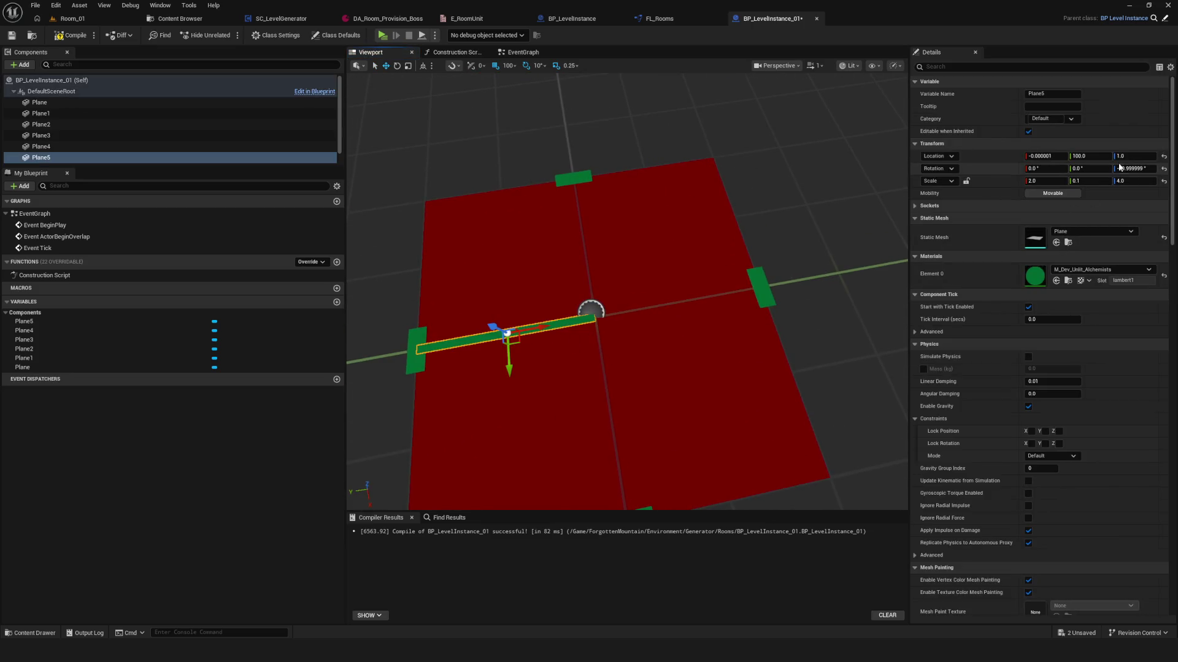
- Check the marker planes Plane2–Plane4 and the strip from a top-down view, then clear the selection
click(415, 365)
drag(445, 350, 567, 145)
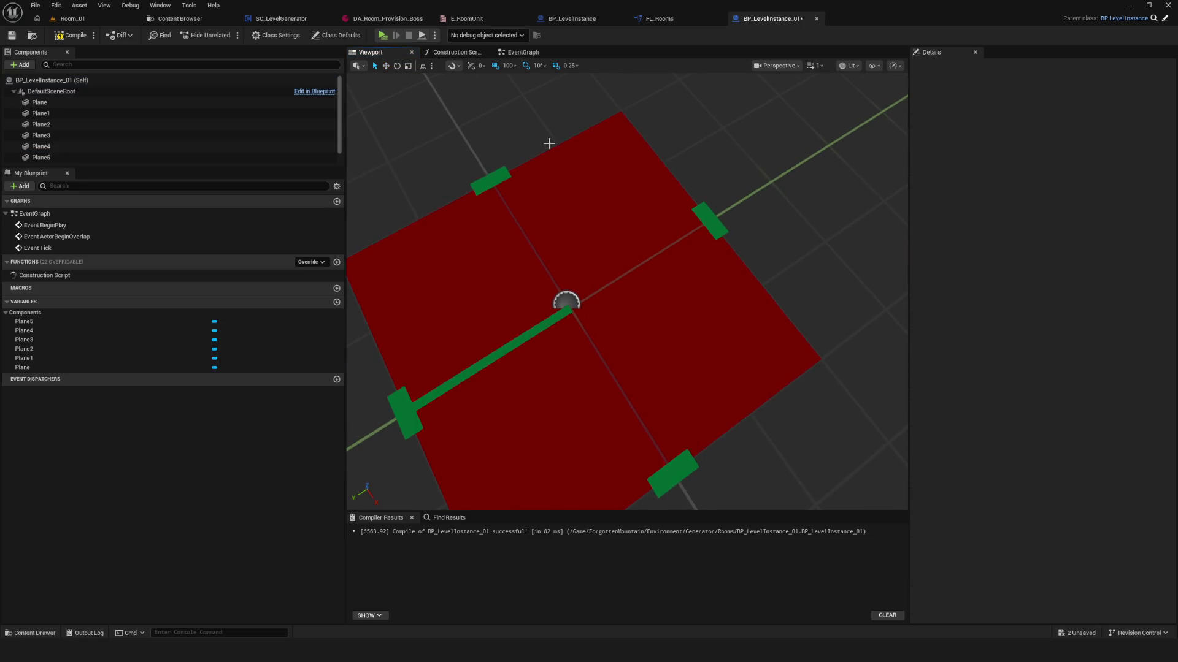
click(498, 176)
click(714, 224)
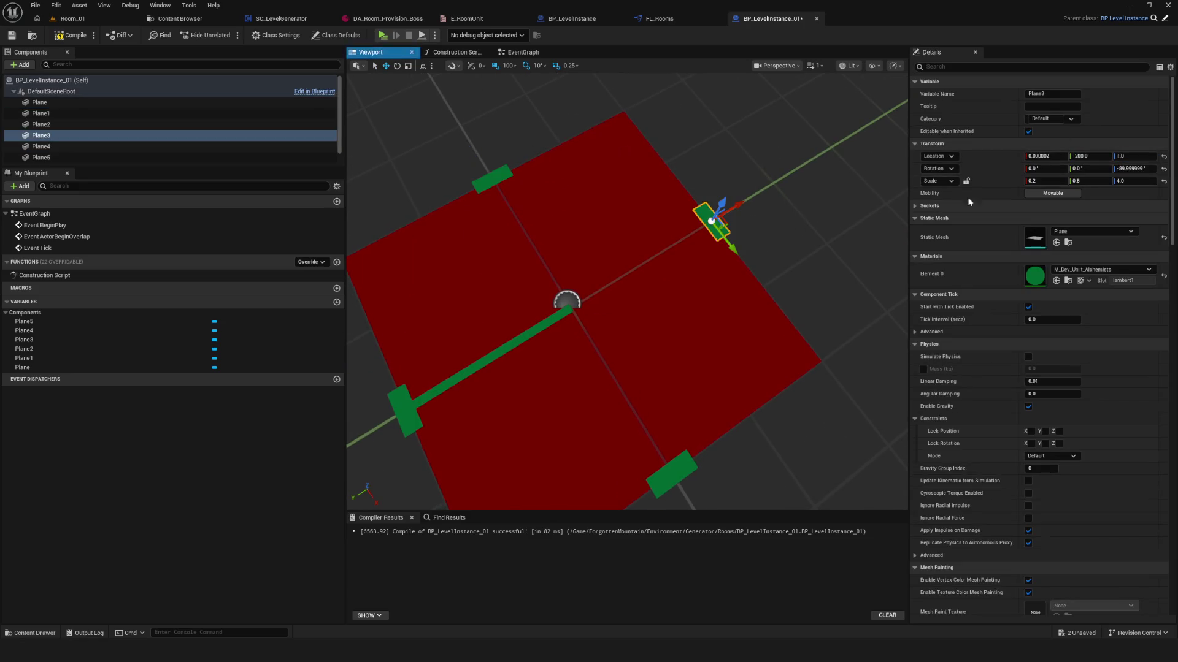
click(762, 385)
click(678, 473)
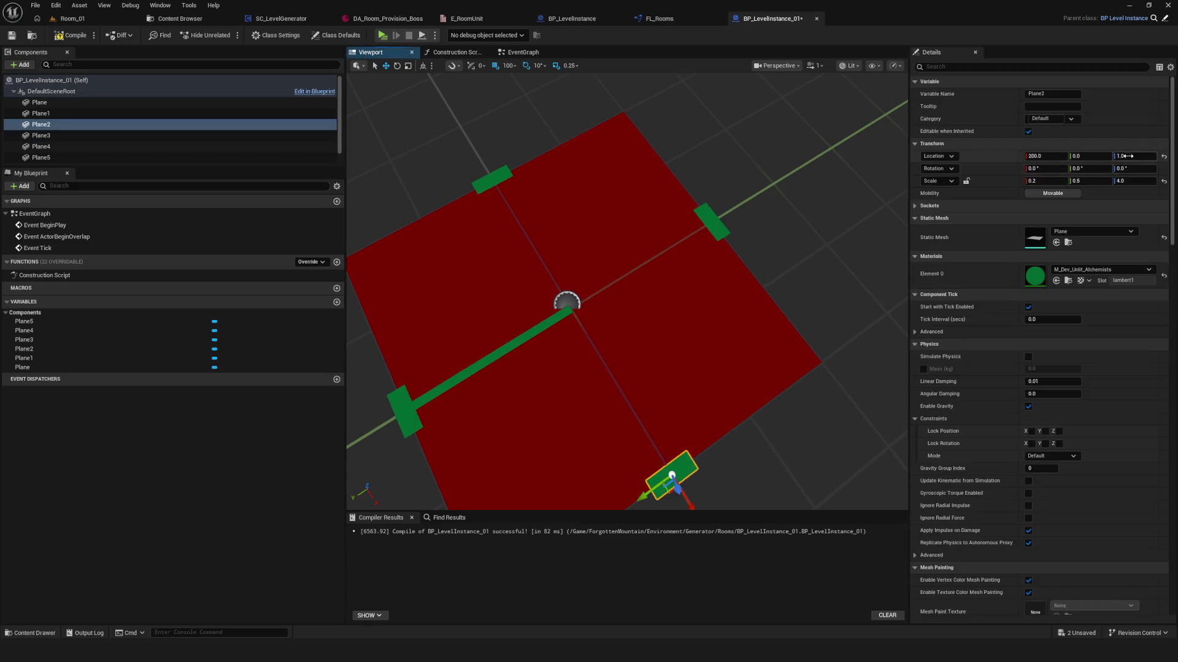
click(782, 238)
drag(782, 238, 603, 307)
click(517, 338)
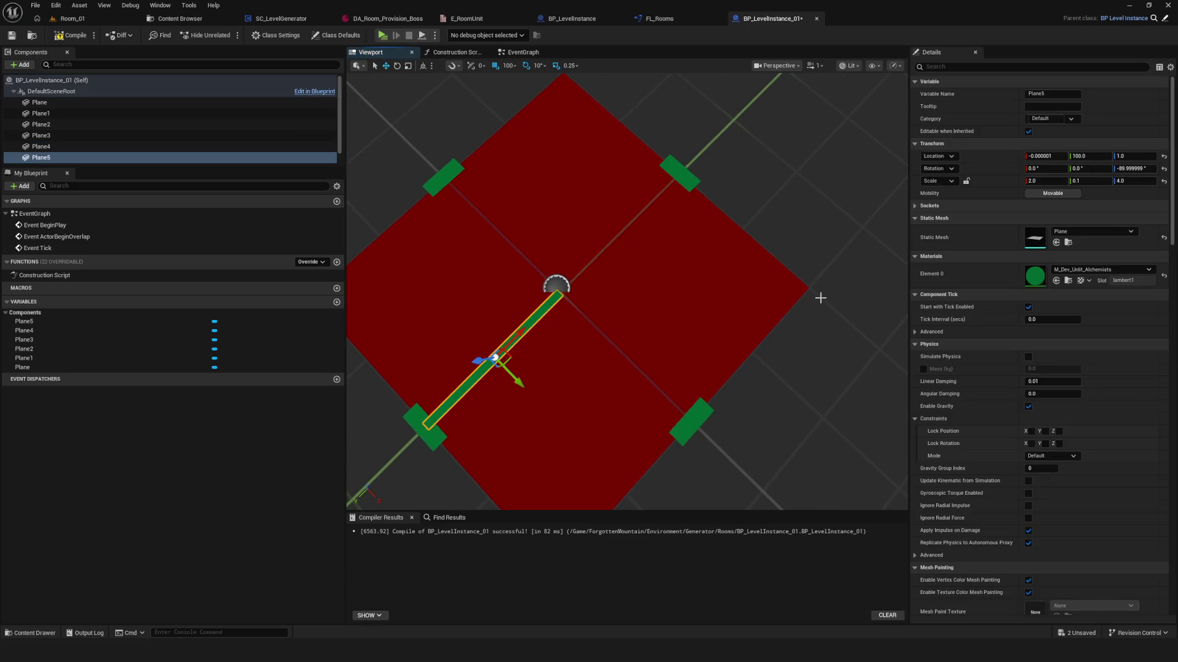
drag(797, 276, 779, 279)
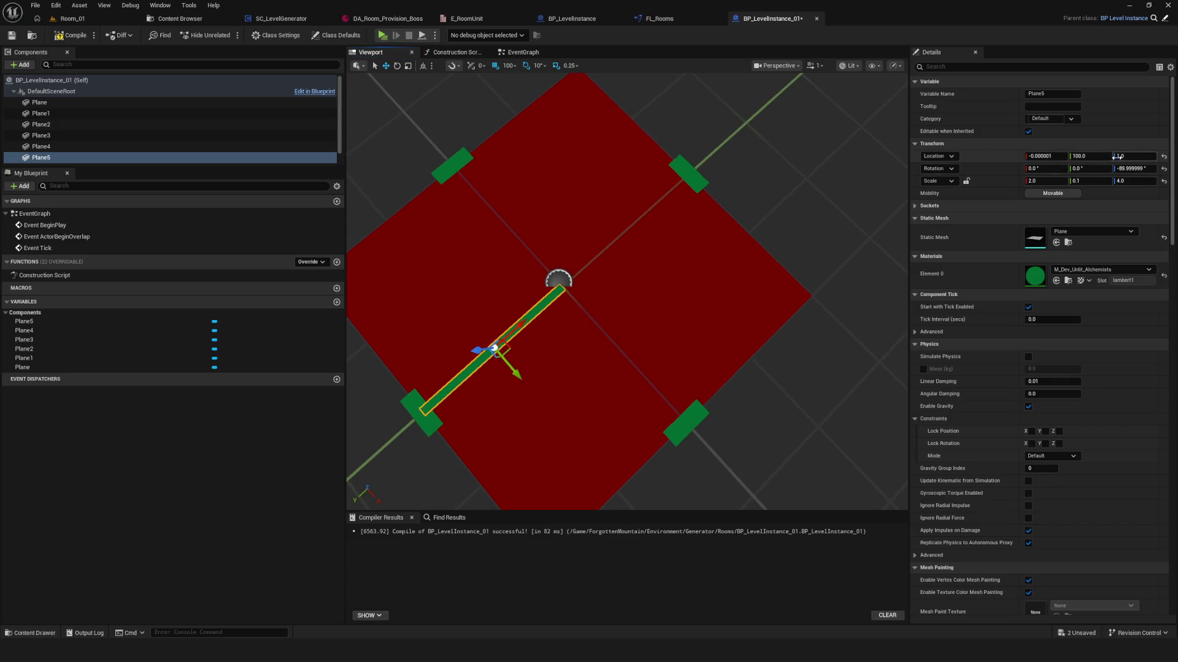
key(Escape)
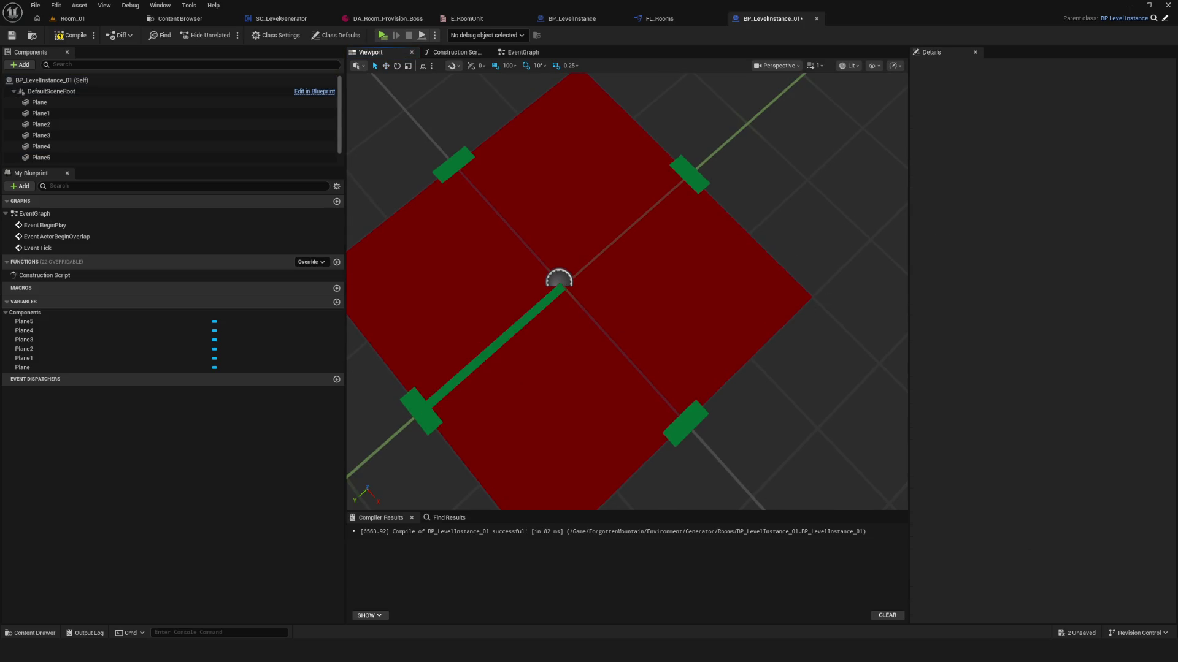
- Give Plane5 the teal M_Dev_Unlit_Mages material
click(496, 356)
click(1098, 270)
scroll(1113, 406, down, 5)
click(1113, 393)
drag(729, 401, 767, 401)
- Place copies Plane6 and Plane7, turning Plane7 to -180 yaw at X -100, Y 0
mouse_move(555, 221)
mouse_down()
mouse_move(735, 219)
mouse_move(626, 318)
mouse_up()
drag(628, 264, 734, 320)
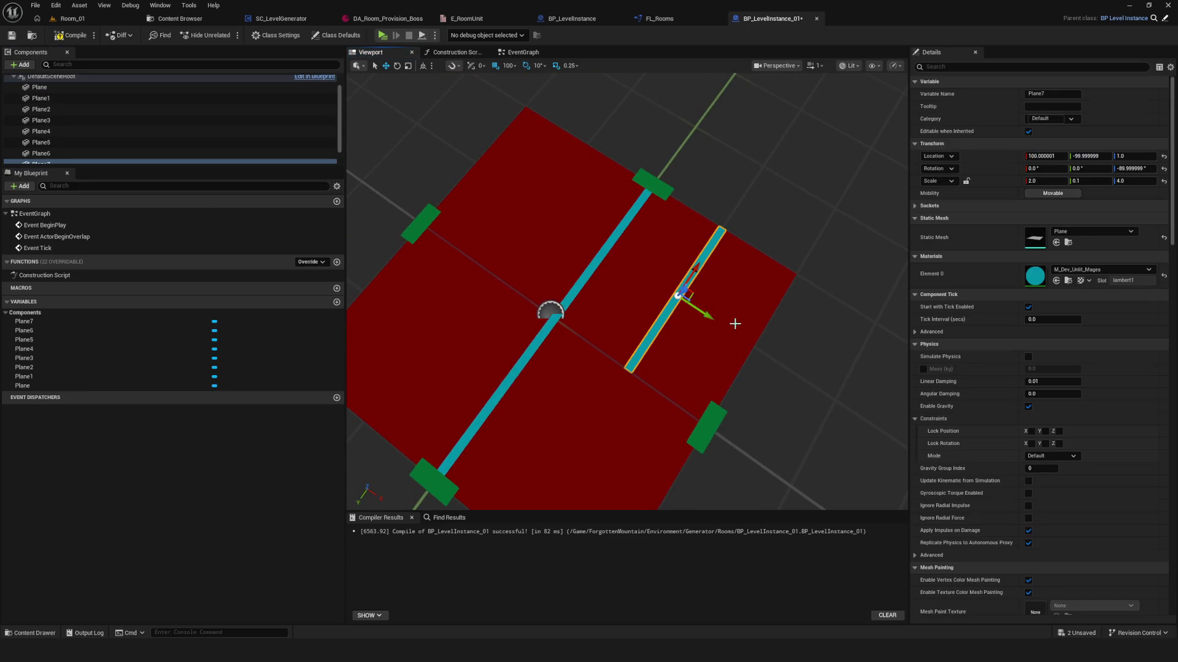
key(e)
drag(633, 296, 621, 261)
key(w)
drag(691, 241, 653, 309)
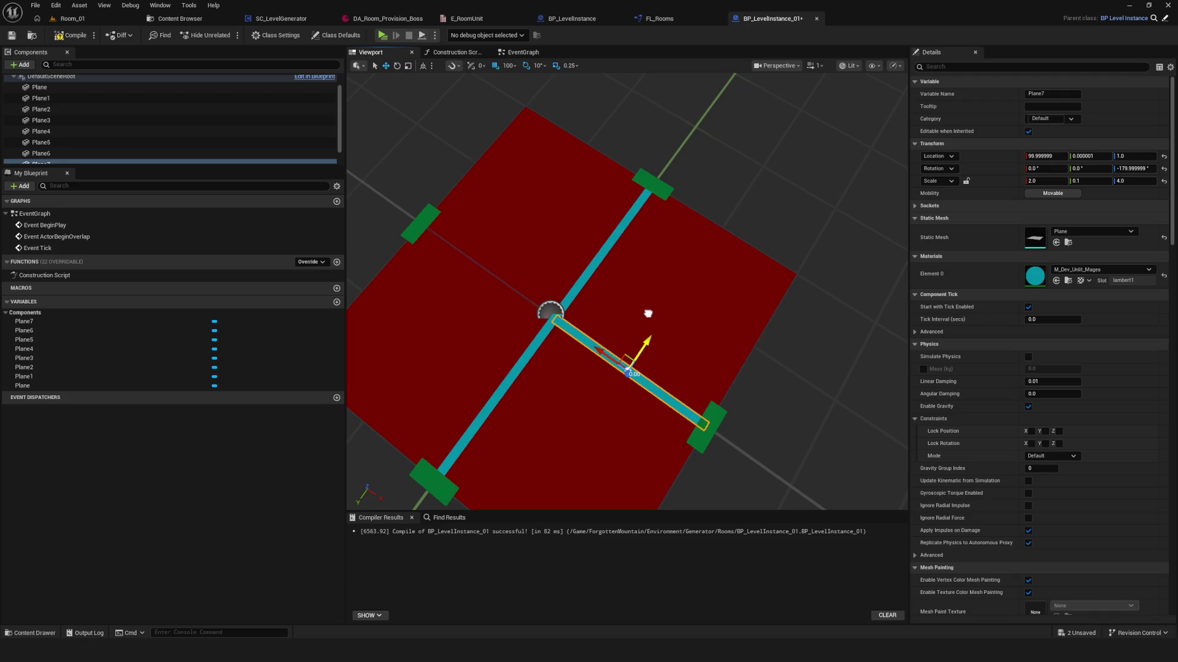
drag(616, 384, 618, 383)
mouse_move(609, 342)
mouse_down()
mouse_move(368, 336)
mouse_move(656, 337)
mouse_up()
- Duplicate Plane7 as Plane8 and move it to the right arm at X 100
key(ctrl+d)
mouse_move(619, 374)
mouse_down()
mouse_move(590, 414)
mouse_move(585, 405)
mouse_up()
scroll(75, 105, up, 2)
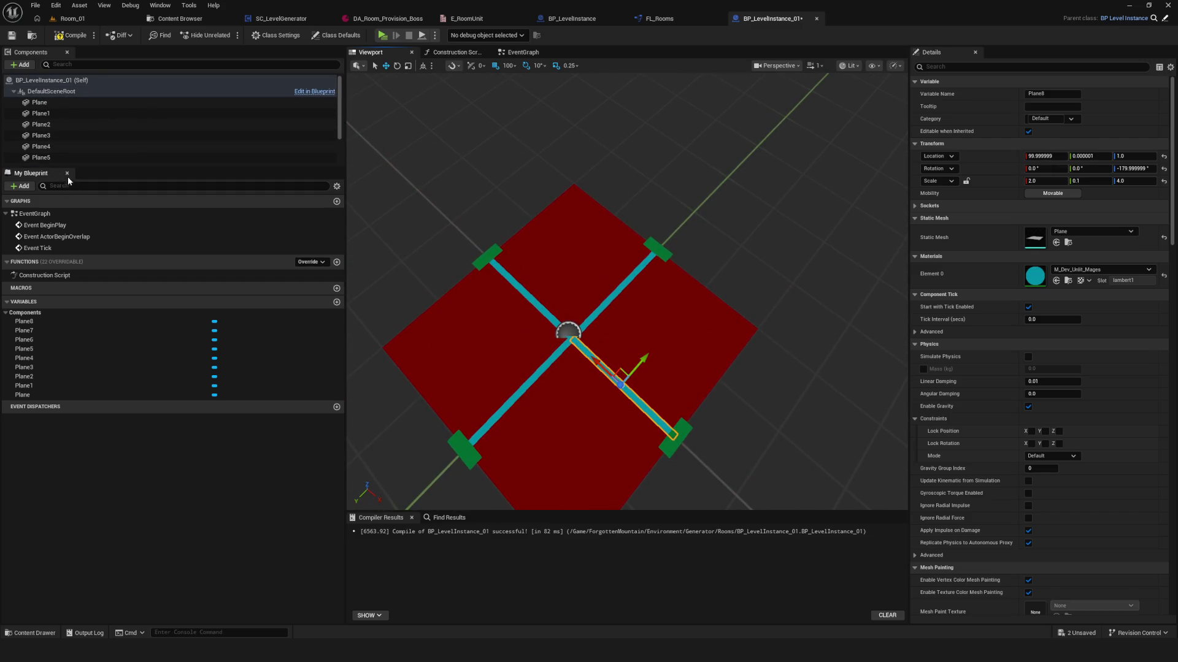
drag(73, 166, 72, 332)
click(24, 64)
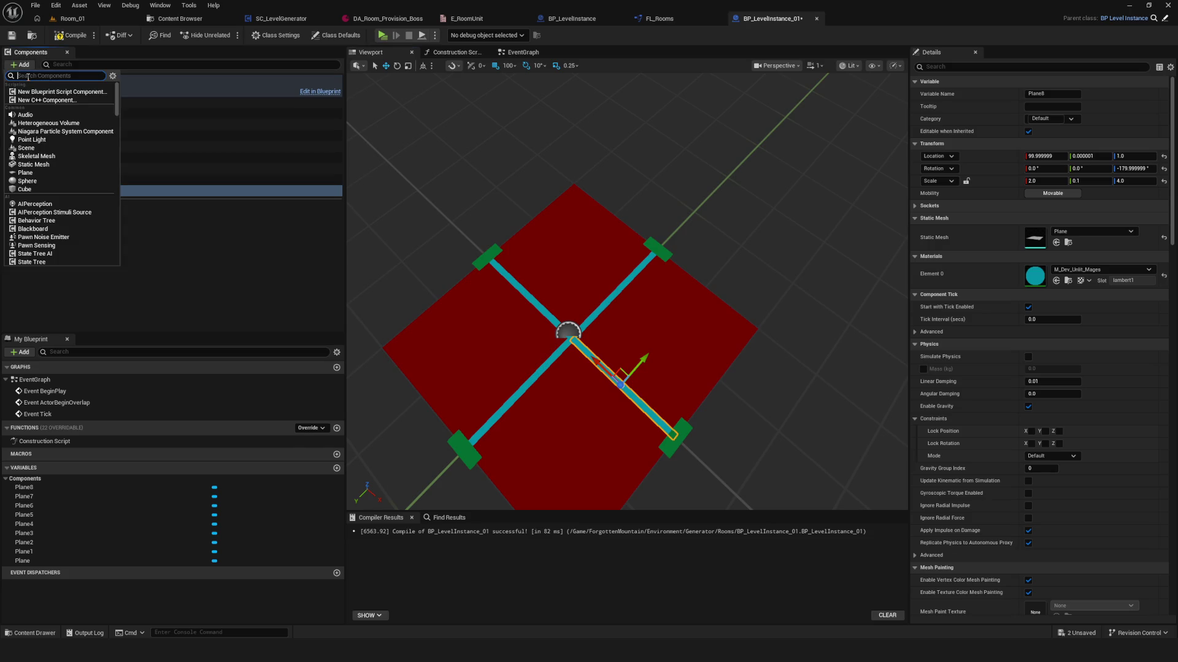
- Add a TextRender component directly under the scene root
text(text)
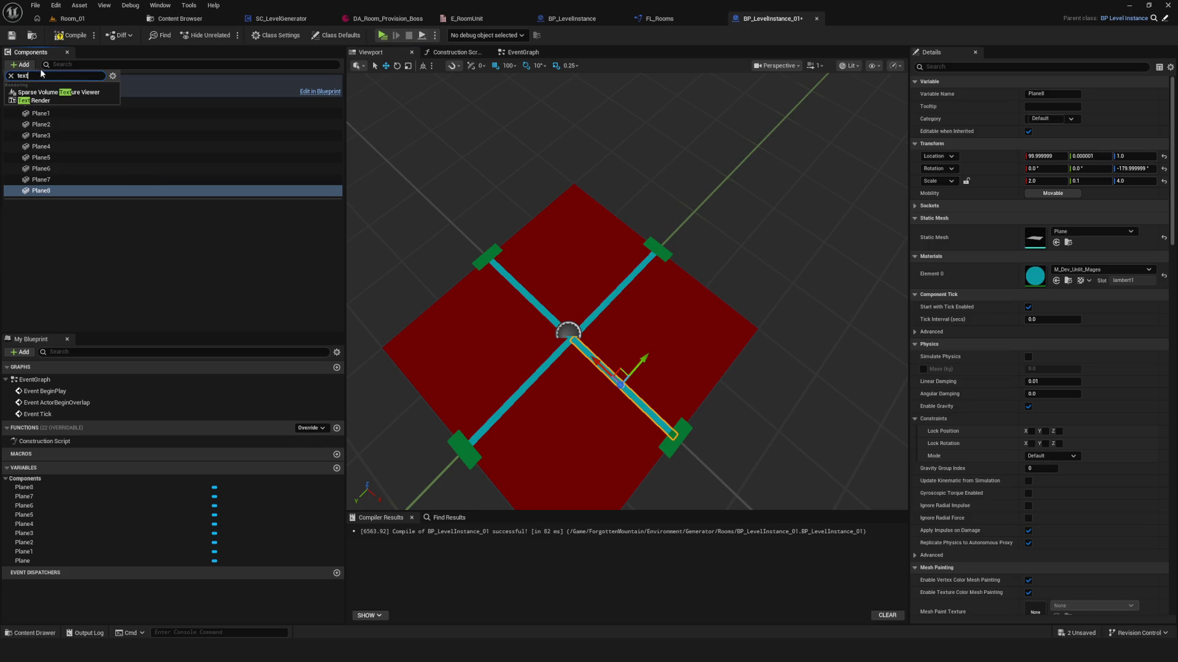
click(51, 100)
click(42, 201)
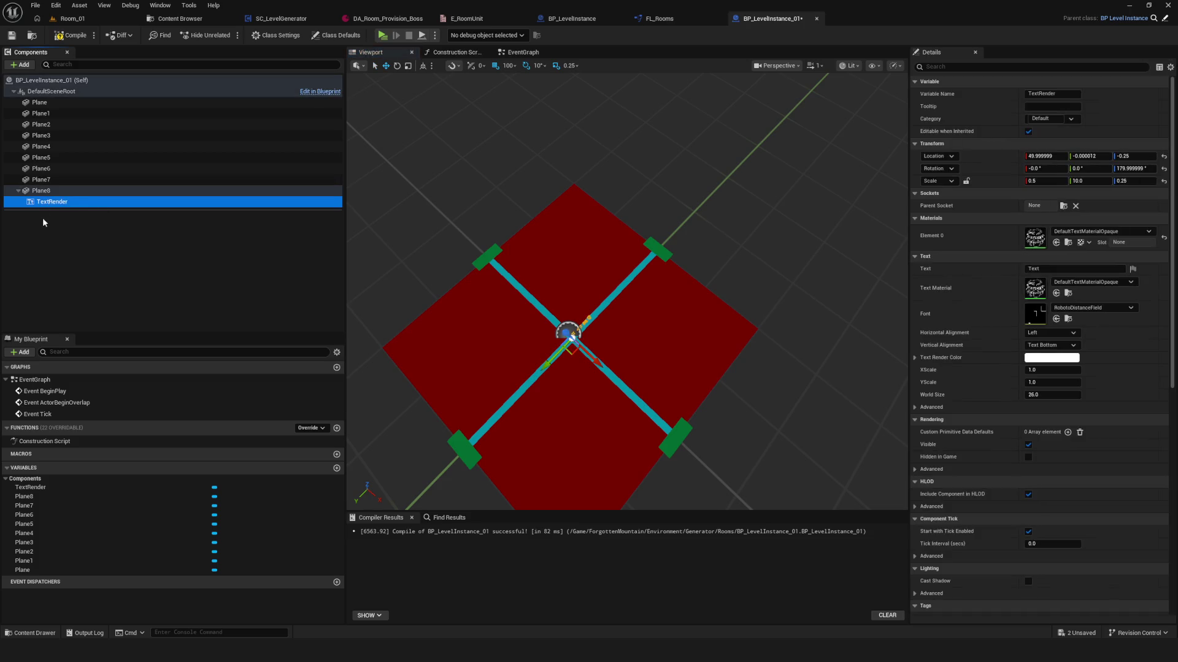
drag(50, 208, 58, 92)
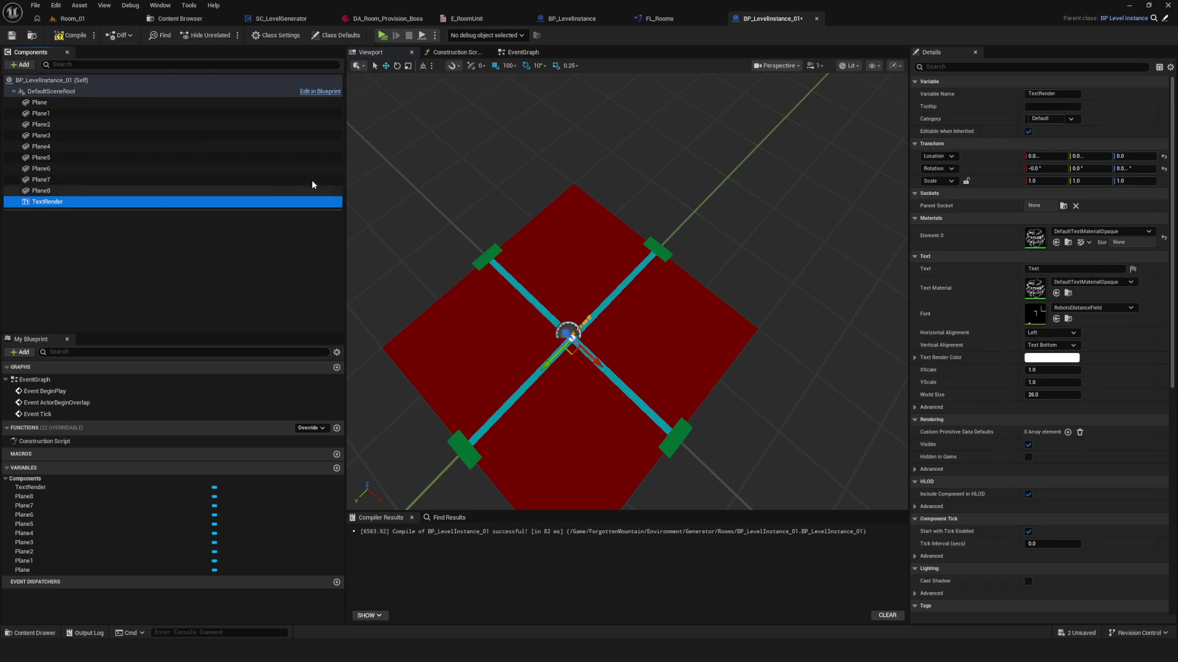
- Set the text's horizontal and vertical alignment to Center
scroll(640, 329, up, 5)
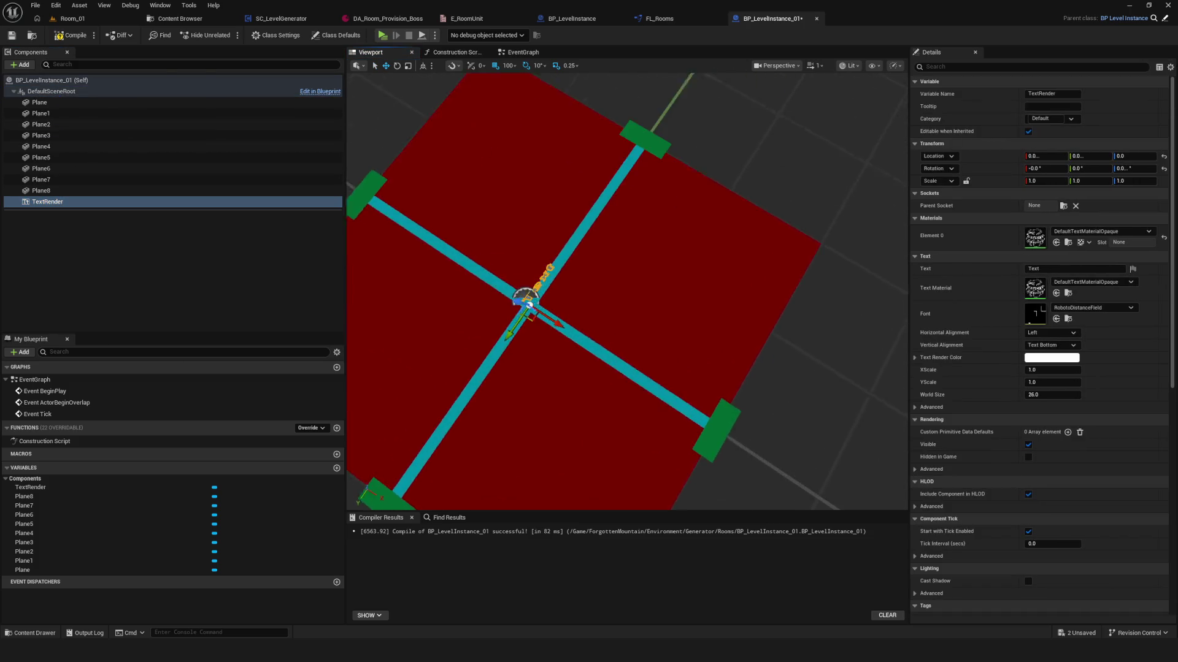
click(1050, 332)
click(1043, 350)
click(1045, 345)
click(1044, 368)
mouse_move(578, 307)
mouse_down()
mouse_move(638, 289)
mouse_move(592, 302)
mouse_move(608, 300)
mouse_up()
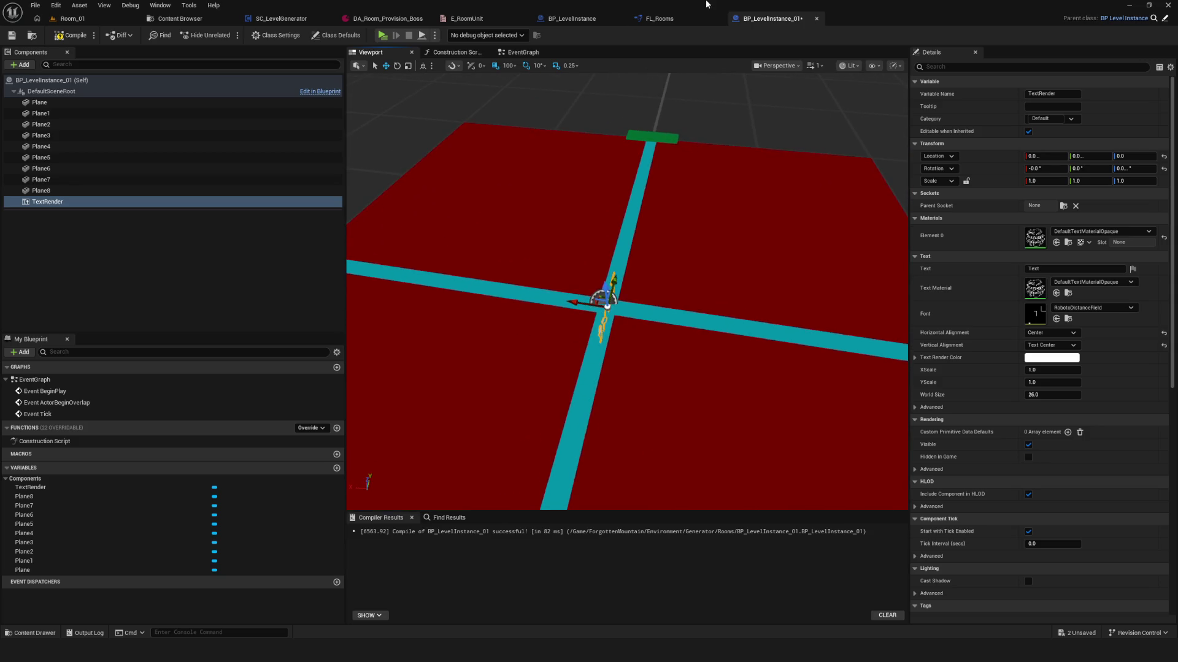
- Rotate the text with the gizmo, spinning it and tilting it 40 degrees in pitch
key(e)
drag(647, 343, 595, 368)
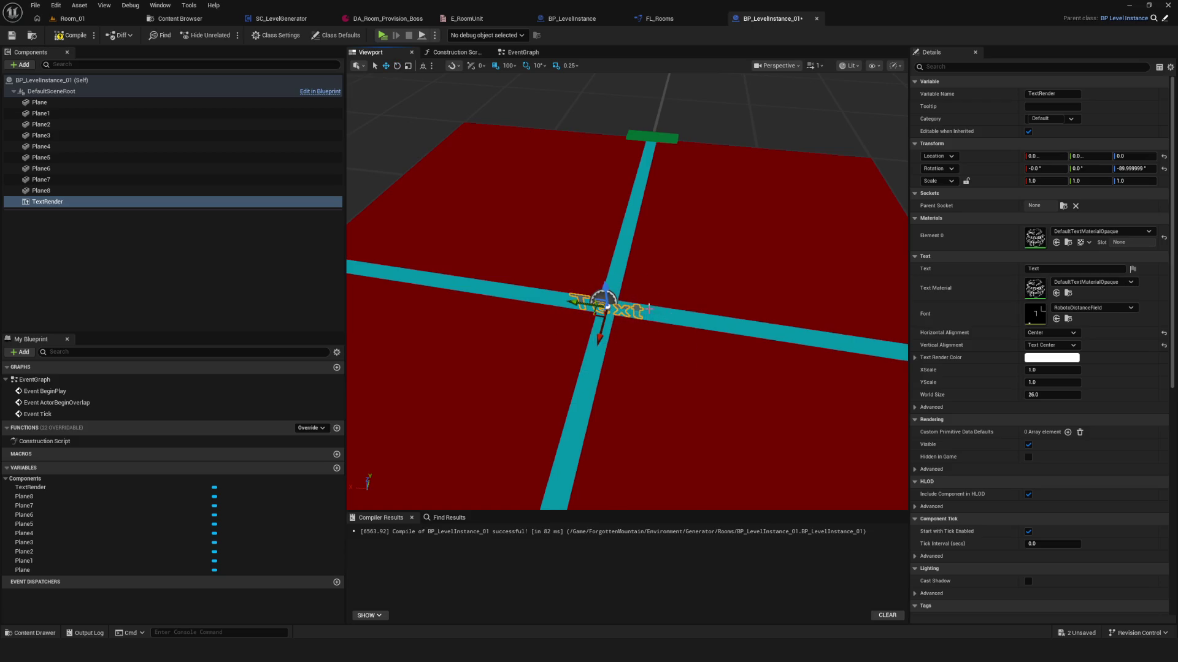
drag(597, 297, 610, 264)
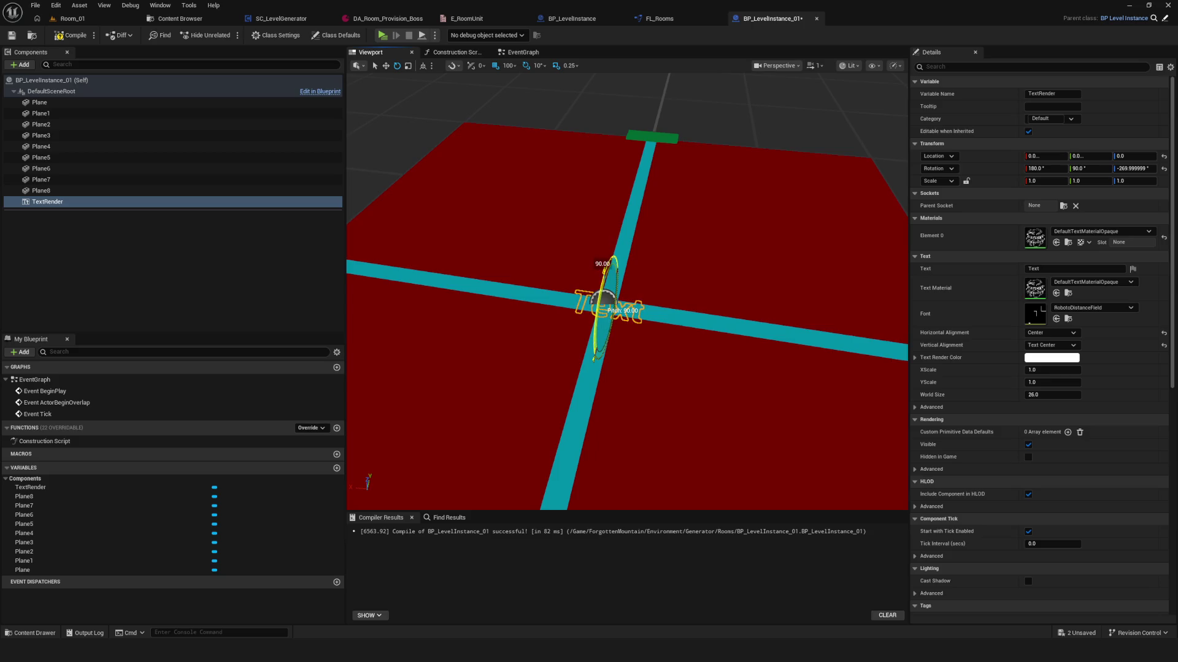
mouse_move(610, 263)
mouse_down()
mouse_move(650, 294)
mouse_move(693, 301)
mouse_move(702, 286)
mouse_up()
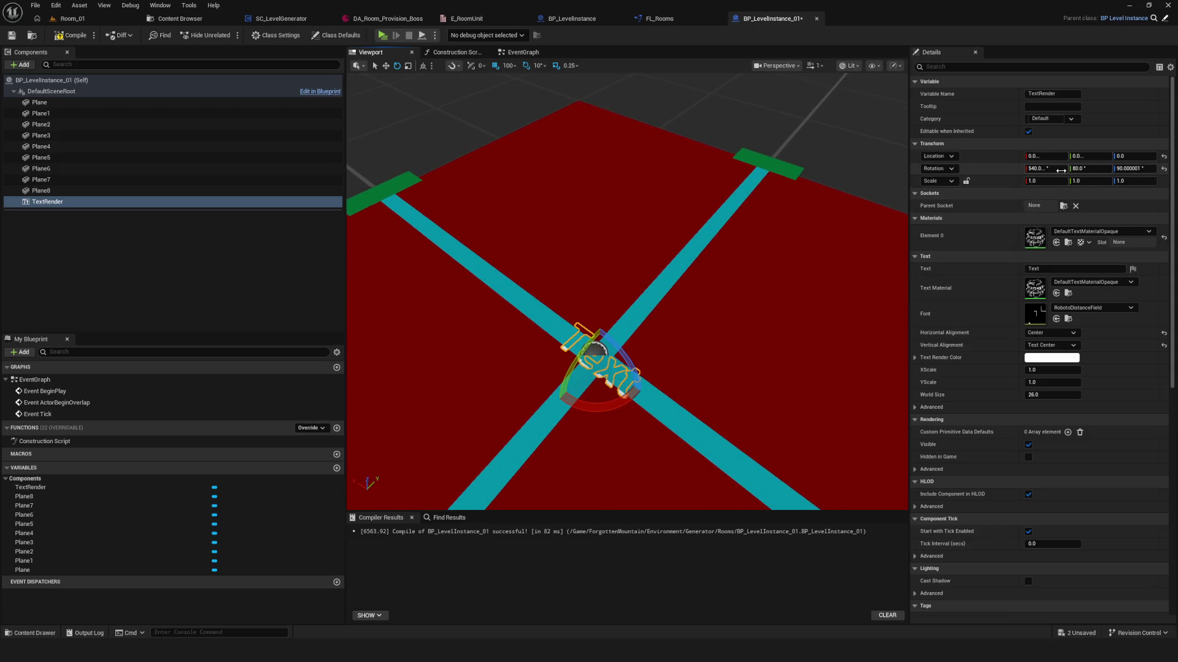
- Zero the X and Y rotation, then turn the text -90 about Z and lay it flat
click(1050, 170)
text(0)
key(Return)
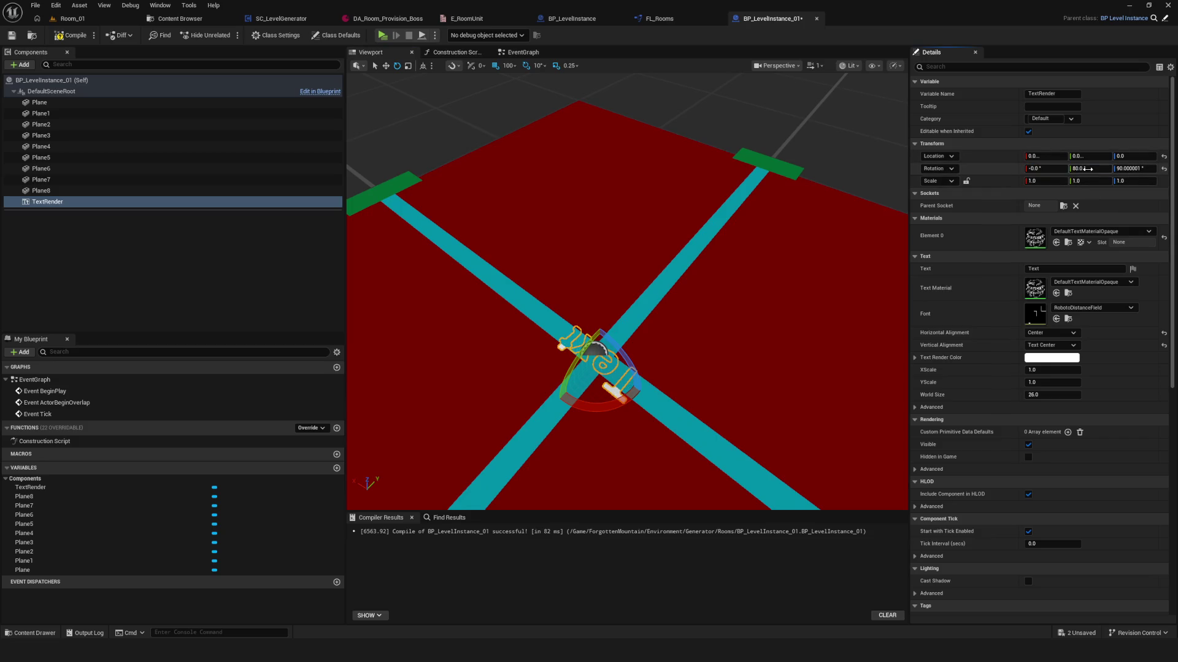
text(0)
key(Return)
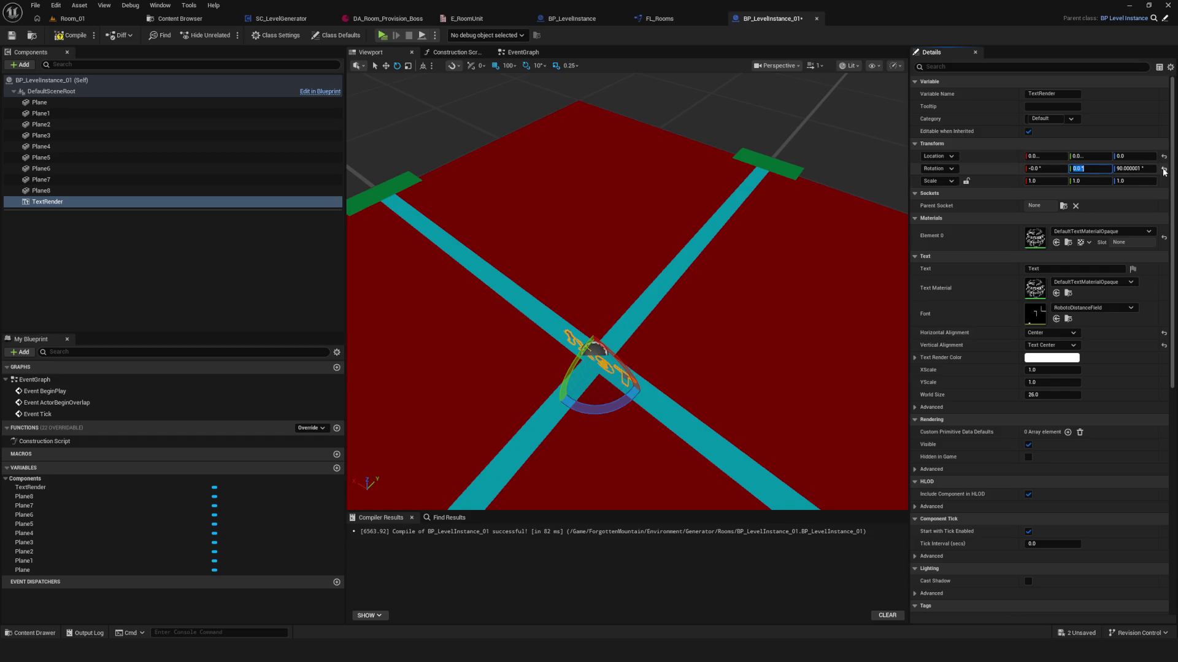
click(1163, 170)
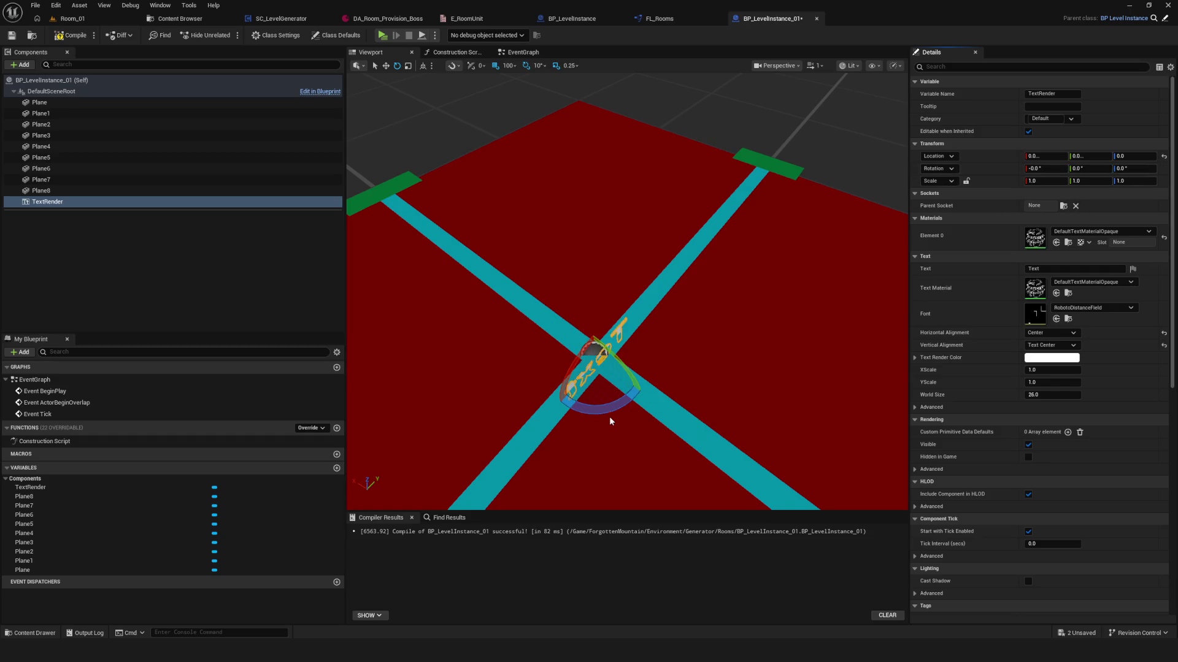
key(ctrl+z)
mouse_move(558, 331)
mouse_down()
mouse_move(565, 419)
mouse_move(597, 413)
mouse_up()
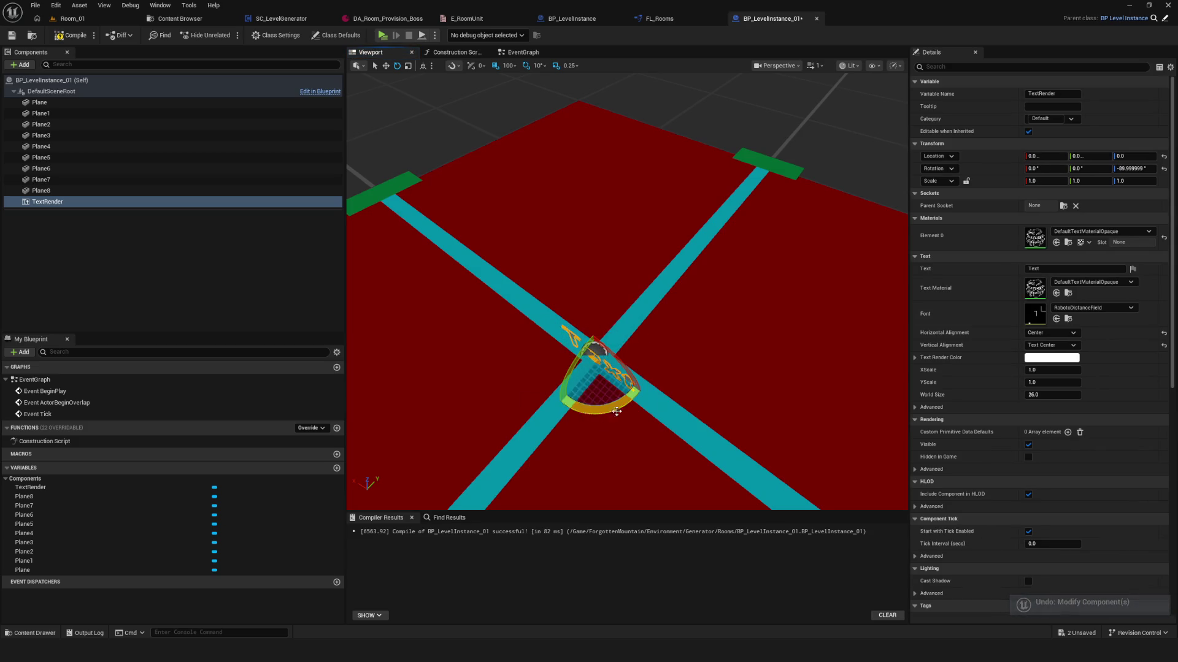
mouse_move(567, 356)
mouse_down()
mouse_move(568, 325)
mouse_move(696, 339)
mouse_up()
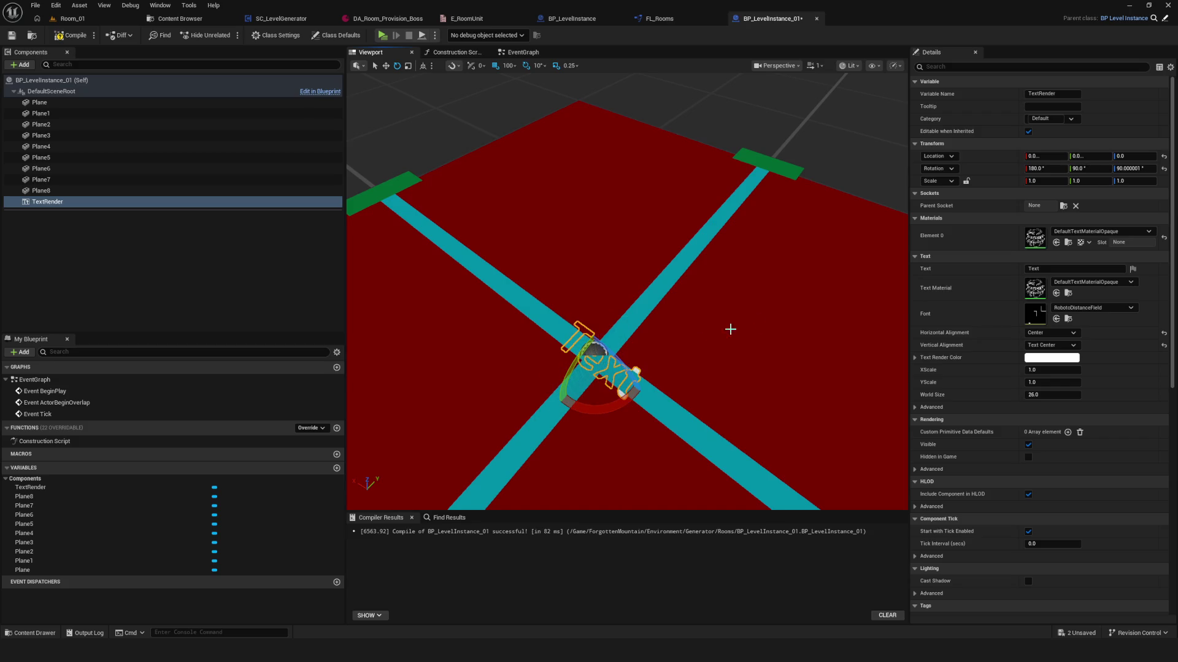
- Set the TextRender's world size to 60
click(697, 374)
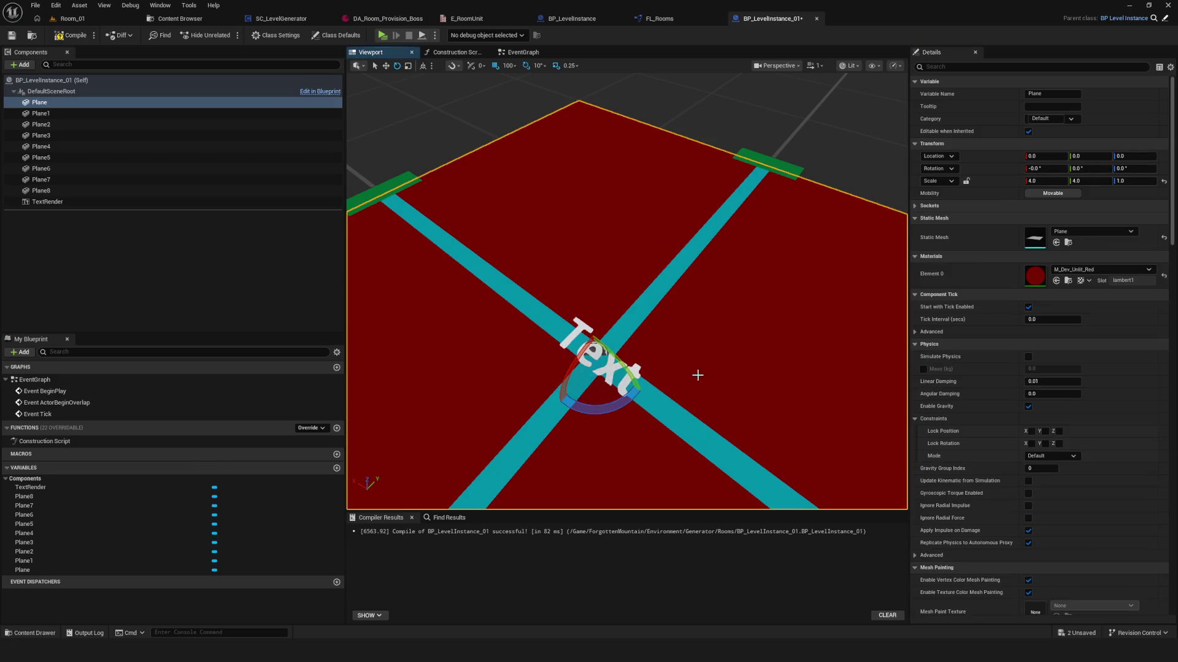
scroll(593, 314, up, 5)
scroll(579, 325, down, 2)
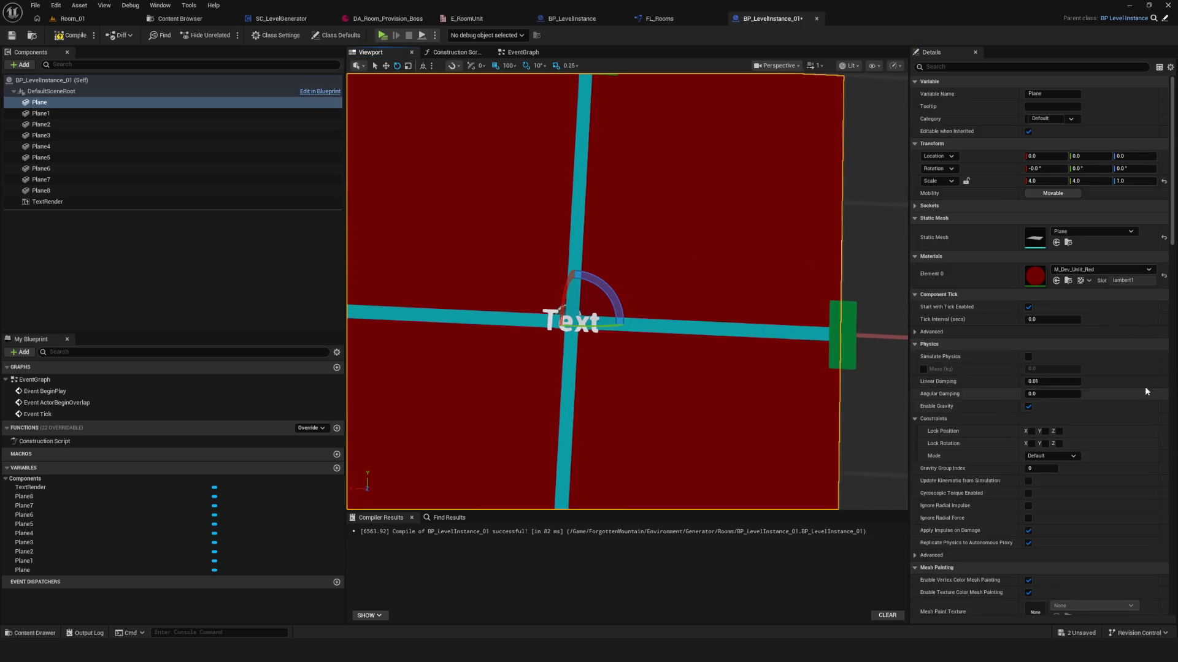
click(546, 310)
click(1049, 393)
key(Return)
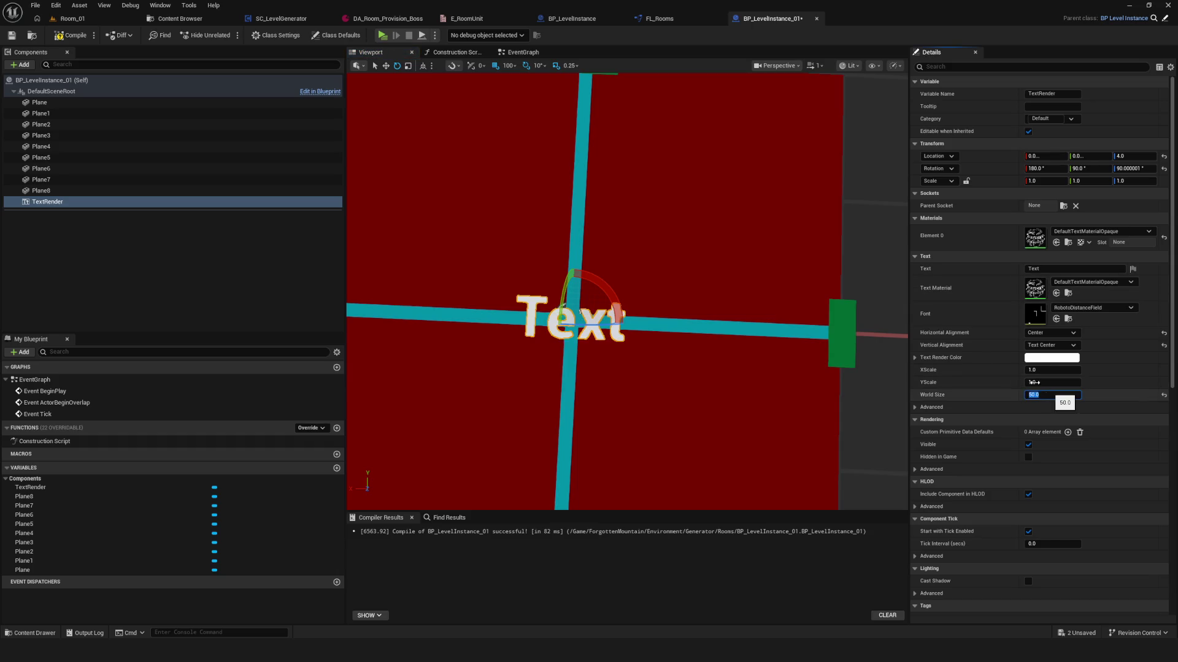
double_click(1041, 395)
text(60)
key(Return)
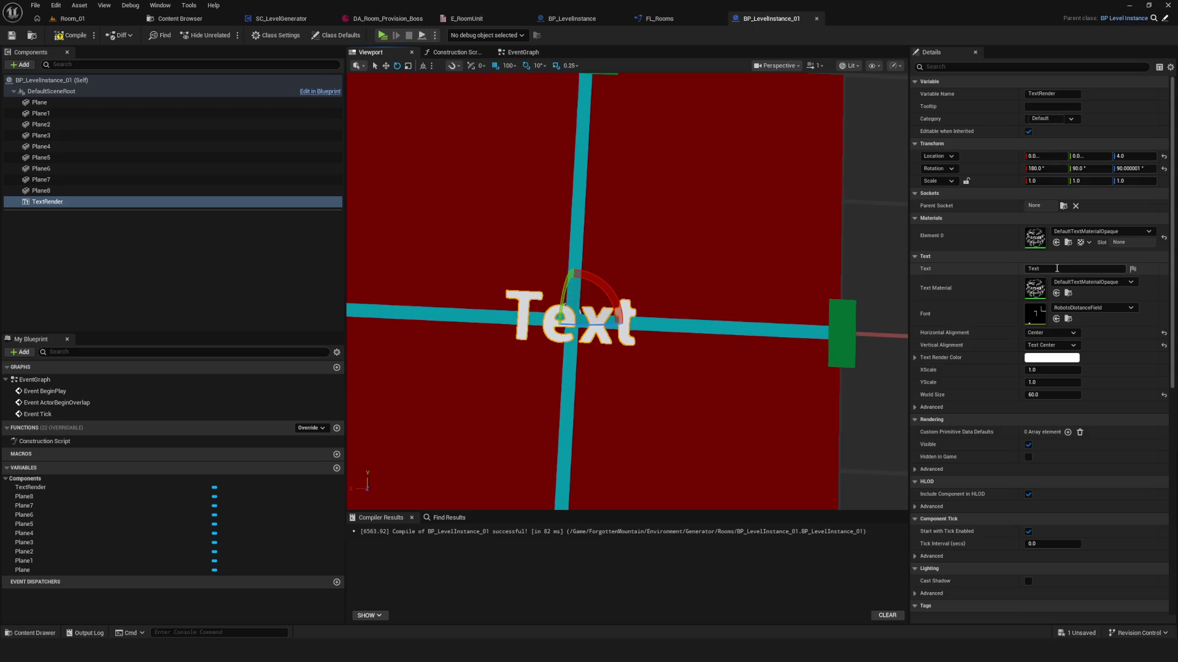
- Set the label text to 01 and compile the blueprint
text(01)
key(Return)
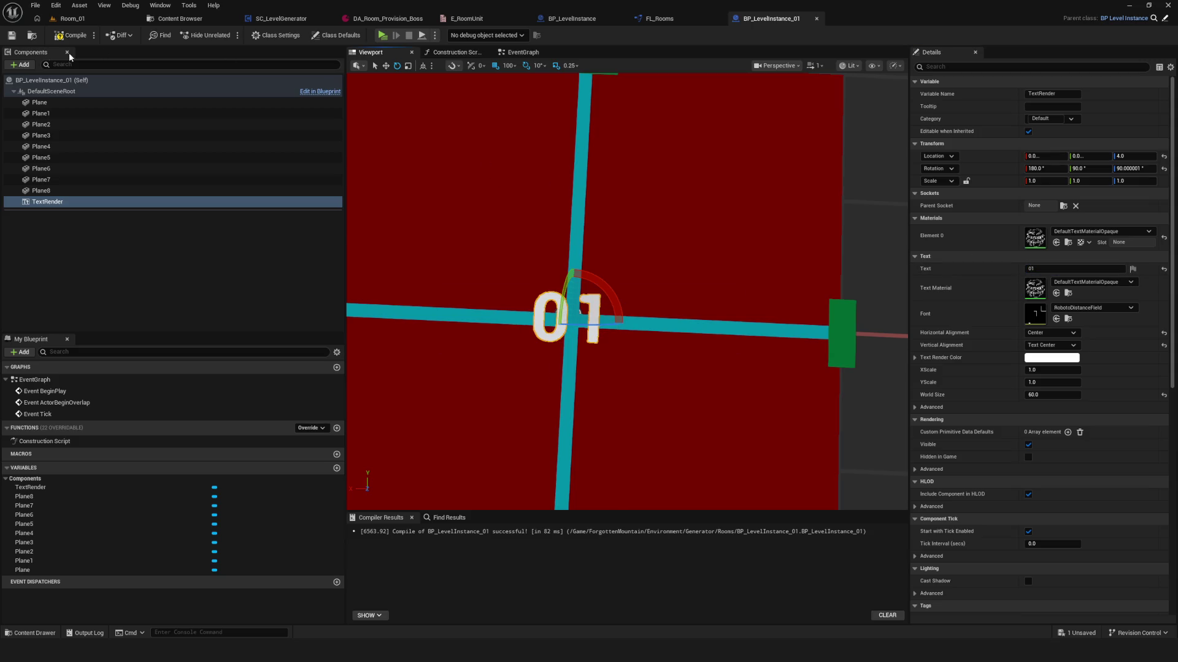
click(11, 35)
- Inspect the 01 label on the floor from several angles, then capture the viewport area
mouse_move(676, 255)
mouse_down()
mouse_move(672, 338)
mouse_move(641, 331)
mouse_move(634, 362)
mouse_move(621, 351)
mouse_up()
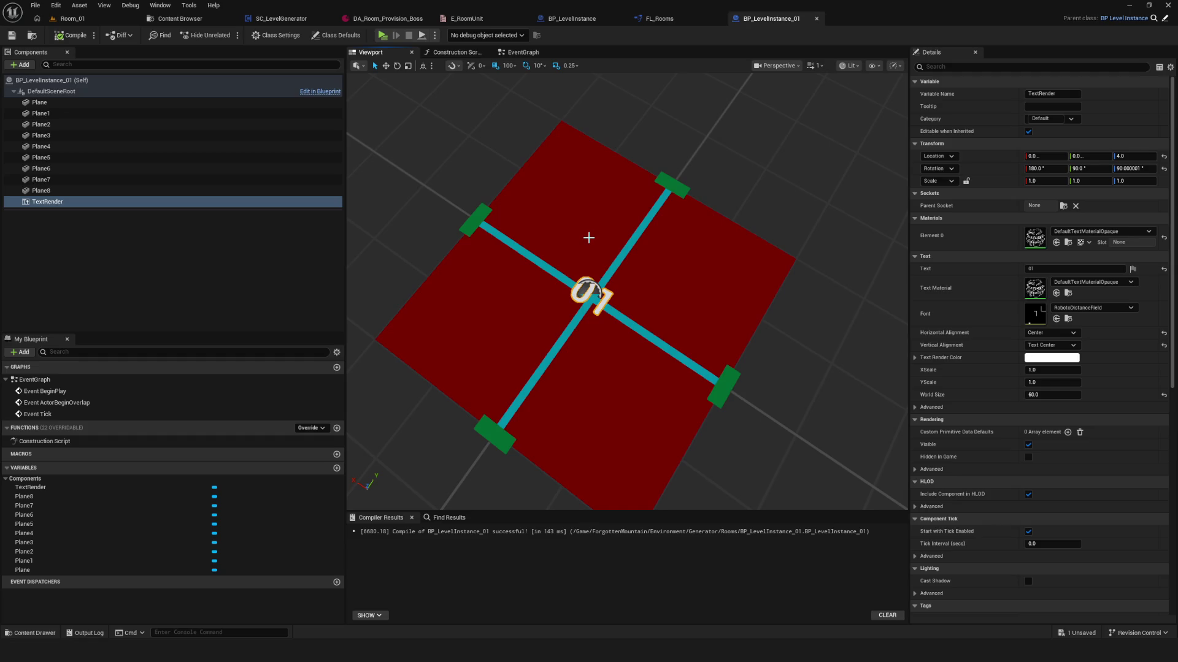
mouse_move(524, 306)
mouse_down()
mouse_move(552, 294)
mouse_move(565, 264)
mouse_up()
key(f)
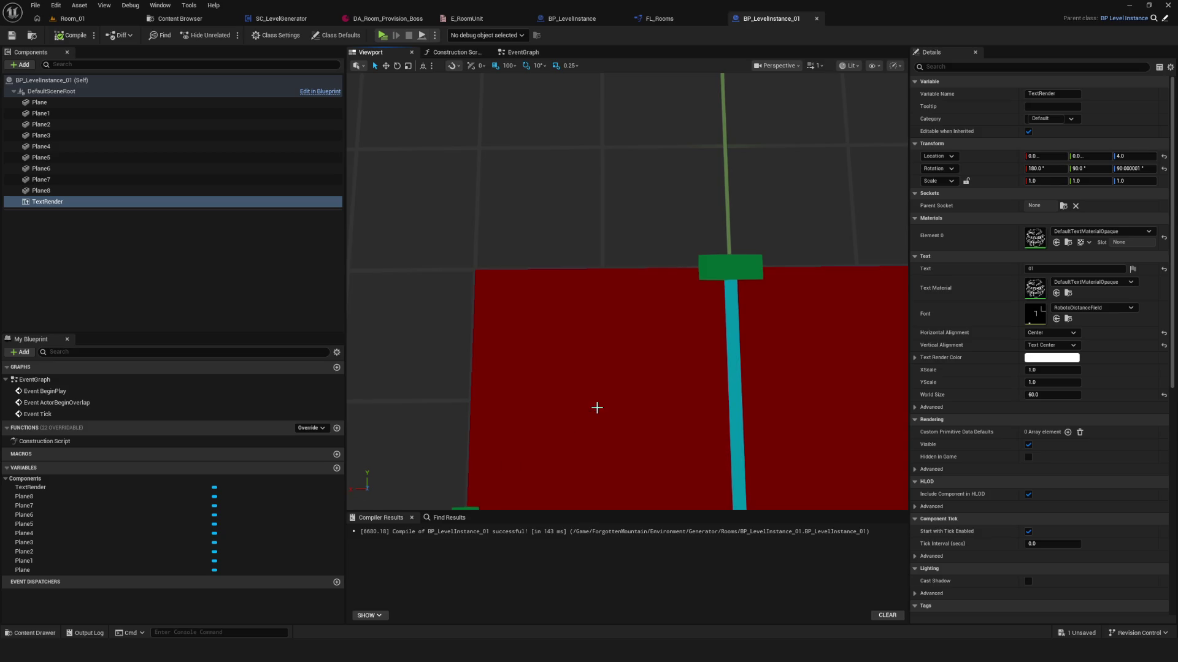
key(f)
scroll(597, 408, up, 3)
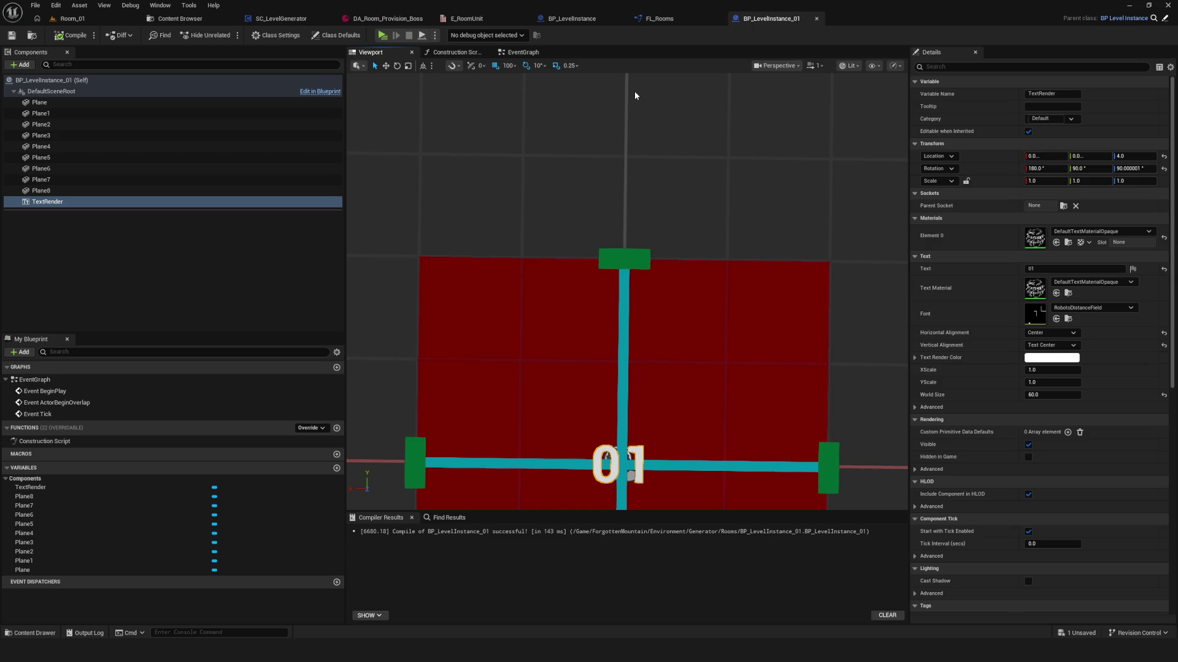
drag(634, 95, 563, 374)
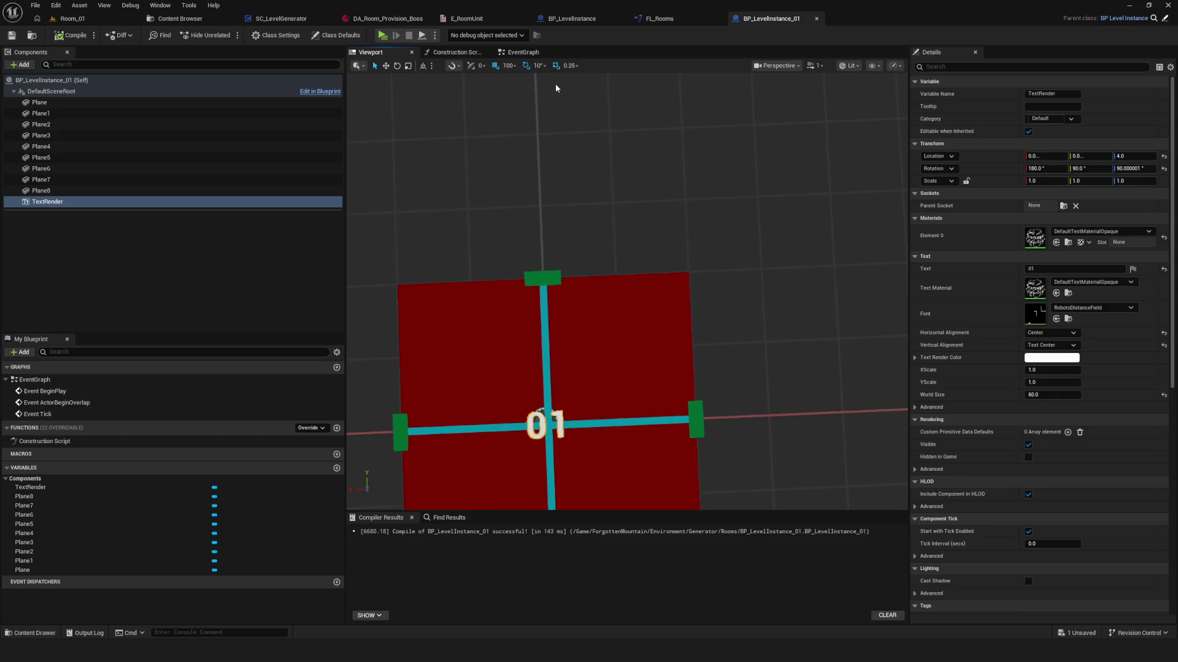
mouse_move(585, 203)
mouse_down()
mouse_move(594, 279)
mouse_move(576, 314)
mouse_up()
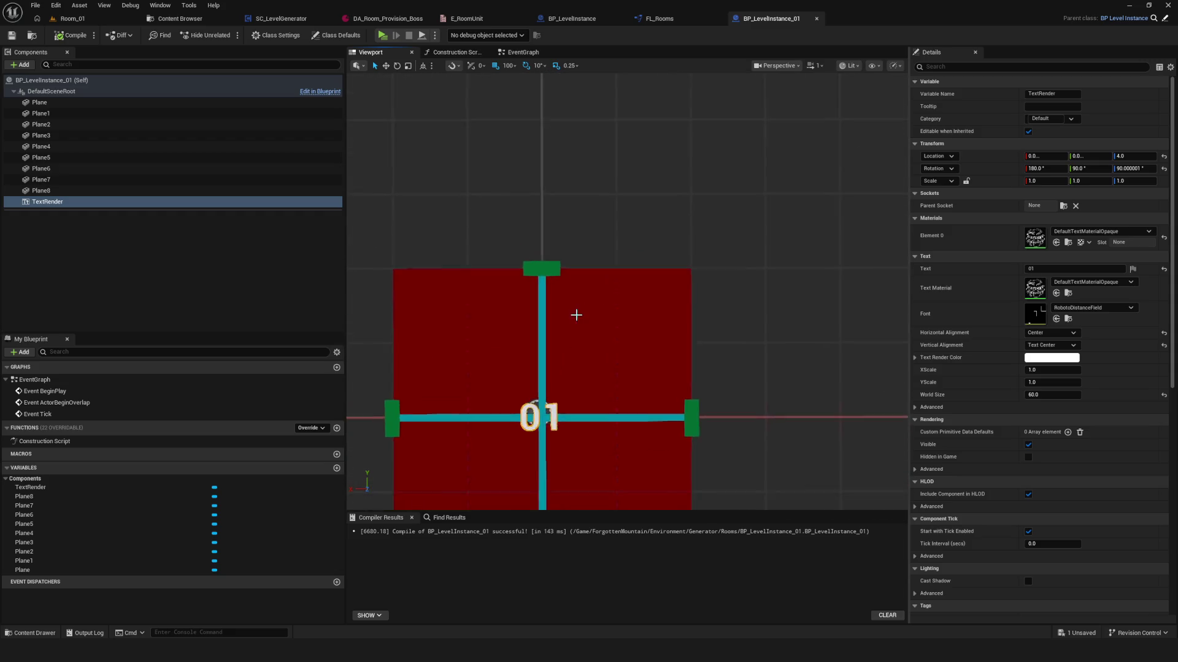
key(Print)
mouse_move(334, 92)
mouse_down()
mouse_move(865, 534)
mouse_move(869, 558)
mouse_up()
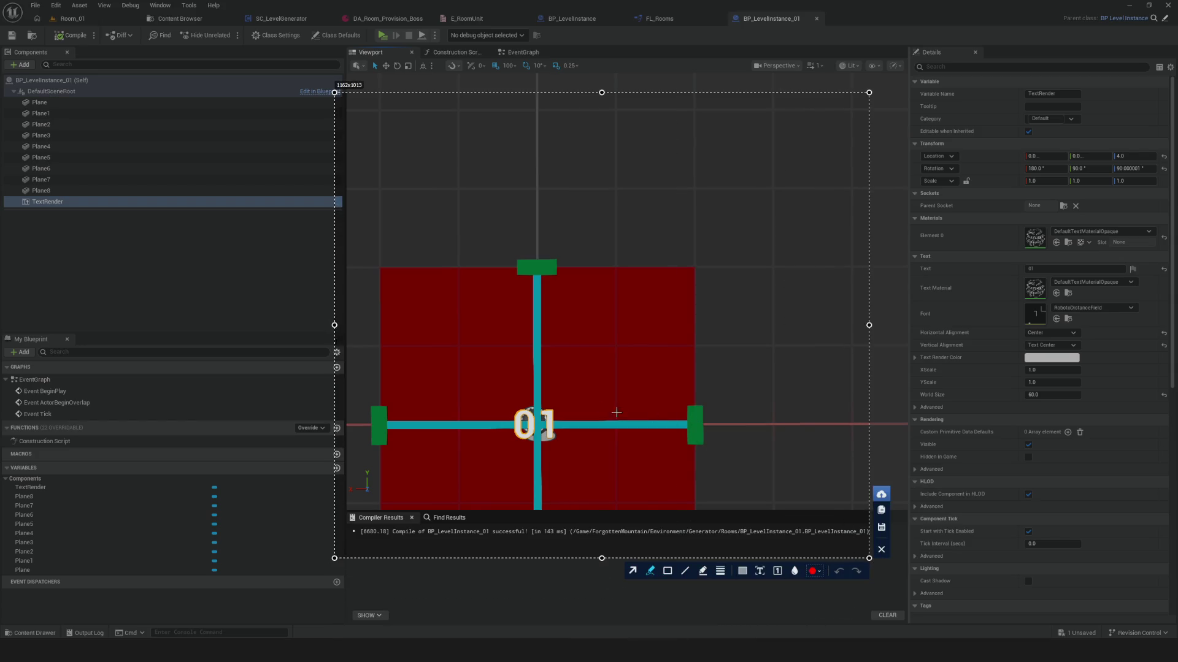
- Annotate the capture with a red arrow and a light green arrow along the floor
drag(509, 386, 349, 380)
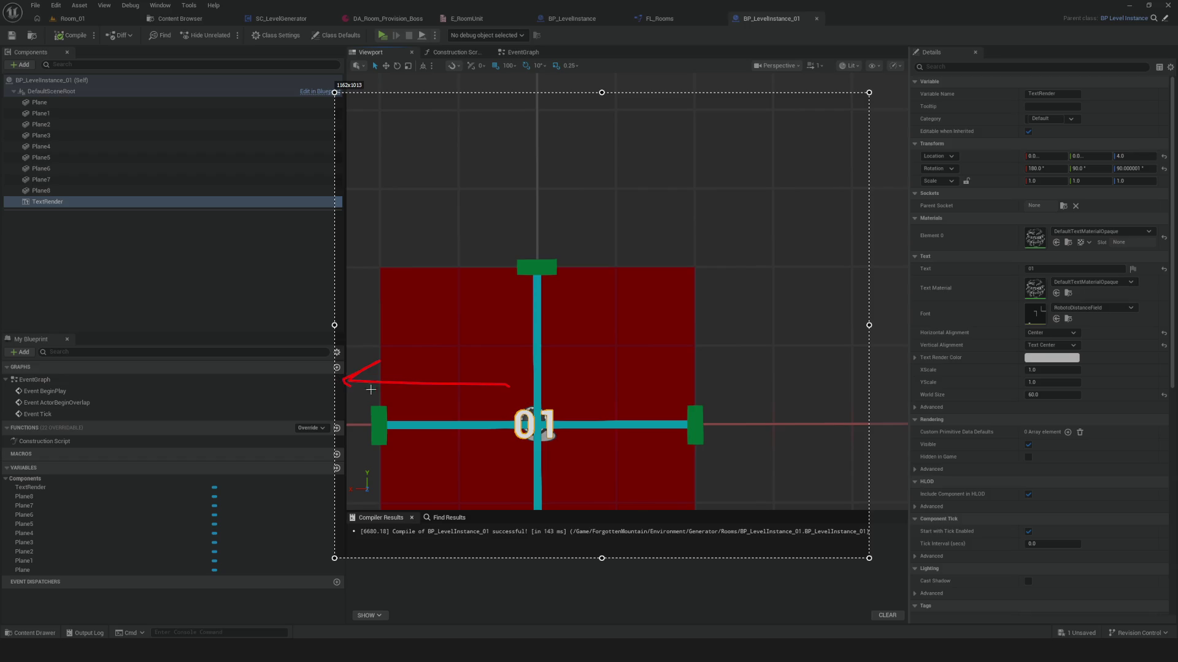
drag(446, 397, 443, 407)
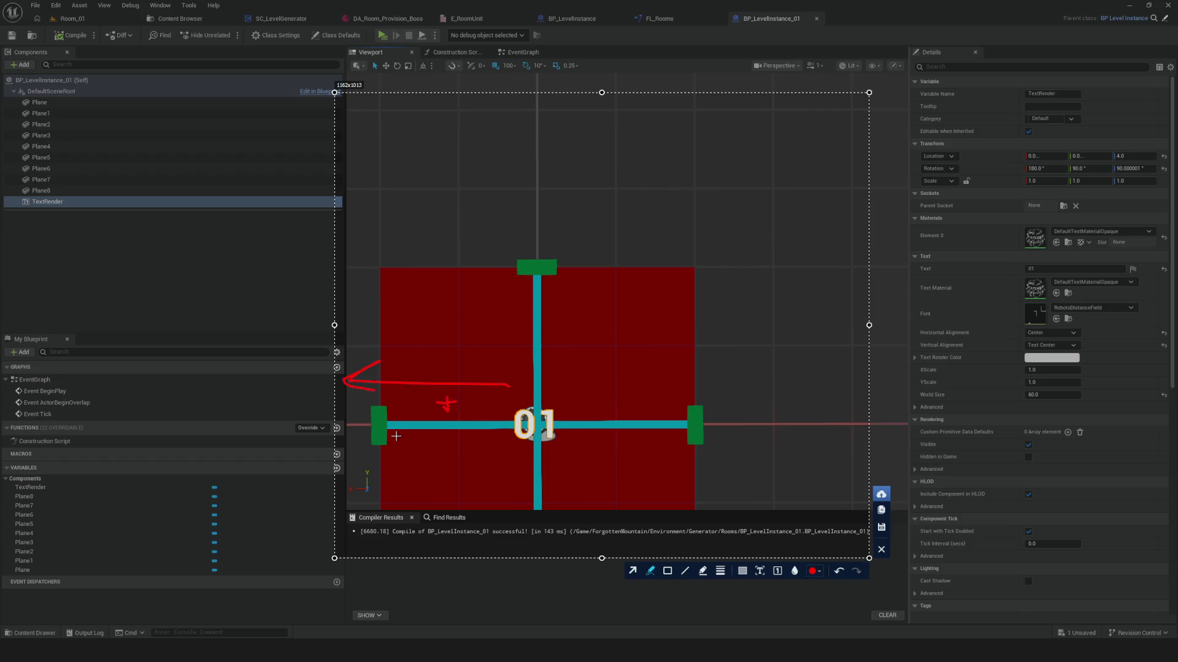
click(811, 571)
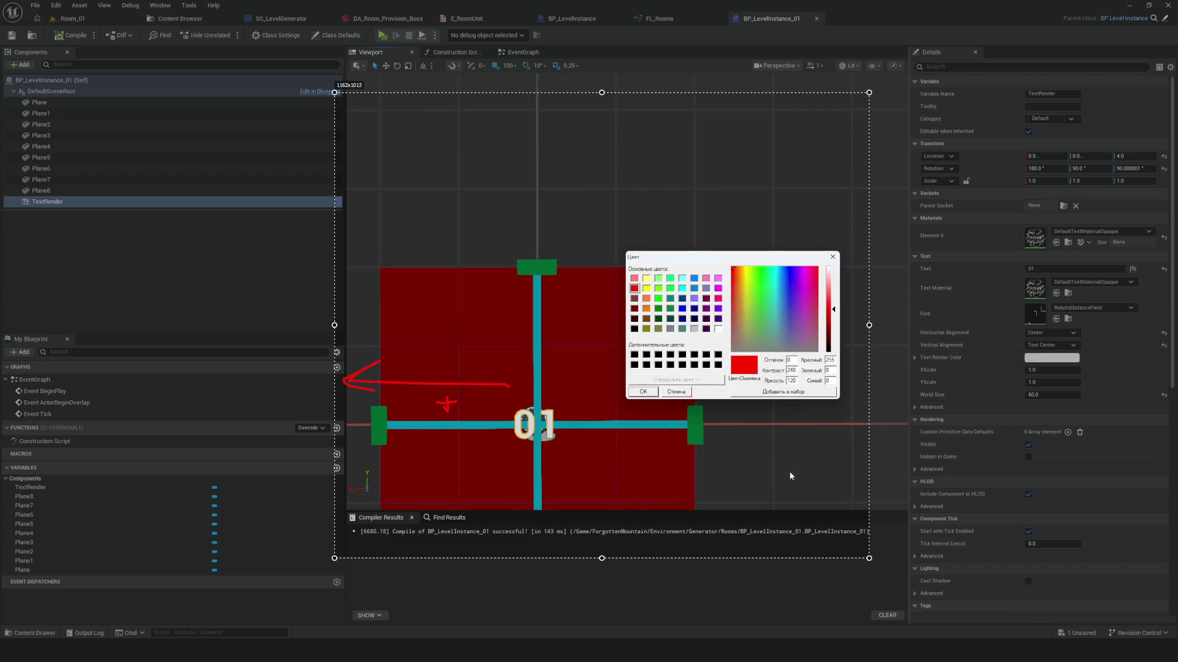
click(661, 279)
click(643, 391)
mouse_move(539, 408)
mouse_down()
mouse_move(537, 165)
mouse_move(560, 173)
mouse_up()
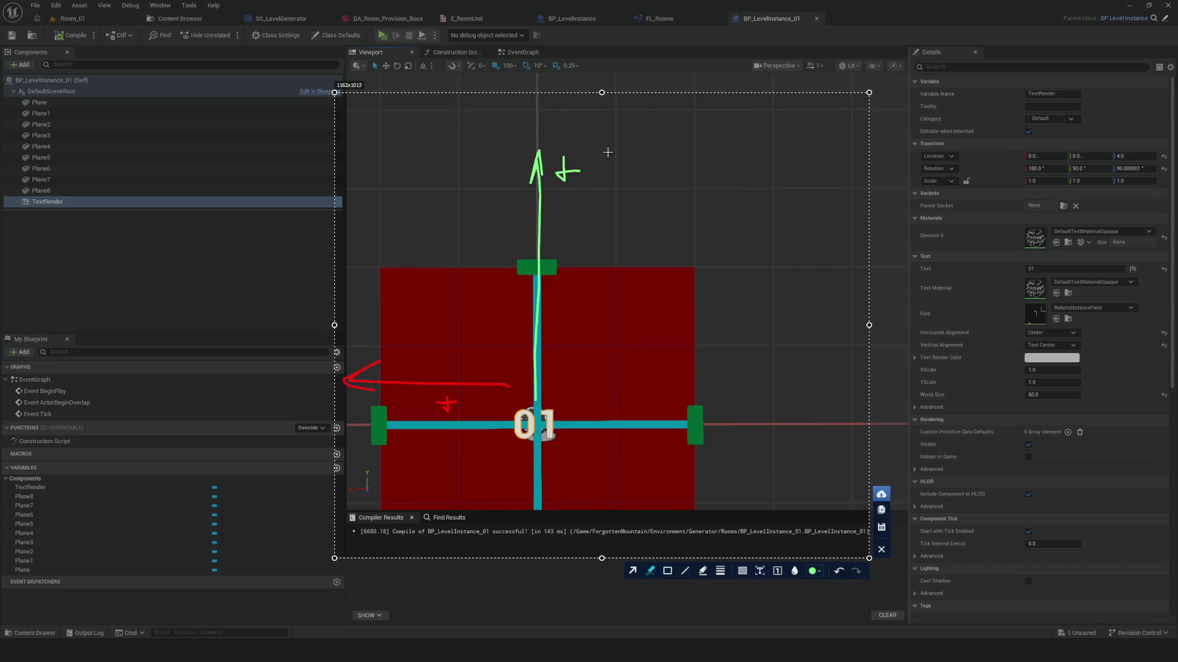
- Close the capture overlay and return to an angled perspective of the floor
click(882, 549)
drag(534, 354, 586, 347)
scroll(658, 335, down, 3)
mouse_move(657, 335)
mouse_down()
mouse_move(650, 374)
mouse_move(641, 381)
mouse_move(626, 362)
mouse_up()
mouse_move(532, 341)
mouse_down()
mouse_move(613, 349)
mouse_move(642, 368)
mouse_move(654, 281)
mouse_move(651, 300)
mouse_up()
- Recompile BP_LevelInstance_01 and view the floor and 01 label from directly above
click(71, 35)
scroll(610, 240, up, 5)
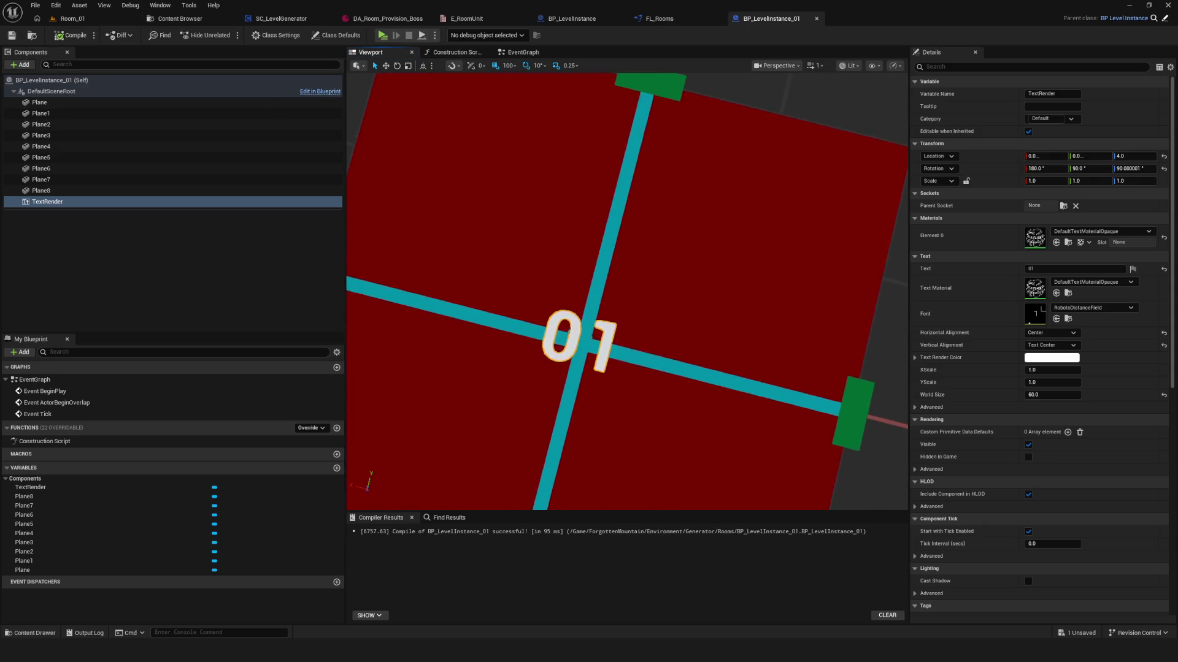
scroll(610, 245, down, 5)
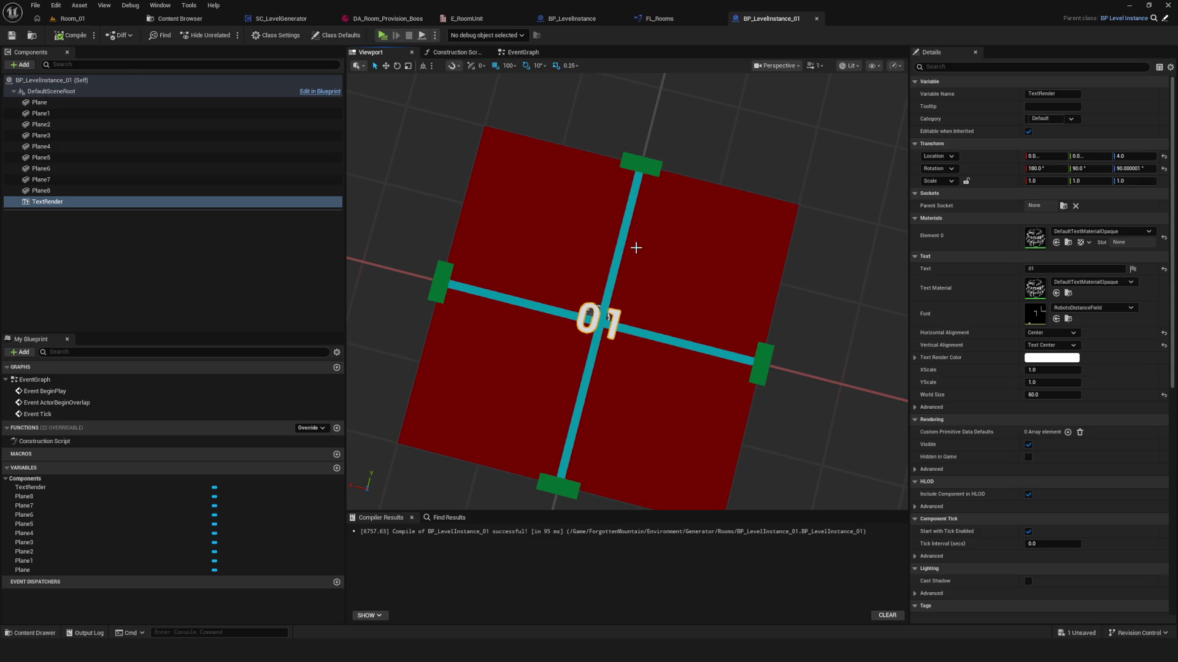
drag(636, 248, 616, 255)
mouse_move(666, 288)
mouse_down()
mouse_move(647, 306)
mouse_move(643, 295)
mouse_up()
scroll(542, 374, up, 4)
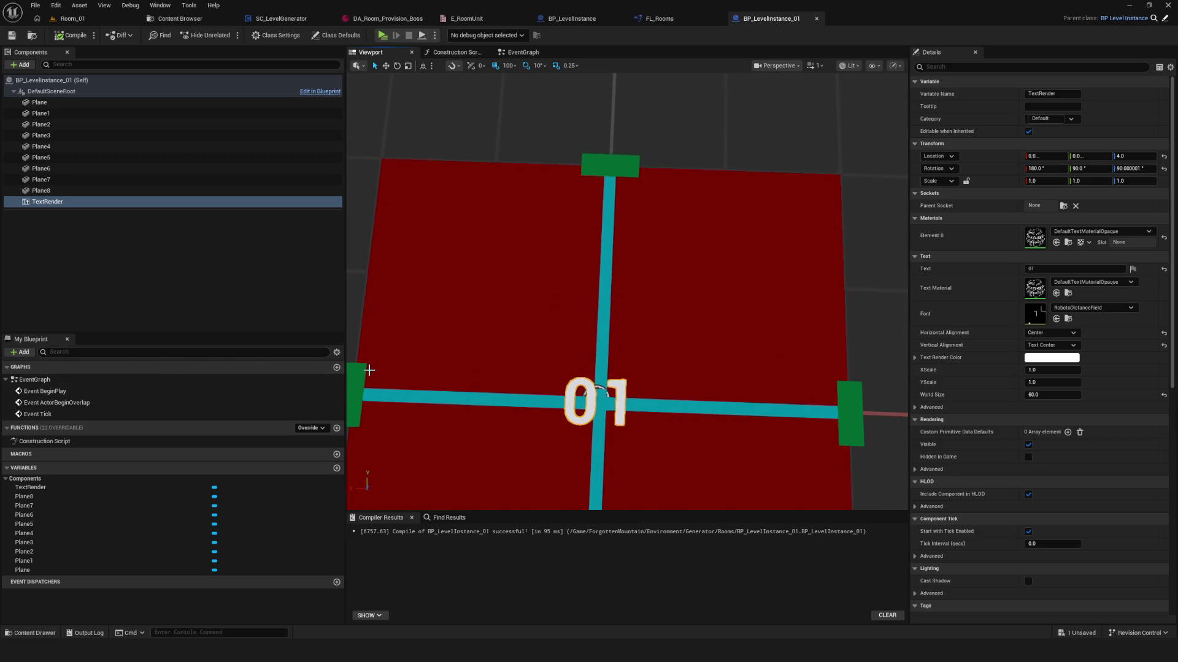
drag(490, 390, 587, 391)
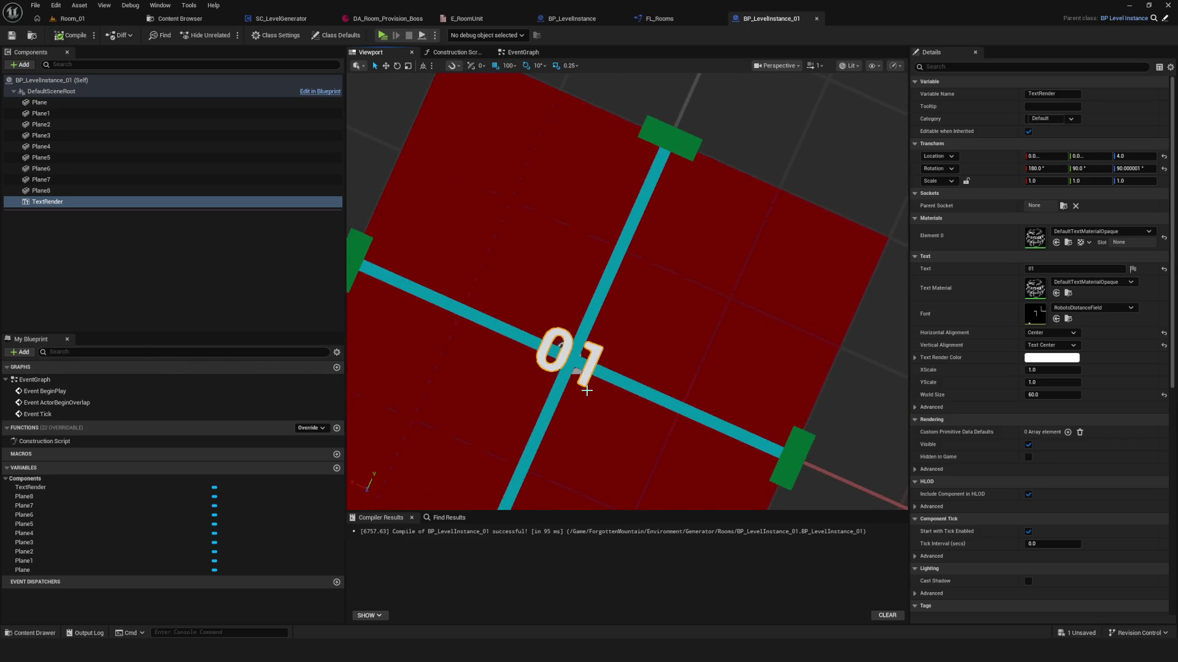
mouse_move(395, 491)
mouse_down()
mouse_move(334, 489)
mouse_move(355, 487)
mouse_up()
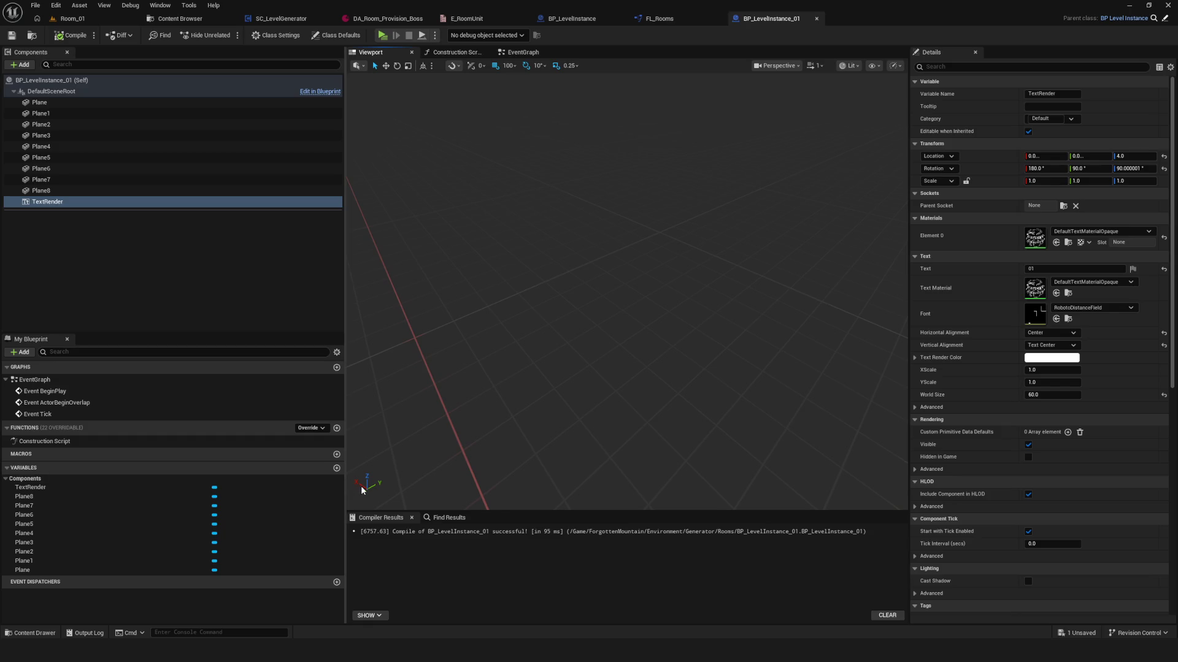
key(f)
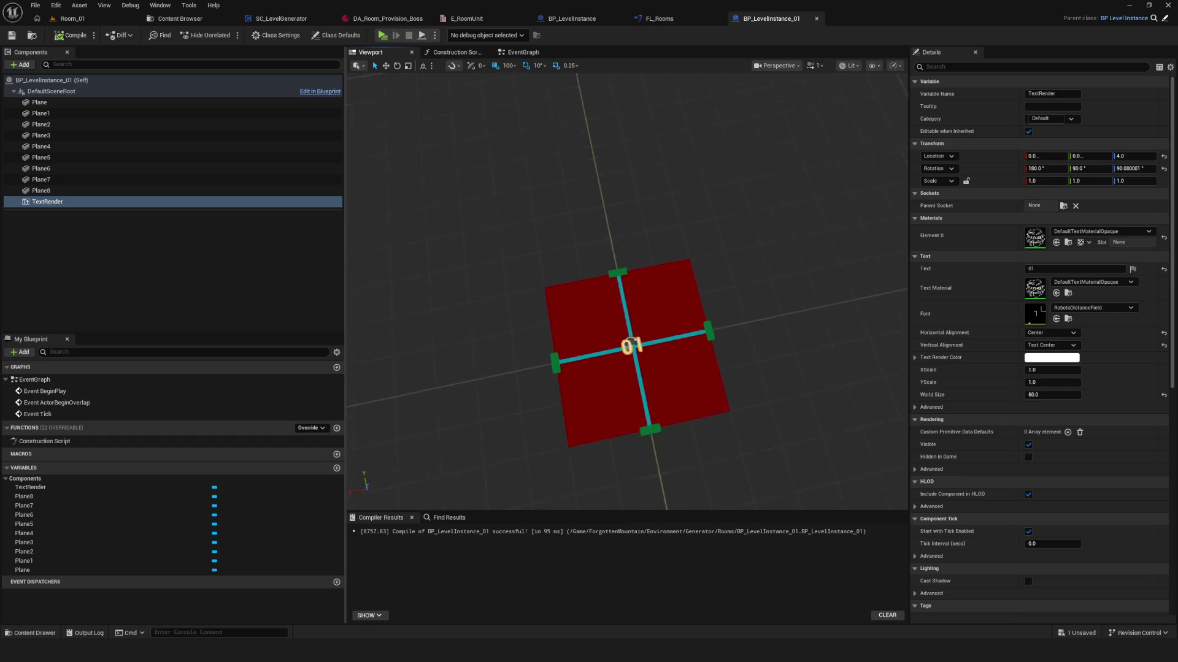
- Recompile again, inspect the 01 label up close, and switch to the Room_01 level
click(71, 35)
mouse_move(478, 221)
mouse_down()
mouse_move(521, 246)
mouse_move(528, 264)
mouse_move(537, 239)
mouse_move(608, 258)
mouse_move(601, 242)
mouse_move(588, 251)
mouse_up()
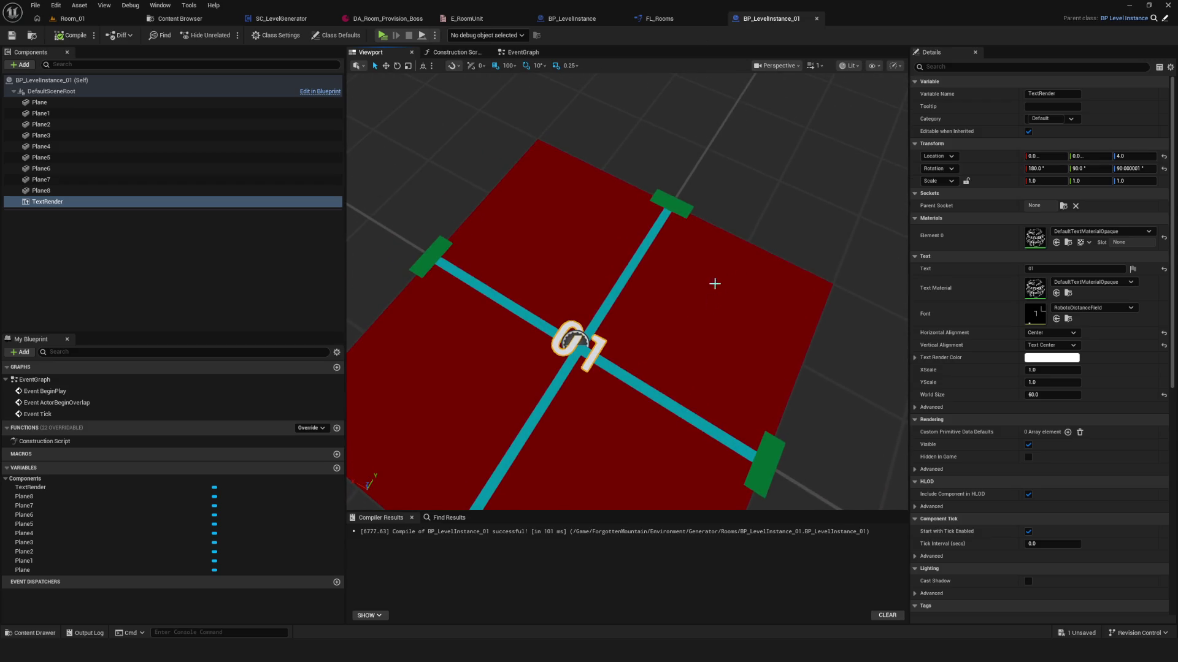
drag(714, 284, 539, 137)
scroll(625, 150, down, 6)
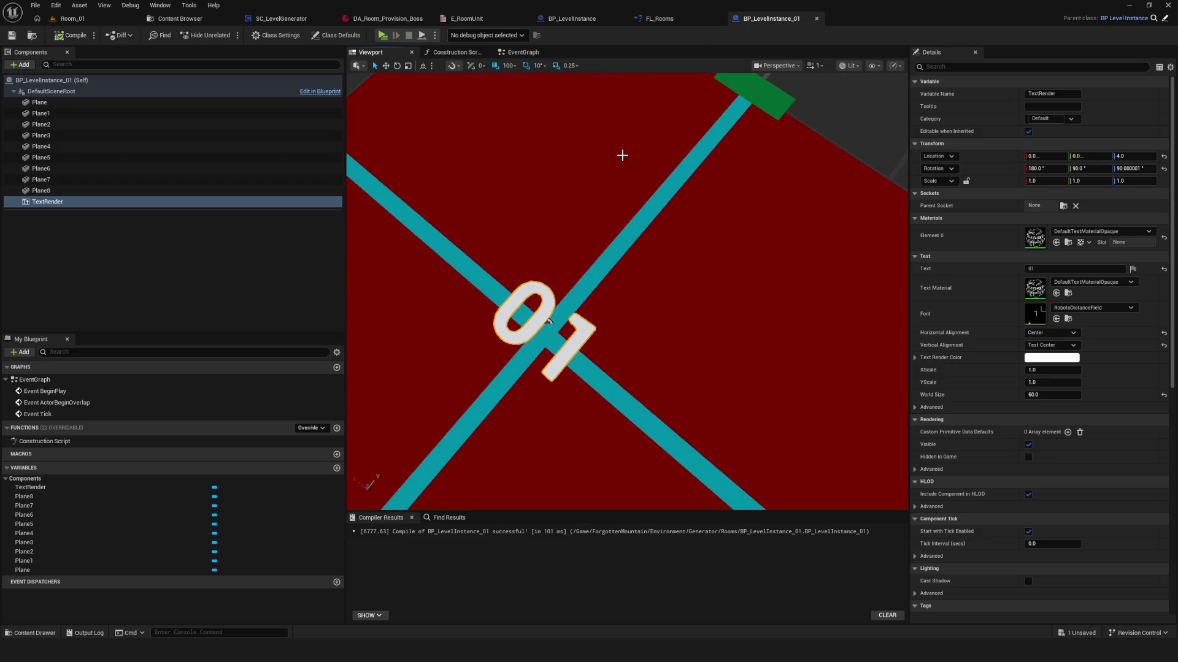
drag(626, 289, 604, 276)
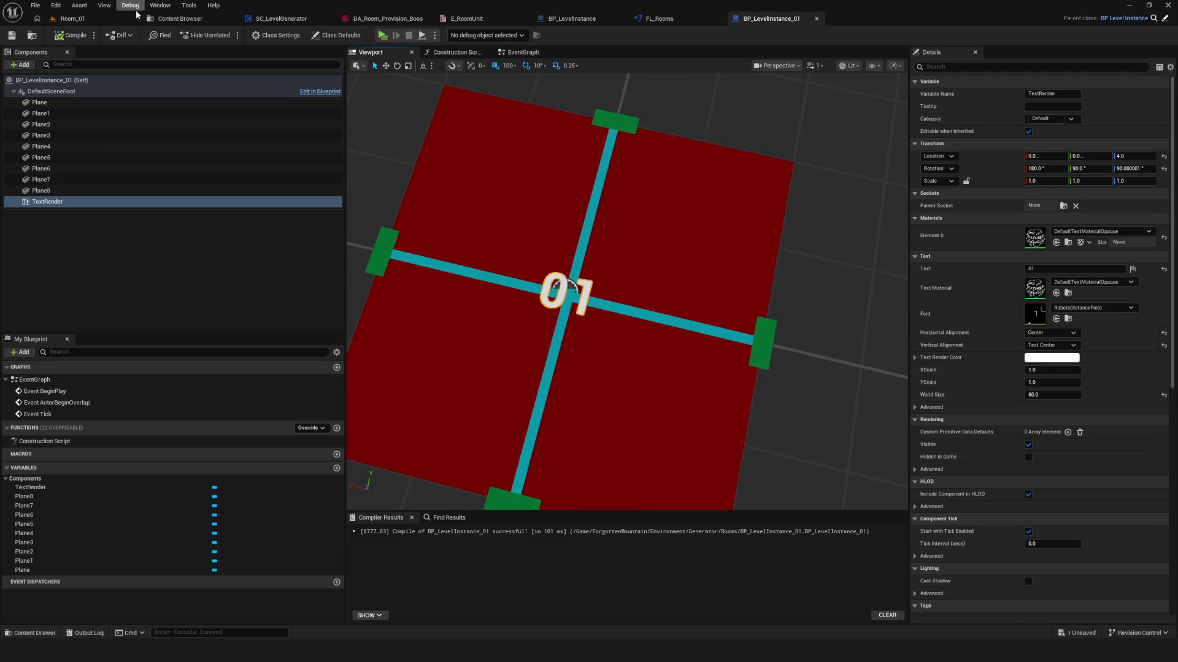
click(86, 18)
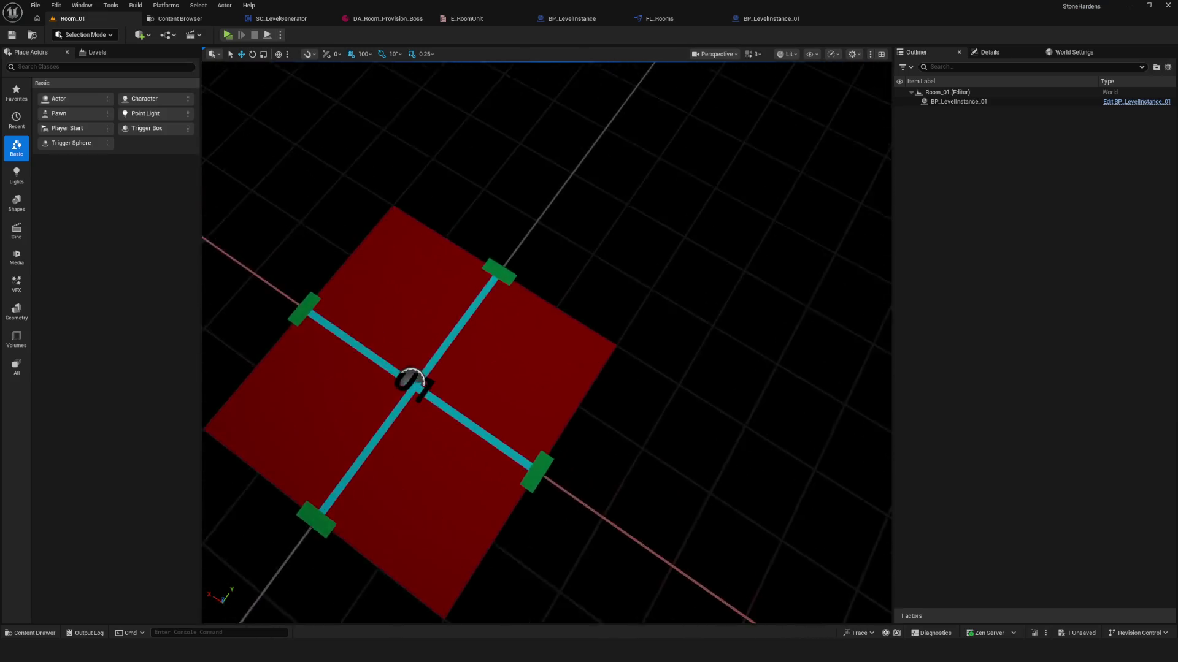
- Save Room_01 and show the Rooms folder holding BP_LevelInstance_01 and Room_01
click(11, 35)
scroll(546, 344, down, 5)
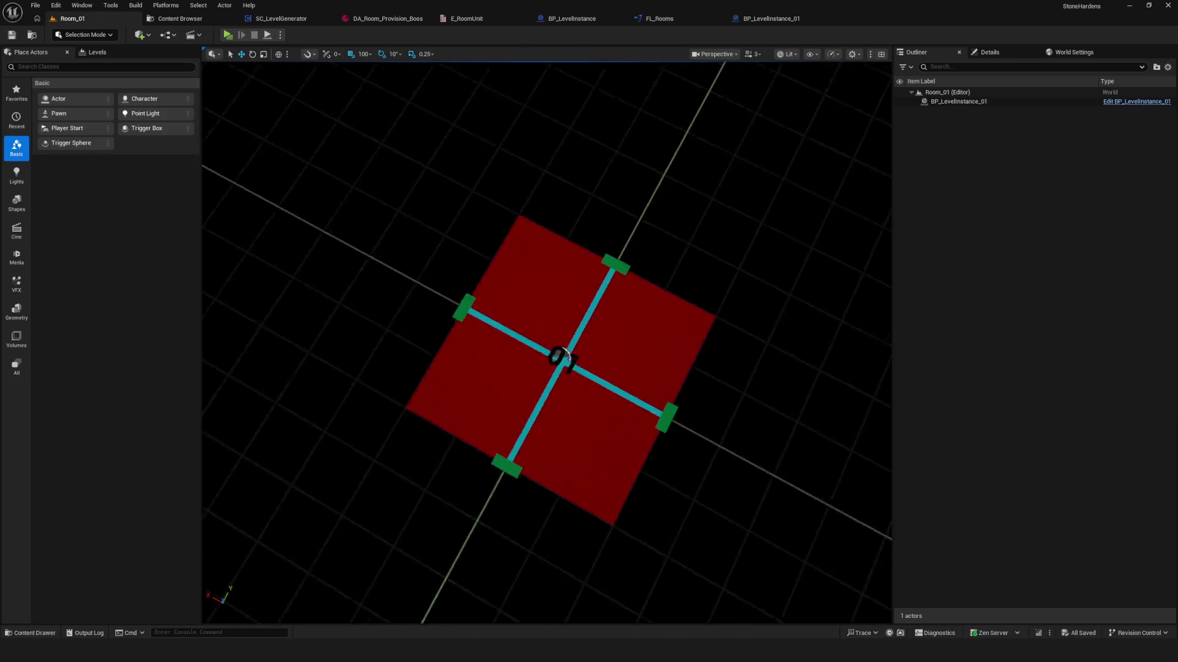
scroll(545, 343, up, 5)
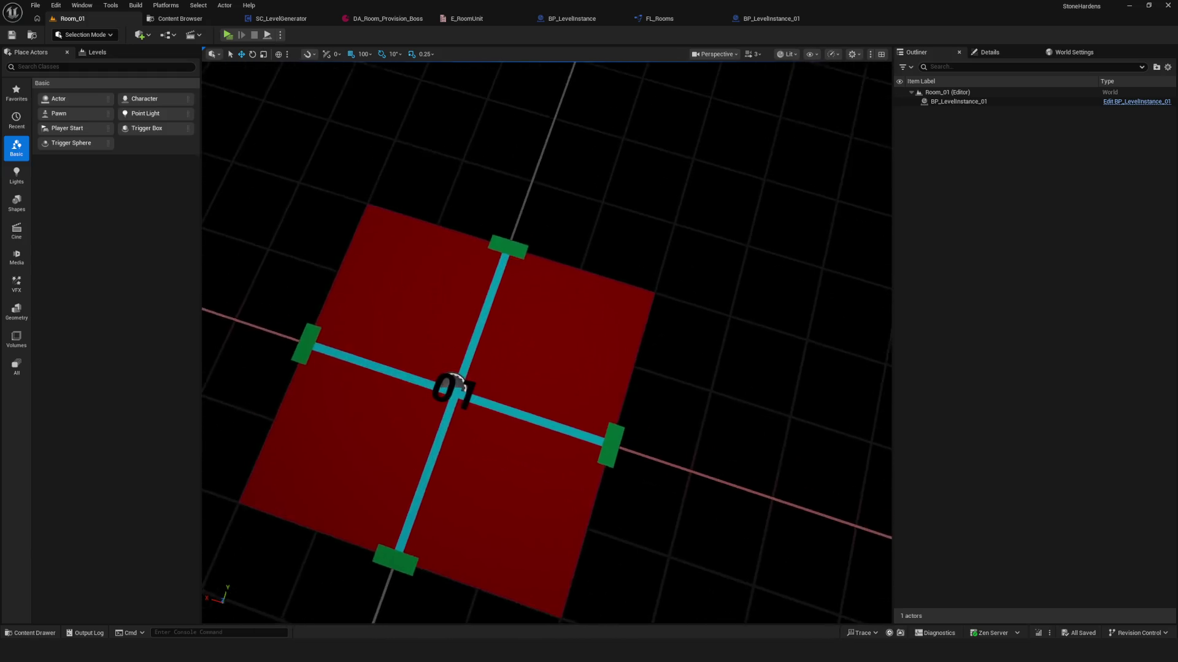
drag(546, 344, 540, 331)
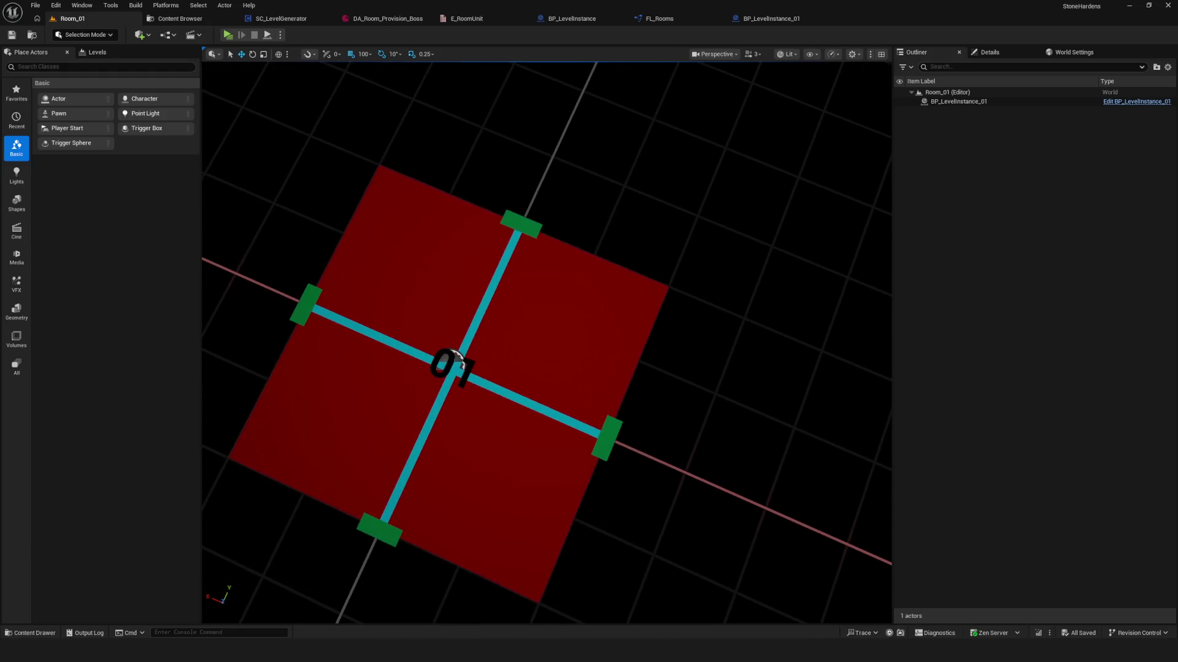
click(11, 35)
click(180, 20)
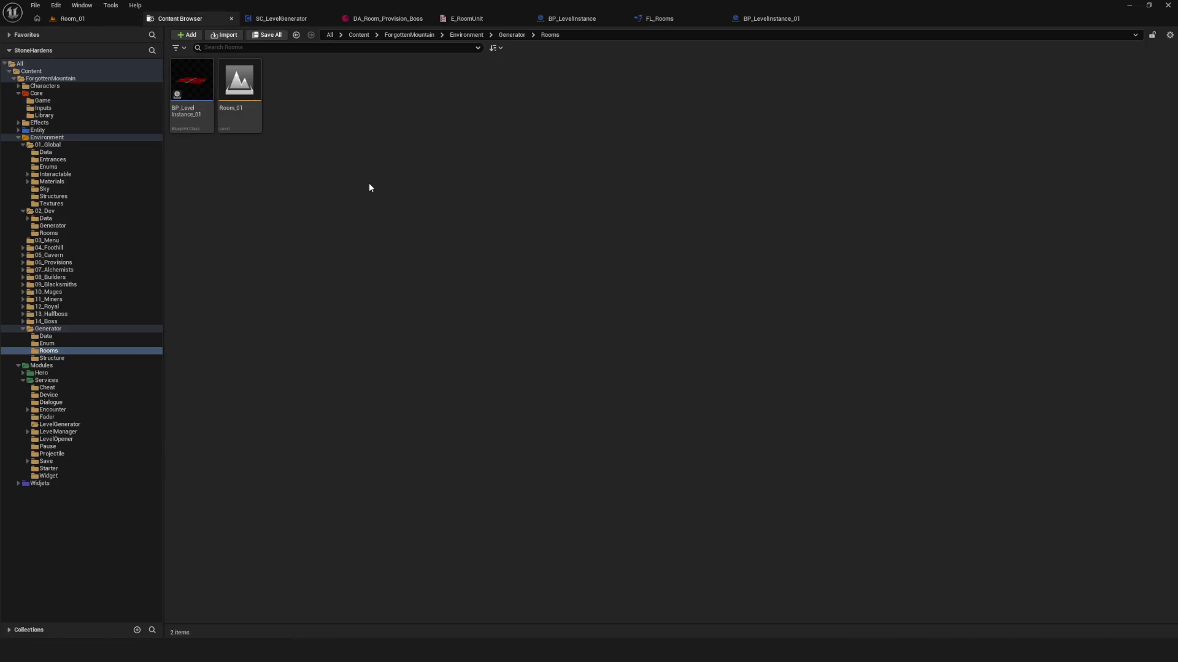
- Duplicate the Room_01 level in succession to create Room_02, Room_03 and Room_04
click(245, 83)
click(276, 92)
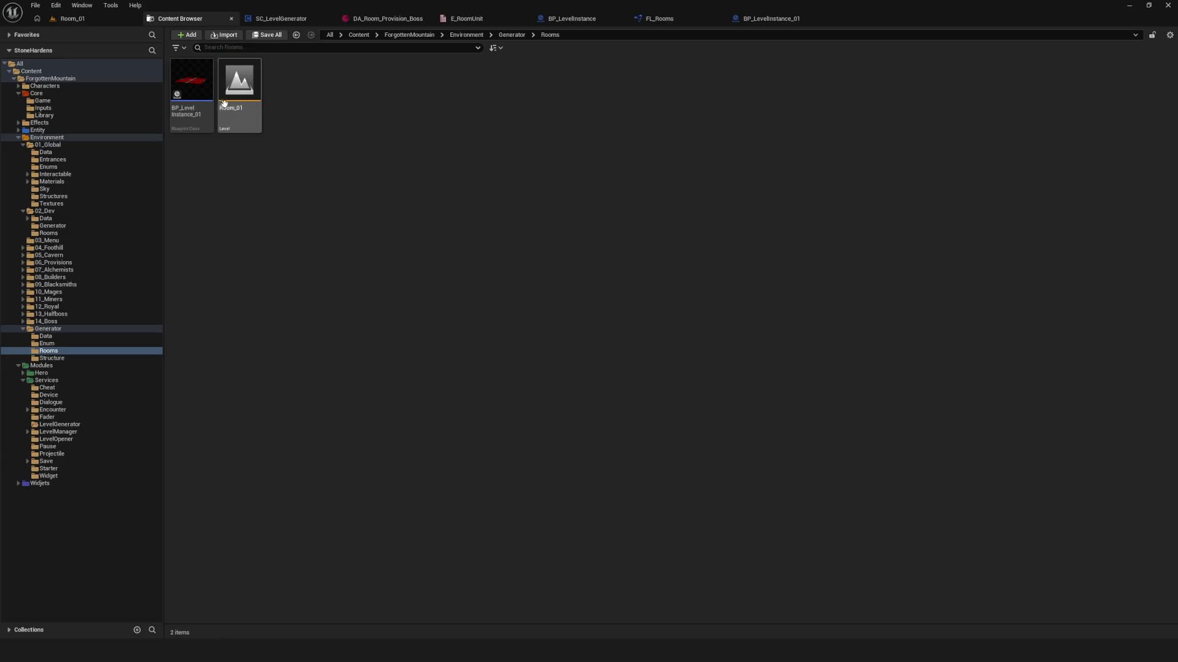
click(249, 92)
right_click(252, 92)
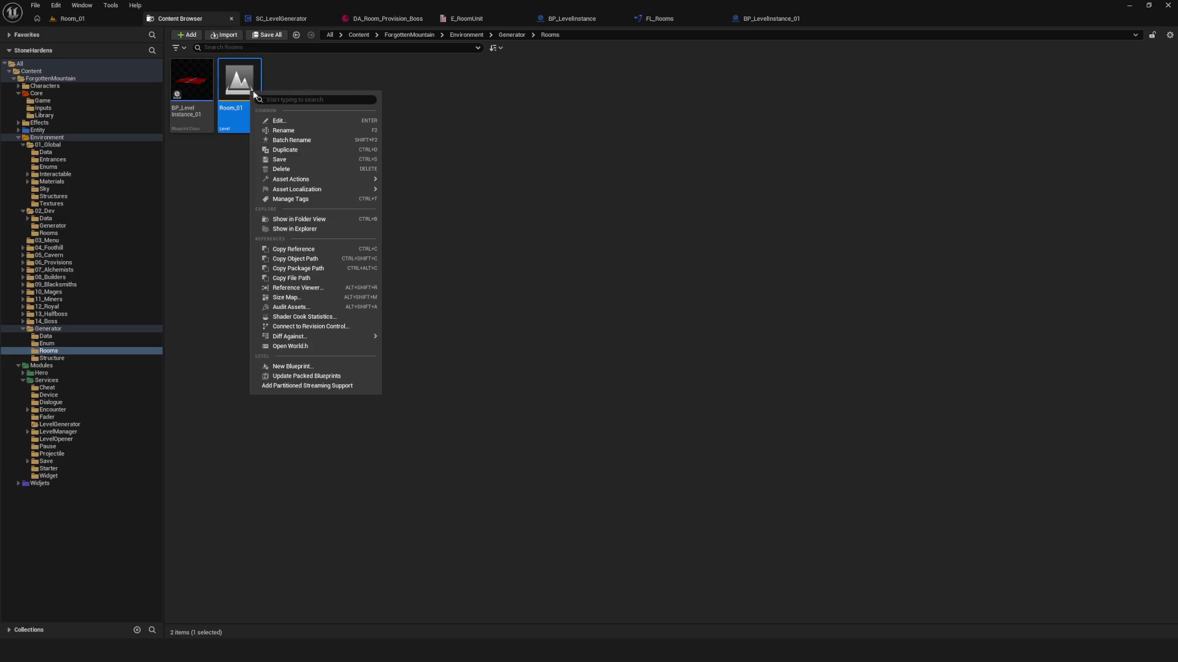
click(300, 150)
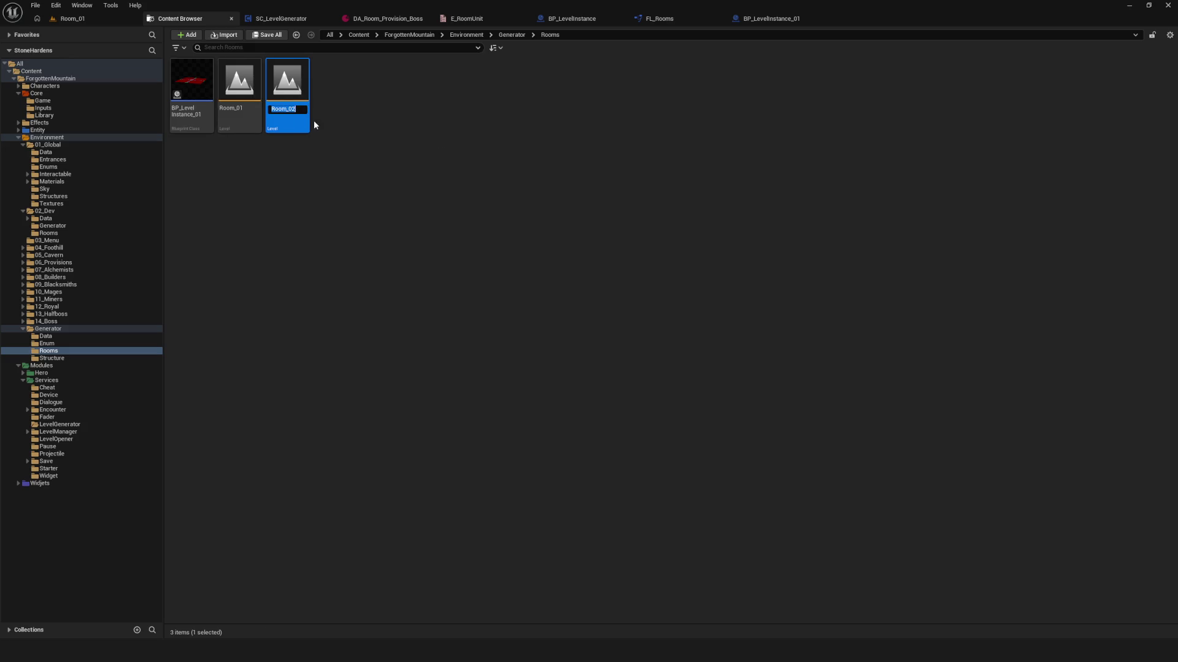
right_click(297, 96)
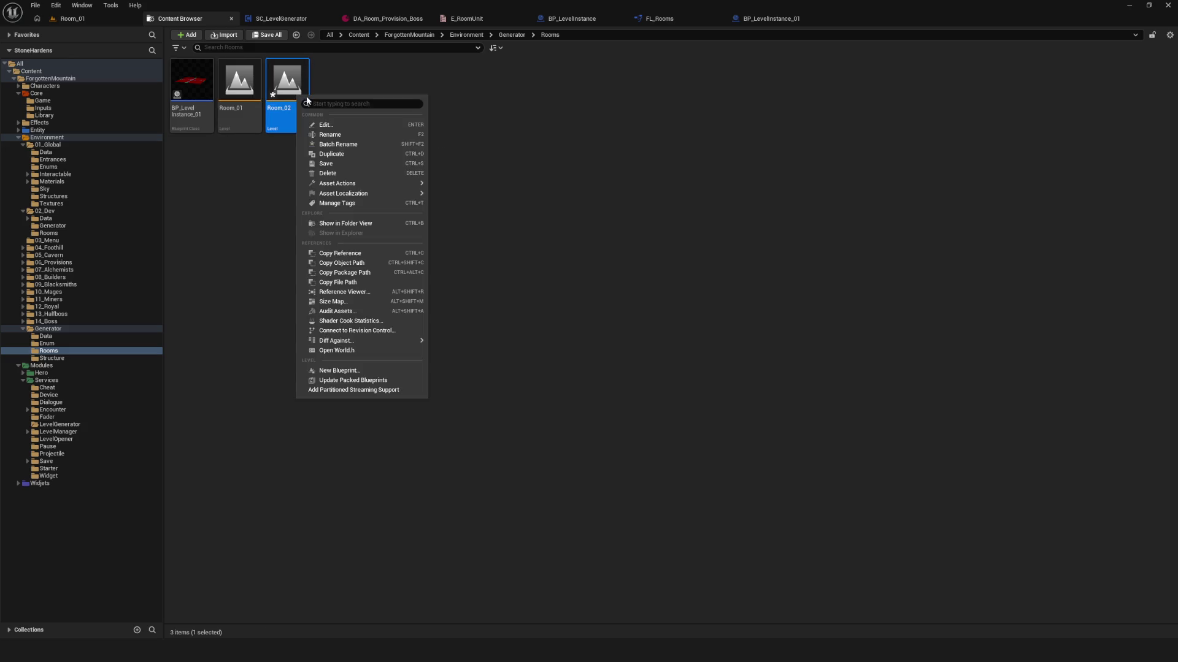
click(344, 150)
right_click(338, 86)
click(413, 142)
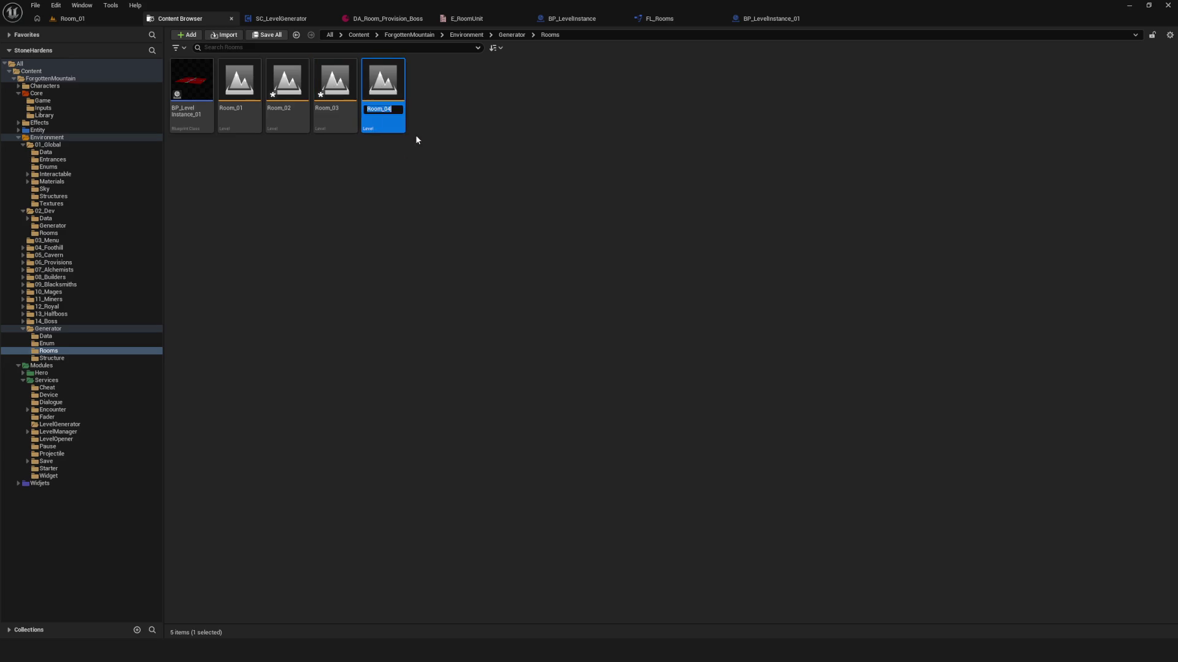
- Keep duplicating the latest room level to create Room_05 through Room_08
right_click(363, 86)
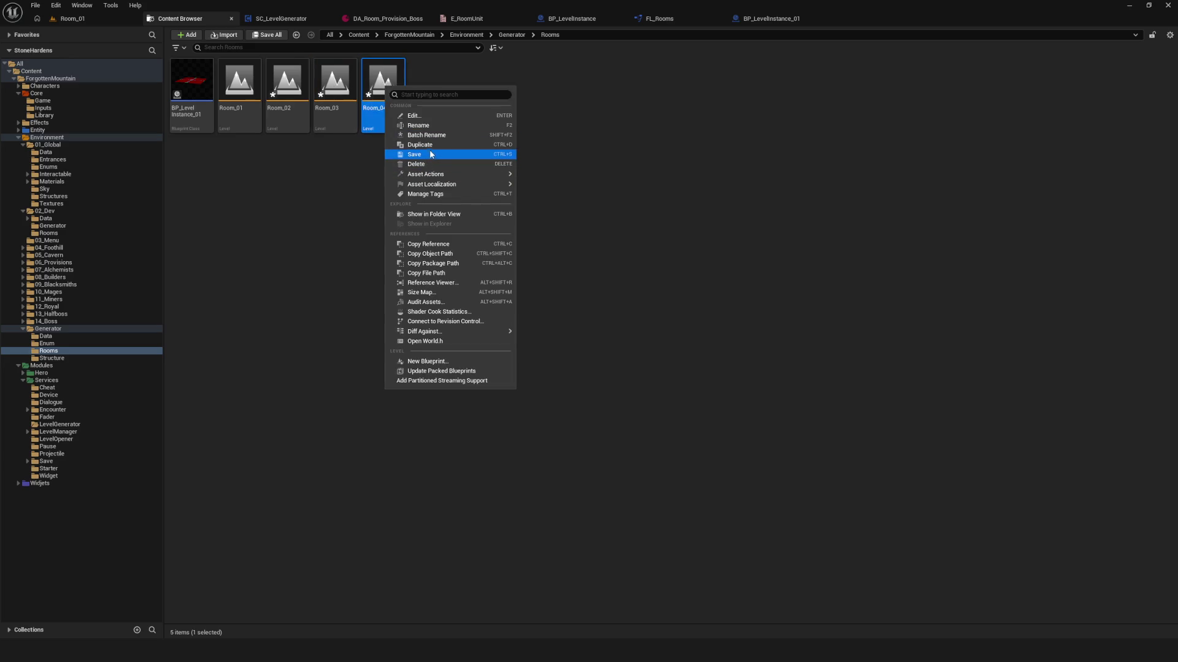
click(406, 143)
right_click(440, 78)
click(490, 130)
right_click(485, 81)
right_click(485, 81)
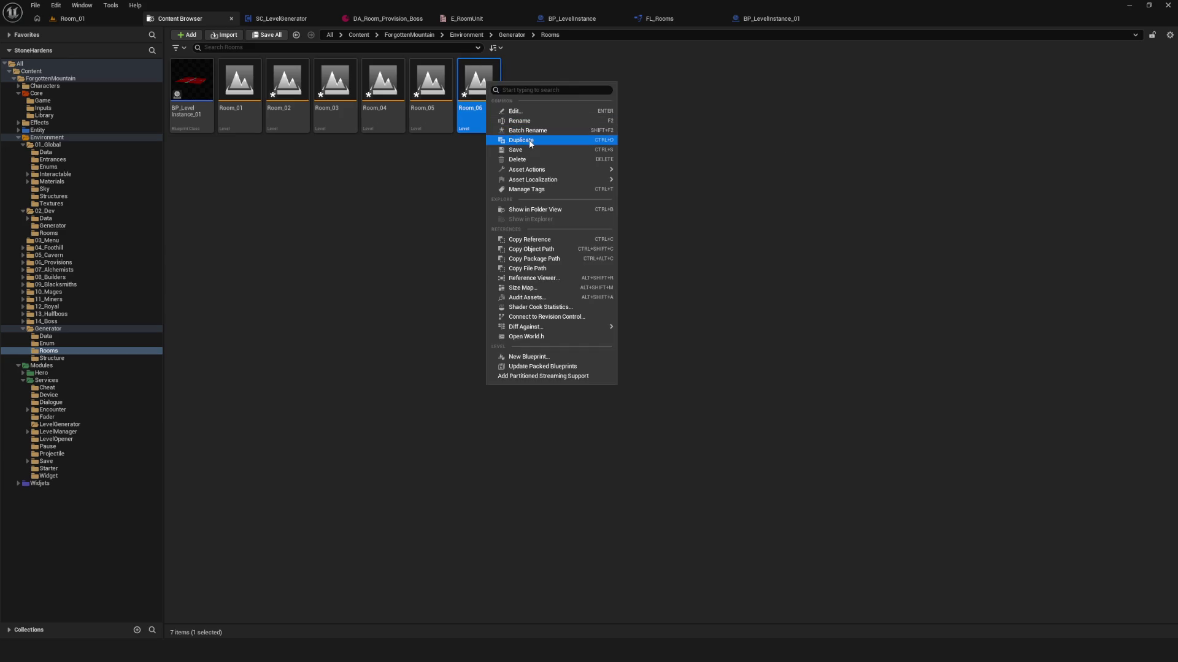
click(494, 142)
right_click(526, 90)
click(542, 121)
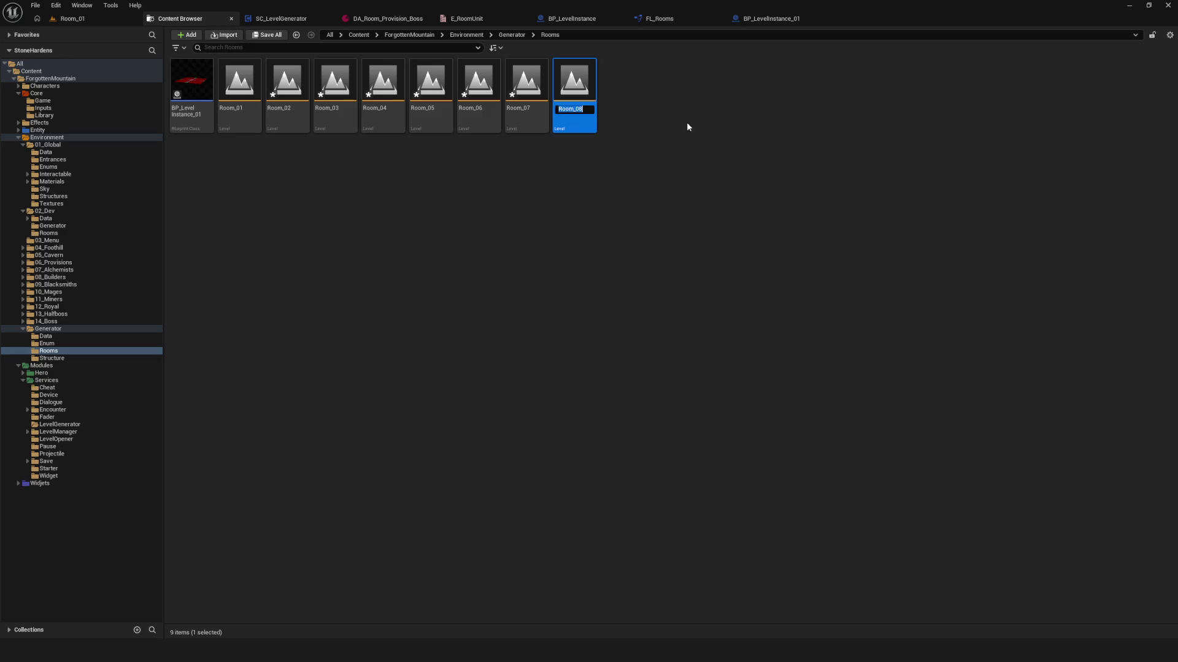
- Finish the chain of duplicates with Room_09, Room_10, Room_11 and Room_12
right_click(567, 76)
click(604, 142)
right_click(633, 77)
click(668, 136)
right_click(671, 79)
click(687, 144)
key(Return)
right_click(718, 78)
click(736, 135)
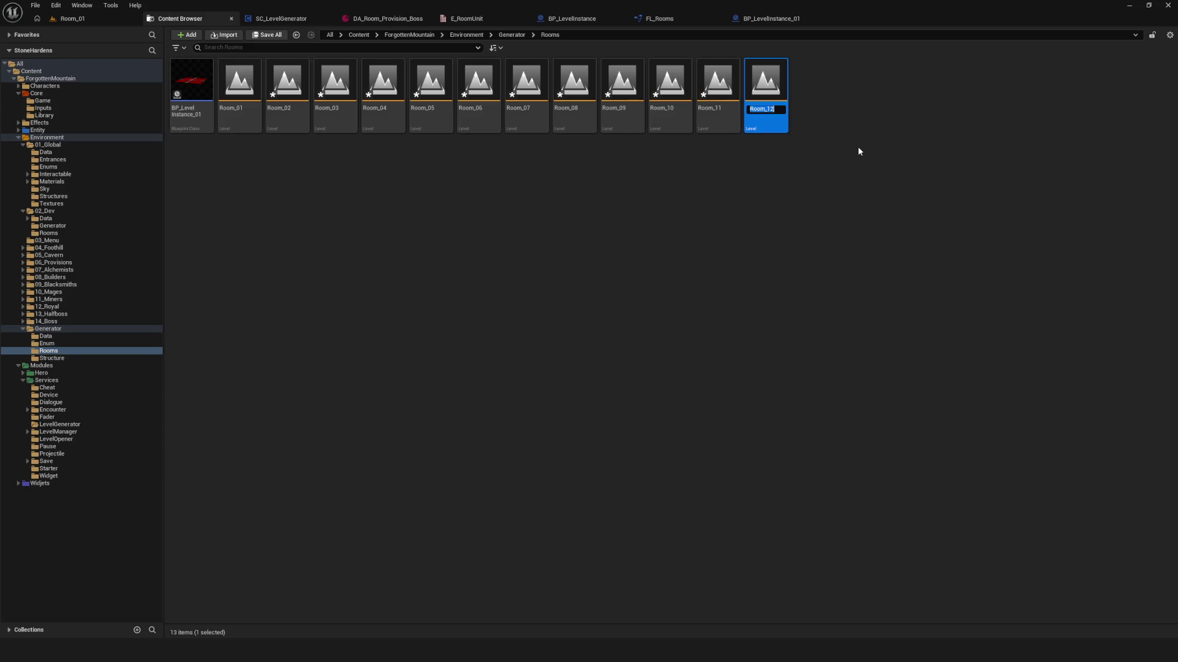
- Select all twelve room levels, Room_01 through Room_12, and save them
click(241, 92)
shift+click(771, 92)
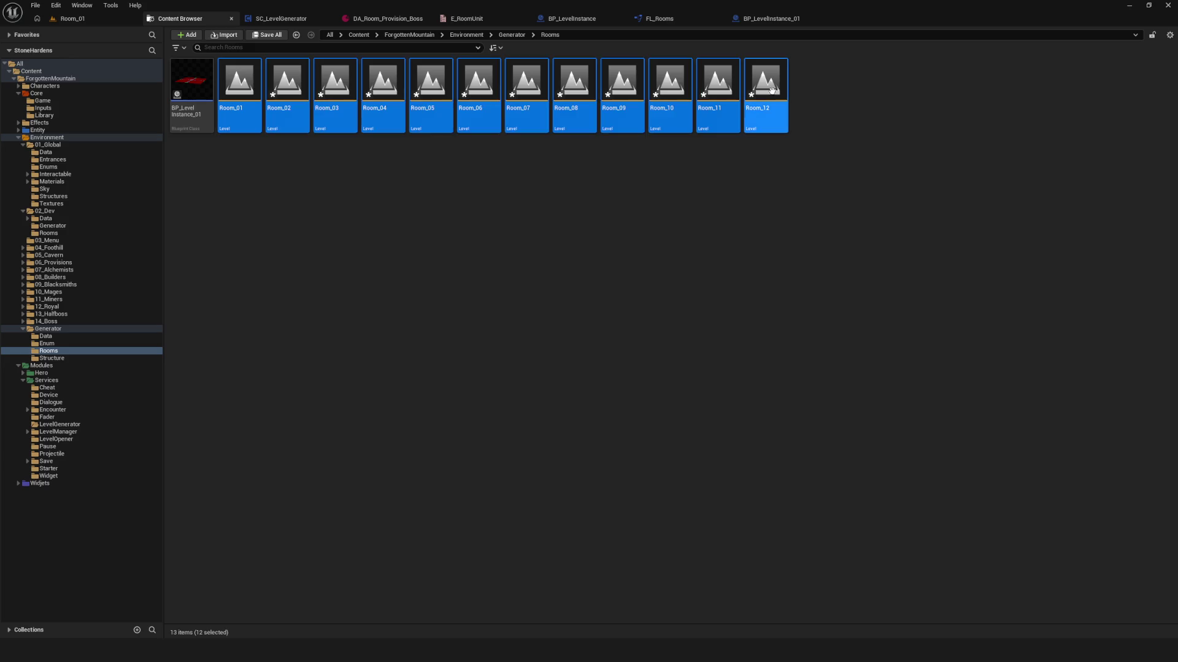
right_click(772, 94)
click(839, 166)
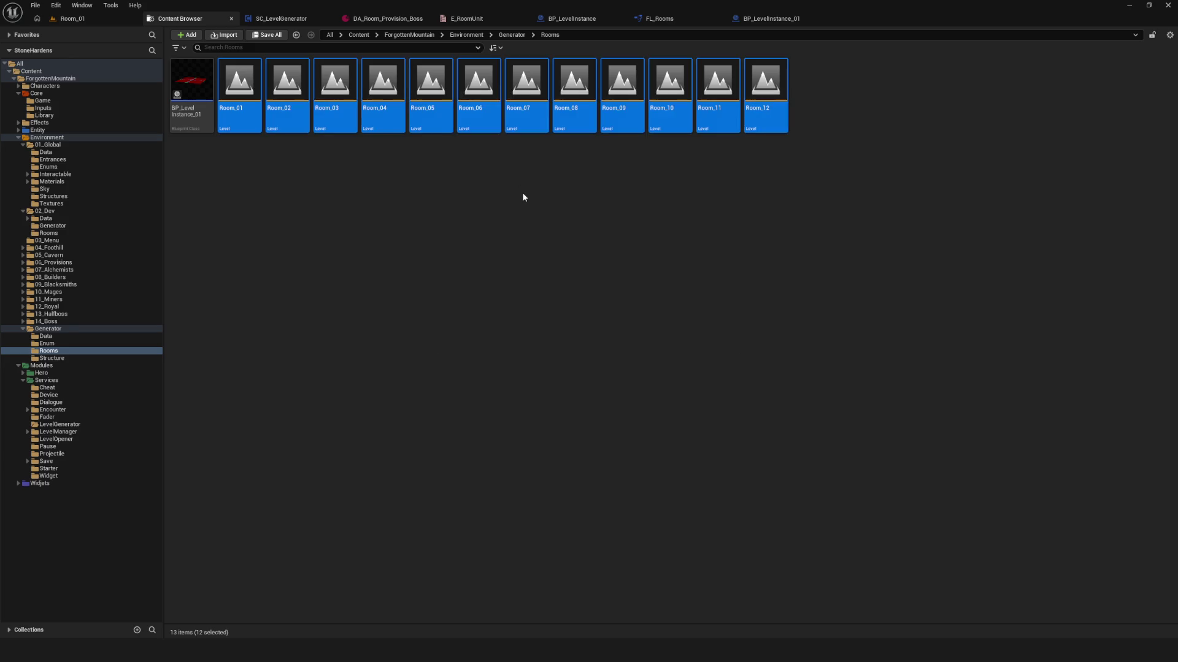
- Select the BP_LevelInstance_01 blueprint, ready to duplicate it
click(300, 164)
click(186, 101)
right_click(185, 102)
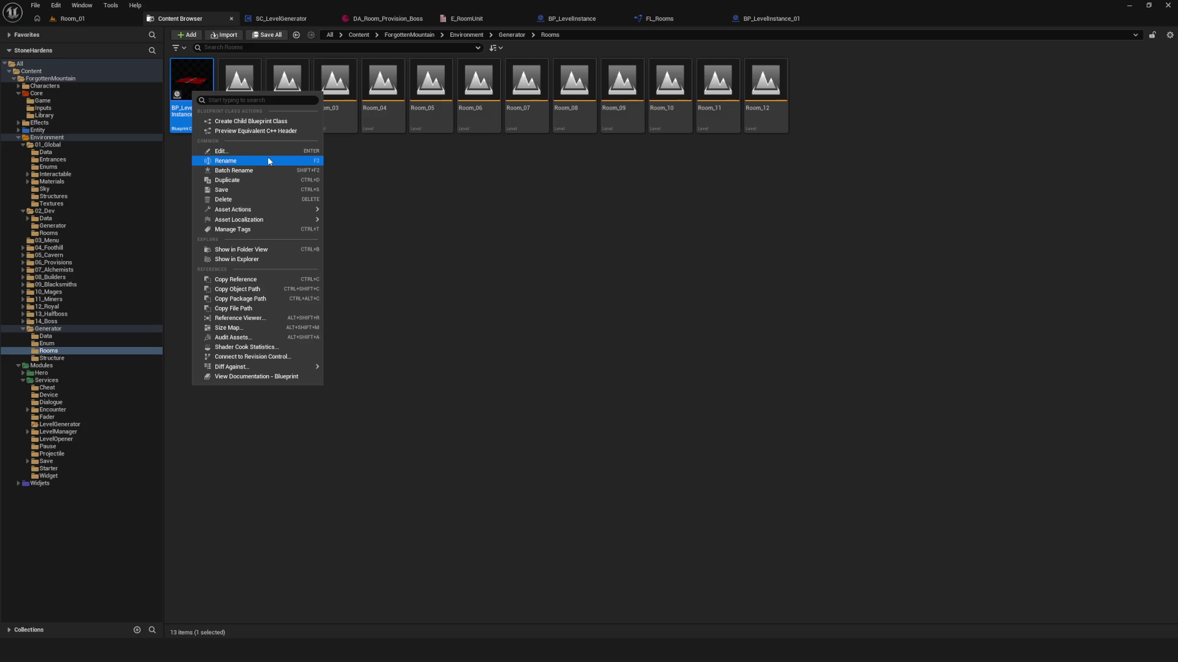
- Duplicate the level-instance blueprint into BP_LevelInstance_02, _03, _04 and _05, keeping the default names
click(233, 169)
key(Return)
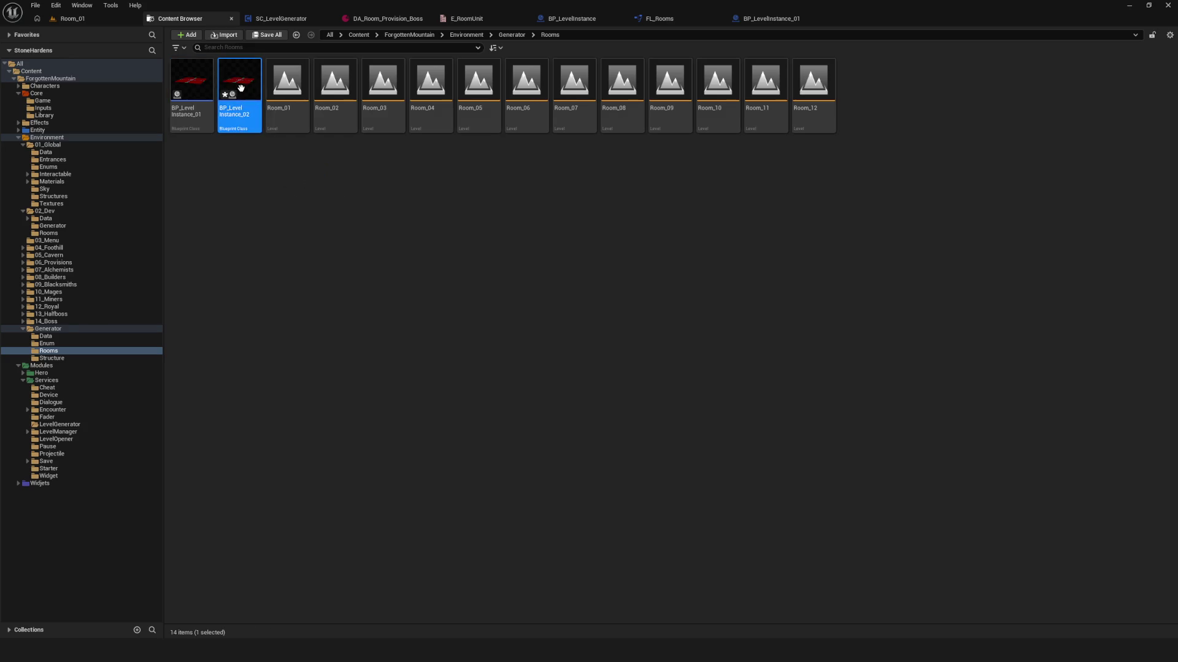
right_click(241, 93)
click(286, 178)
key(Return)
right_click(284, 86)
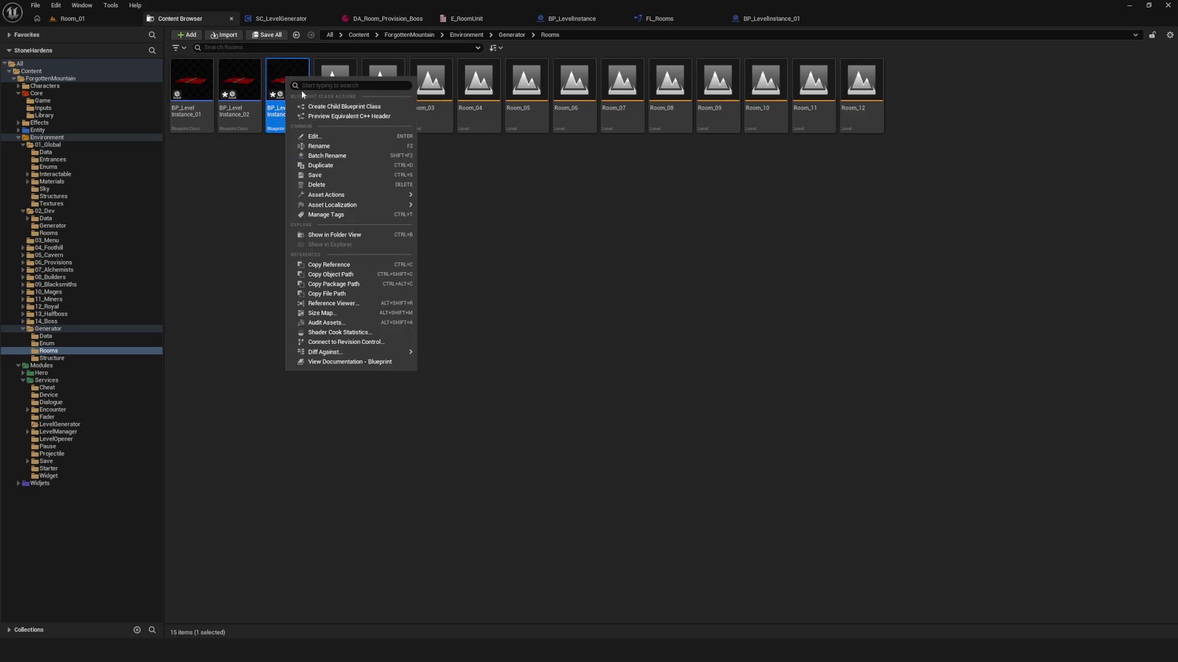
click(337, 166)
key(Return)
right_click(335, 78)
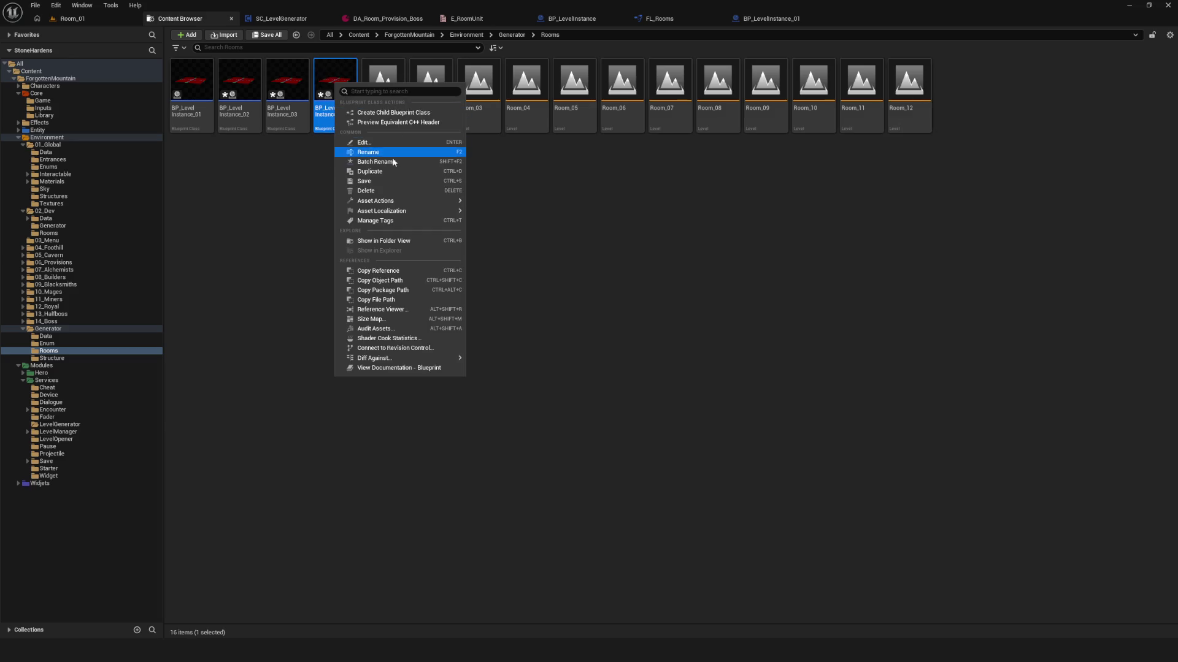
click(387, 154)
key(Return)
- Continue duplicating to create BP_LevelInstance_06, _07 and _08, plus one further copy
right_click(387, 89)
click(452, 171)
key(Return)
right_click(436, 87)
click(540, 174)
key(Return)
right_click(482, 87)
click(544, 177)
key(Return)
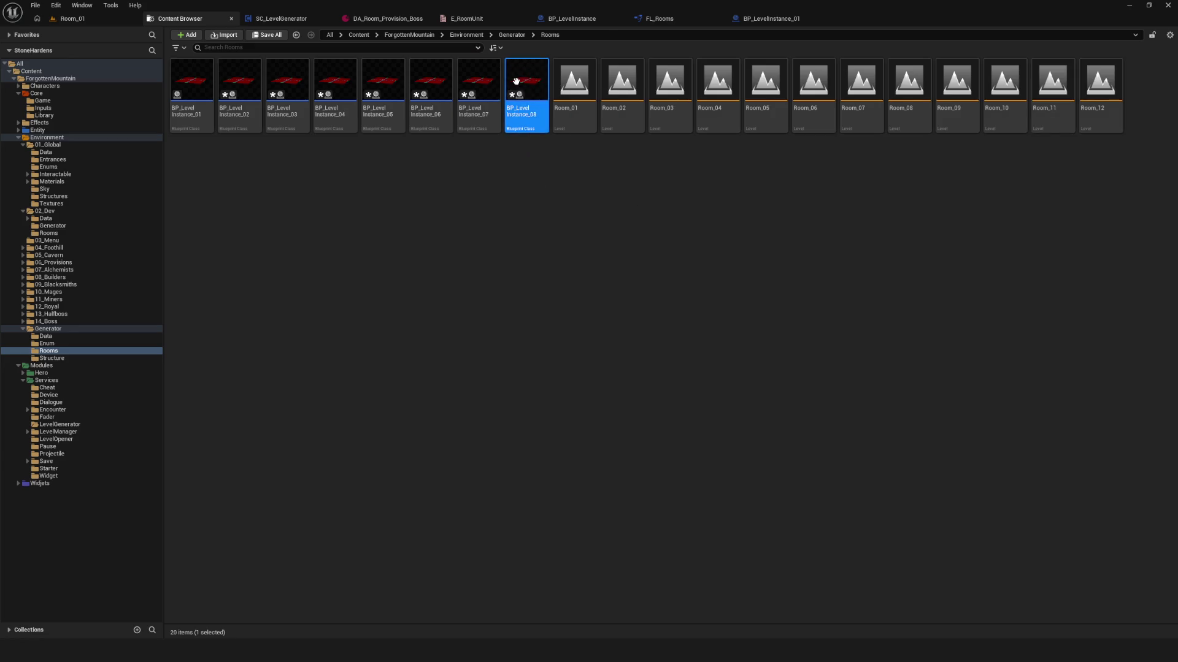
right_click(527, 88)
click(583, 185)
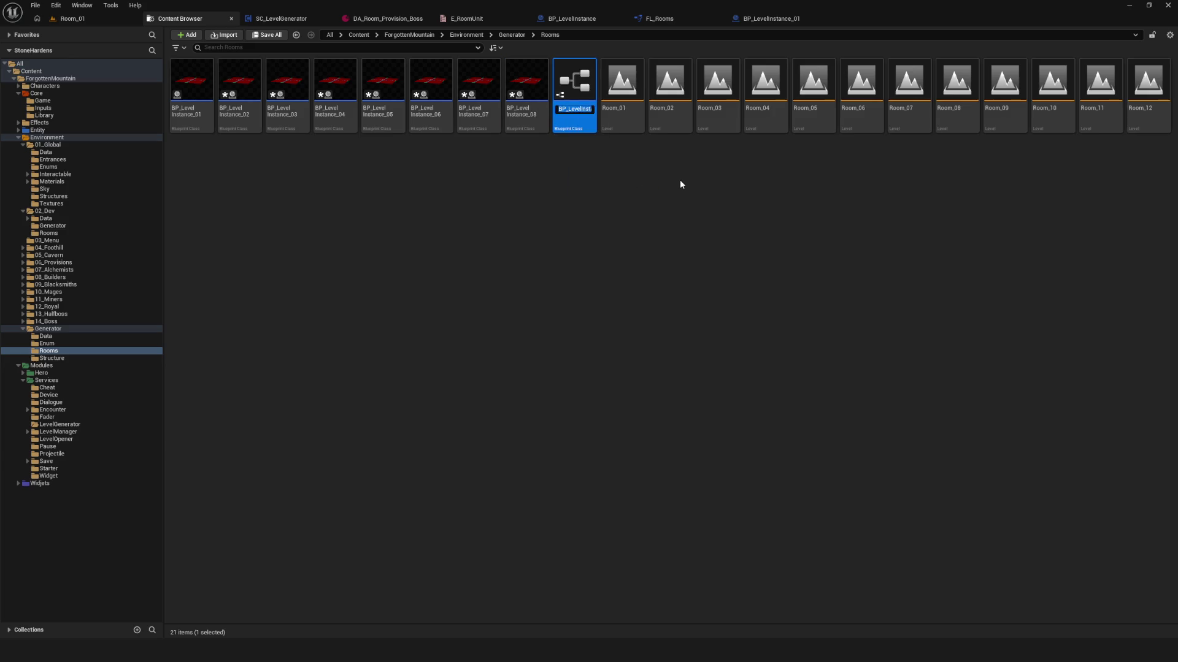